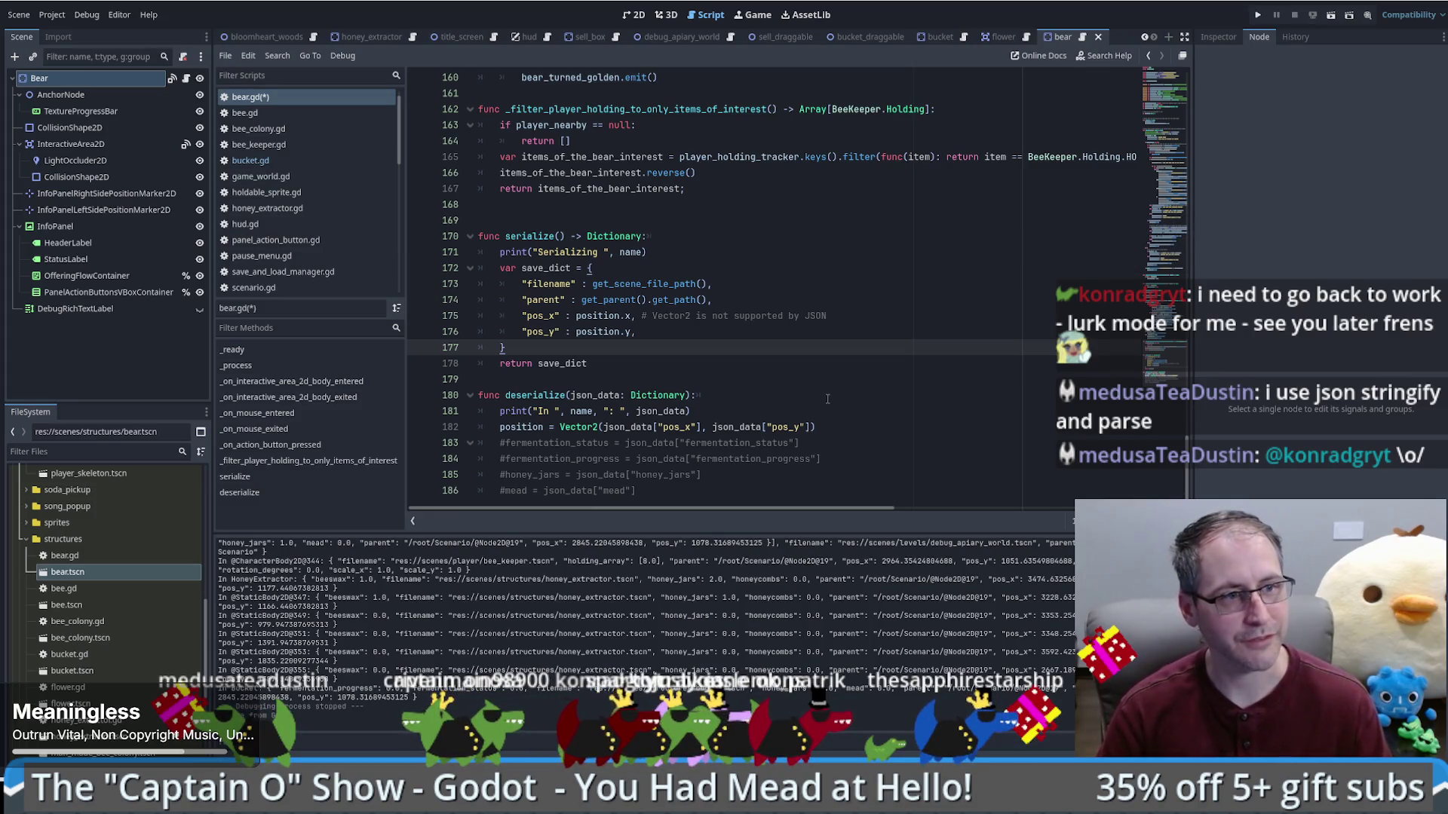
# Step: Review the bear script's save_dict entries and the commented fermentation_status restore line
pyautogui.click(893, 436)
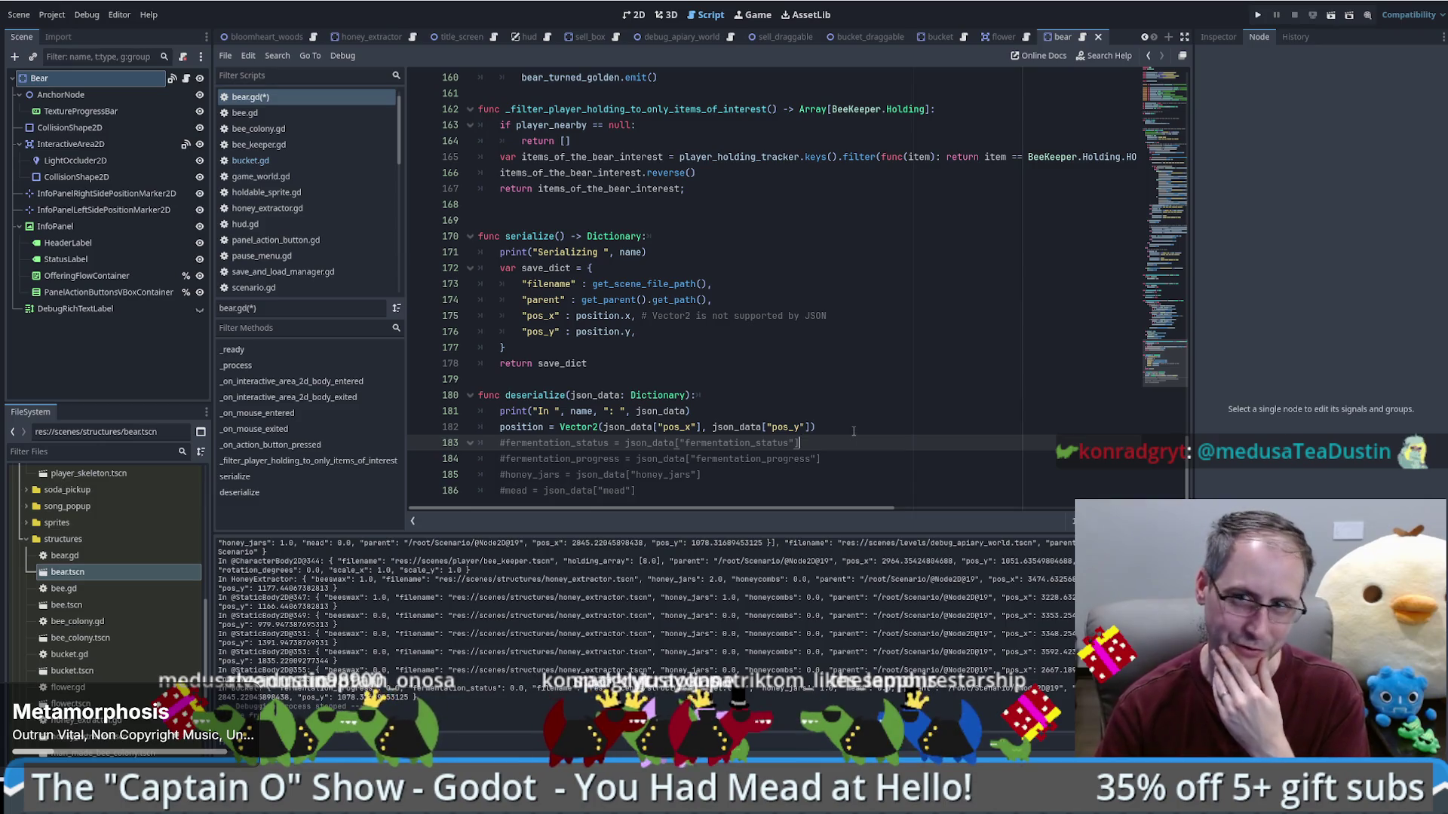
pyautogui.click(663, 341)
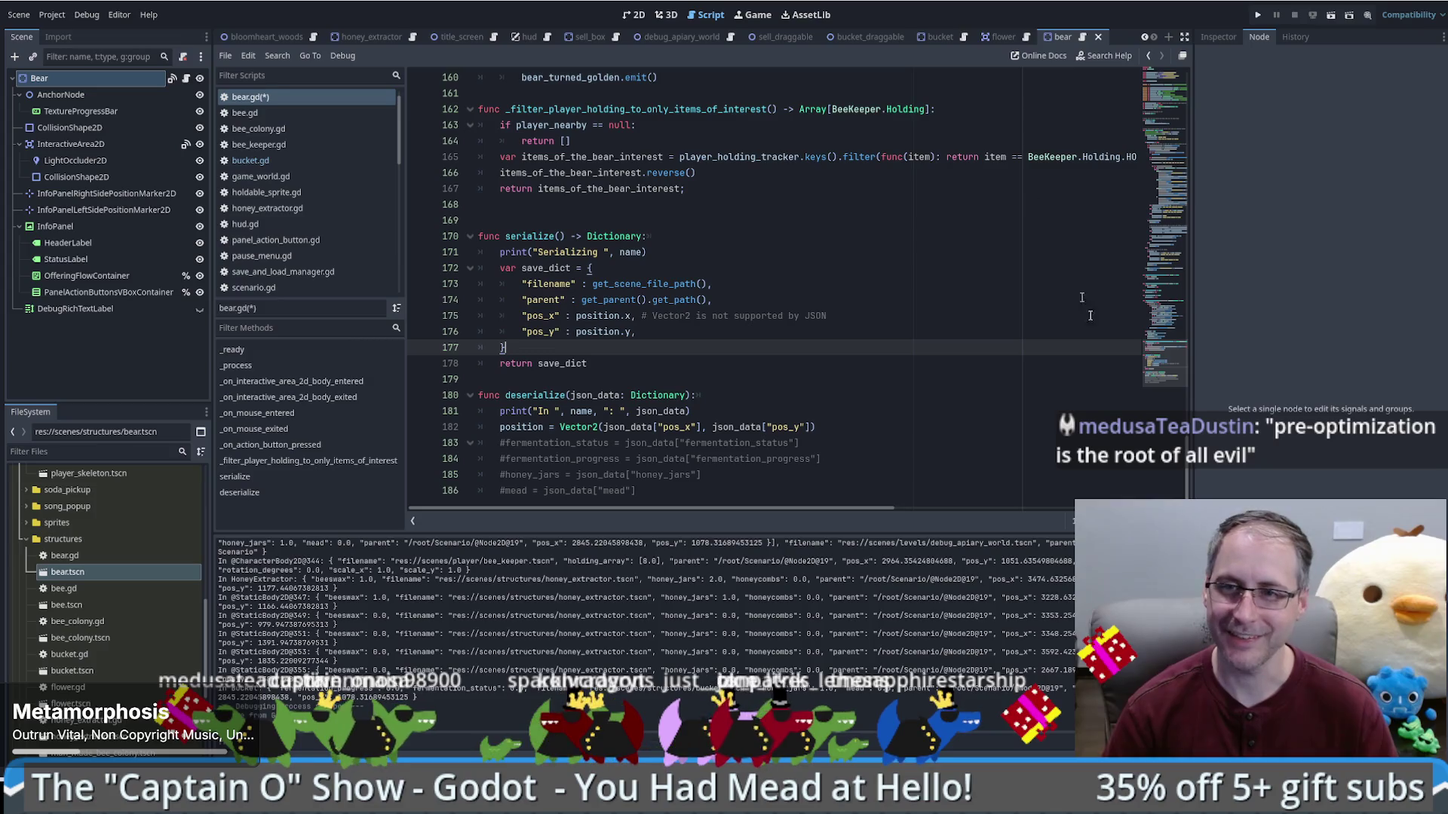
pyautogui.moveTo(1160, 375)
pyautogui.mouseDown()
pyautogui.moveTo(1161, 353)
pyautogui.moveTo(1164, 371)
pyautogui.mouseUp()
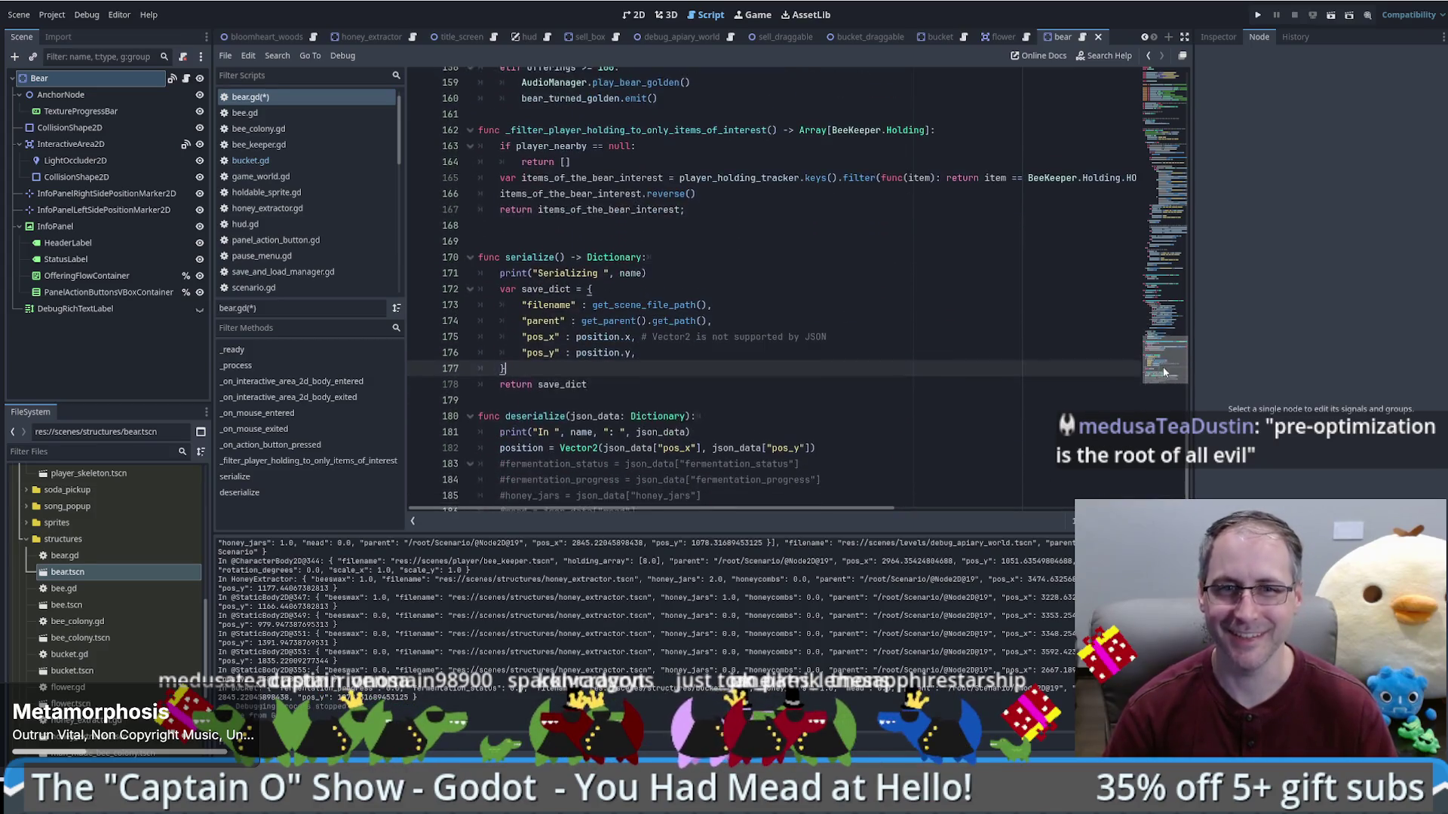
pyautogui.click(767, 330)
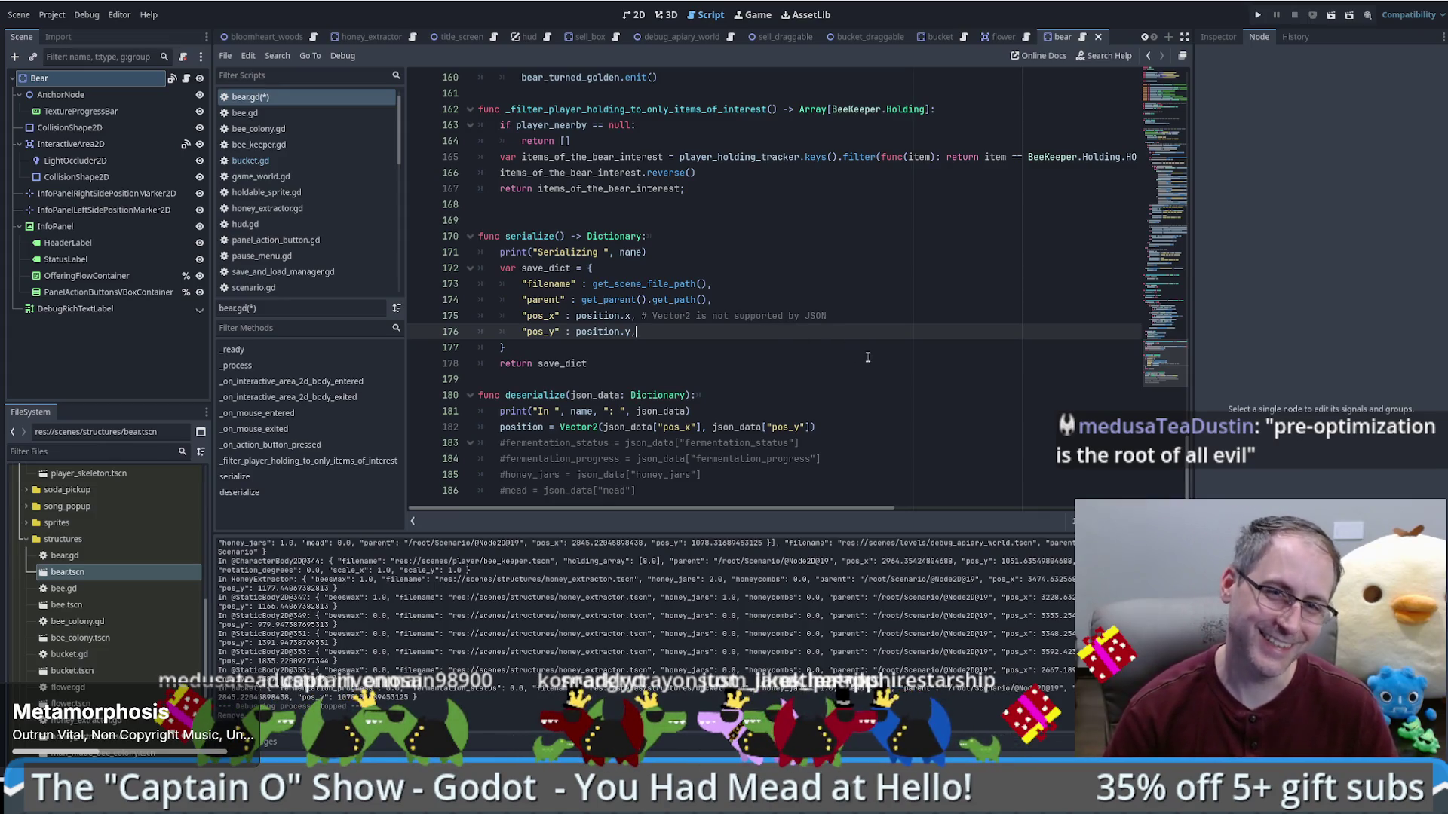
pyautogui.scroll(1, 856, 359)
pyautogui.scroll(-1, 854, 356)
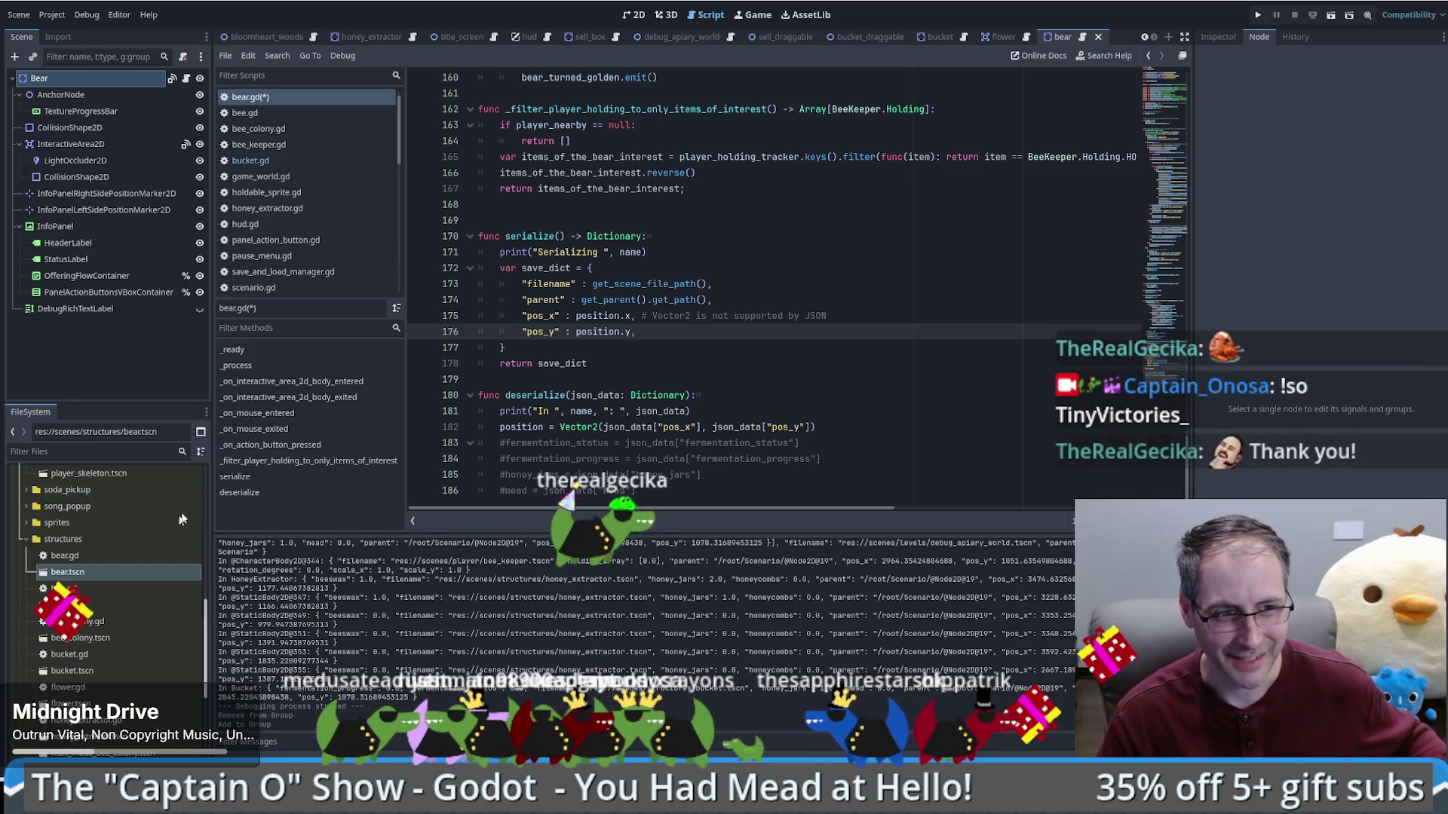
pyautogui.click(759, 367)
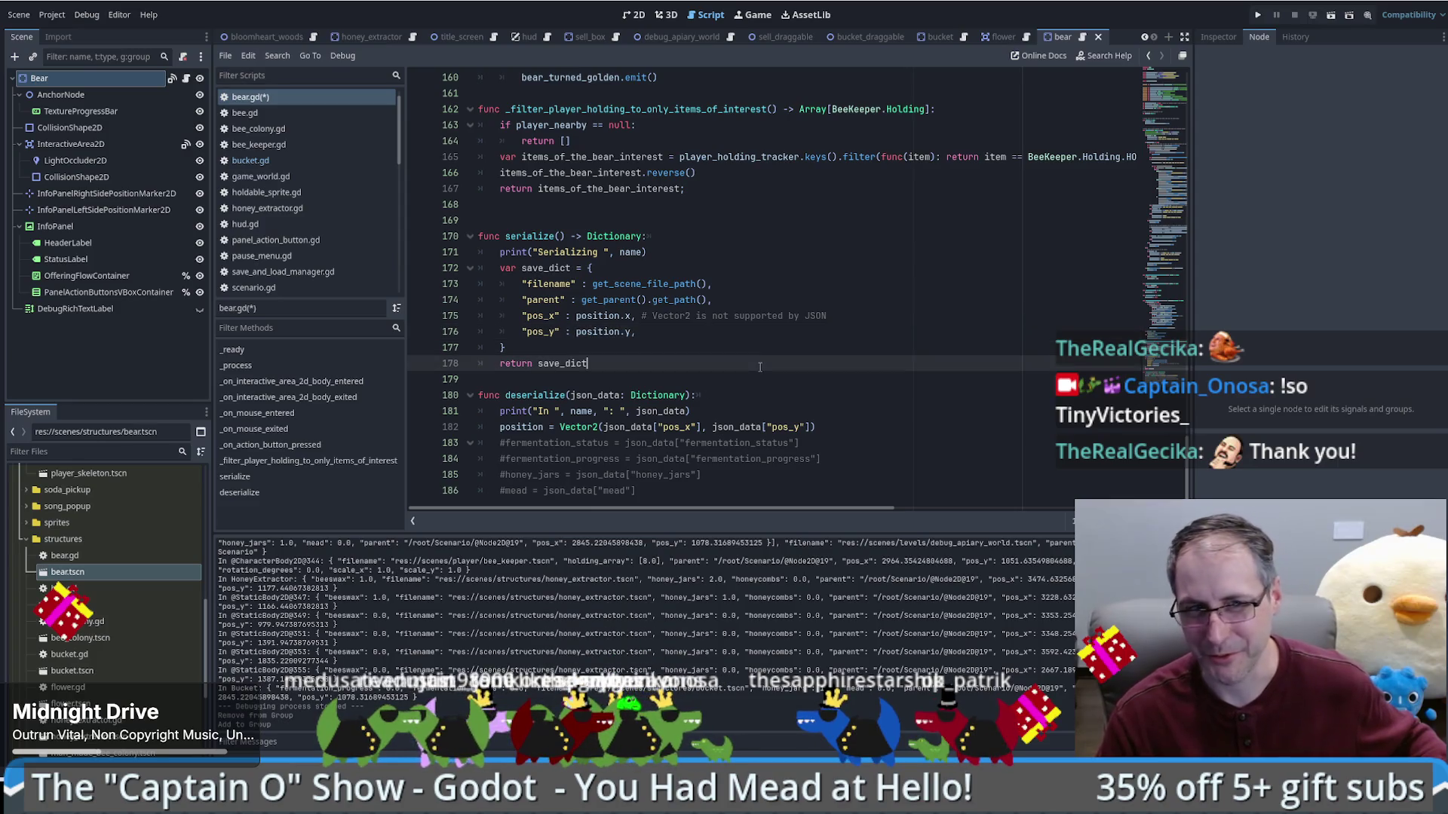
pyautogui.click(668, 332)
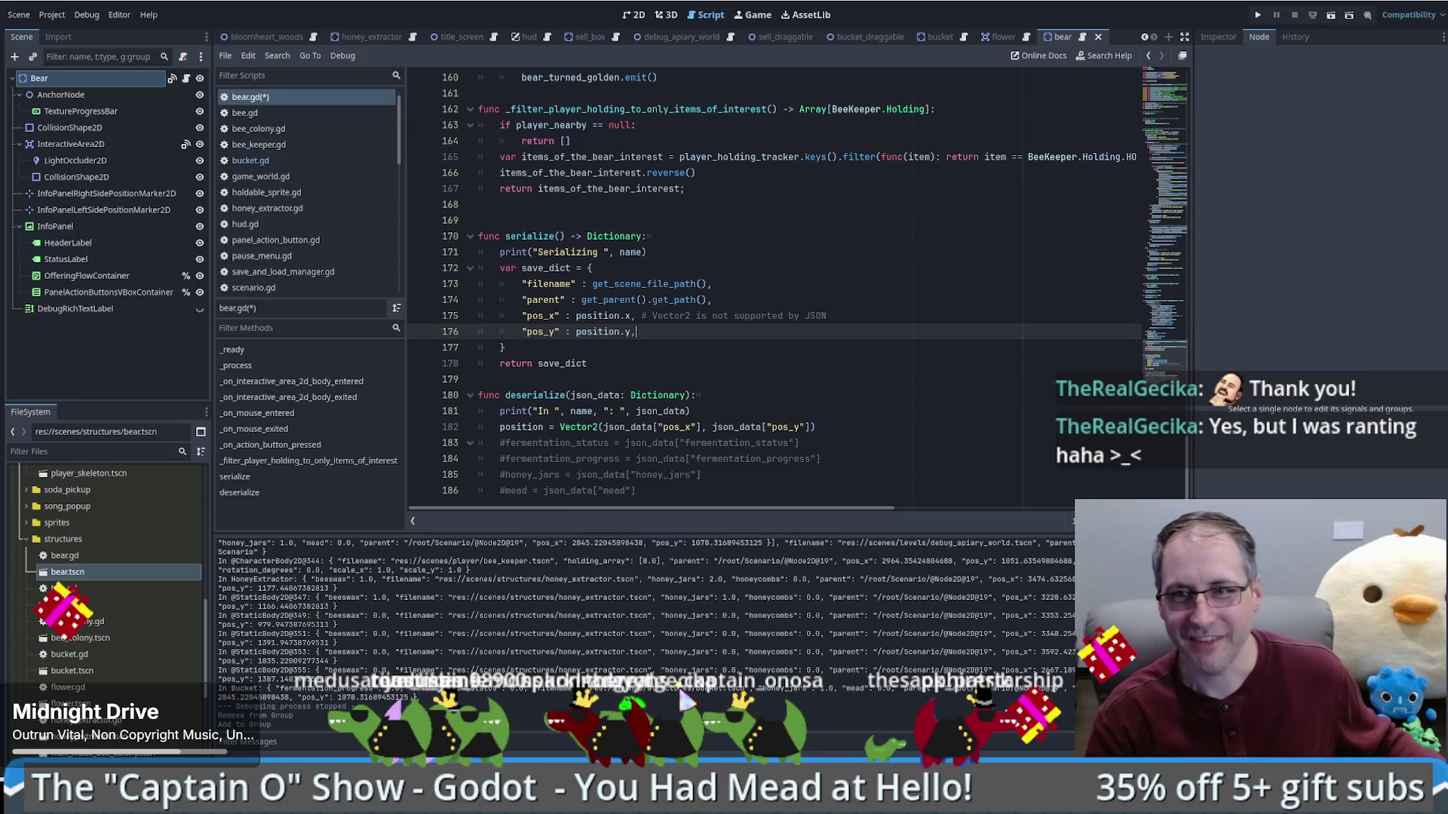
pyautogui.moveTo(1165, 358); pyautogui.dragTo(1216, 95)
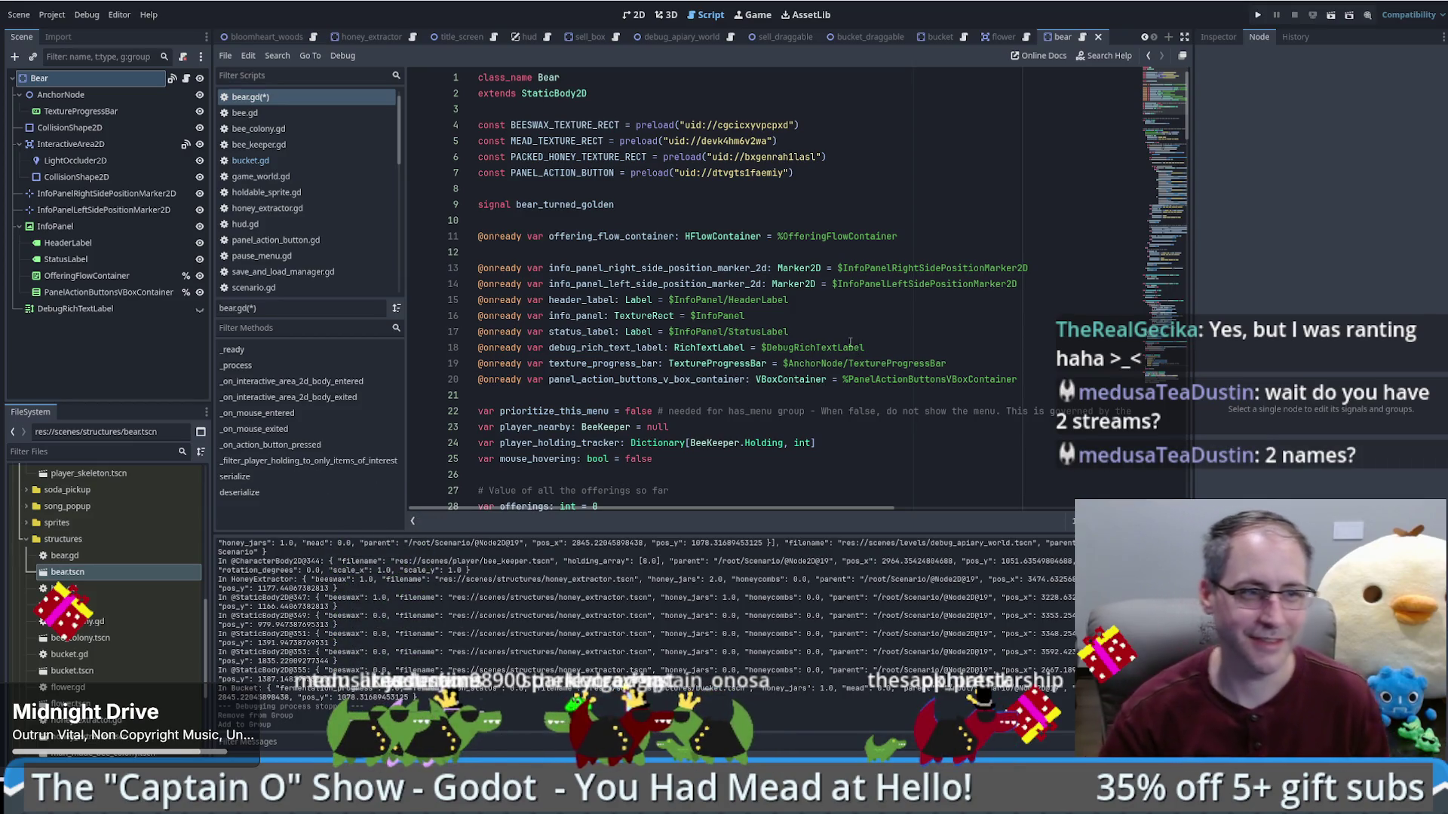
# Step: Inspect the onready node declarations and the offerings variable declaration
pyautogui.click(850, 337)
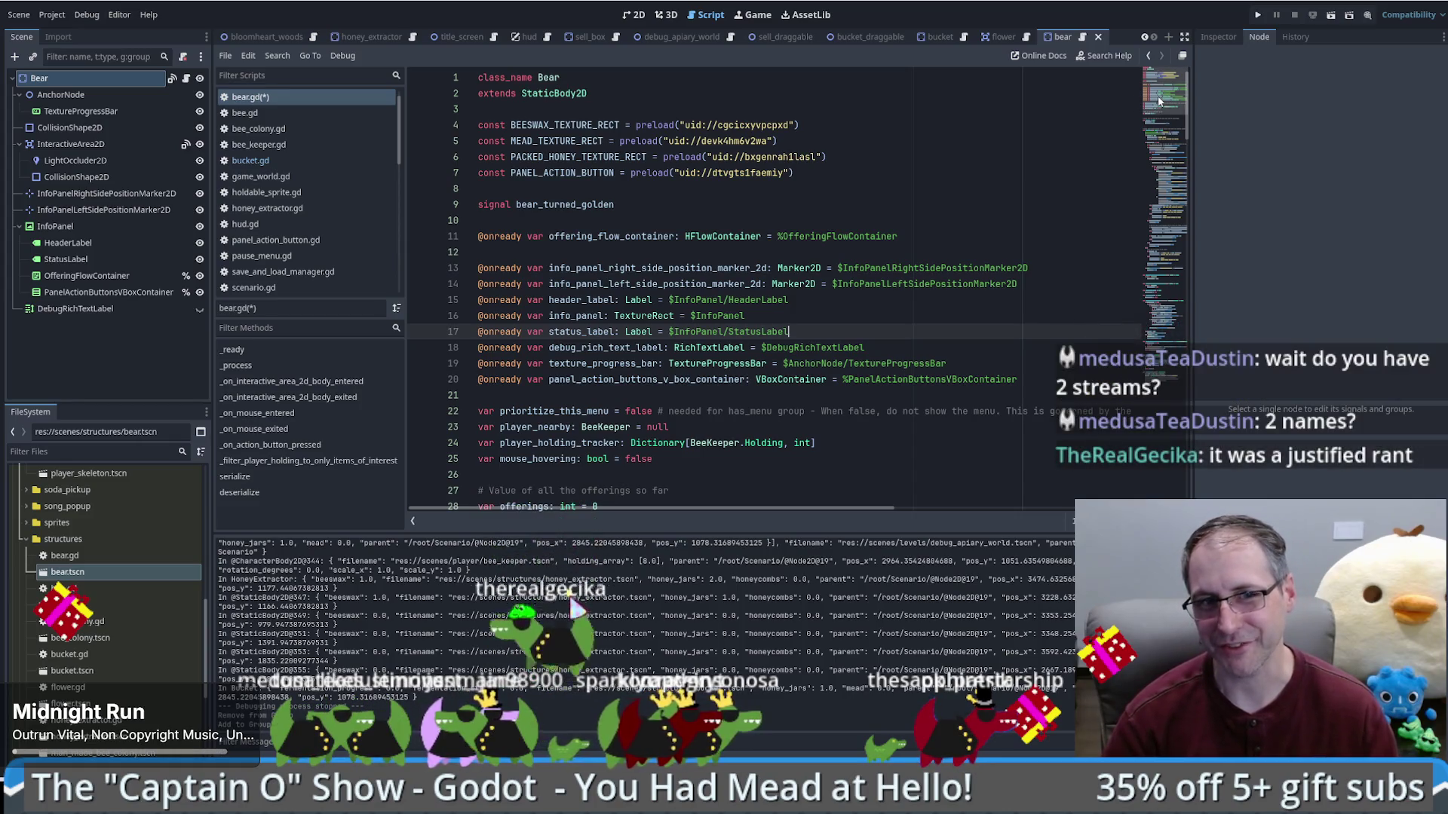
pyautogui.moveTo(1159, 88)
pyautogui.mouseDown()
pyautogui.moveTo(1161, 111)
pyautogui.moveTo(1160, 93)
pyautogui.mouseUp()
pyautogui.click(971, 287)
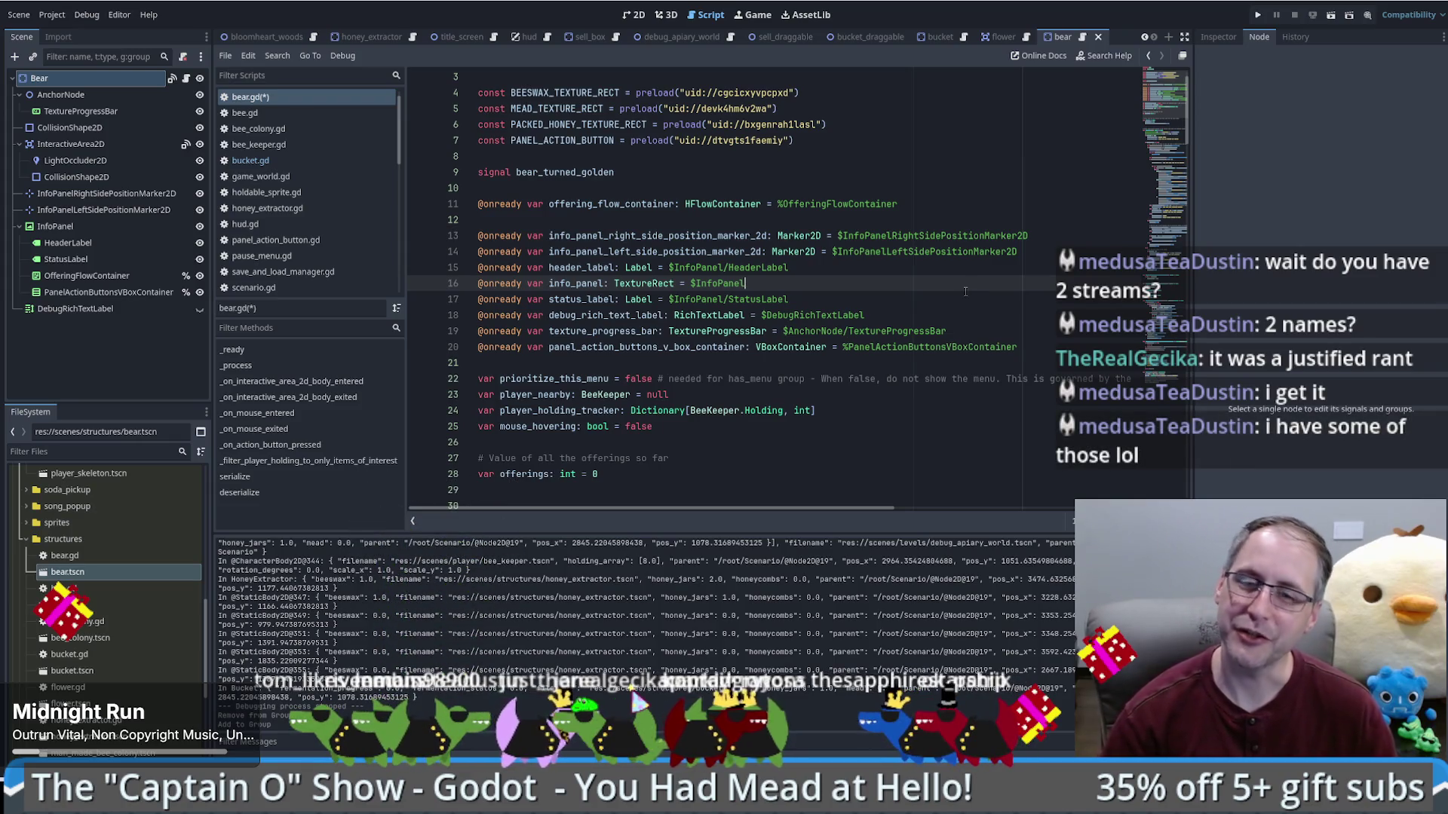
pyautogui.click(952, 310)
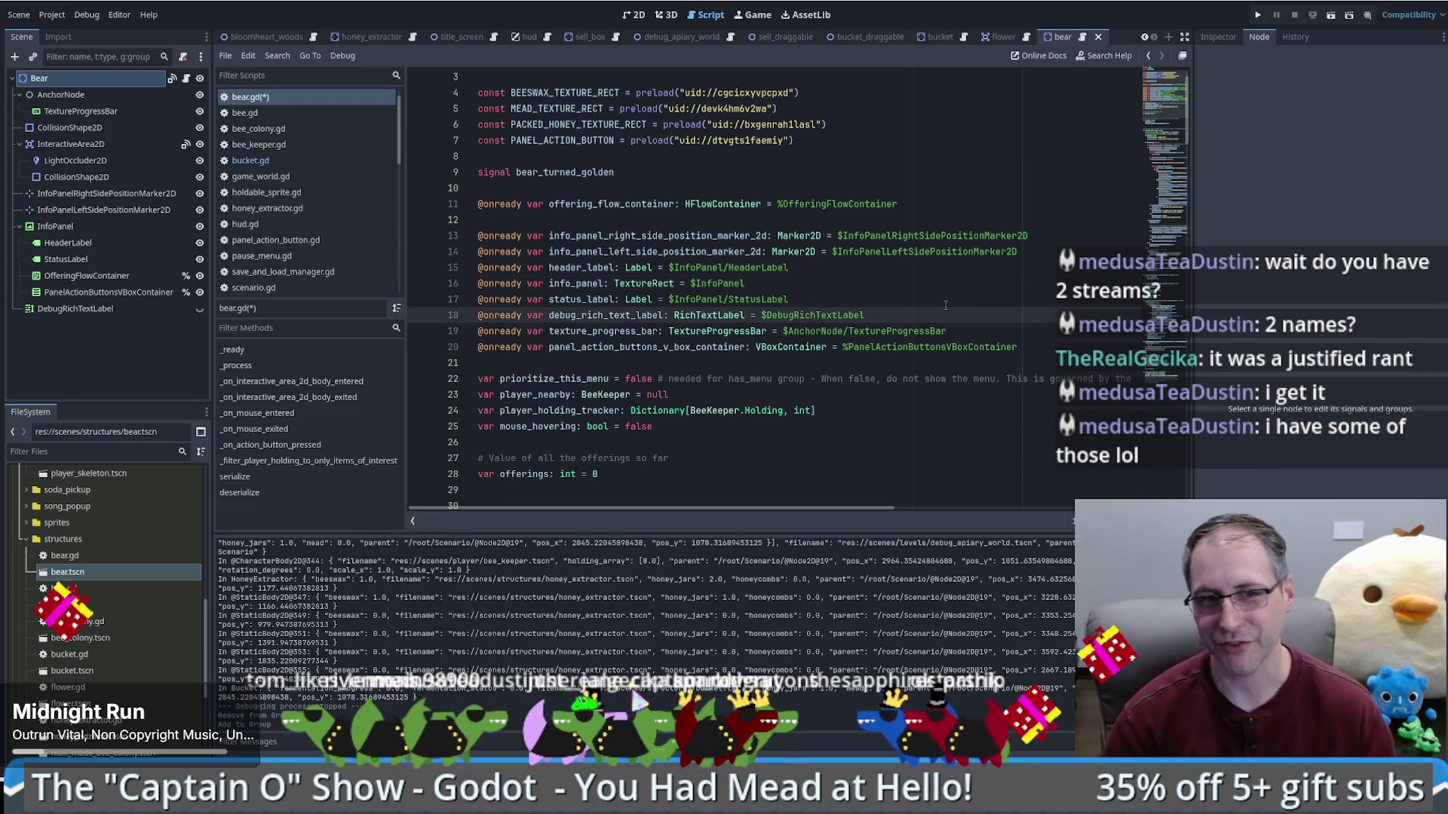
pyautogui.moveTo(1023, 347); pyautogui.dragTo(979, 252)
pyautogui.click(973, 306)
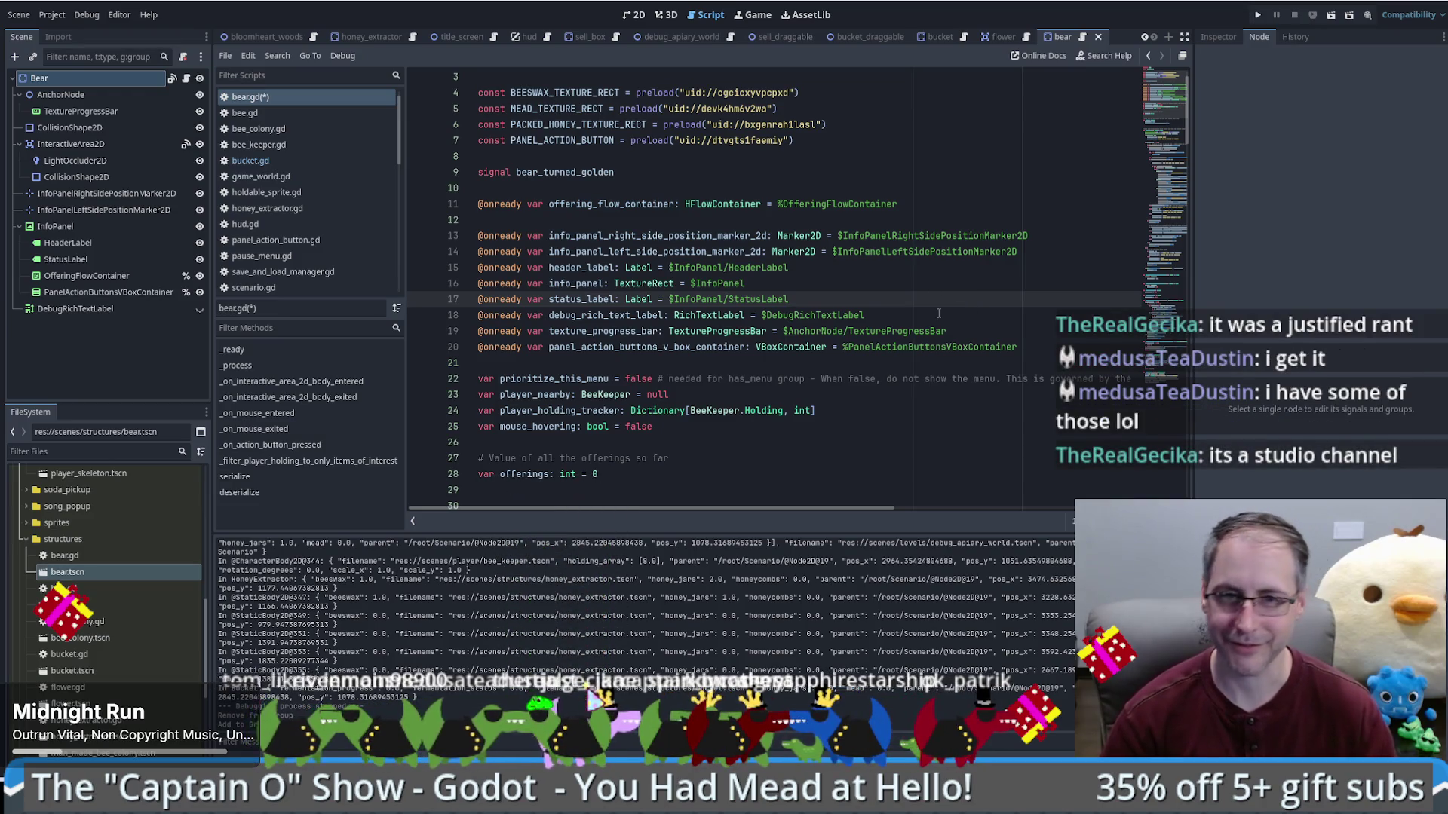
pyautogui.scroll(-1, 905, 309)
pyautogui.scroll(2, 889, 322)
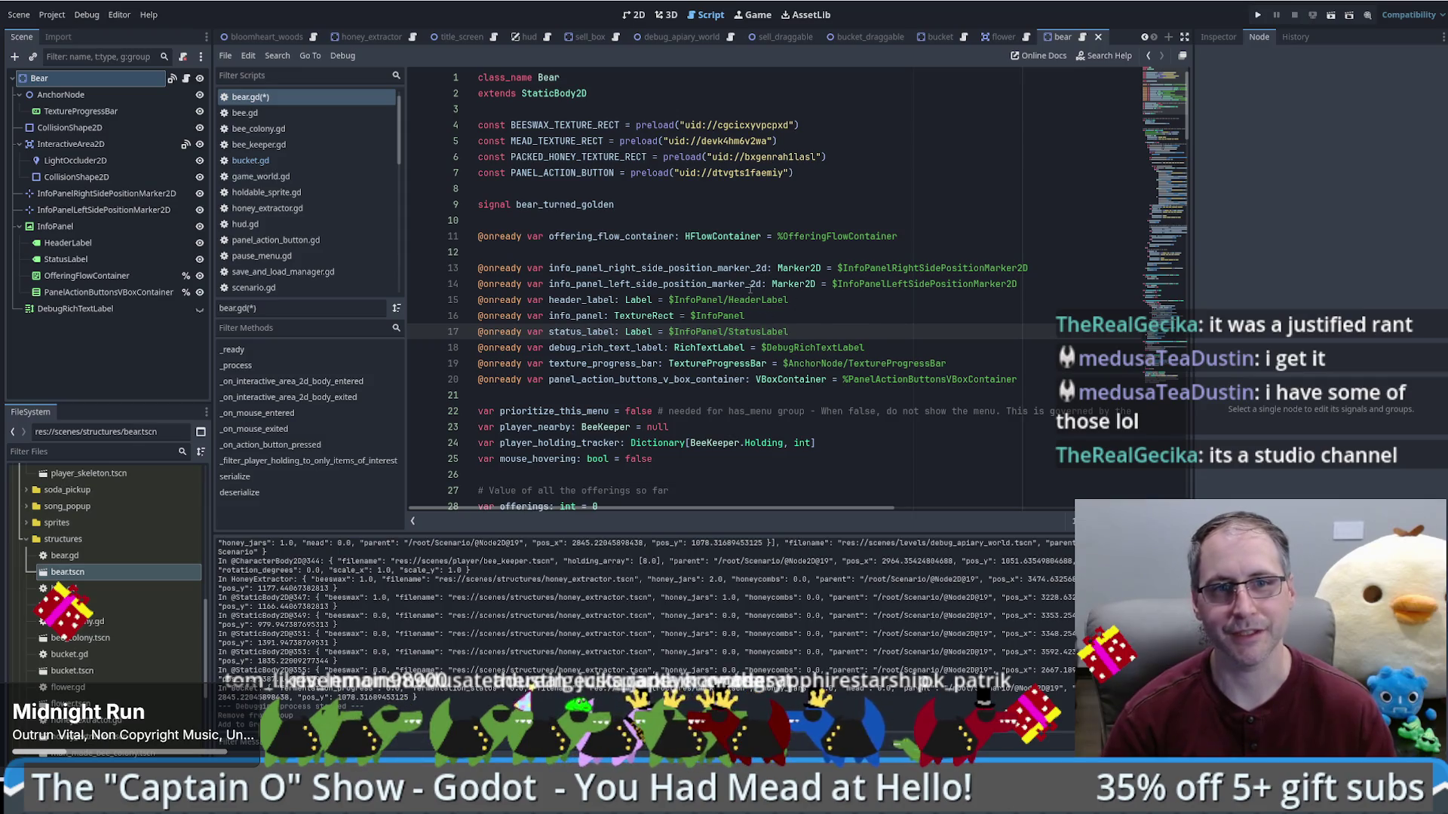
pyautogui.scroll(-3, 741, 303)
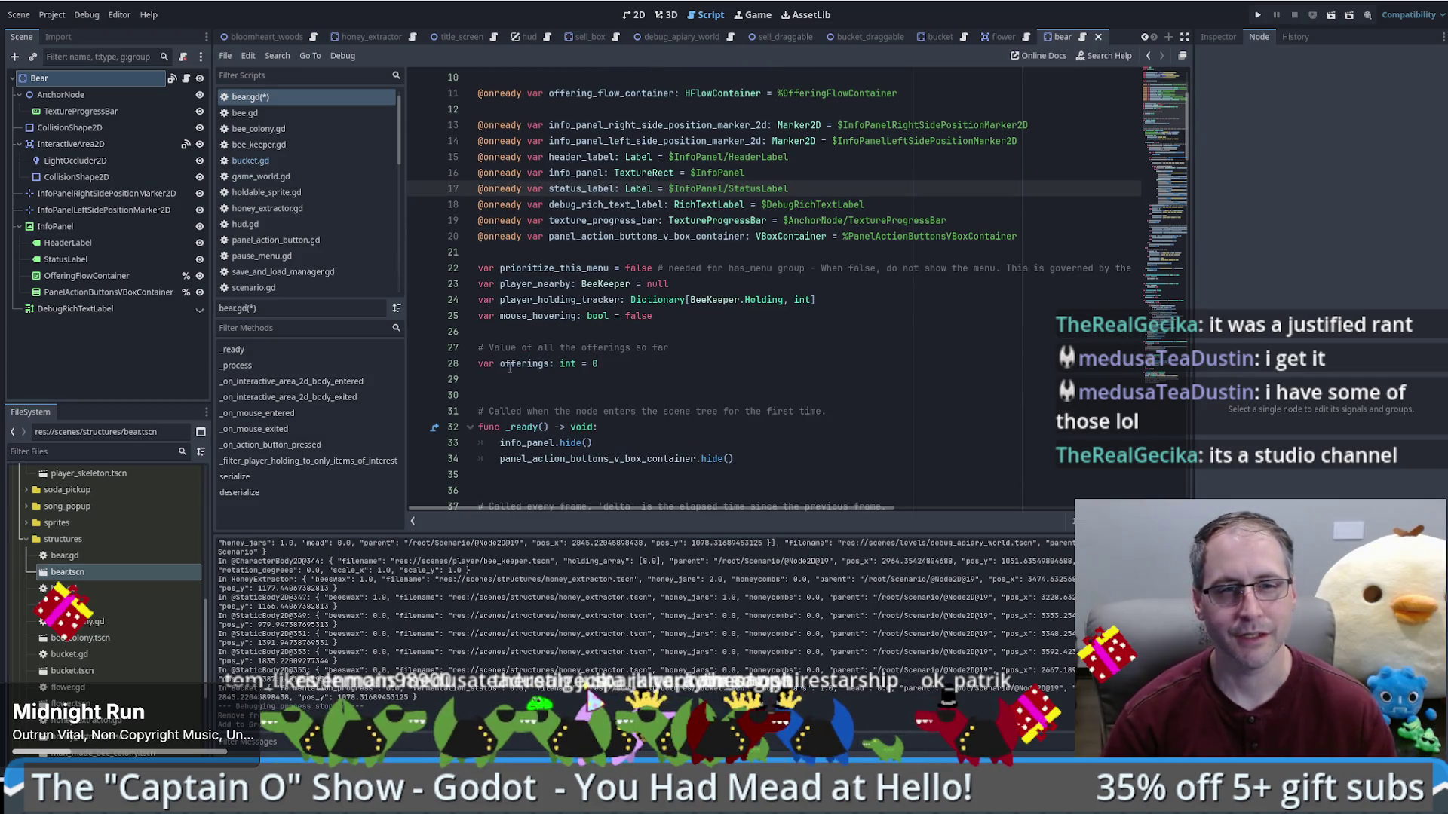
pyautogui.doubleClick(511, 365)
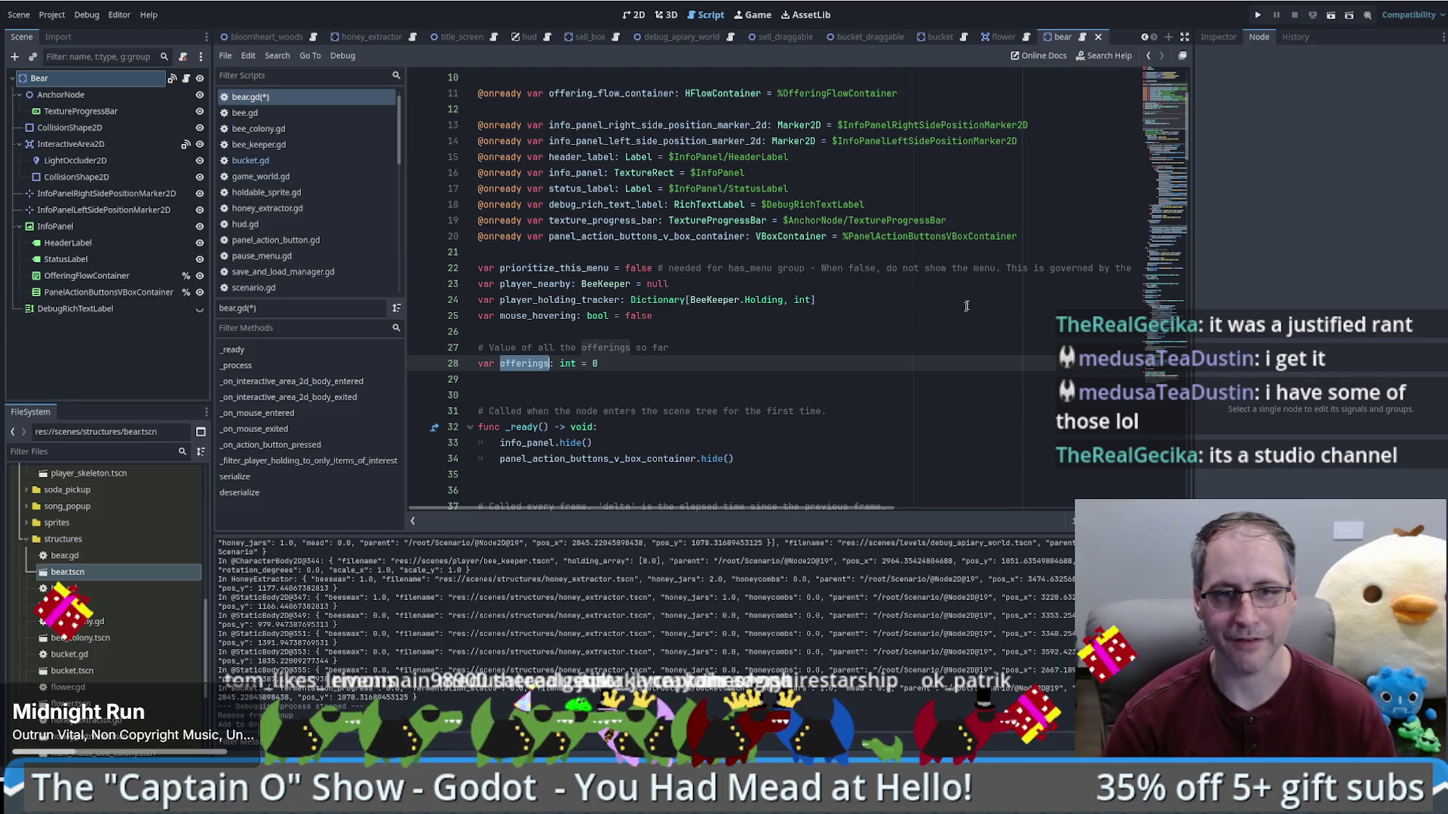
pyautogui.scroll(-20, 1133, 148)
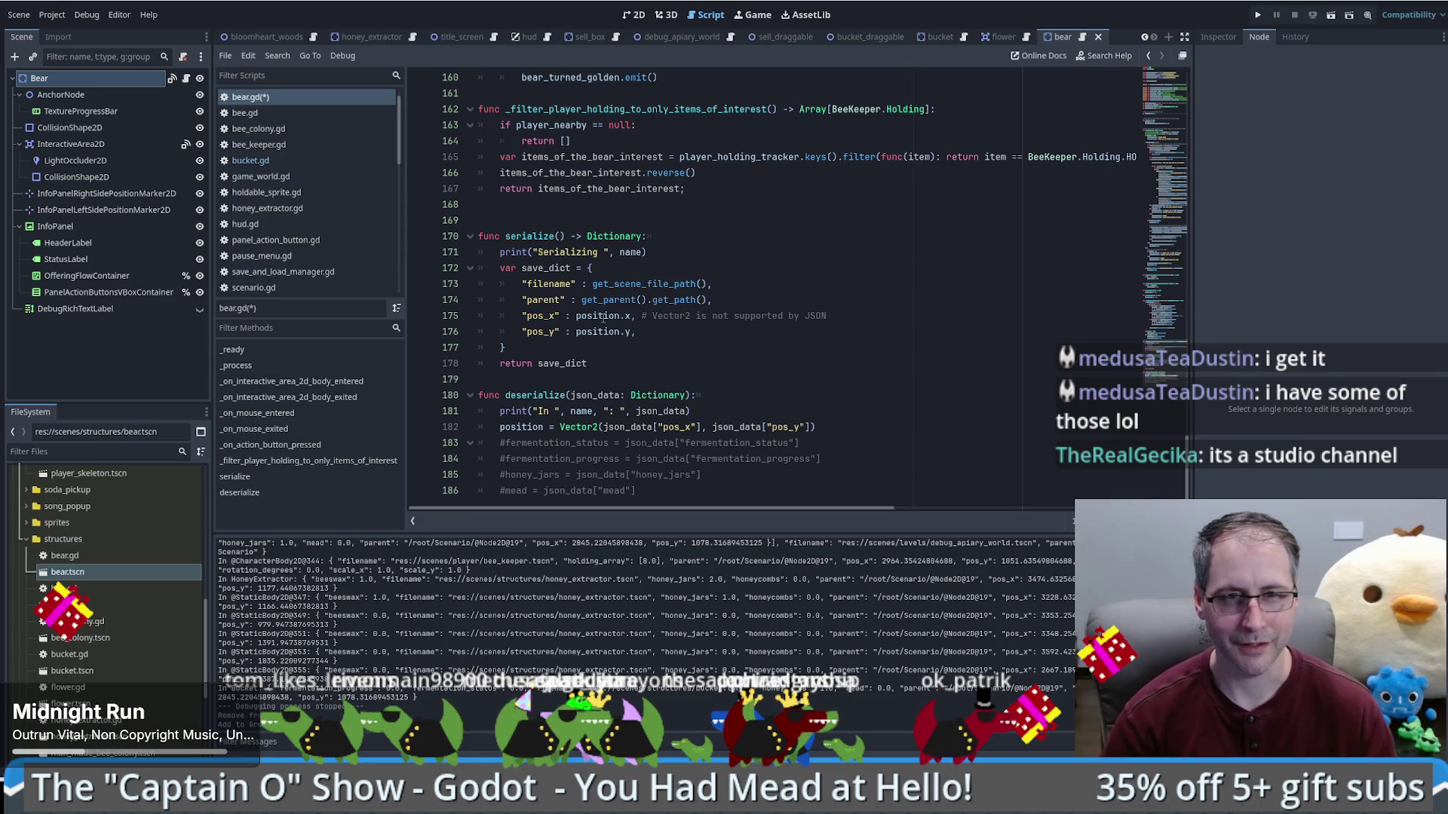
# Step: Add an "offerings" : offerings entry after pos_y in save_dict
pyautogui.click(689, 346)
pyautogui.press('Return')
pyautogui.write('"offerings" : offerings')
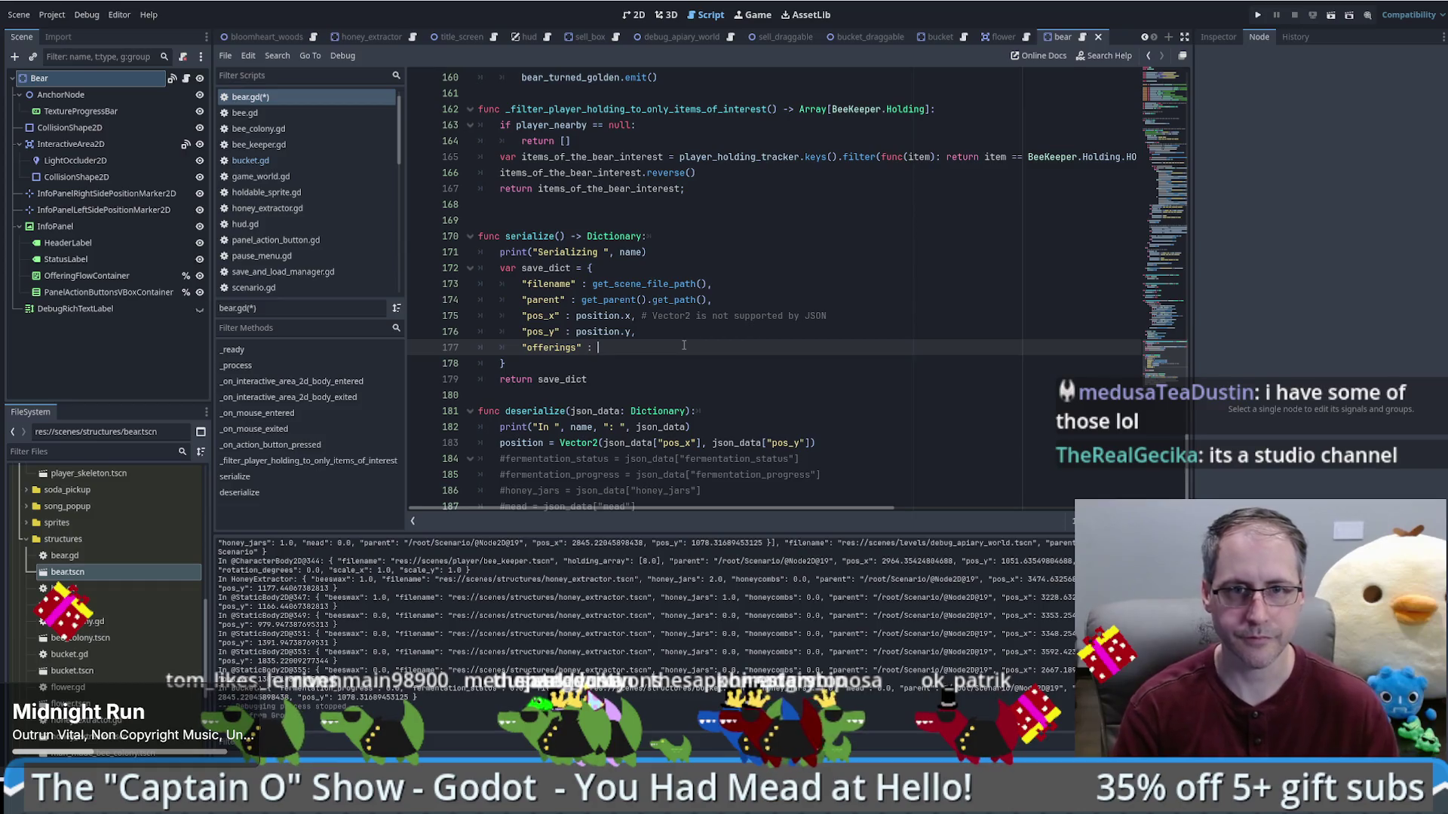
# Step: Duplicate the fermentation_status line into offerings = json_data["offerings"] in deserialize()
pyautogui.click(837, 435)
pyautogui.press('Return')
pyautogui.write('offerings')
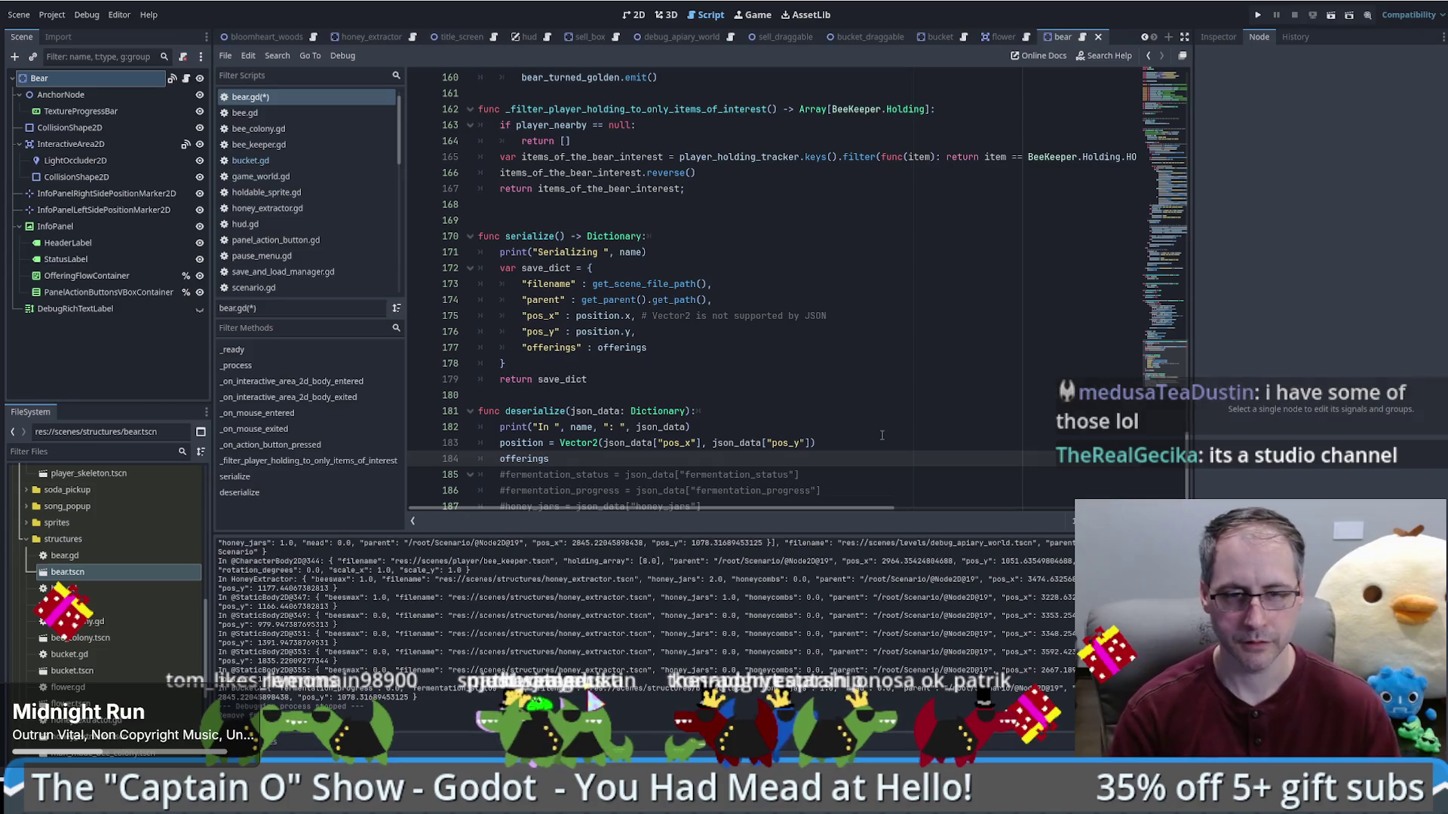
pyautogui.hotkey('ctrl', 'BackSpace')
pyautogui.click(805, 474)
pyautogui.hotkey('ctrl', 'shift', 'd')
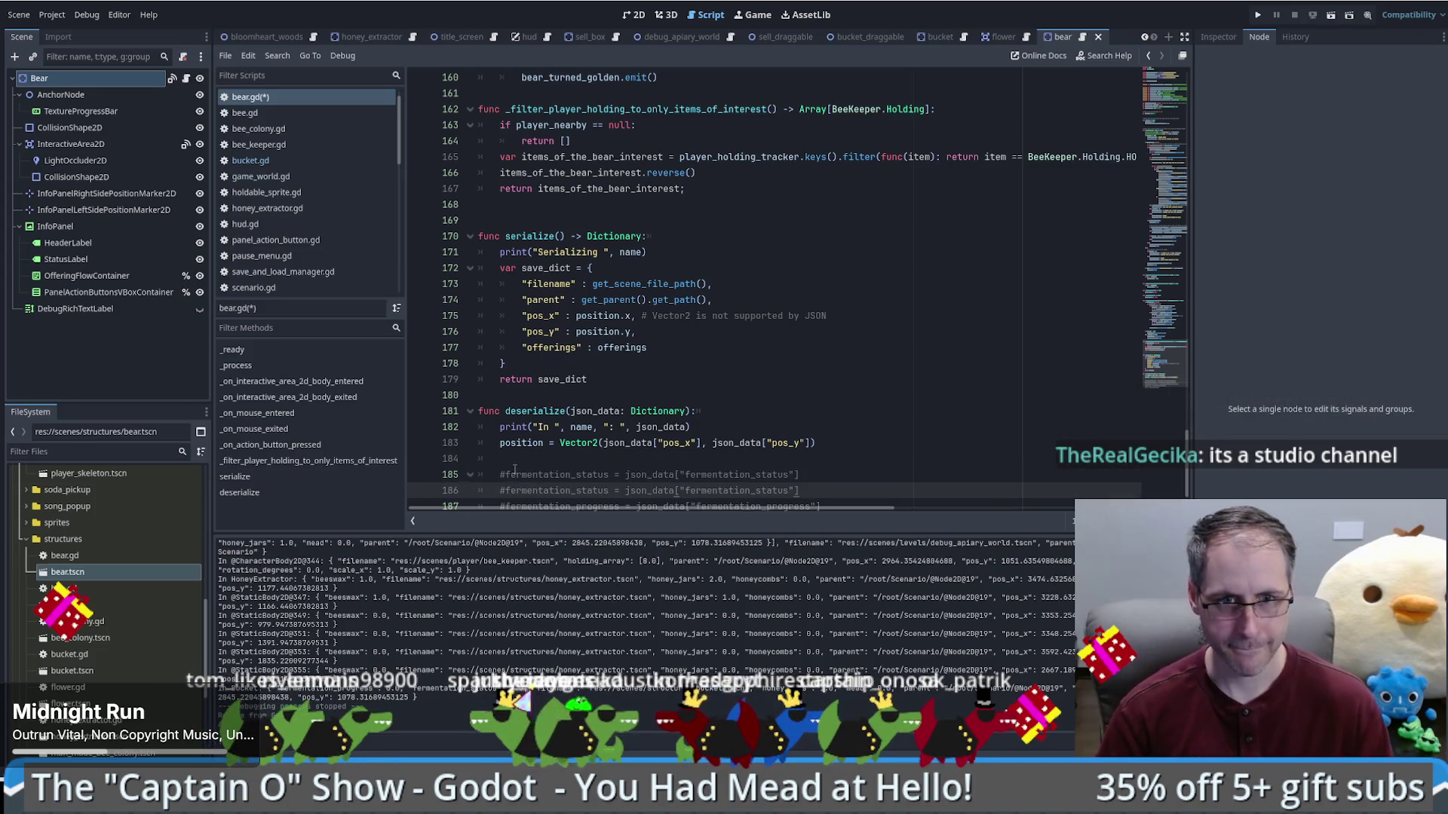
pyautogui.press('Up')
pyautogui.press('Home')
pyautogui.doubleClick(565, 475)
pyautogui.write('offerings')
pyautogui.doubleClick(674, 474)
pyautogui.write('offerings')
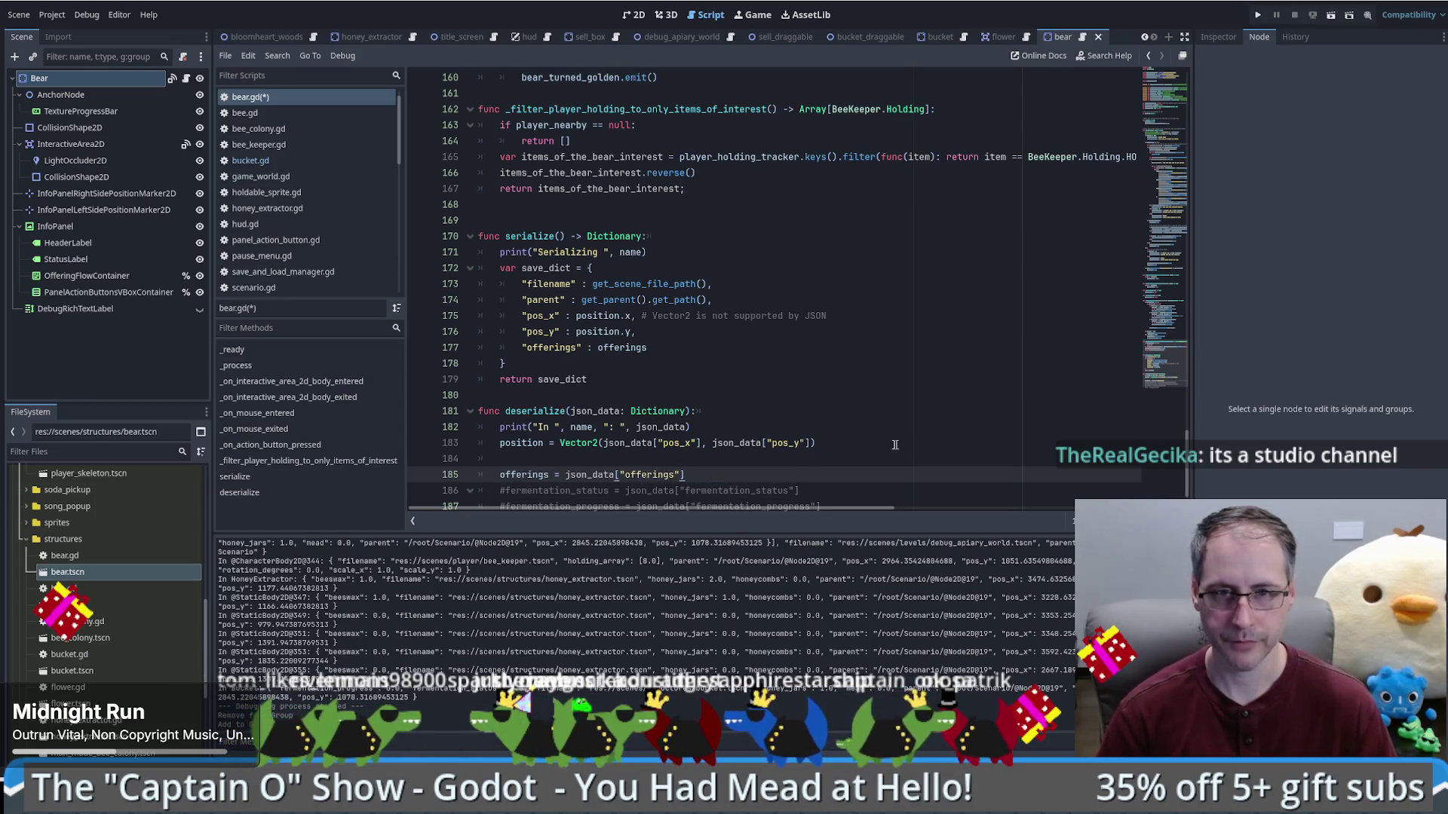
# Step: Look over the player_holding_tracker declaration at the top of Bear.gd
pyautogui.scroll(5, 1180, 194)
pyautogui.moveTo(1145, 398)
pyautogui.mouseDown()
pyautogui.moveTo(1183, 91)
pyautogui.moveTo(1188, 119)
pyautogui.mouseUp()
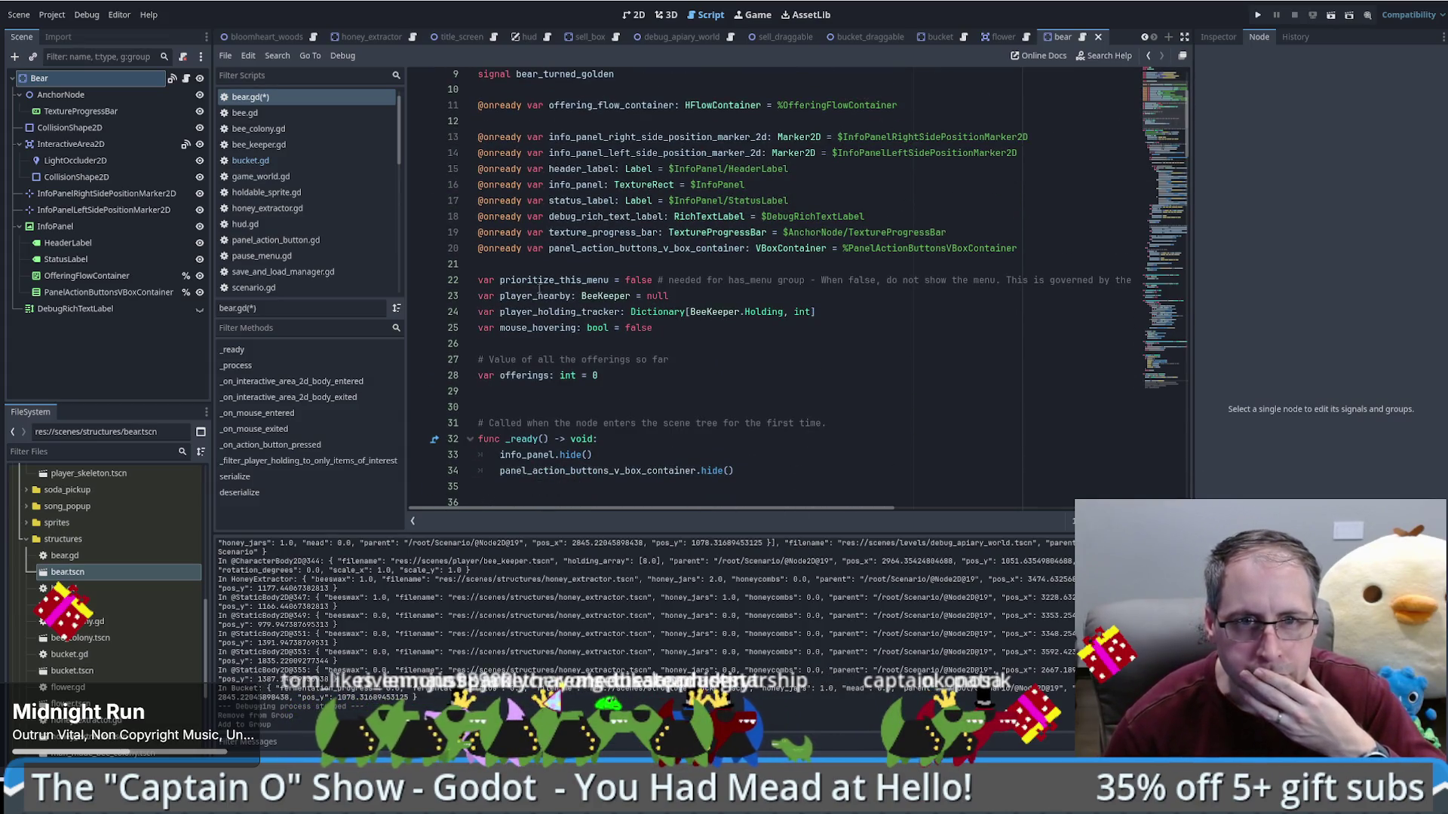
pyautogui.doubleClick(545, 311)
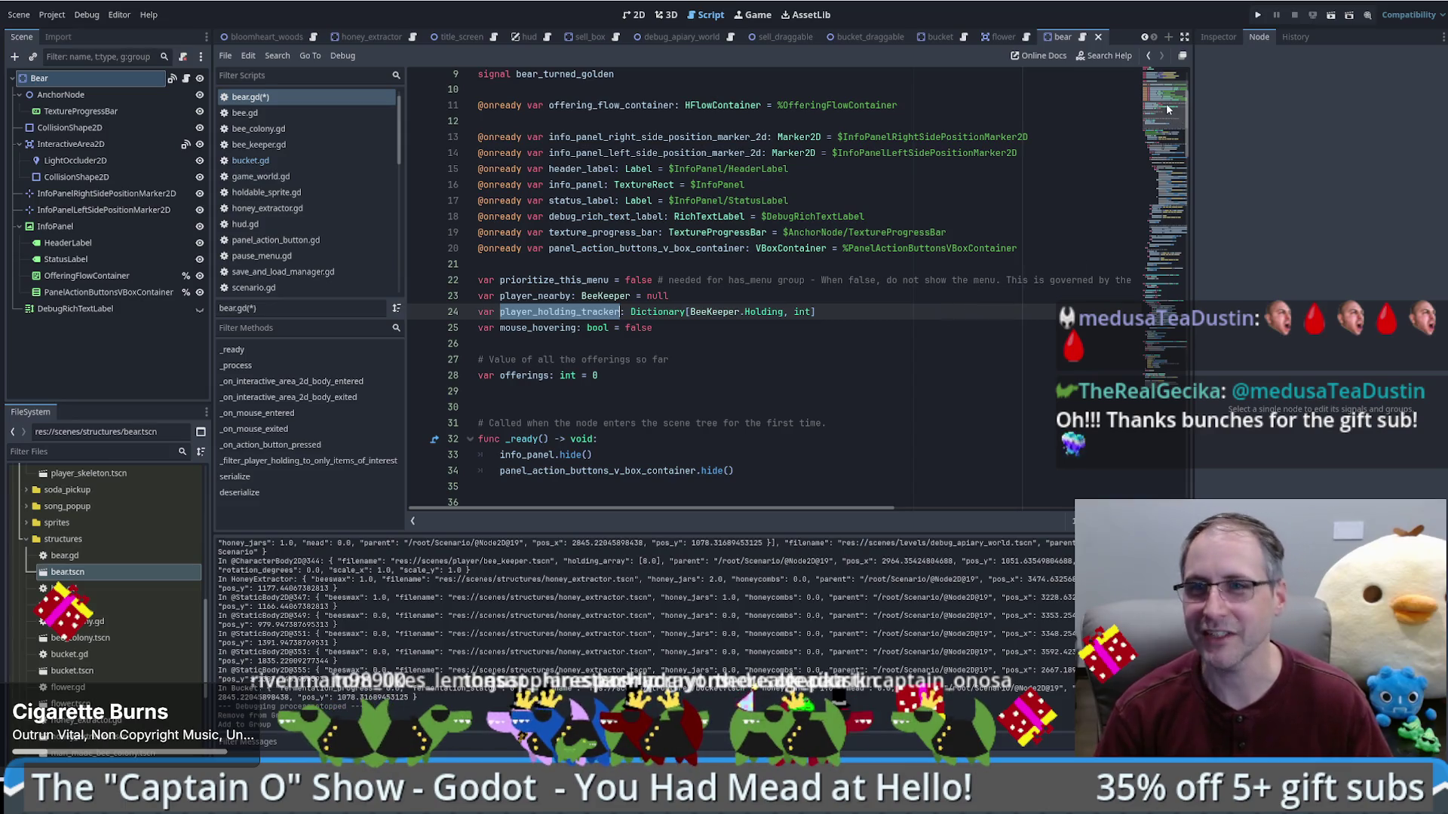
# Step: Save the script, run the game full screen with F5, and start a new game
pyautogui.press('F5')
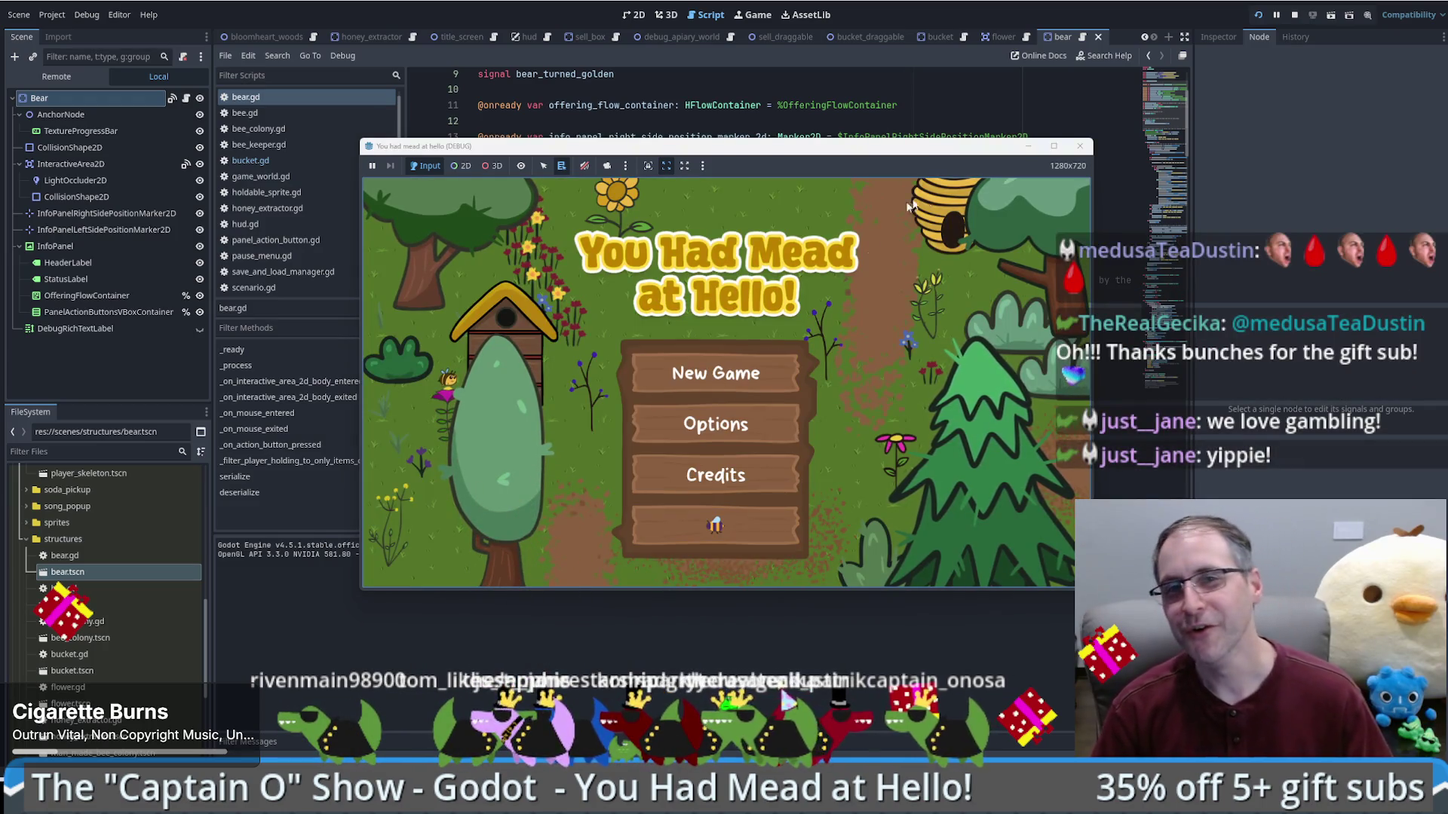
pyautogui.click(1054, 147)
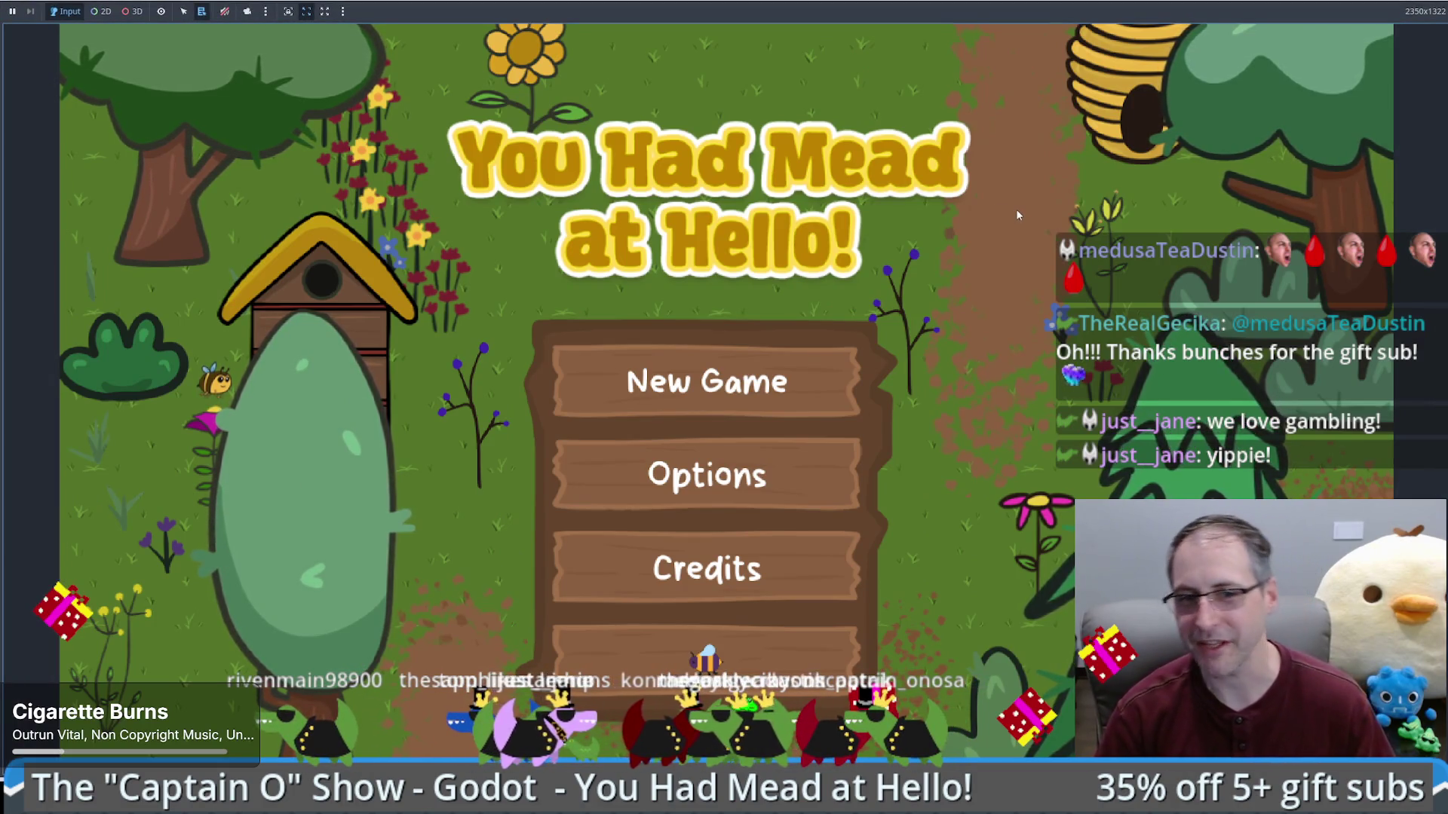
pyautogui.click(678, 373)
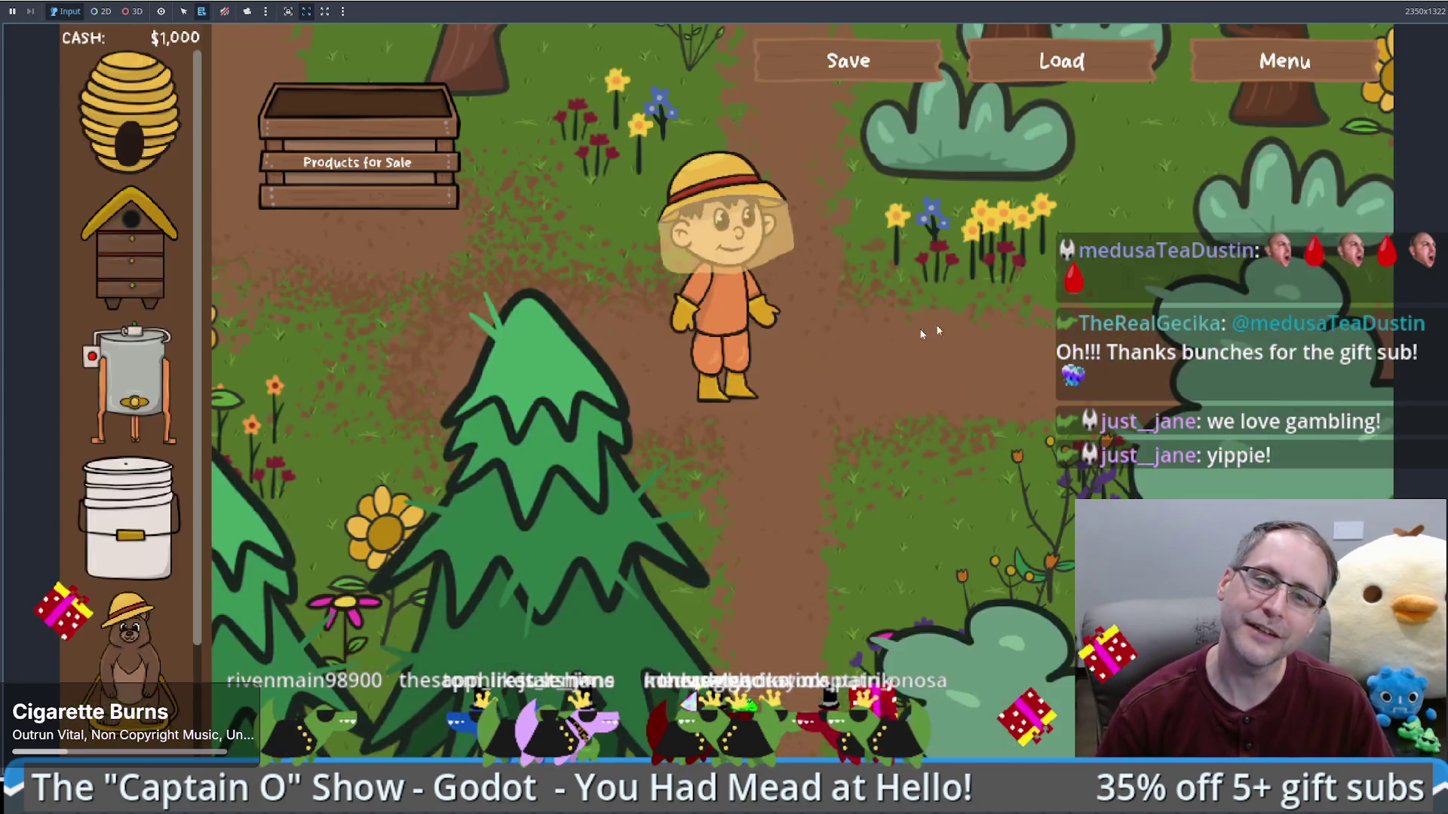
# Step: Walk the farmer around the path, then load the saved game
pyautogui.press('Down')
pyautogui.press('Right')
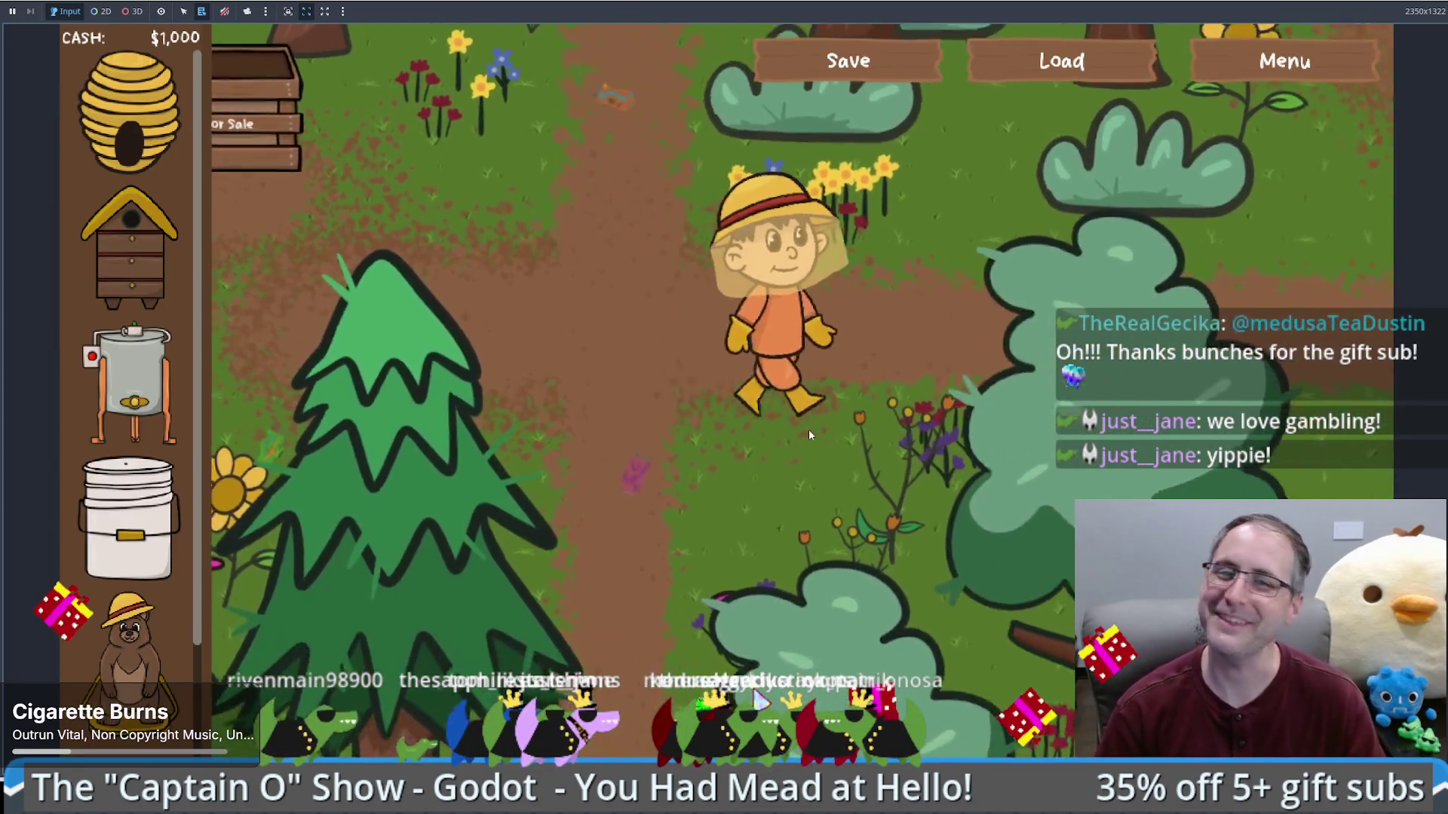
pyautogui.press('Up')
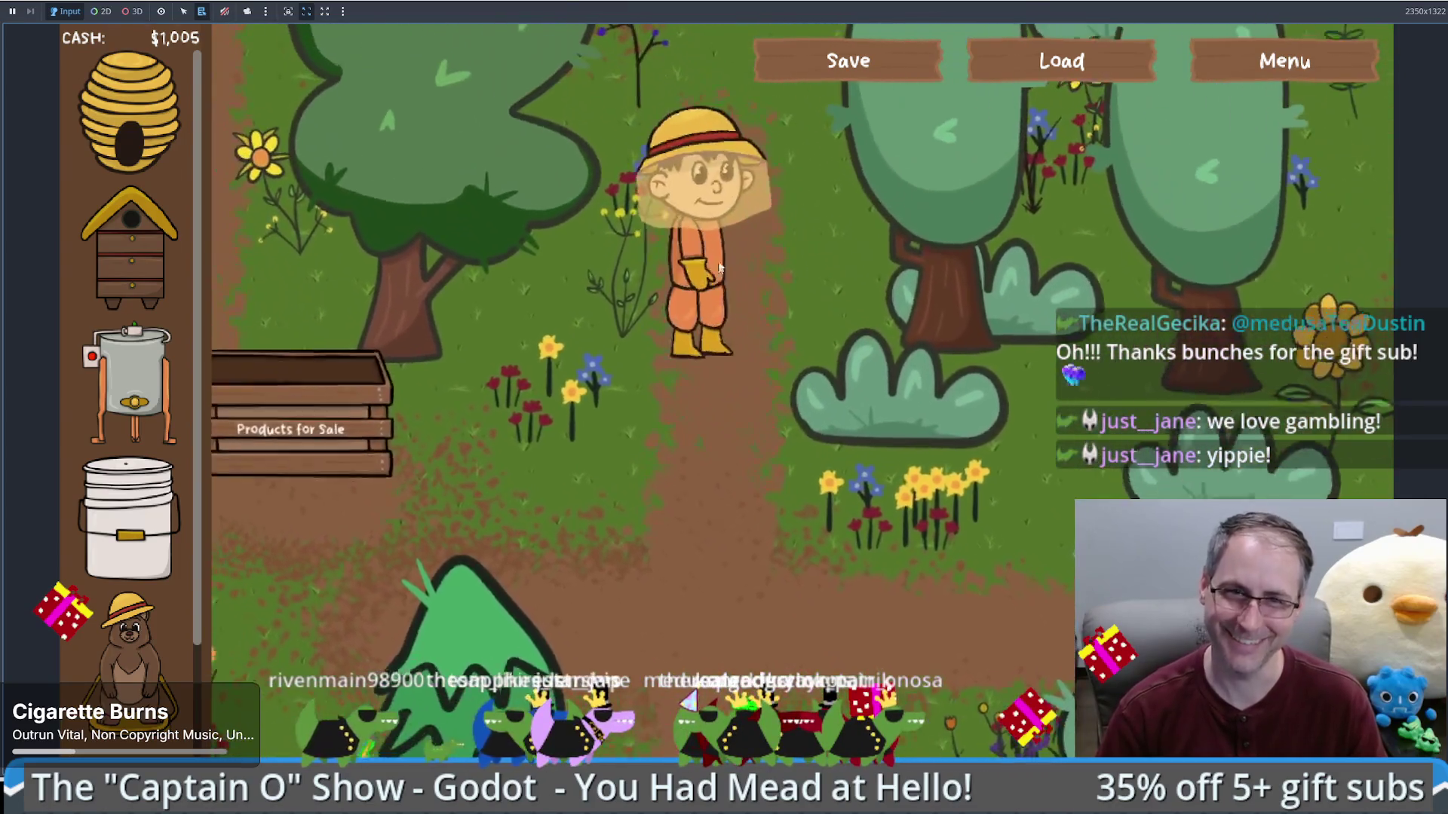
pyautogui.press('Up')
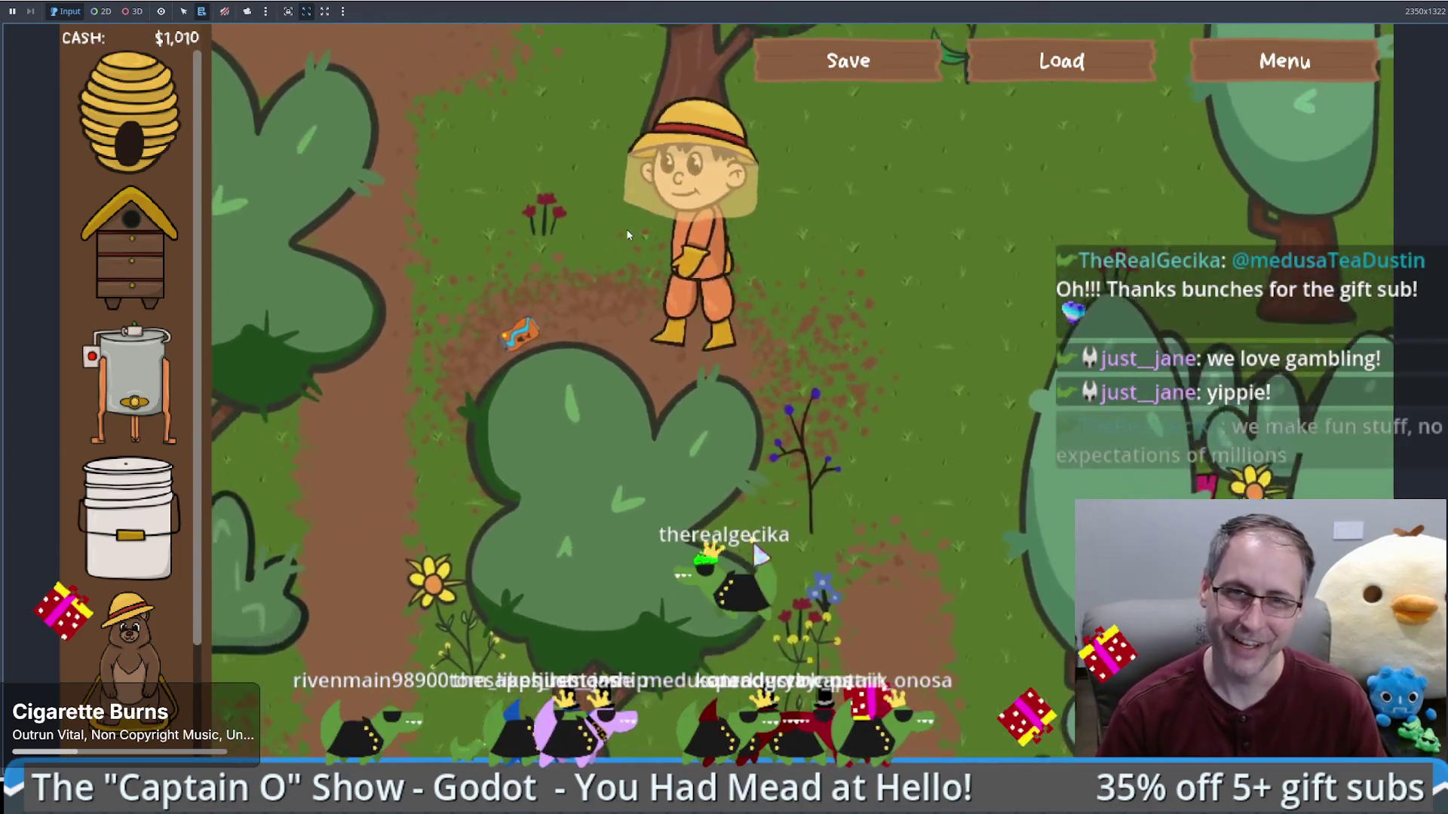
pyautogui.press('Up')
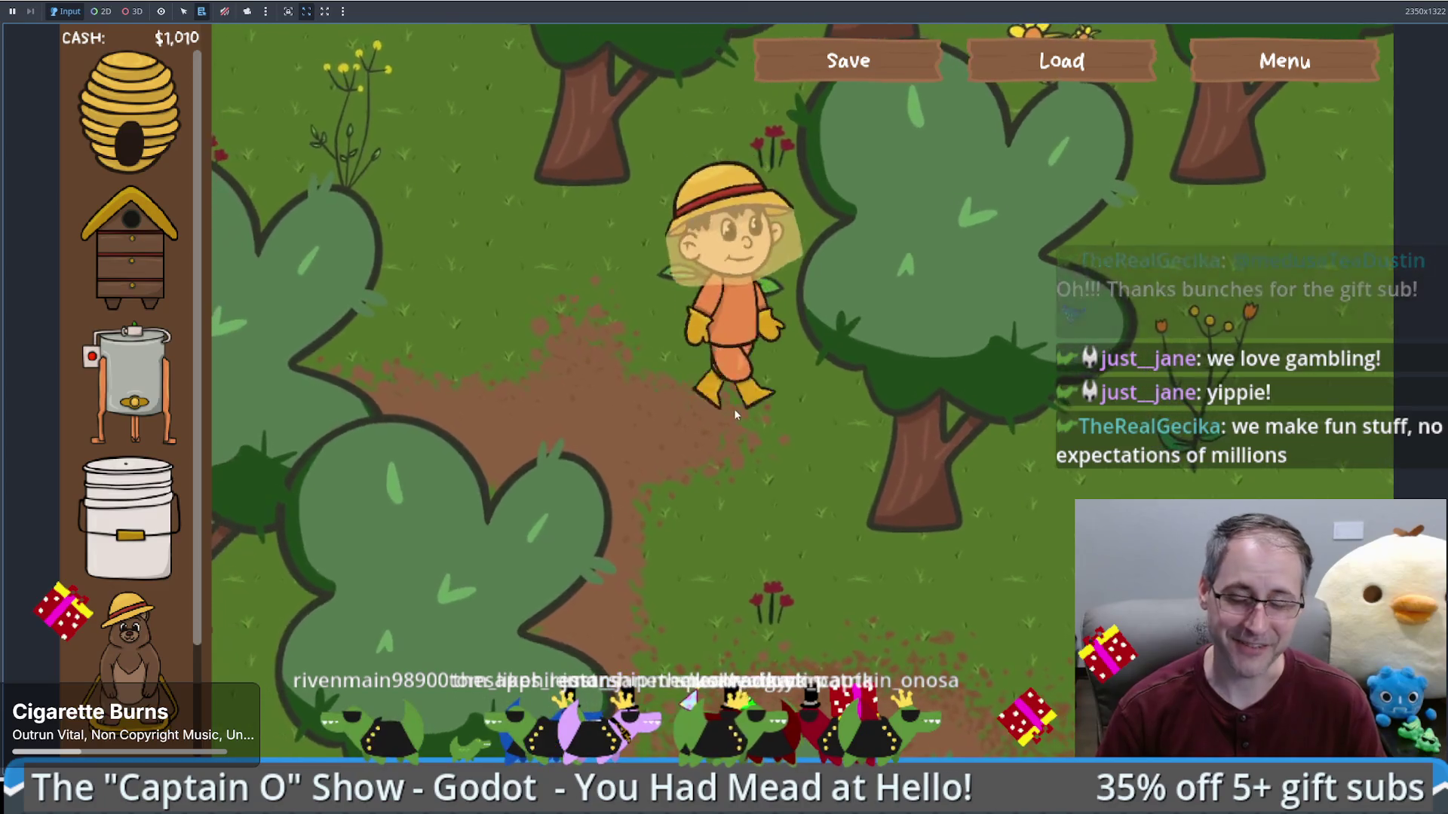
pyautogui.press('Down')
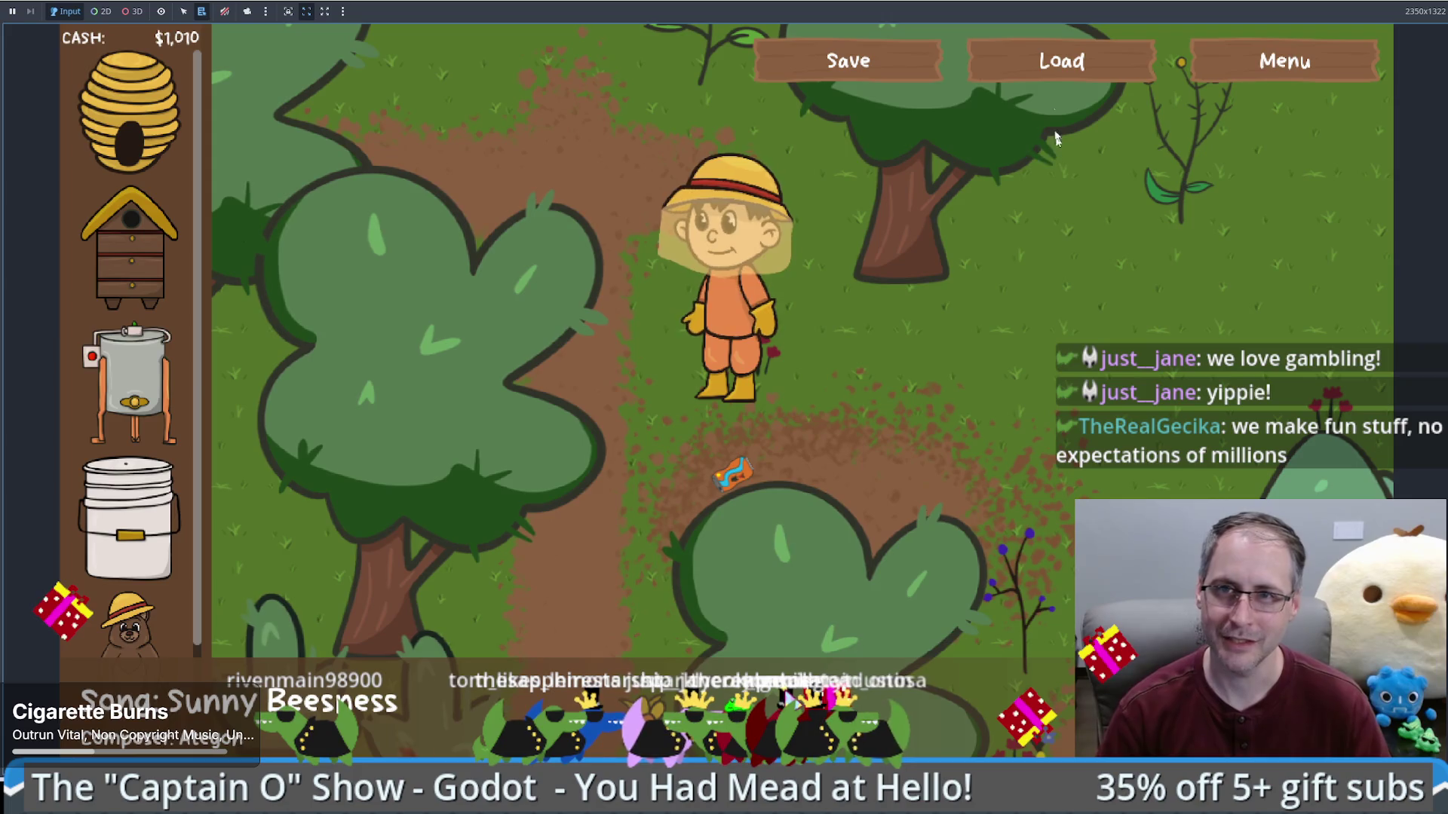
pyautogui.click(1046, 66)
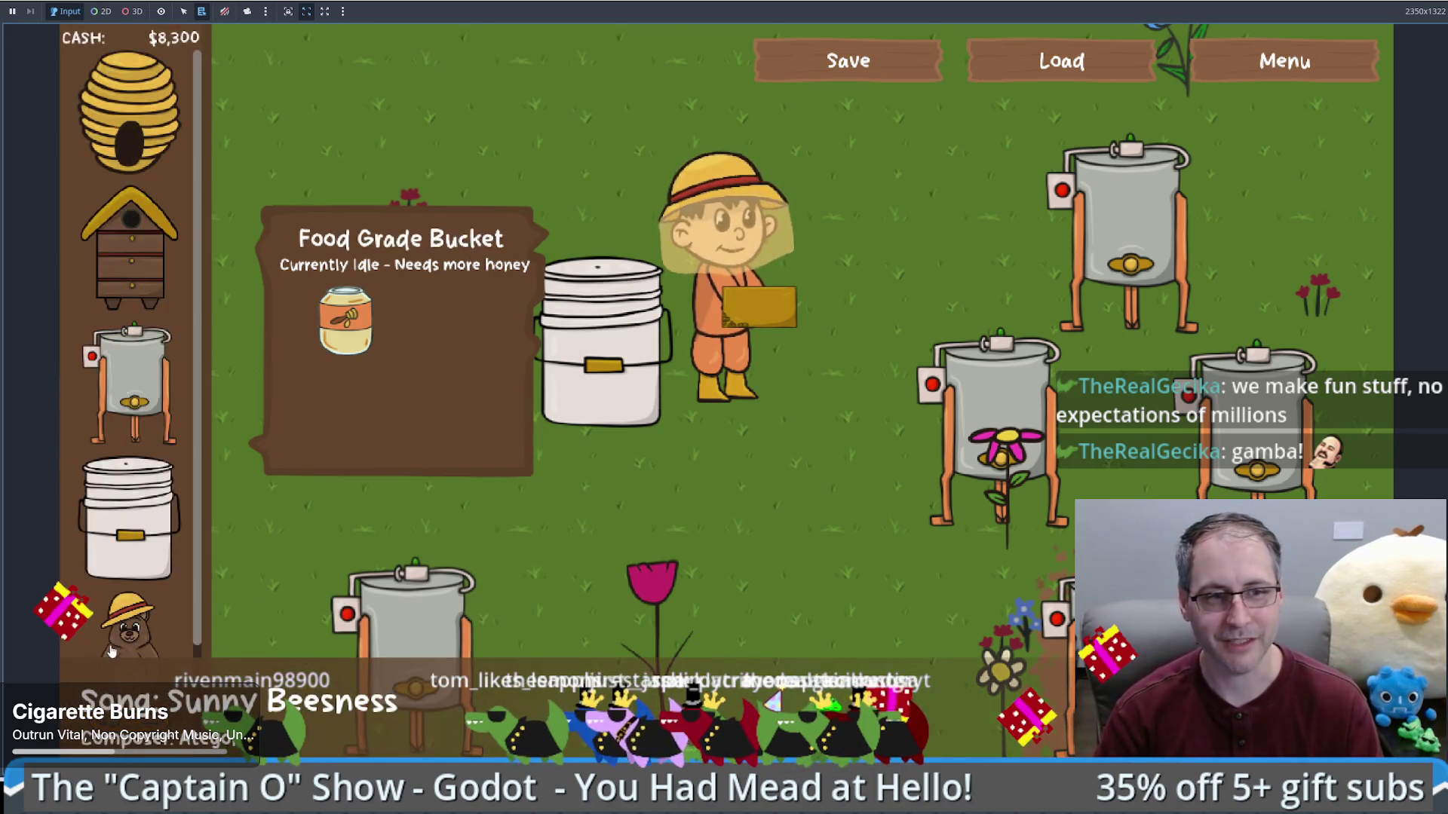
# Step: Place a bear statue in the field and offer it beeswax
pyautogui.moveTo(113, 650)
pyautogui.mouseDown()
pyautogui.moveTo(581, 286)
pyautogui.moveTo(829, 196)
pyautogui.mouseUp()
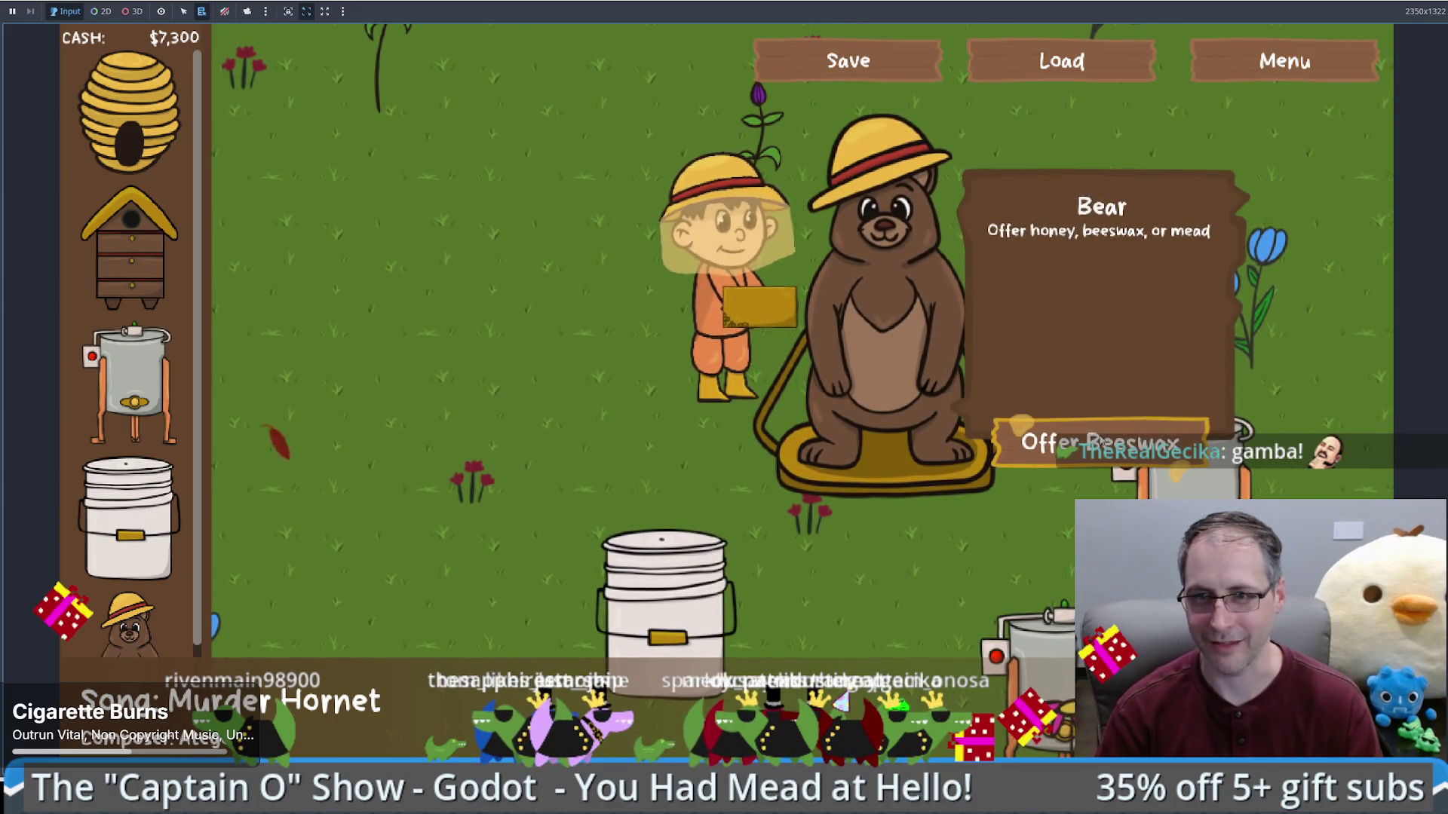
pyautogui.click(1099, 439)
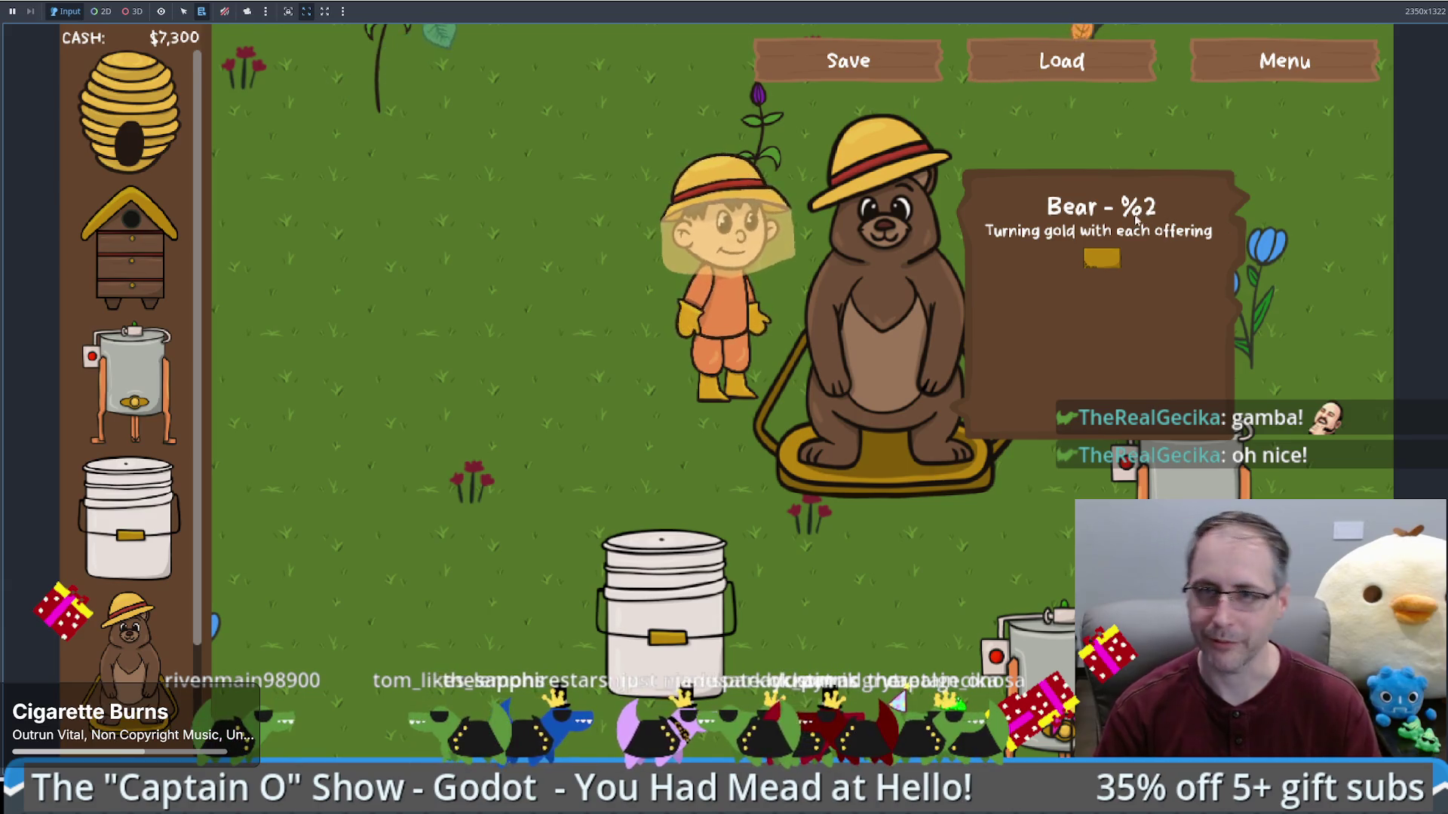
pyautogui.click(704, 566)
# Step: Take two bottles of mead from the food grade bucket and offer both to the bear
pyautogui.click(704, 566)
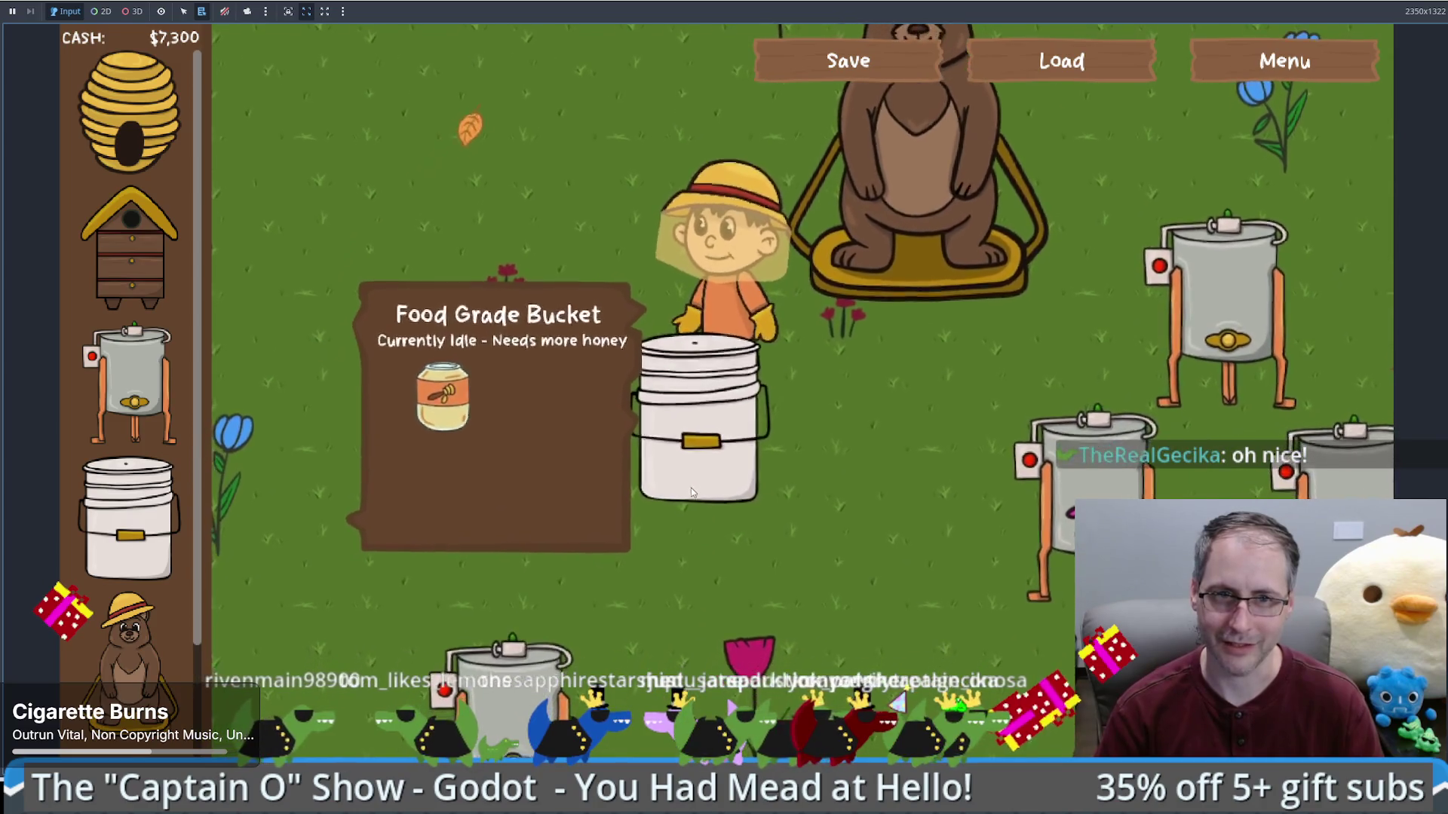
pyautogui.click(501, 543)
pyautogui.click(927, 226)
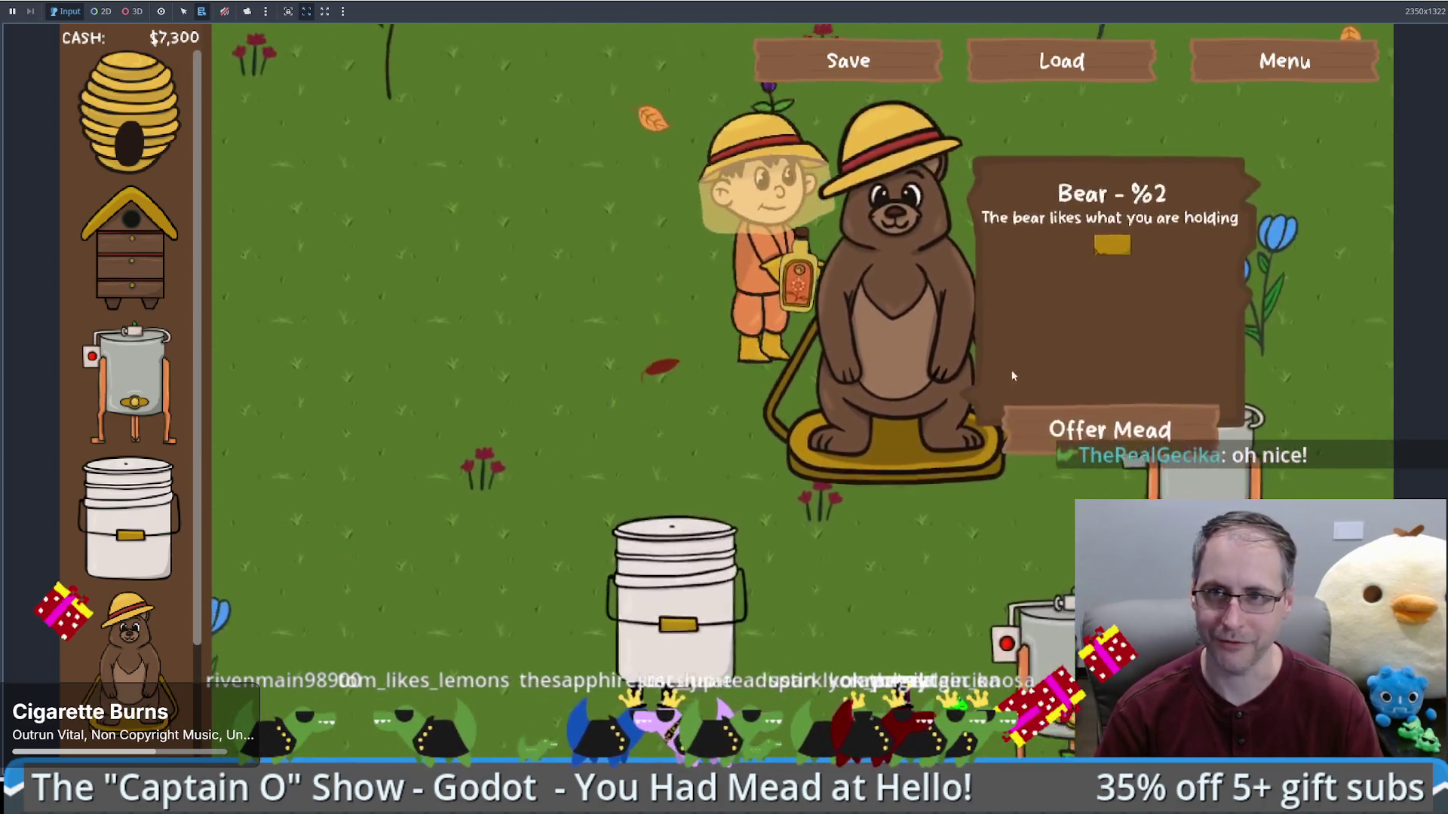
pyautogui.click(1097, 428)
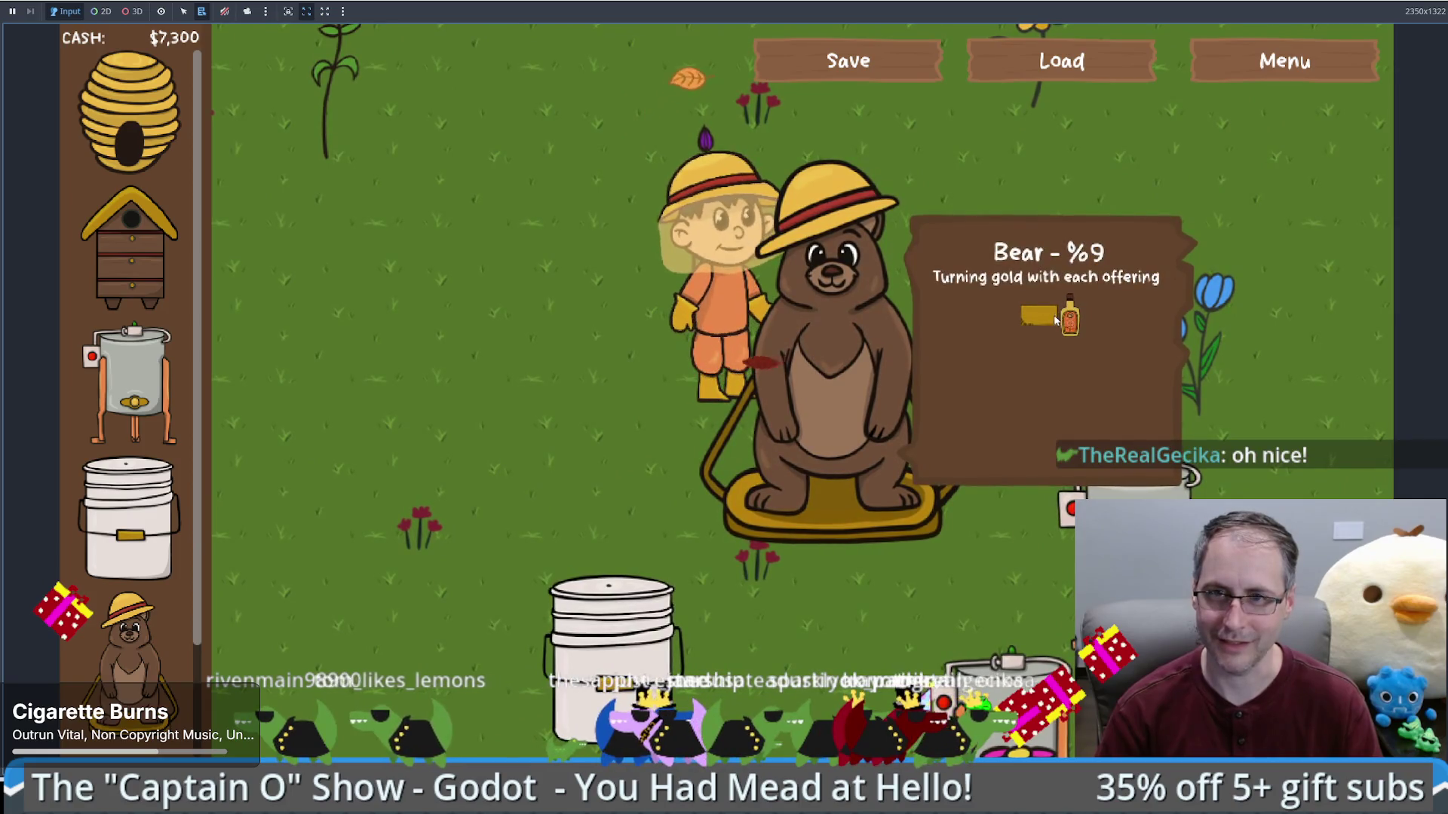
pyautogui.click(614, 634)
pyautogui.click(495, 592)
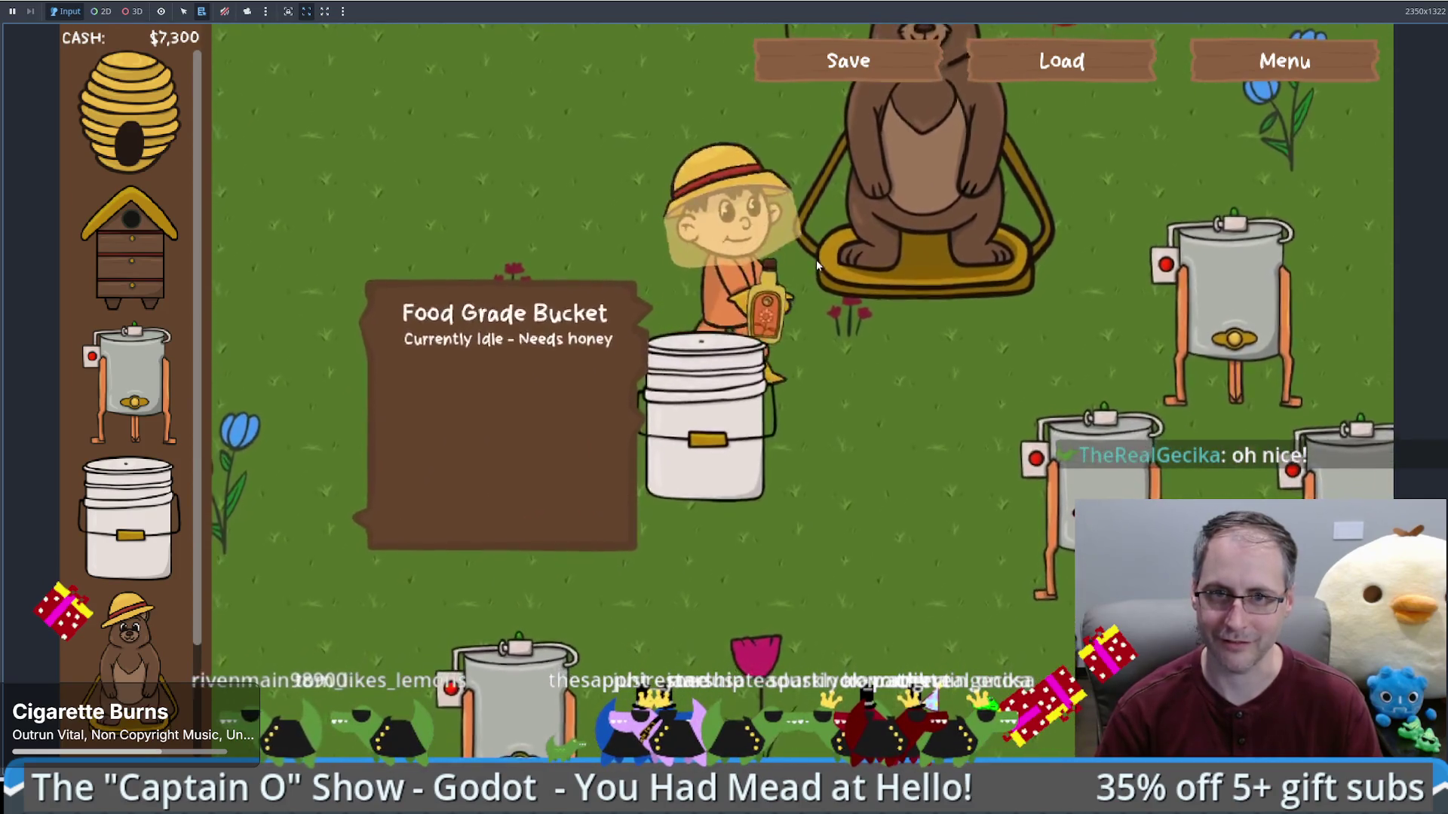
pyautogui.click(816, 259)
pyautogui.click(1033, 334)
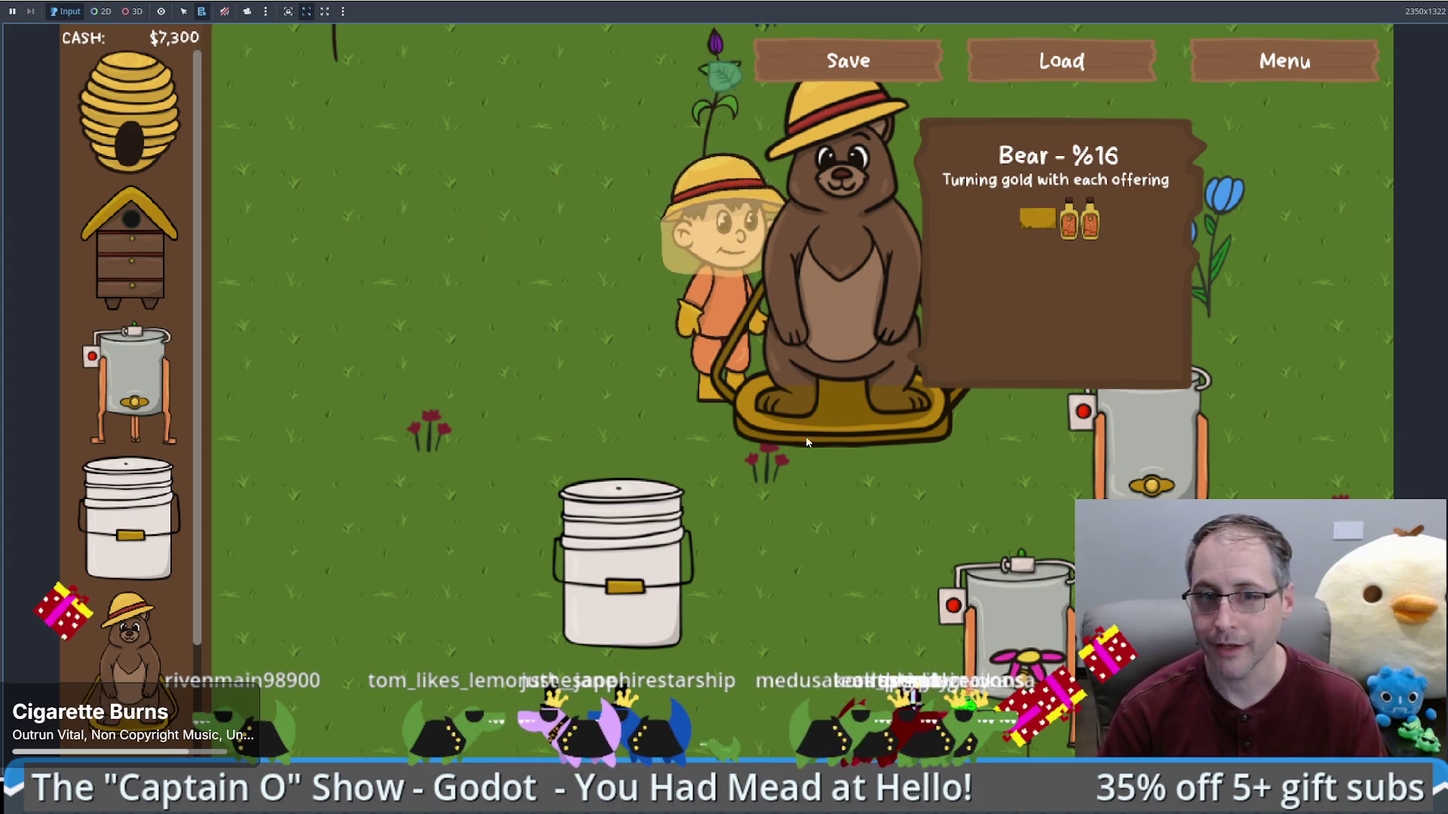
# Step: Walk back to check the bear reads 16%, then stop the game with F8
pyautogui.click(683, 394)
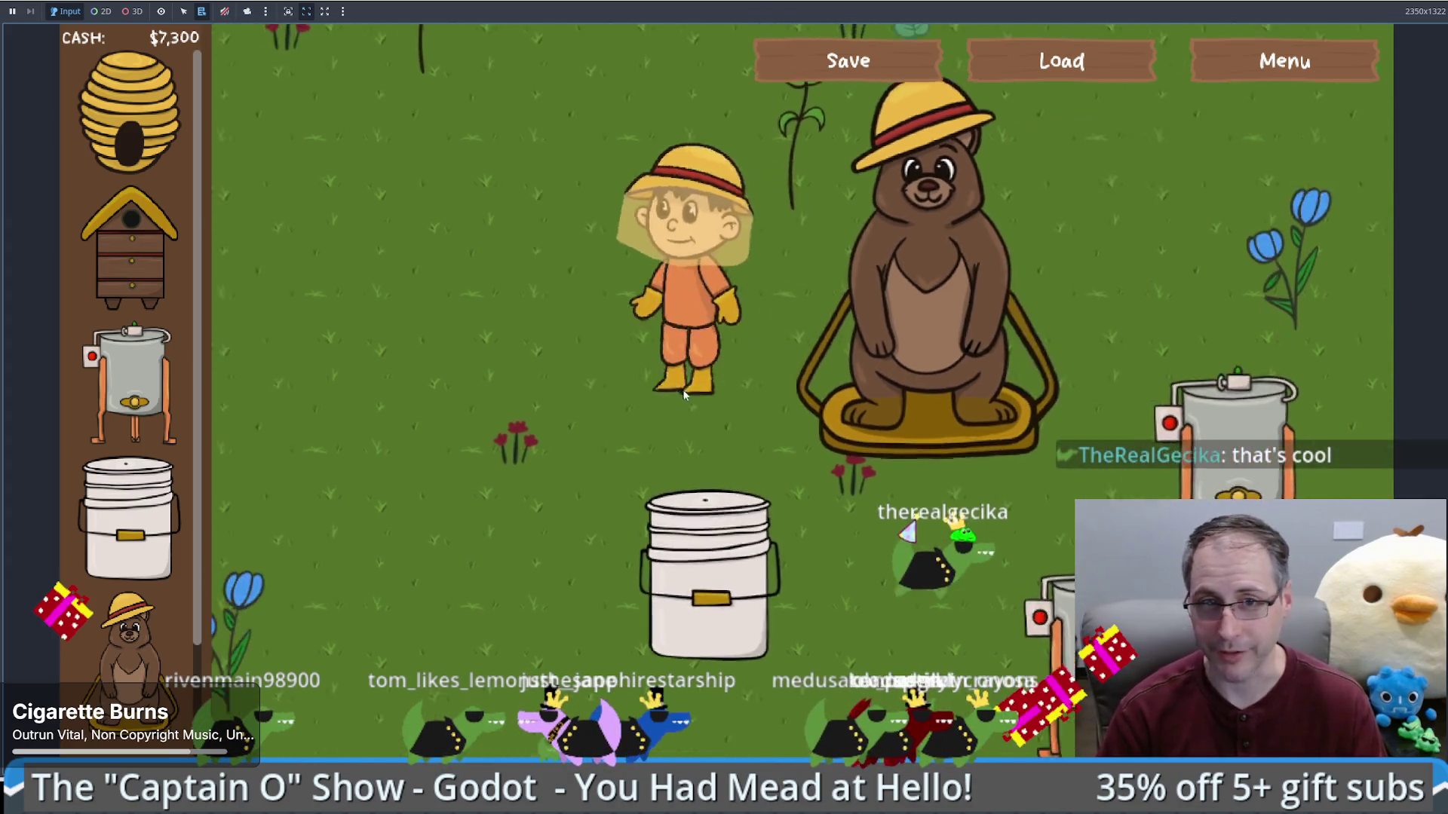
pyautogui.click(777, 419)
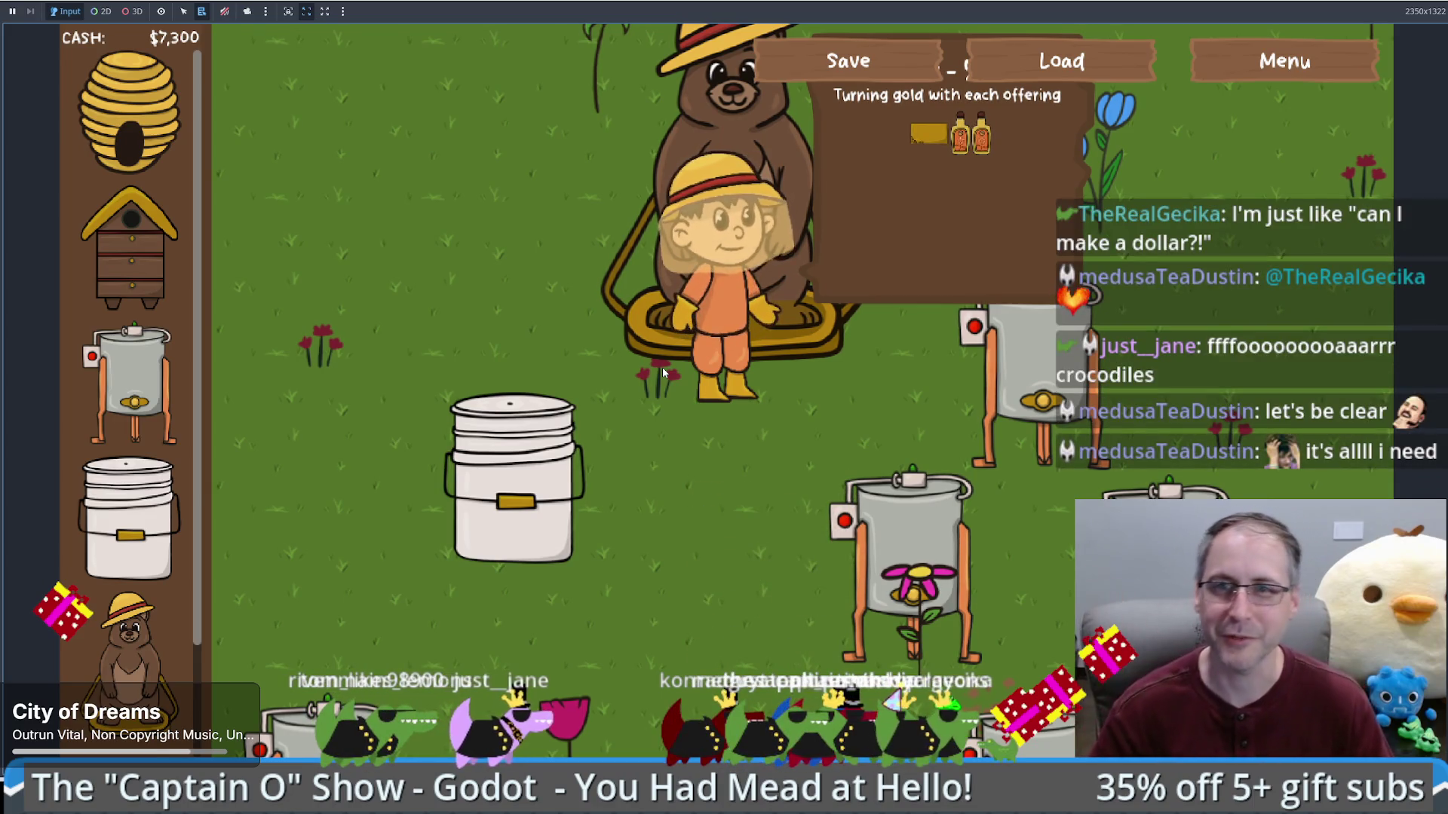
pyautogui.click(535, 292)
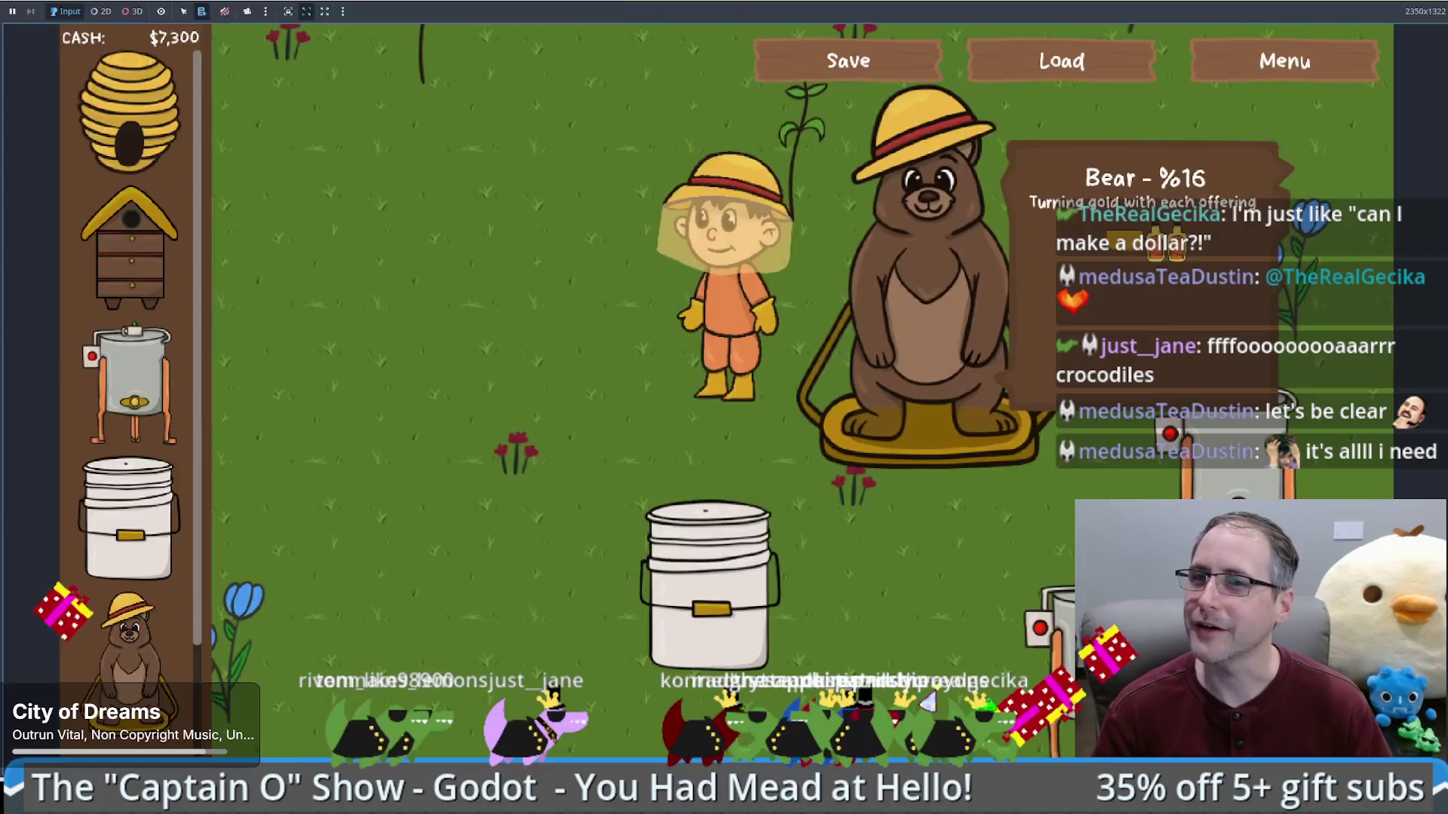
pyautogui.press('F8')
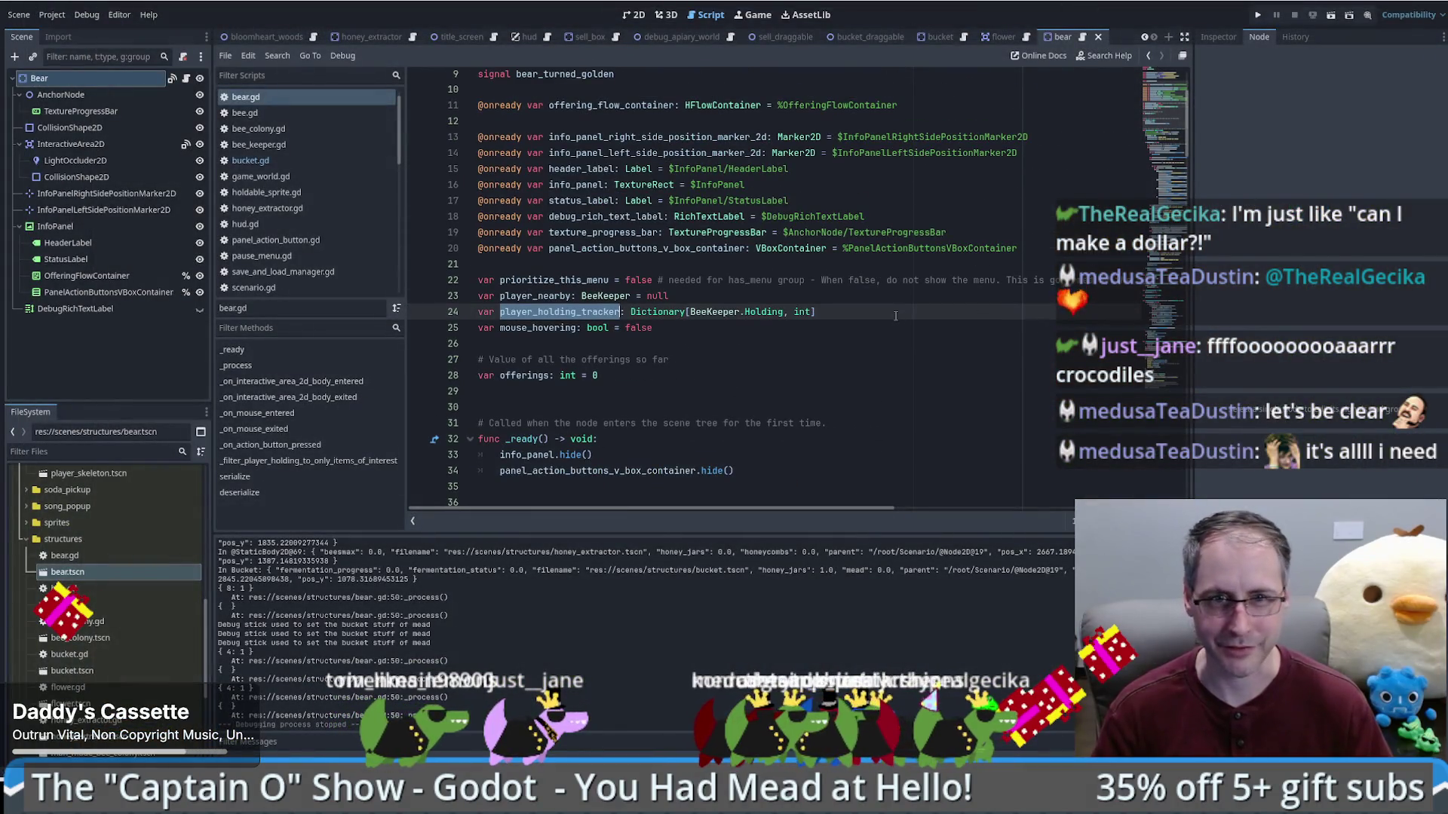
pyautogui.scroll(-8, 880, 317)
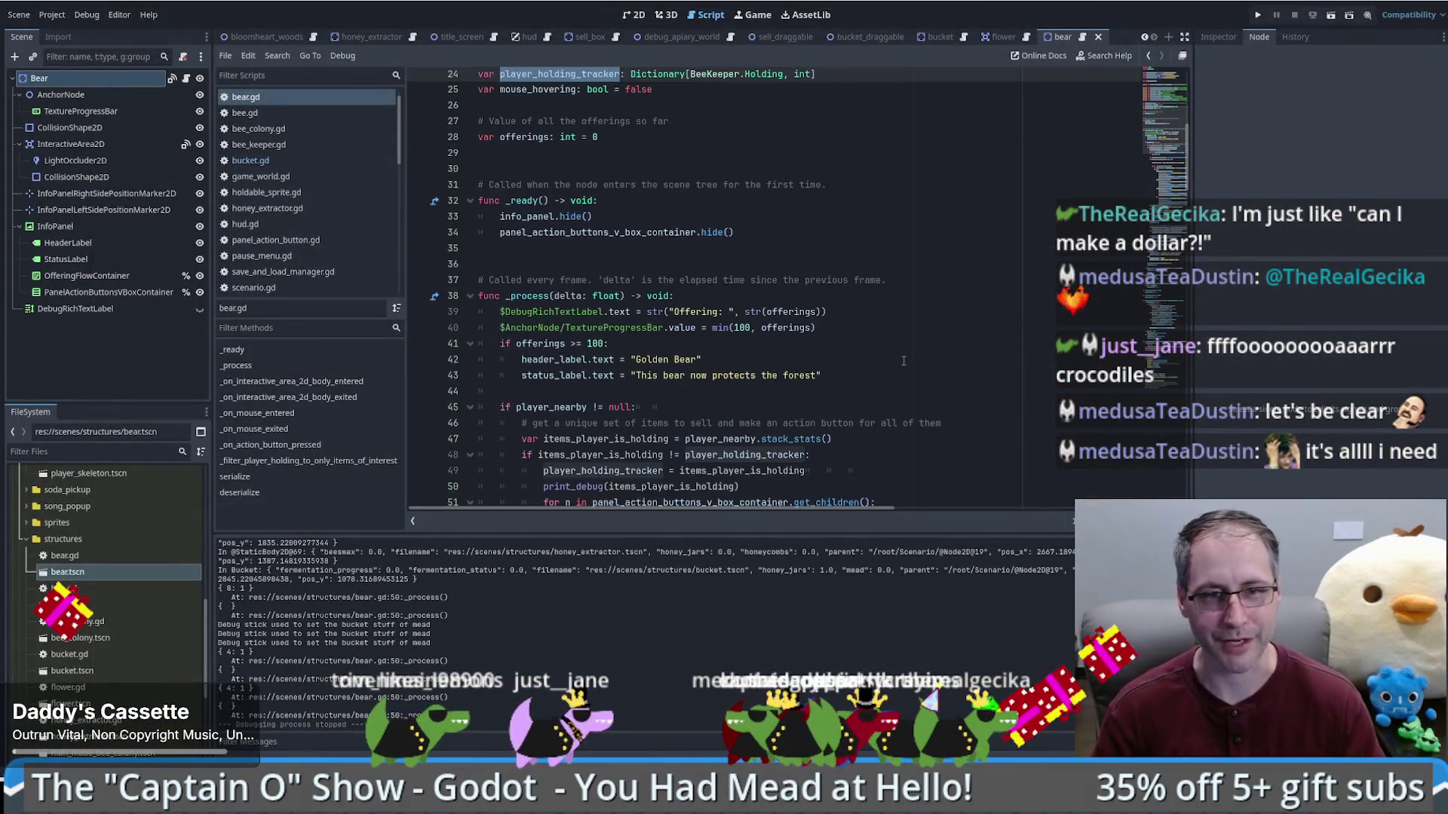
pyautogui.scroll(-1, 883, 353)
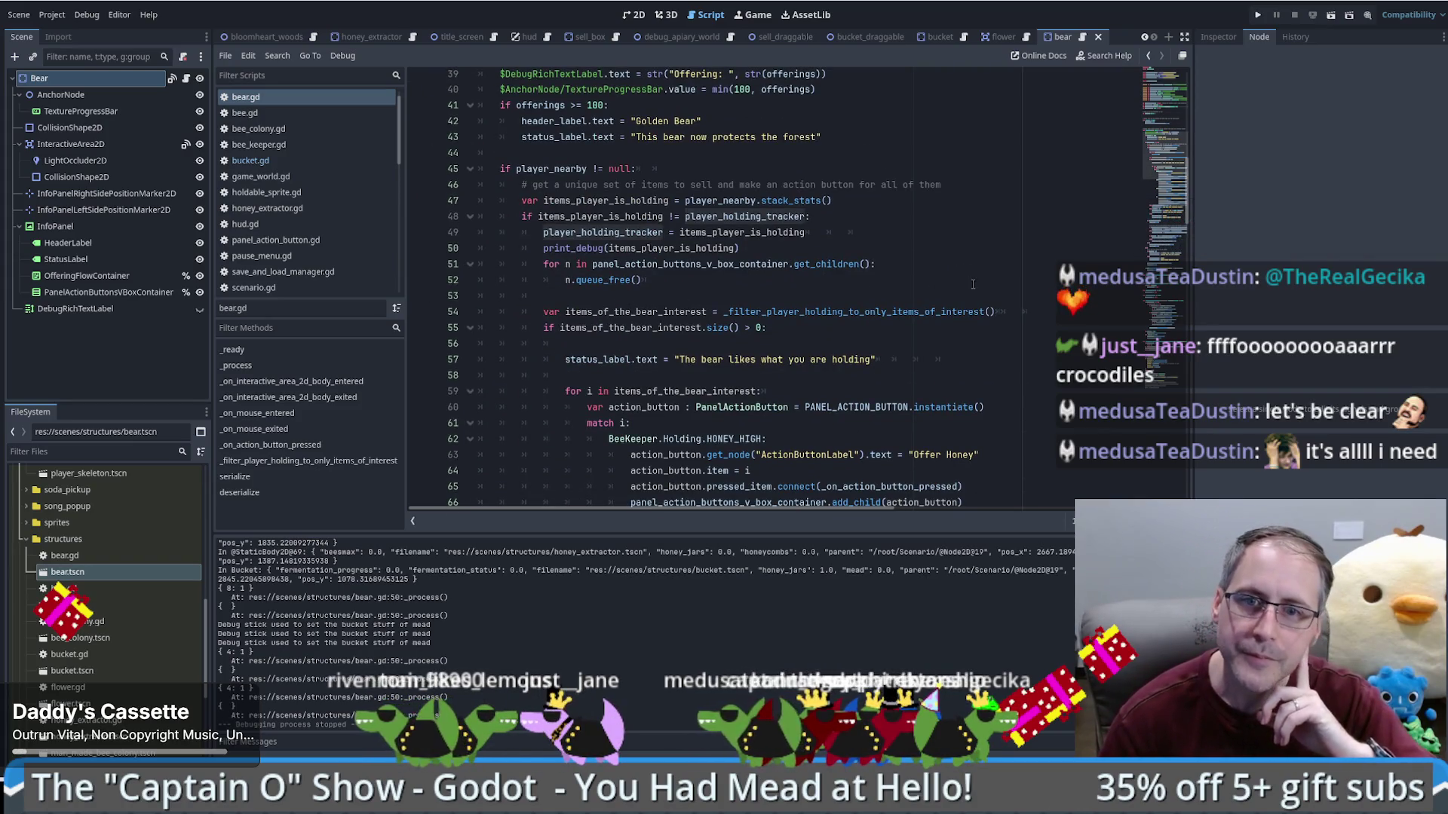
pyautogui.scroll(-1, 953, 278)
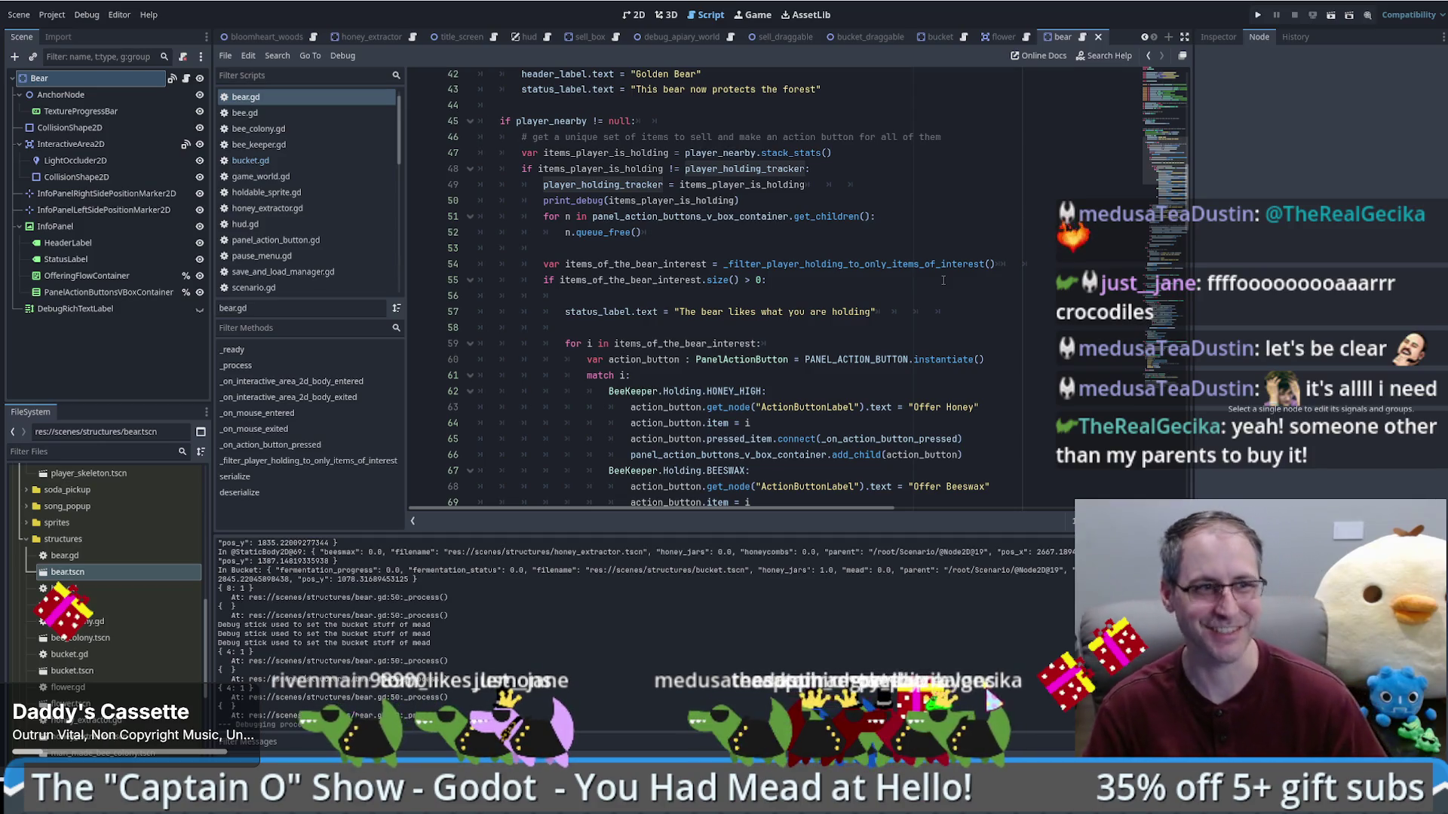
pyautogui.moveTo(672, 279)
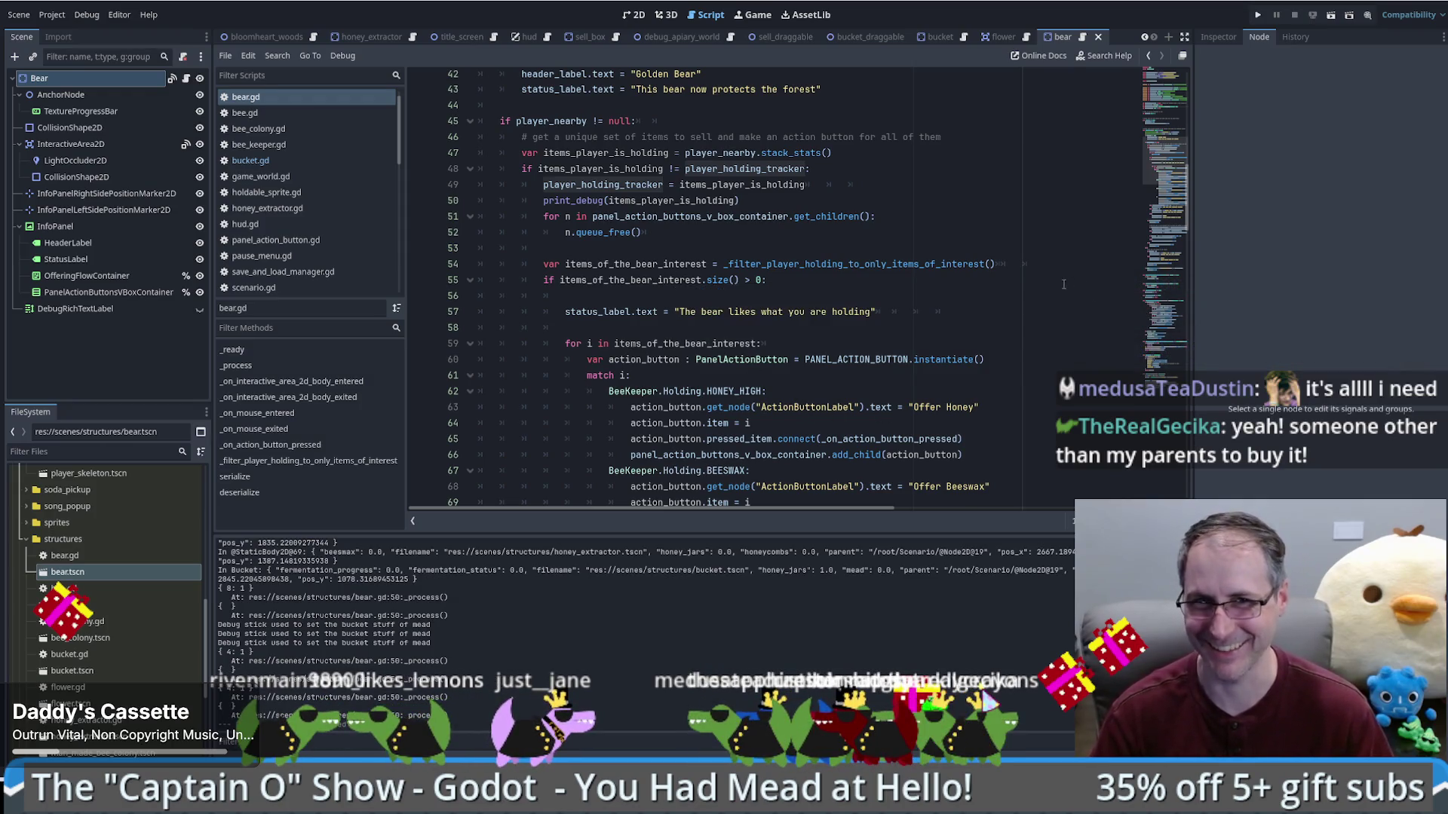
pyautogui.click(983, 234)
pyautogui.scroll(-5, 952, 232)
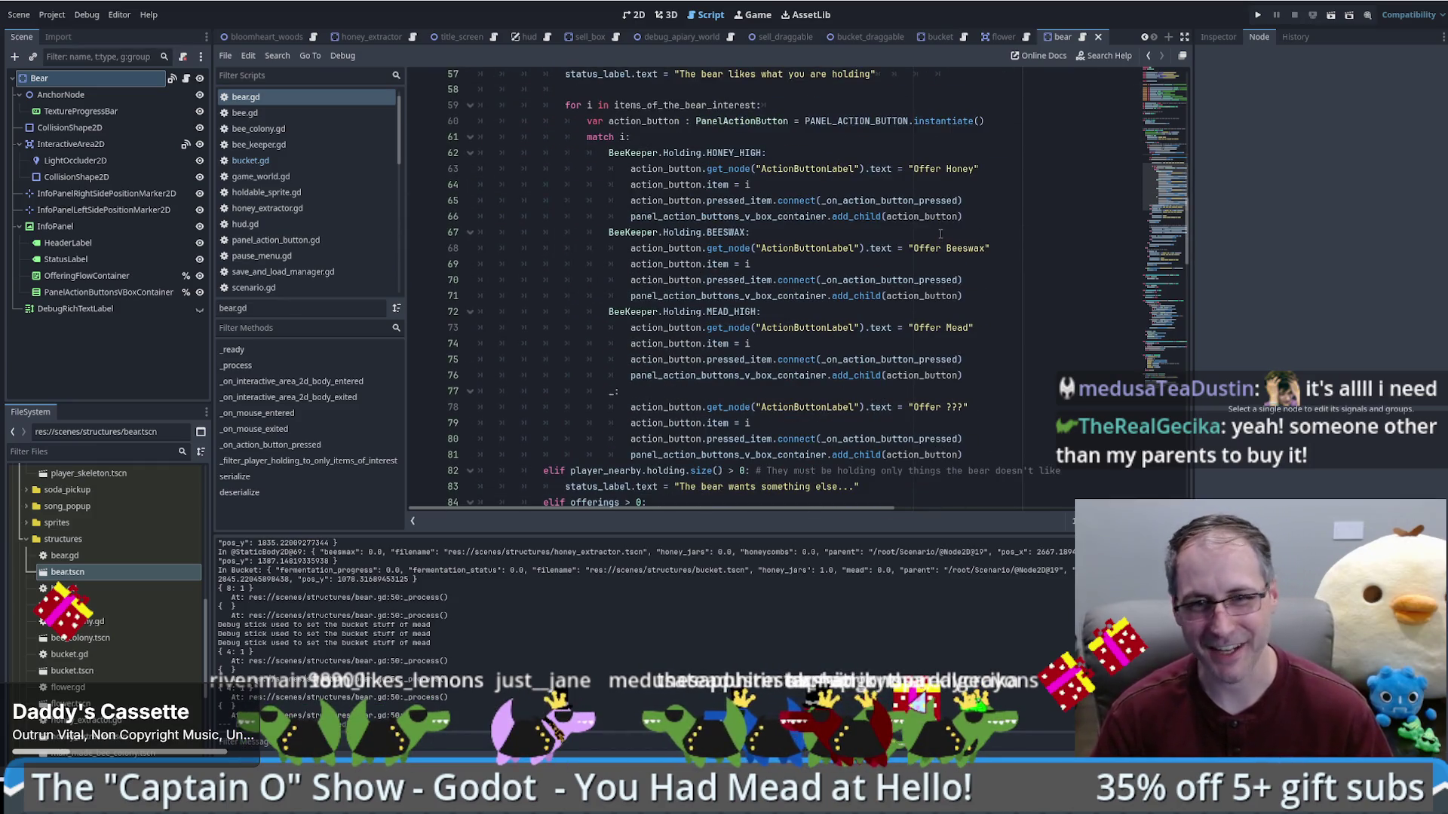
pyautogui.scroll(1, 1097, 196)
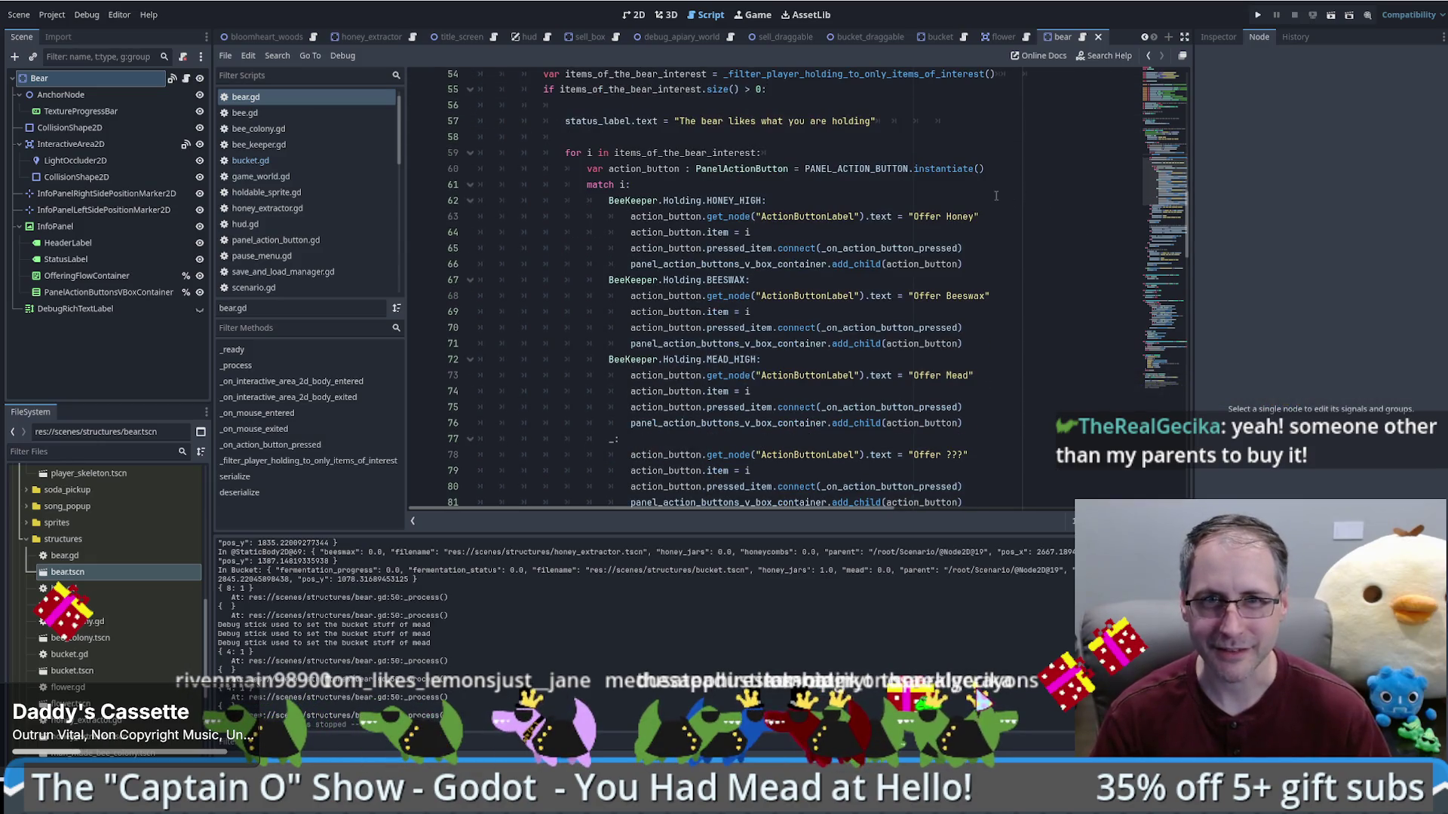
pyautogui.scroll(3, 1003, 195)
pyautogui.scroll(-2, 1166, 184)
pyautogui.moveTo(1166, 184); pyautogui.dragTo(1151, 251)
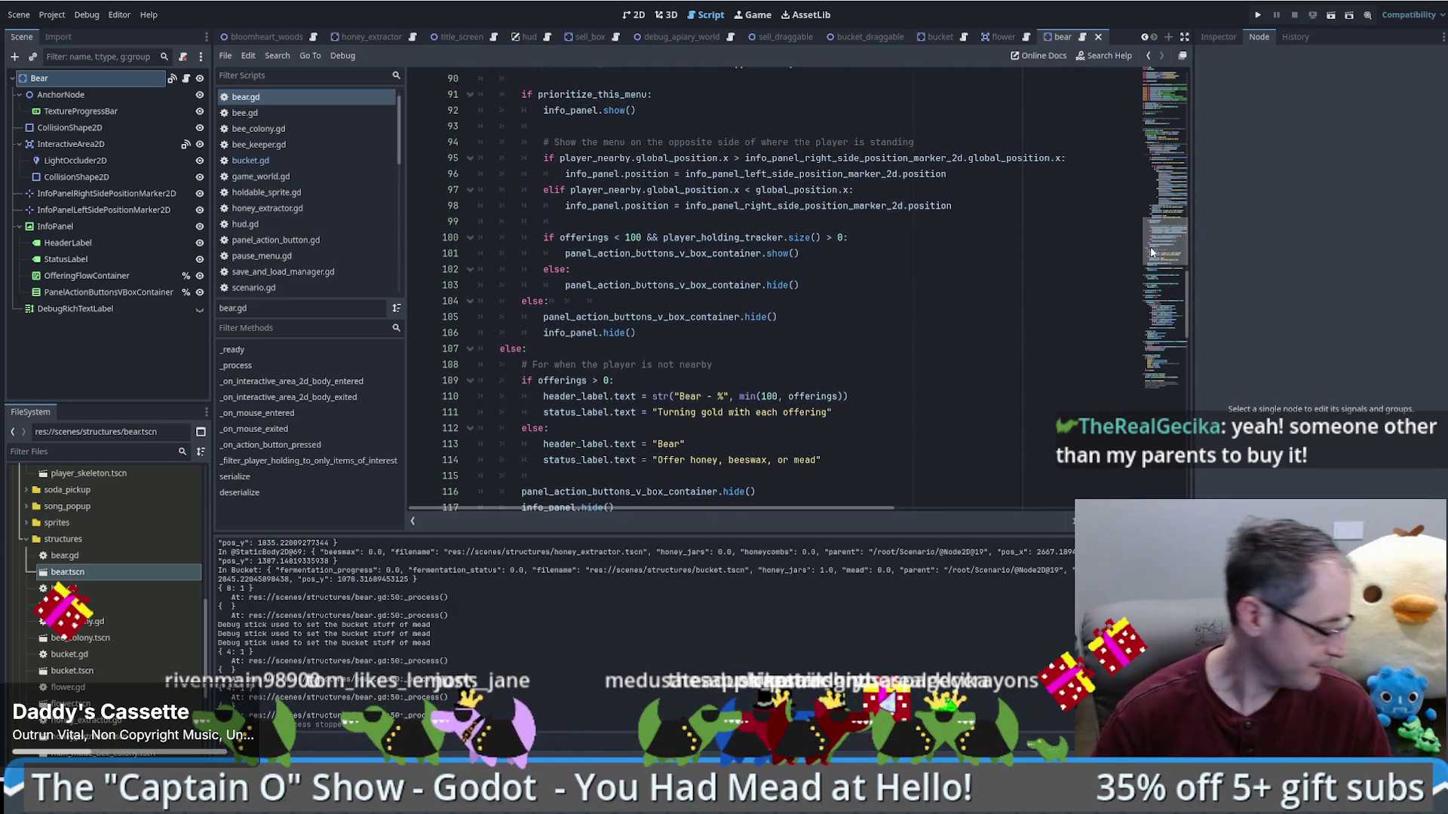
pyautogui.scroll(1, 1151, 252)
pyautogui.scroll(-3, 899, 250)
pyautogui.scroll(-1, 898, 251)
pyautogui.moveTo(1166, 256); pyautogui.dragTo(1159, 311)
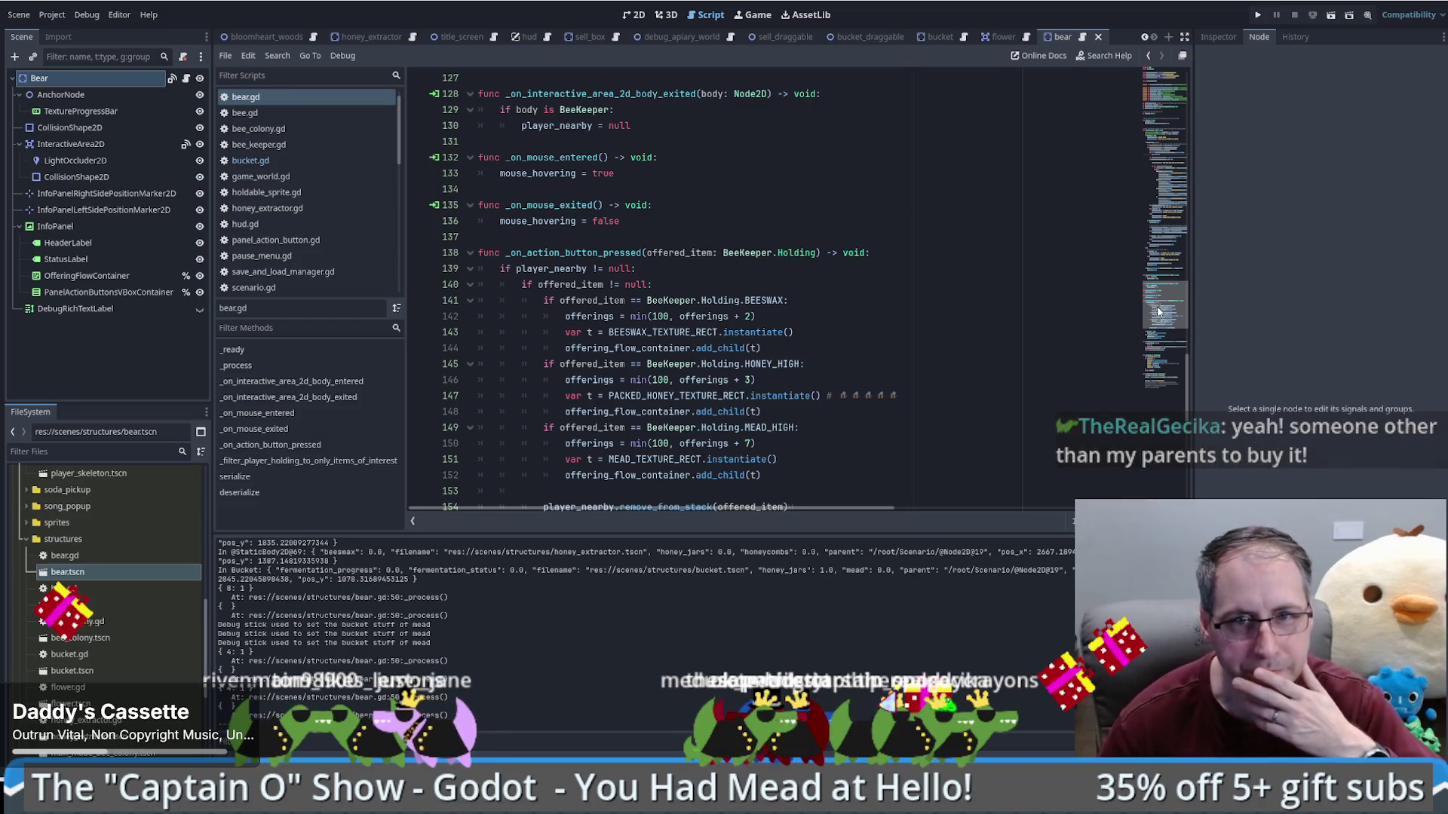
pyautogui.scroll(-2, 1159, 310)
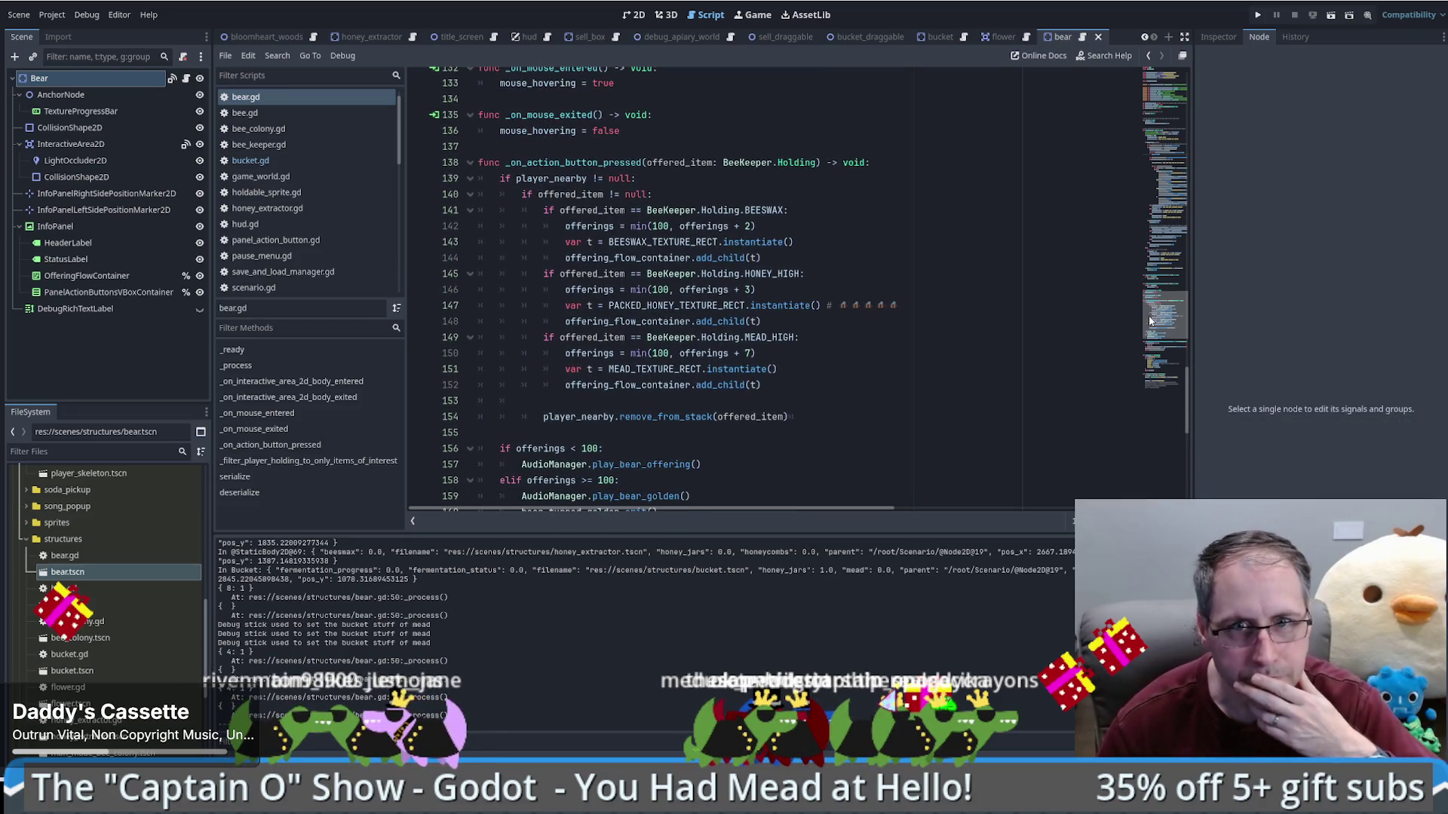
pyautogui.click(568, 195)
pyautogui.press('Up')
pyautogui.press('Up')
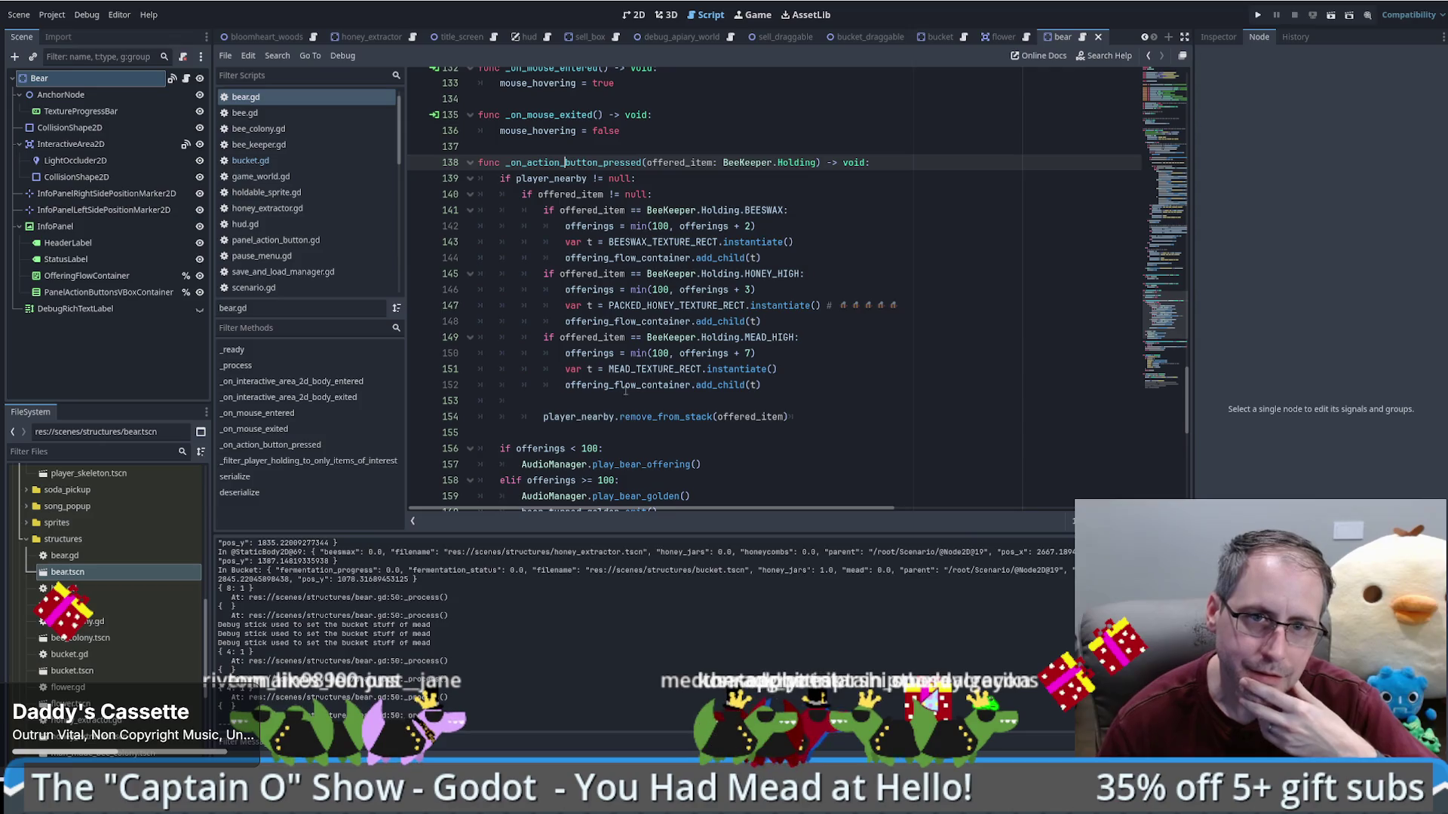
pyautogui.doubleClick(625, 387)
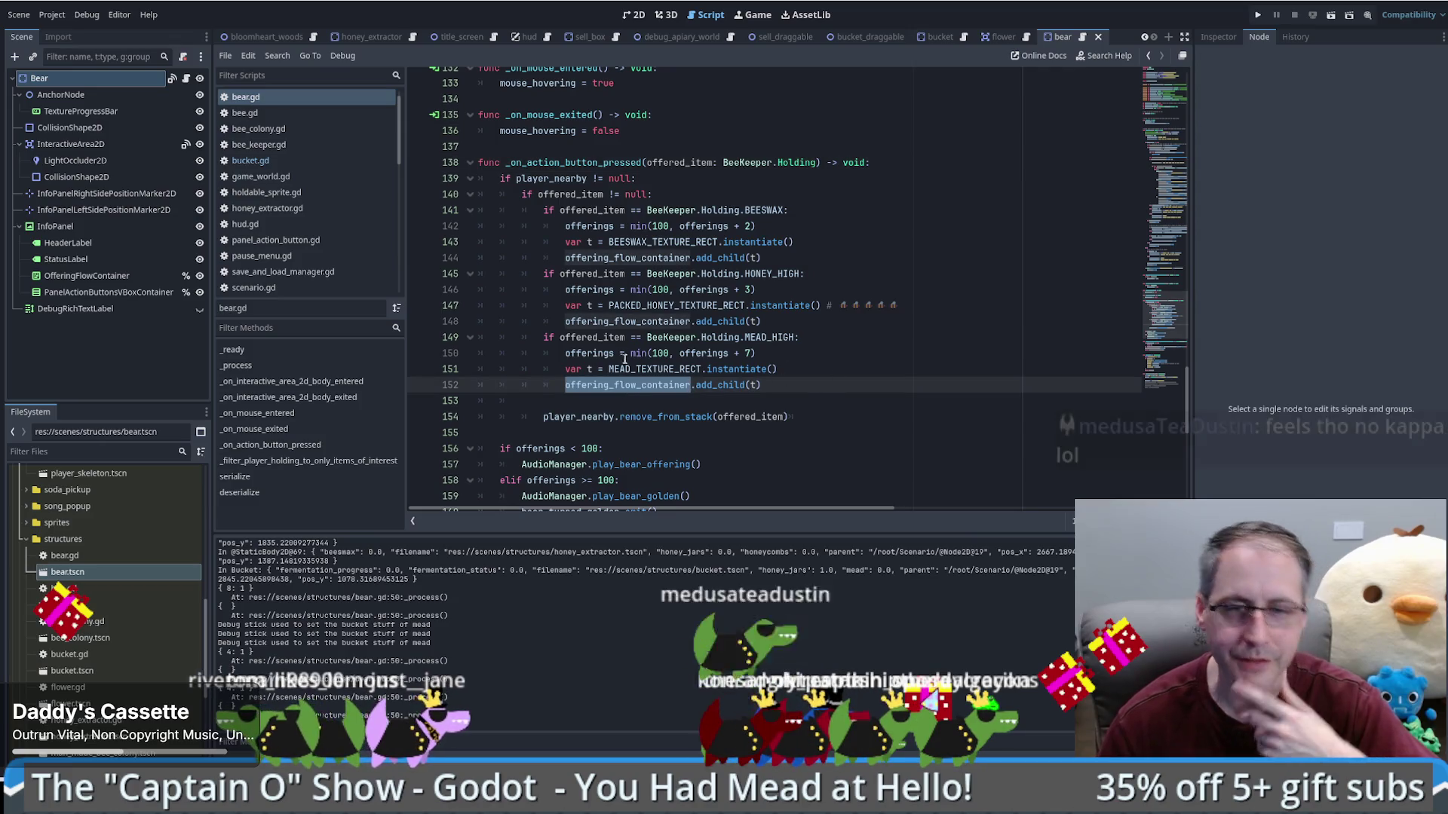
pyautogui.keyDown('ctrl'); pyautogui.click(641, 390); pyautogui.keyUp('ctrl')
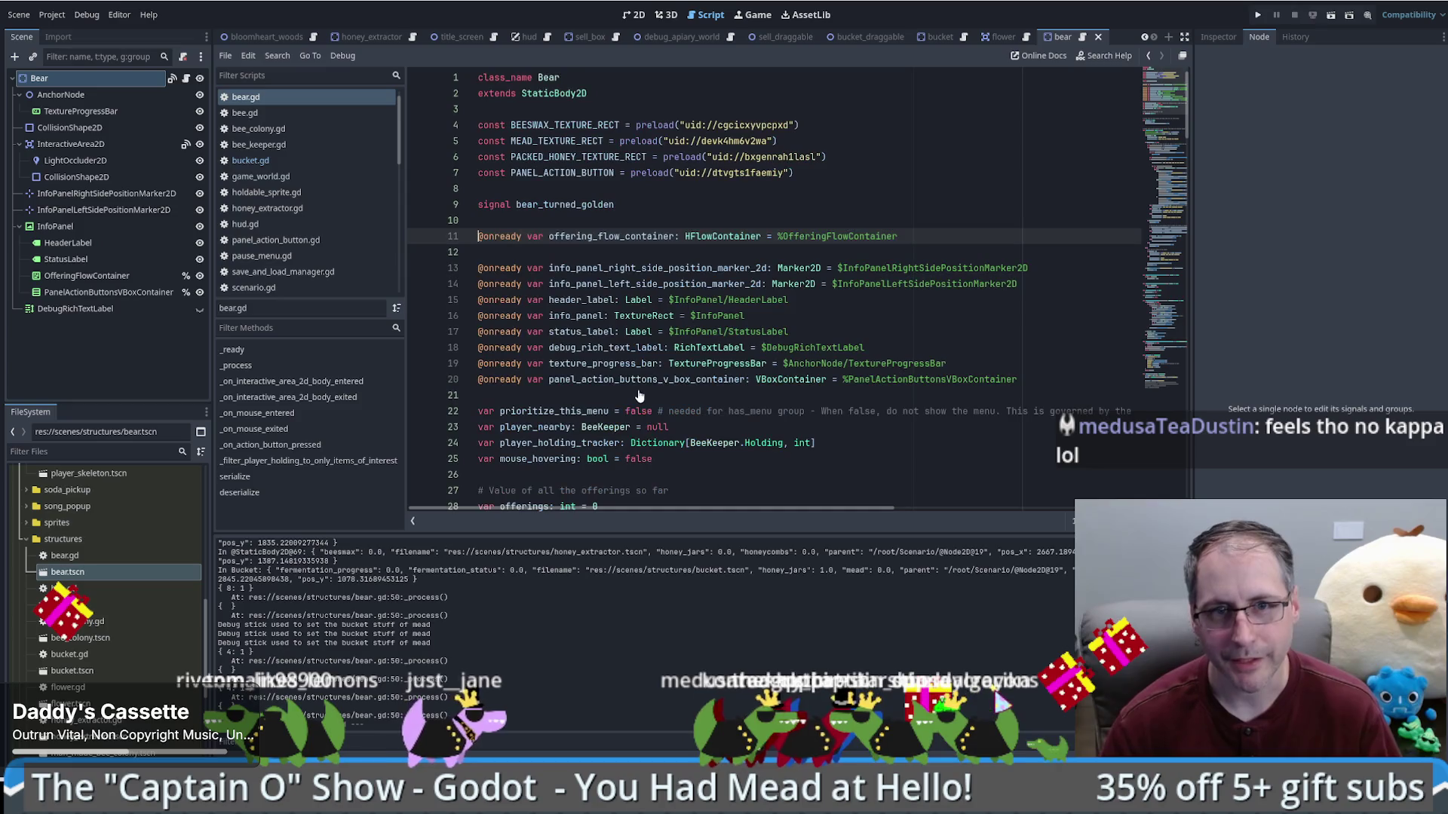
pyautogui.scroll(-2, 963, 360)
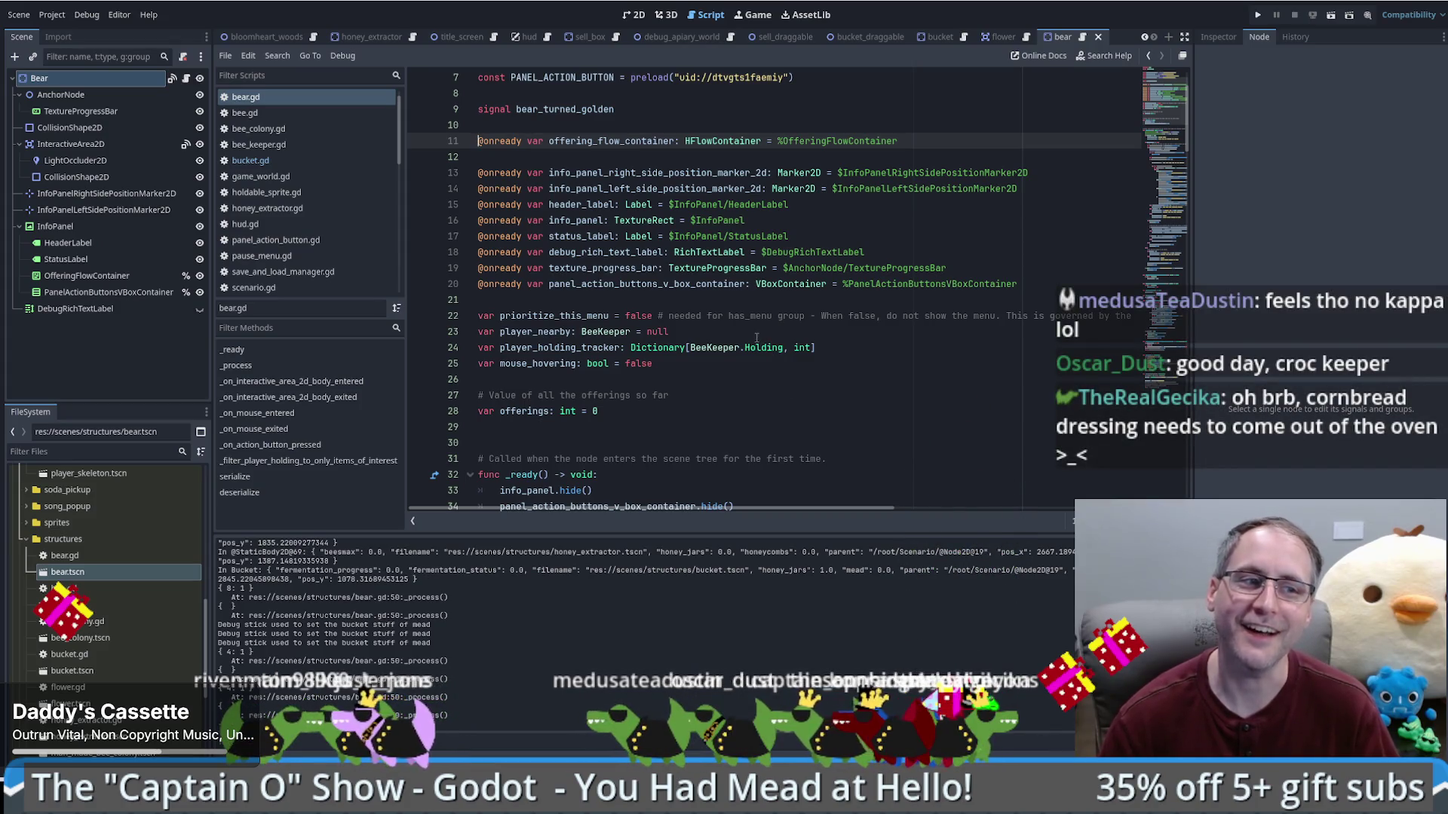
pyautogui.press('F5')
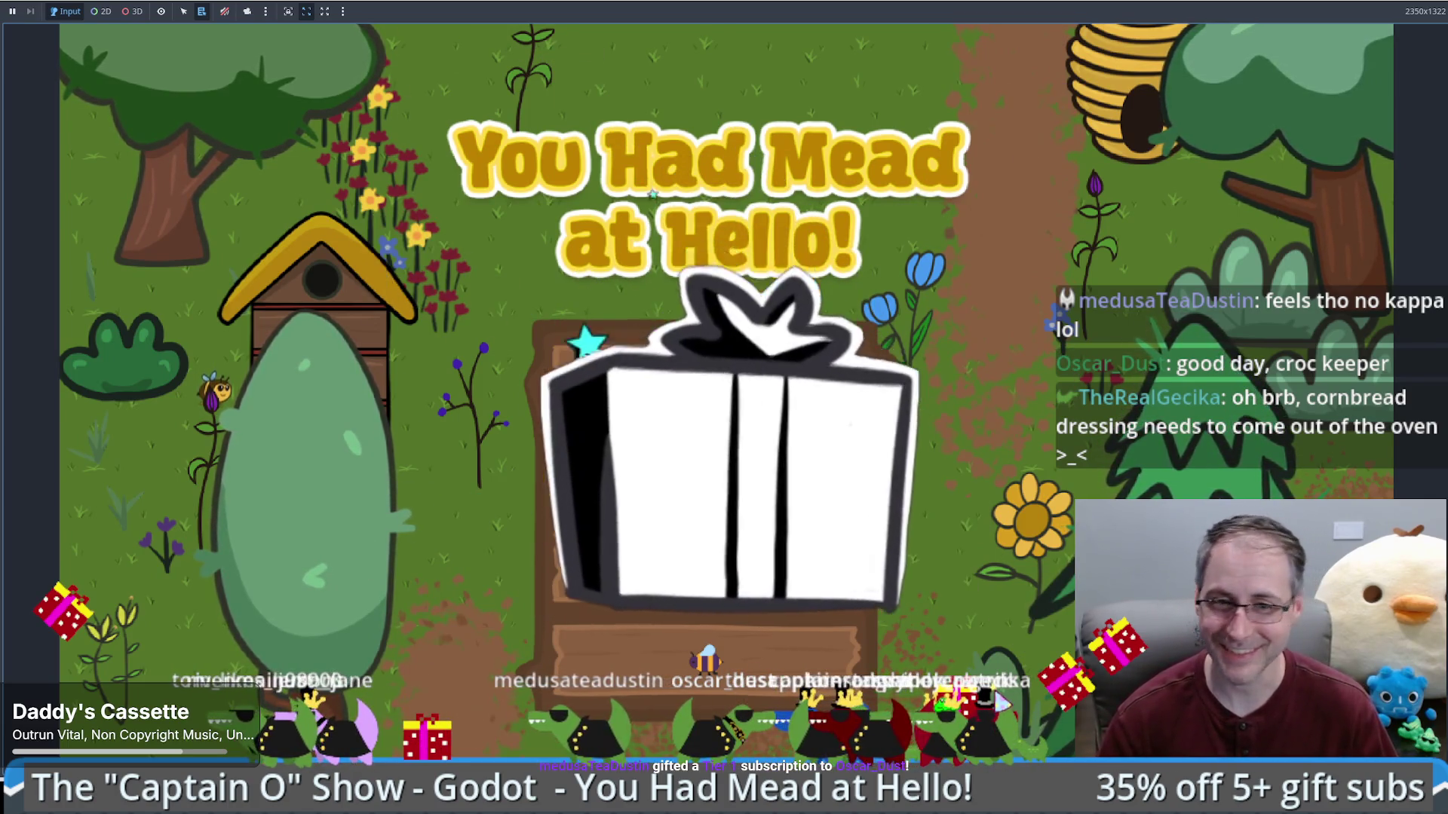
# Step: Start playing from the main menu and walk the beekeeper around the garden
pyautogui.click(745, 647)
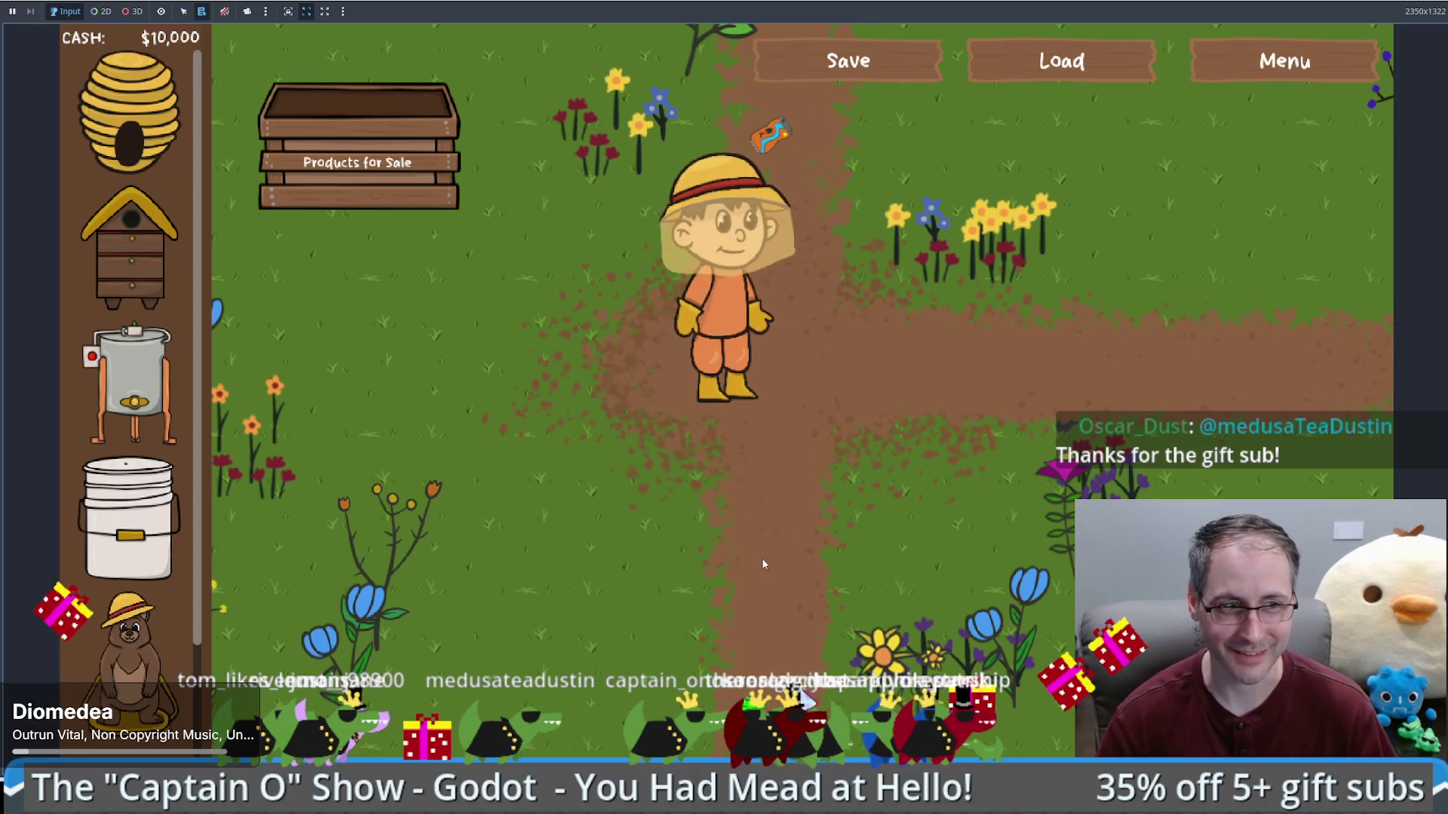
pyautogui.click(929, 570)
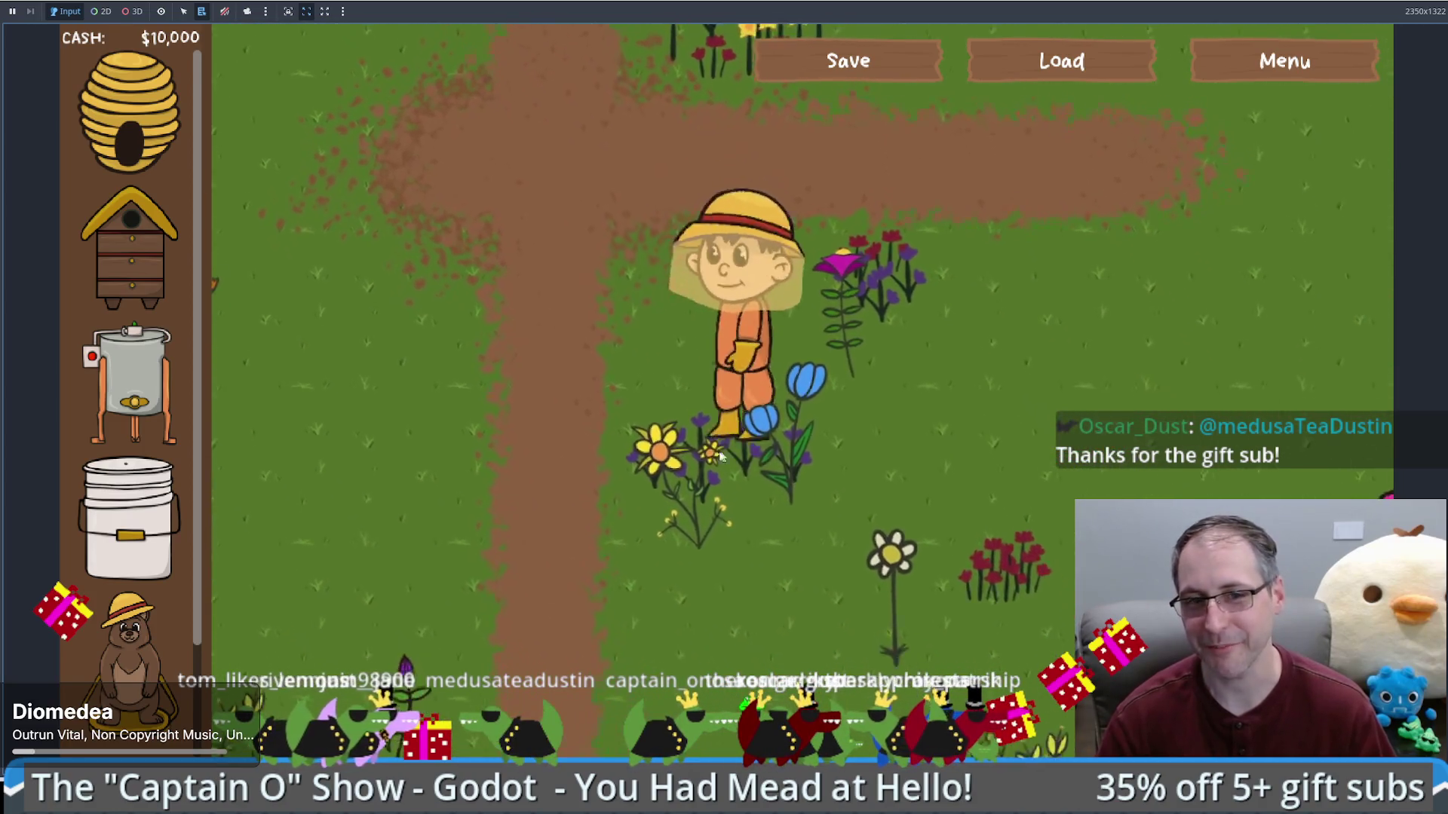
pyautogui.click(383, 354)
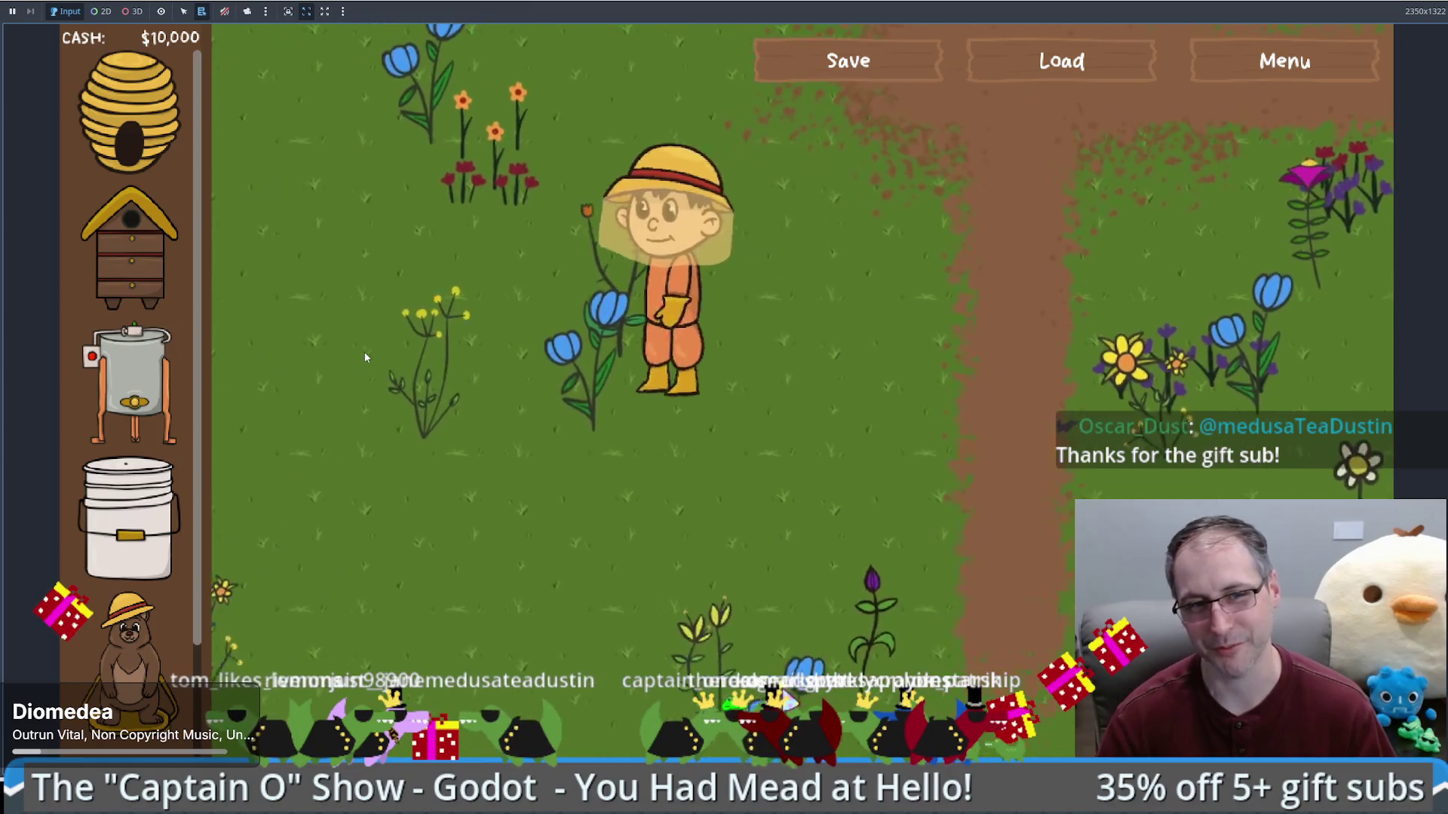
pyautogui.click(846, 355)
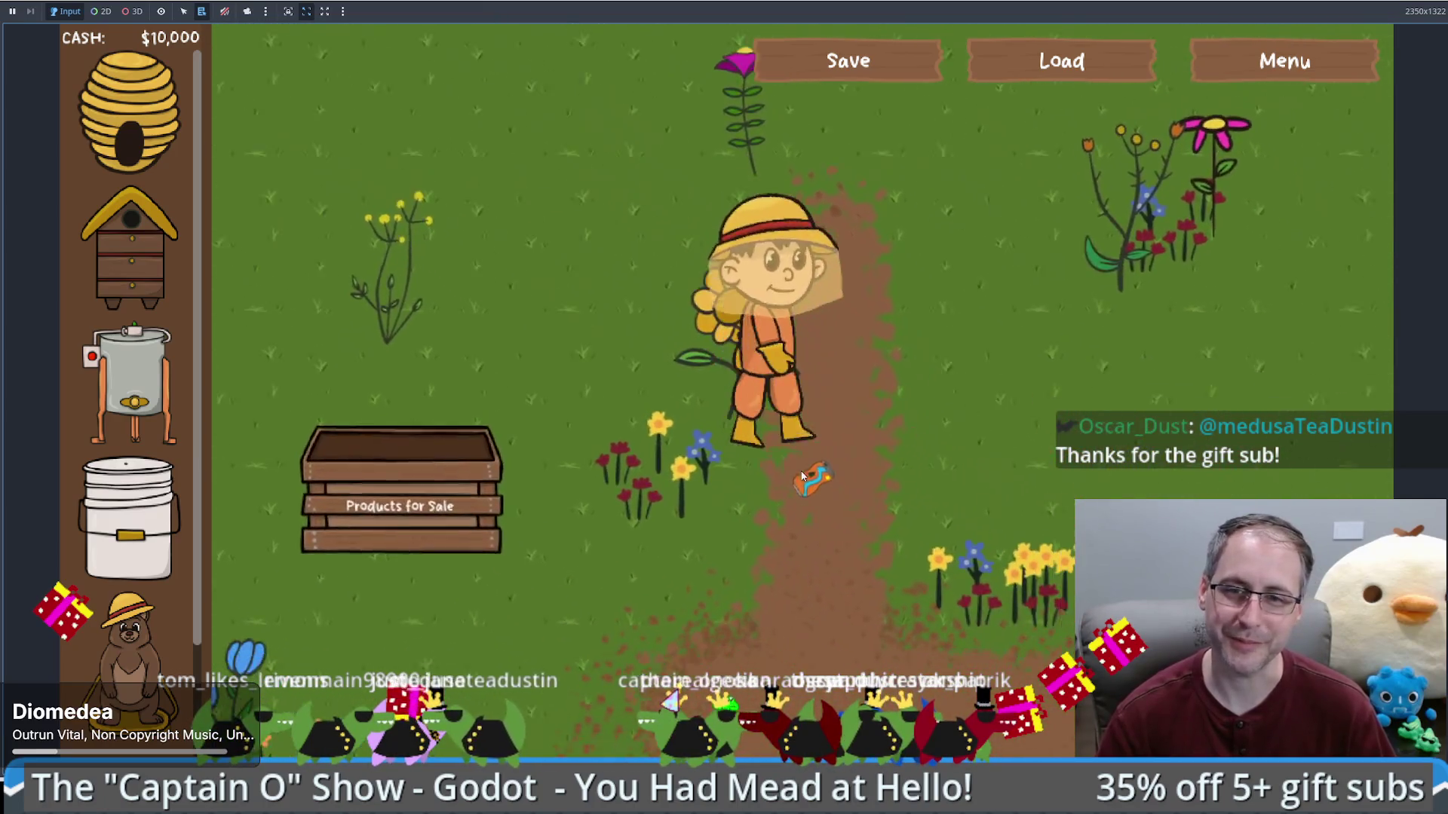
pyautogui.click(802, 477)
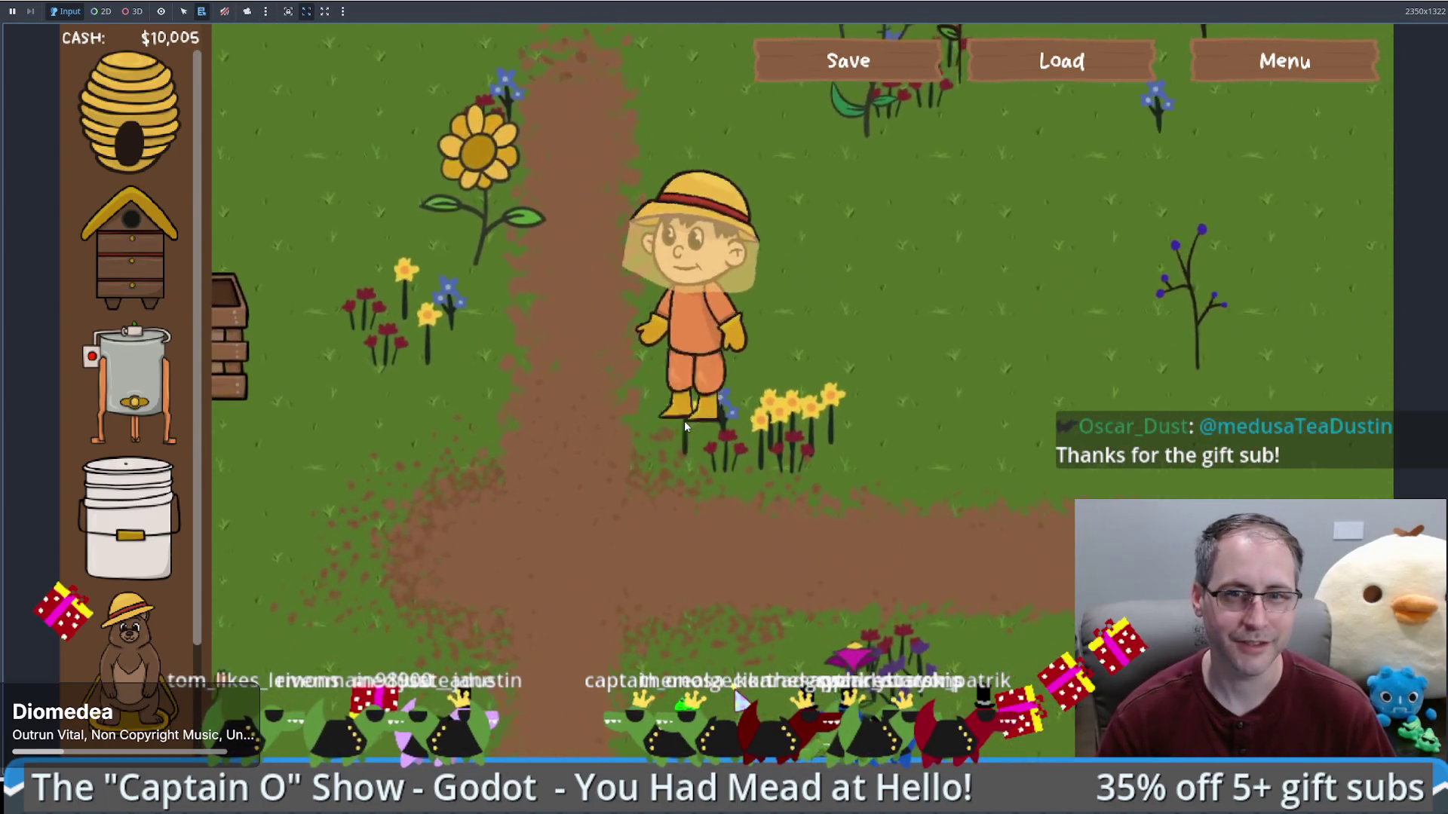
# Step: Walk the beekeeper through the garden, load the saved game, then stop with F8
pyautogui.click(917, 294)
pyautogui.click(866, 226)
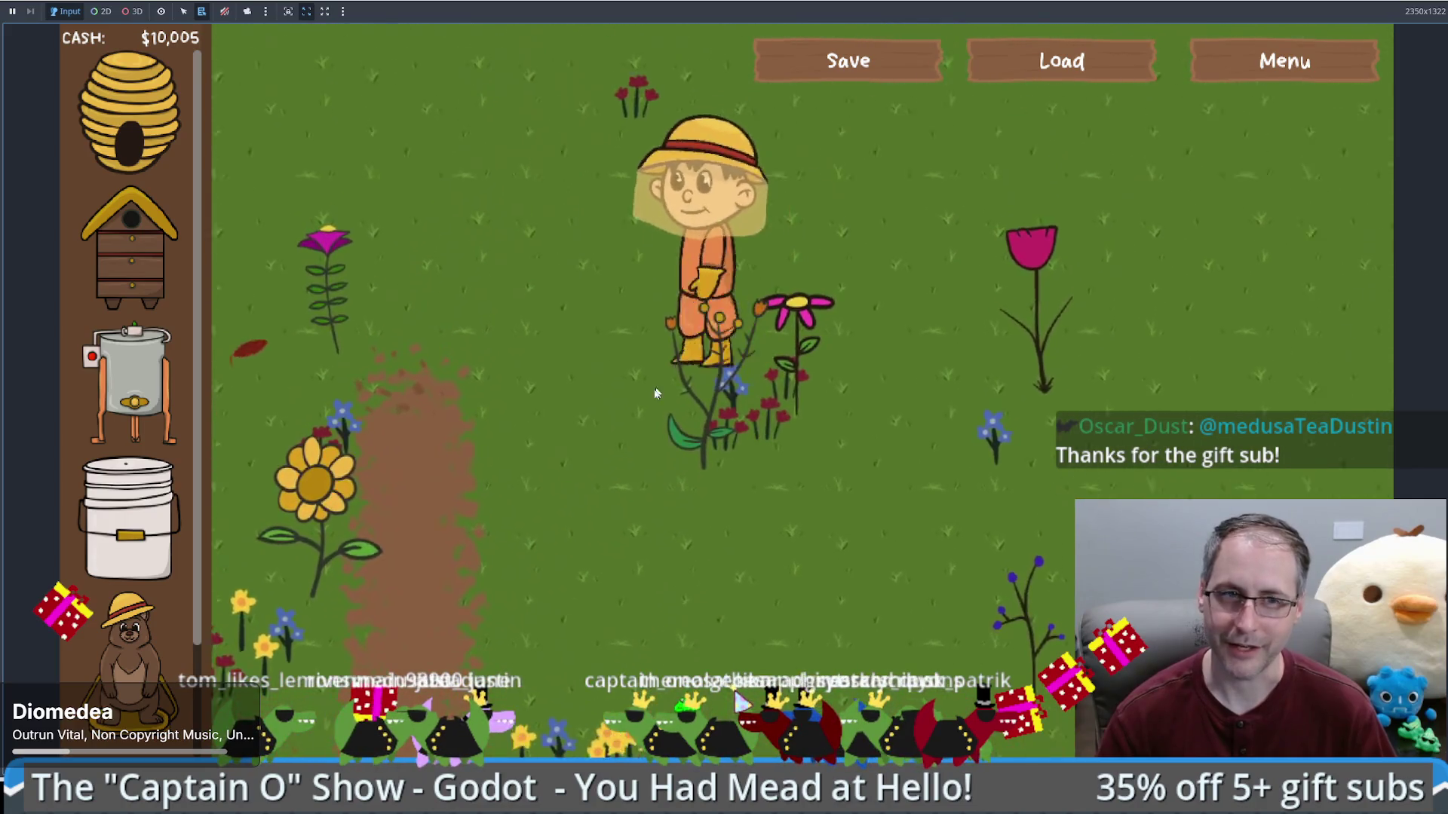
pyautogui.click(653, 381)
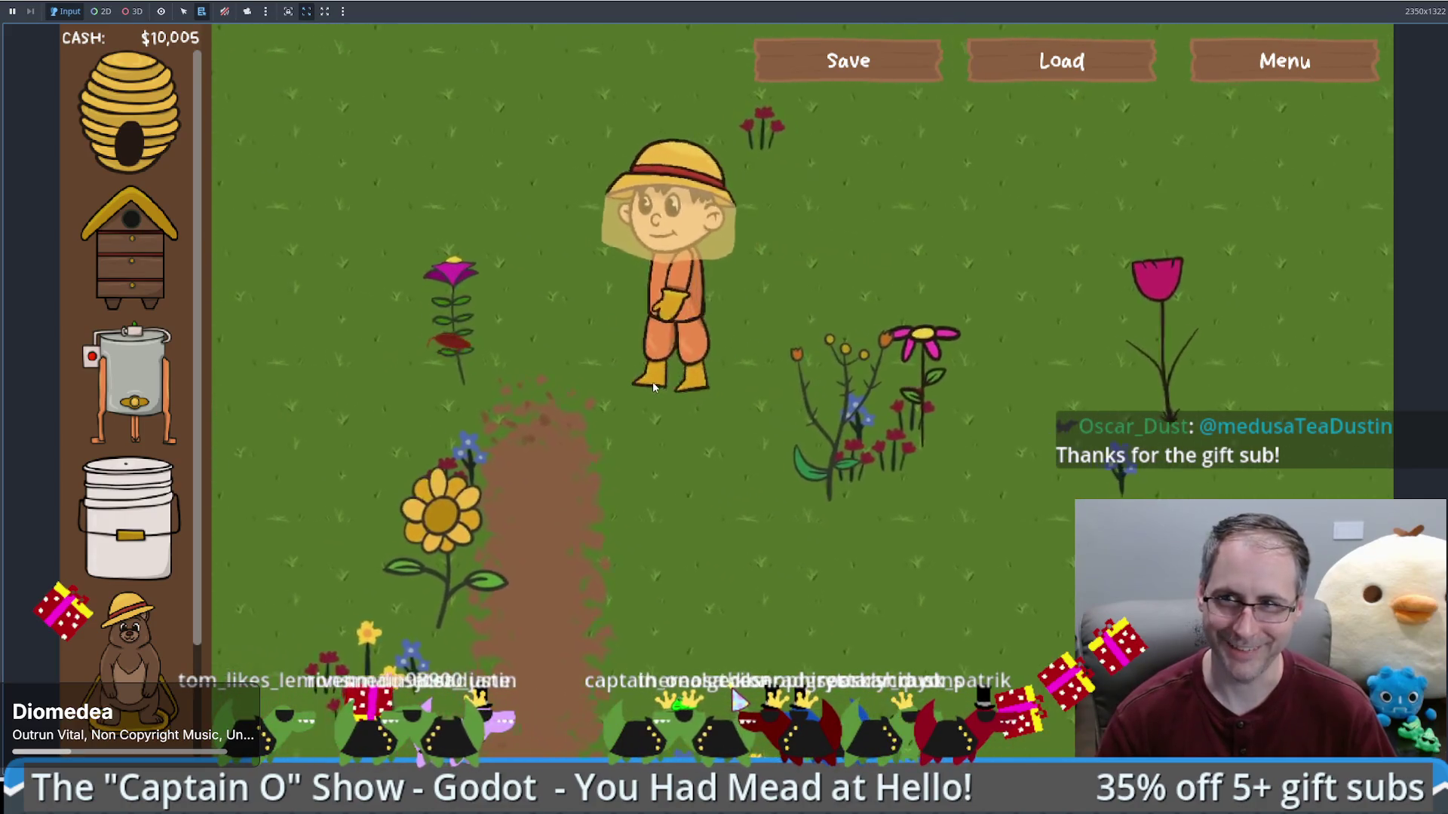
pyautogui.click(806, 410)
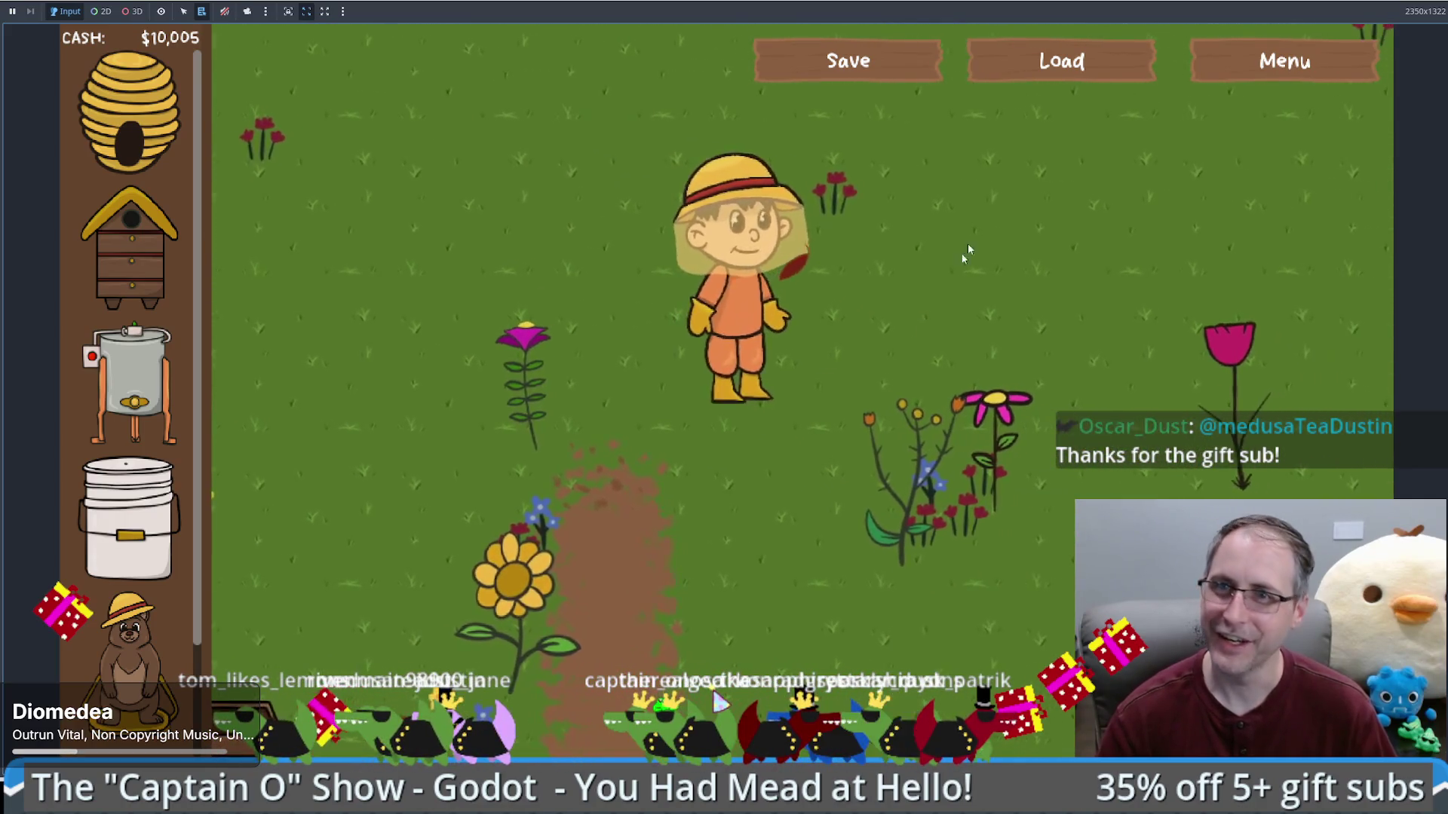
pyautogui.click(1061, 60)
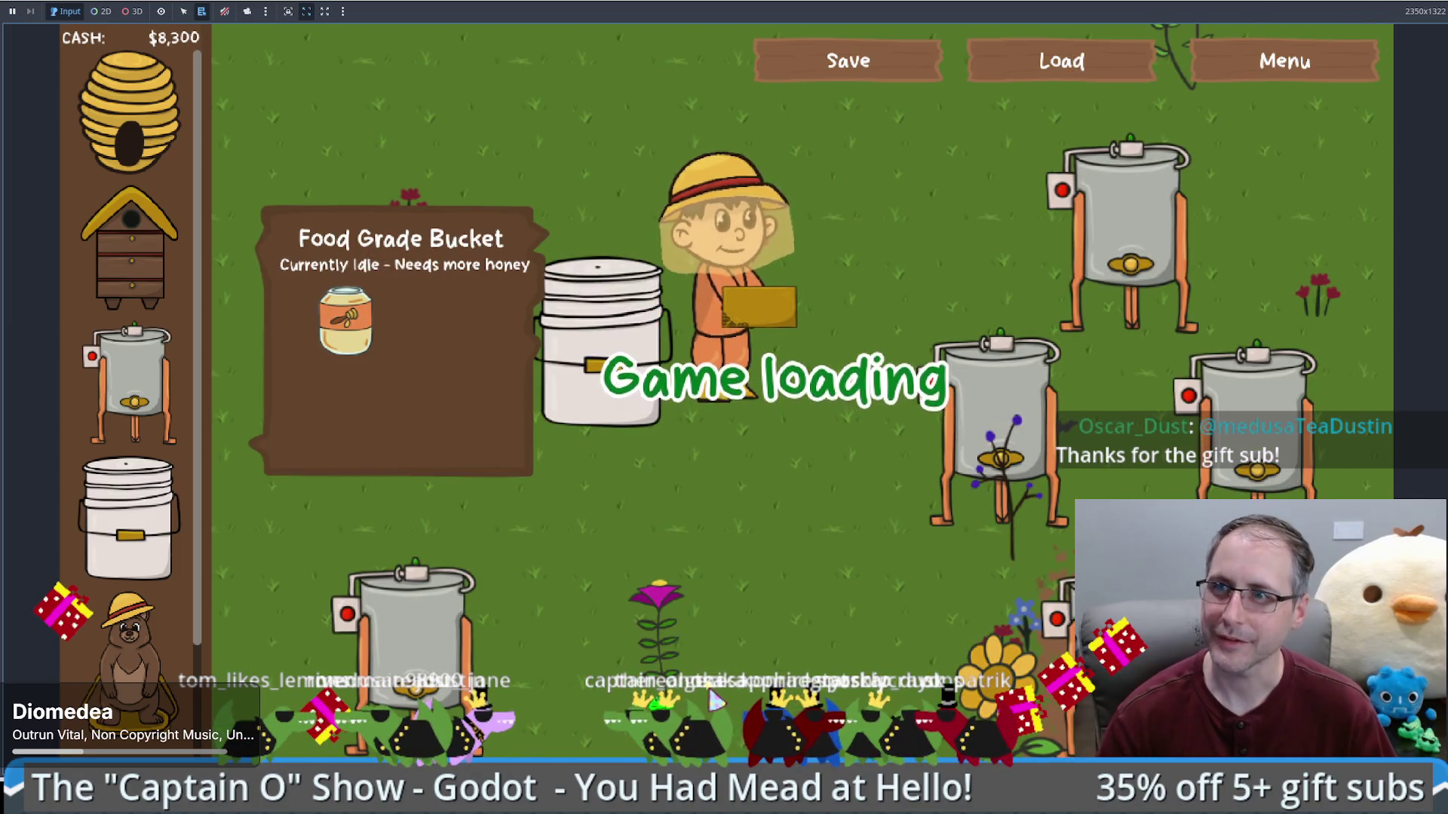
pyautogui.press('F8')
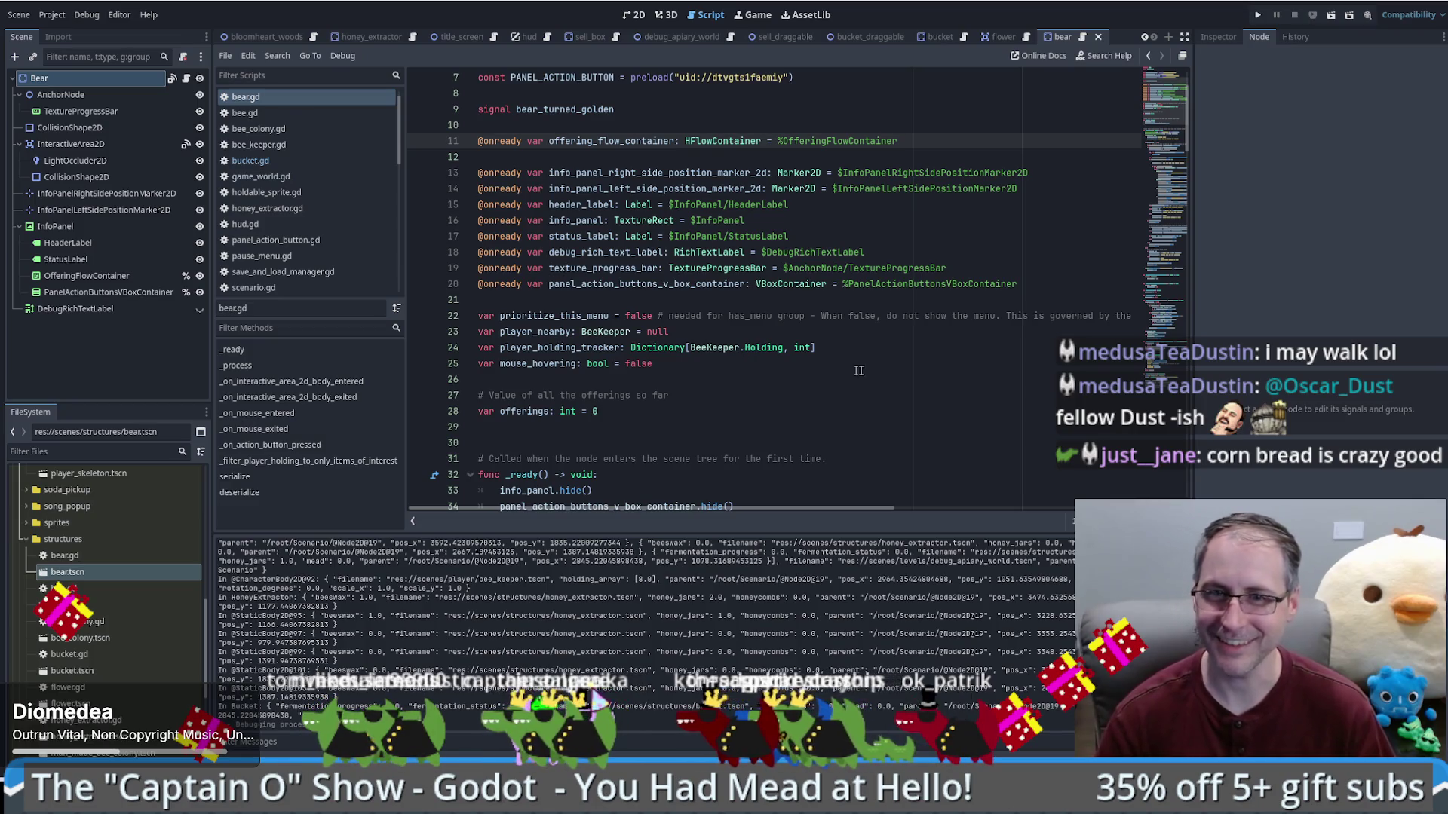
pyautogui.scroll(-3, 972, 310)
pyautogui.scroll(3, 646, 316)
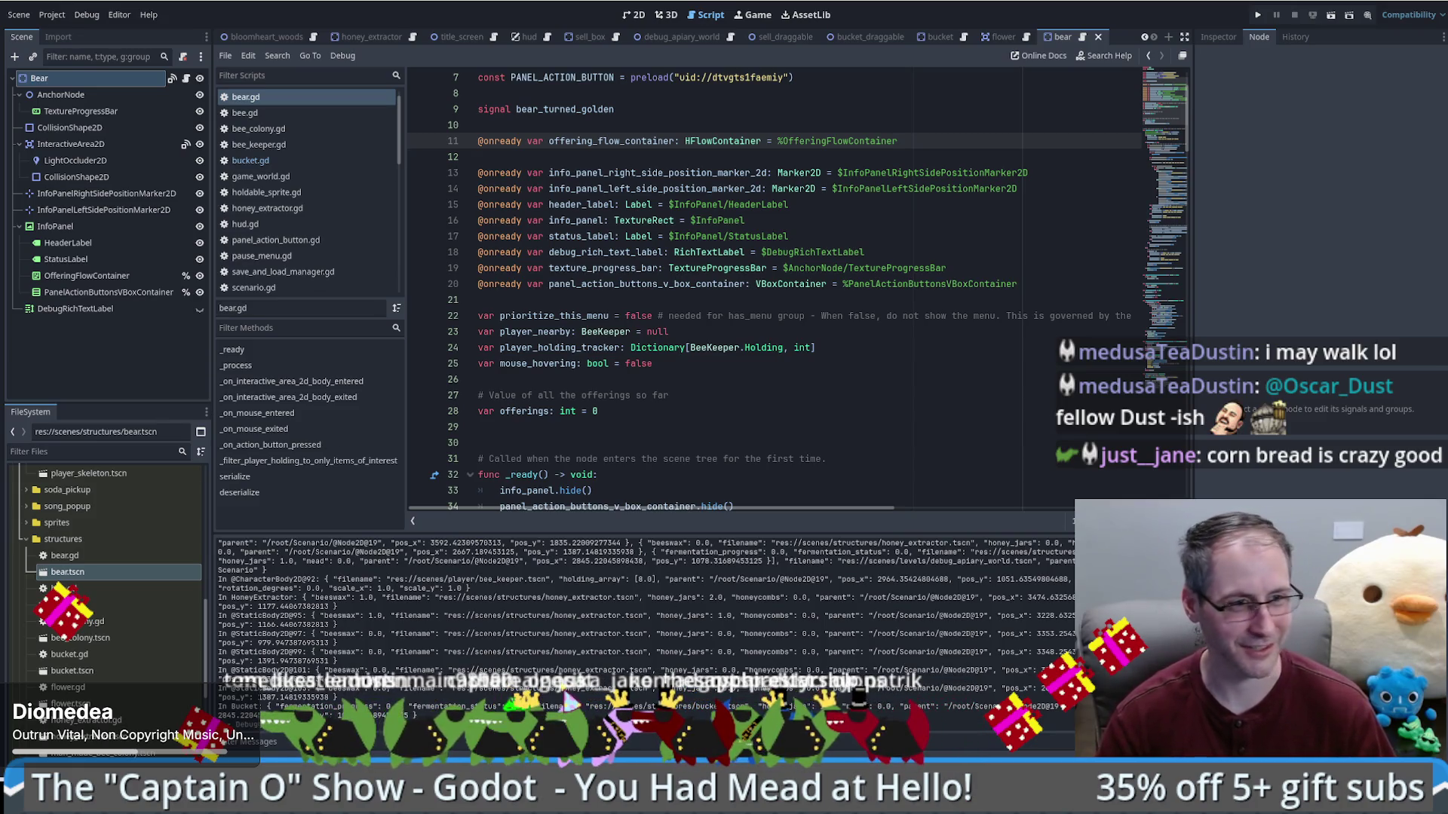
pyautogui.scroll(2, 763, 374)
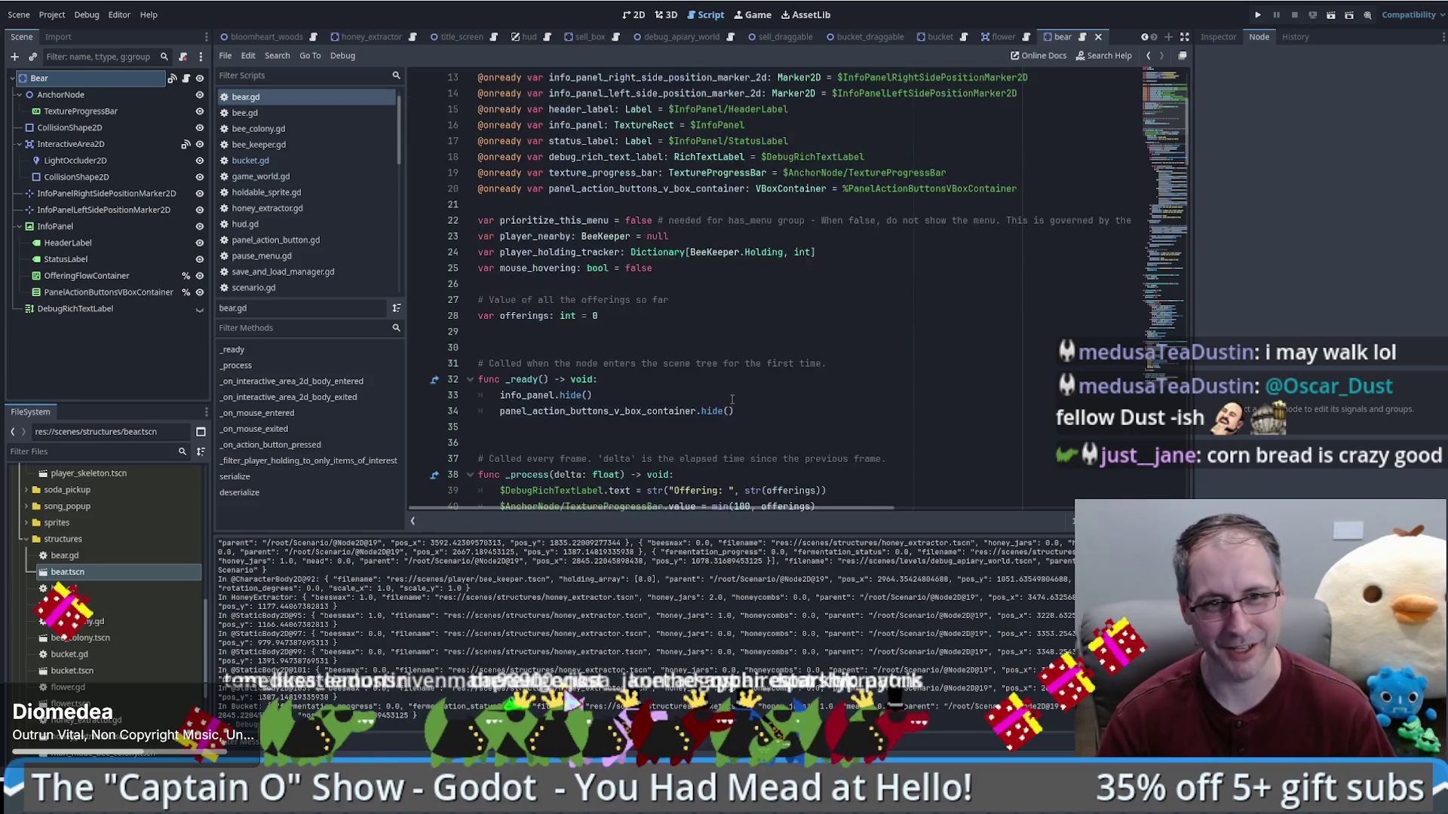
pyautogui.scroll(-5, 1162, 131)
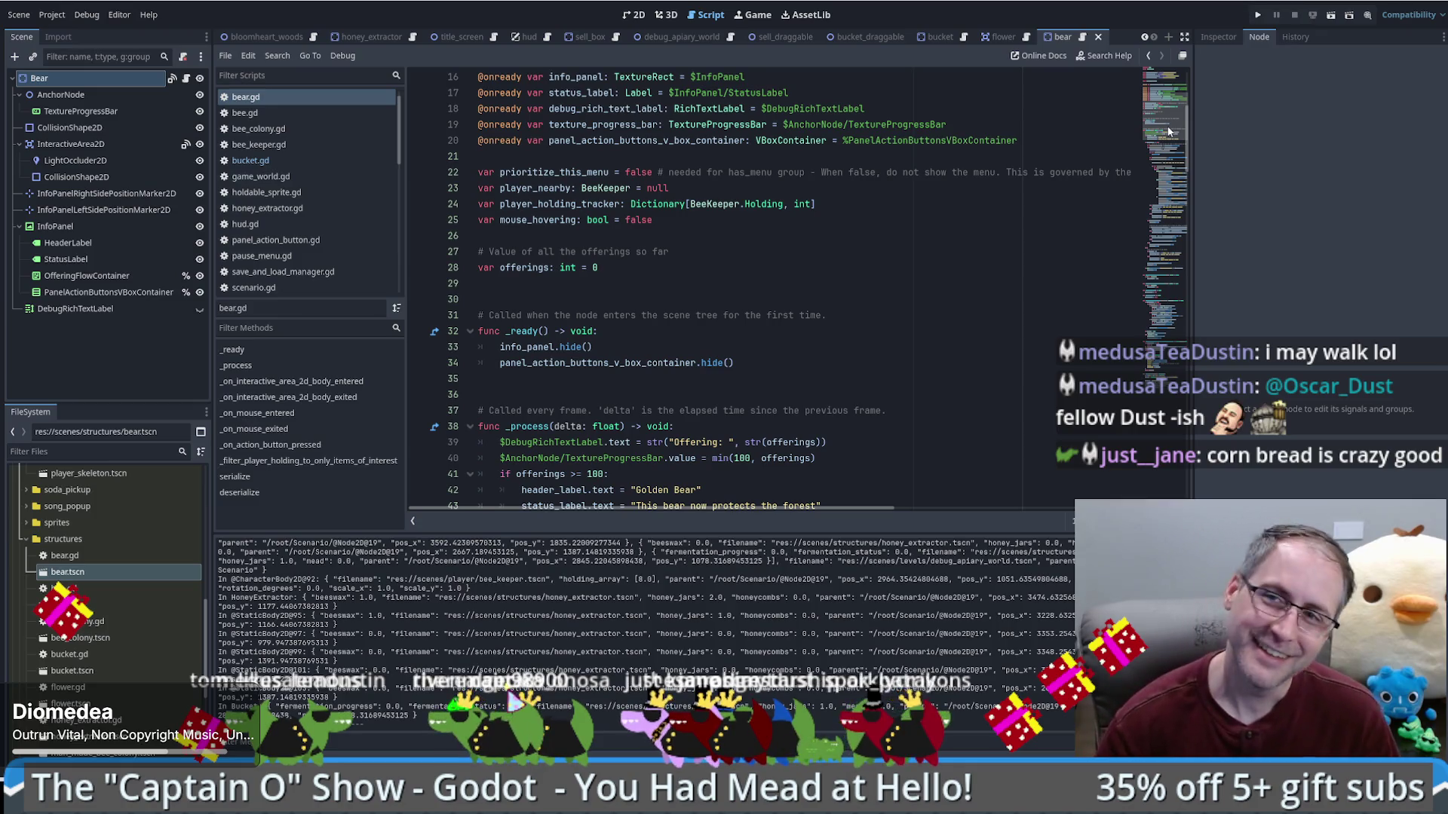
pyautogui.scroll(1, 1168, 128)
pyautogui.scroll(-4, 1169, 128)
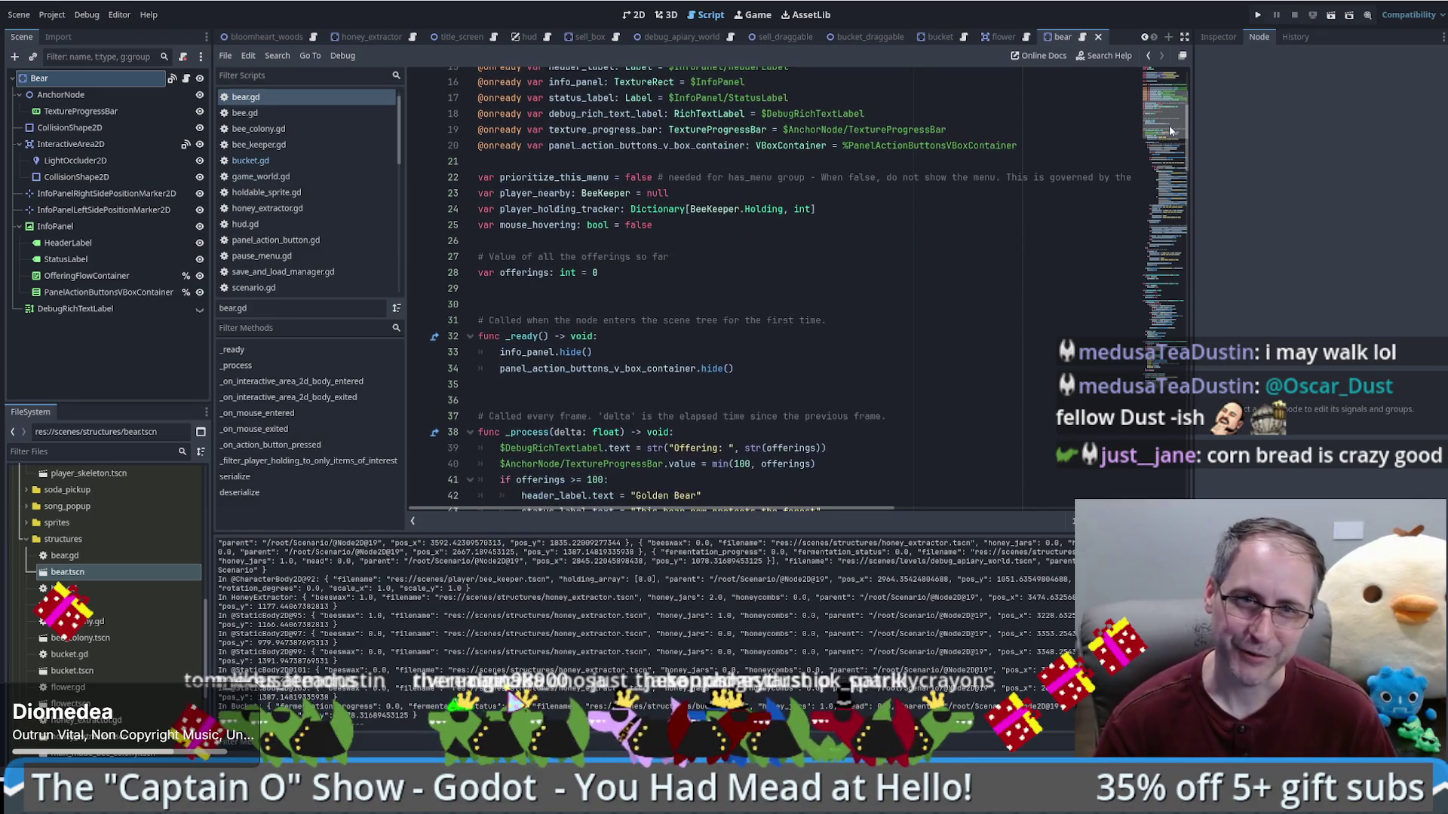
pyautogui.scroll(5, 1169, 128)
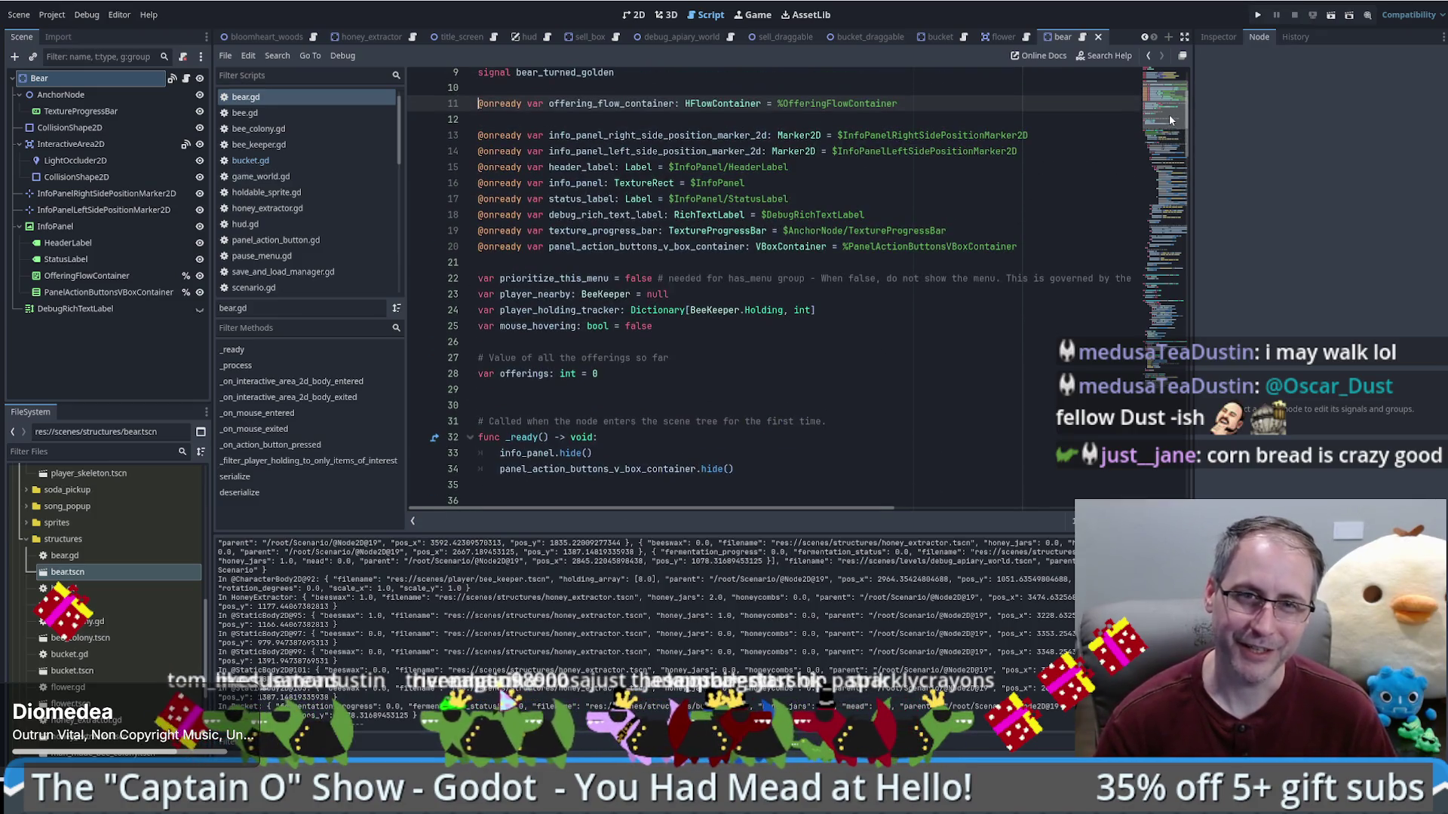
pyautogui.click(549, 310)
pyautogui.click(626, 89)
pyautogui.doubleClick(629, 104)
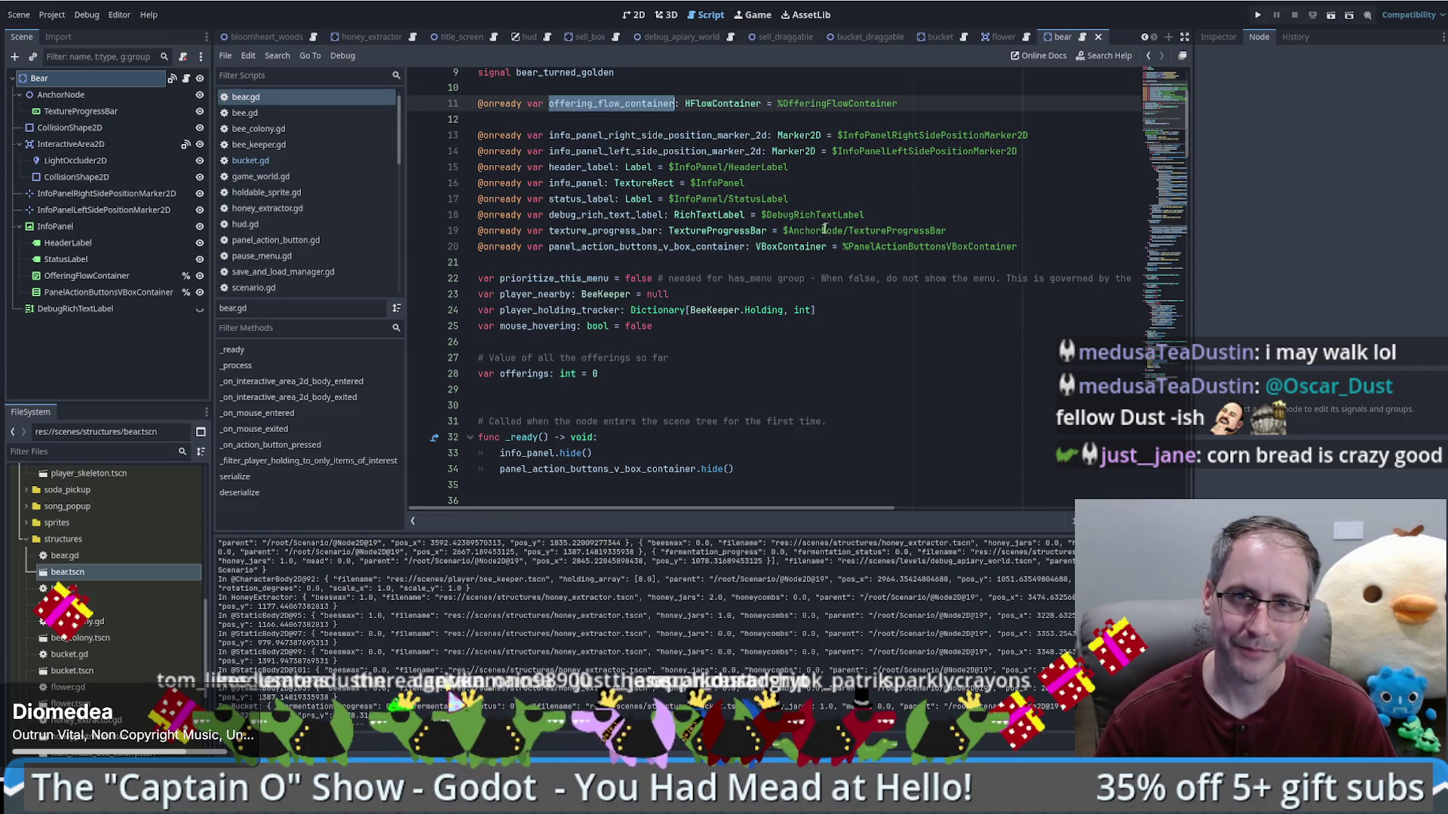
pyautogui.scroll(3, 824, 235)
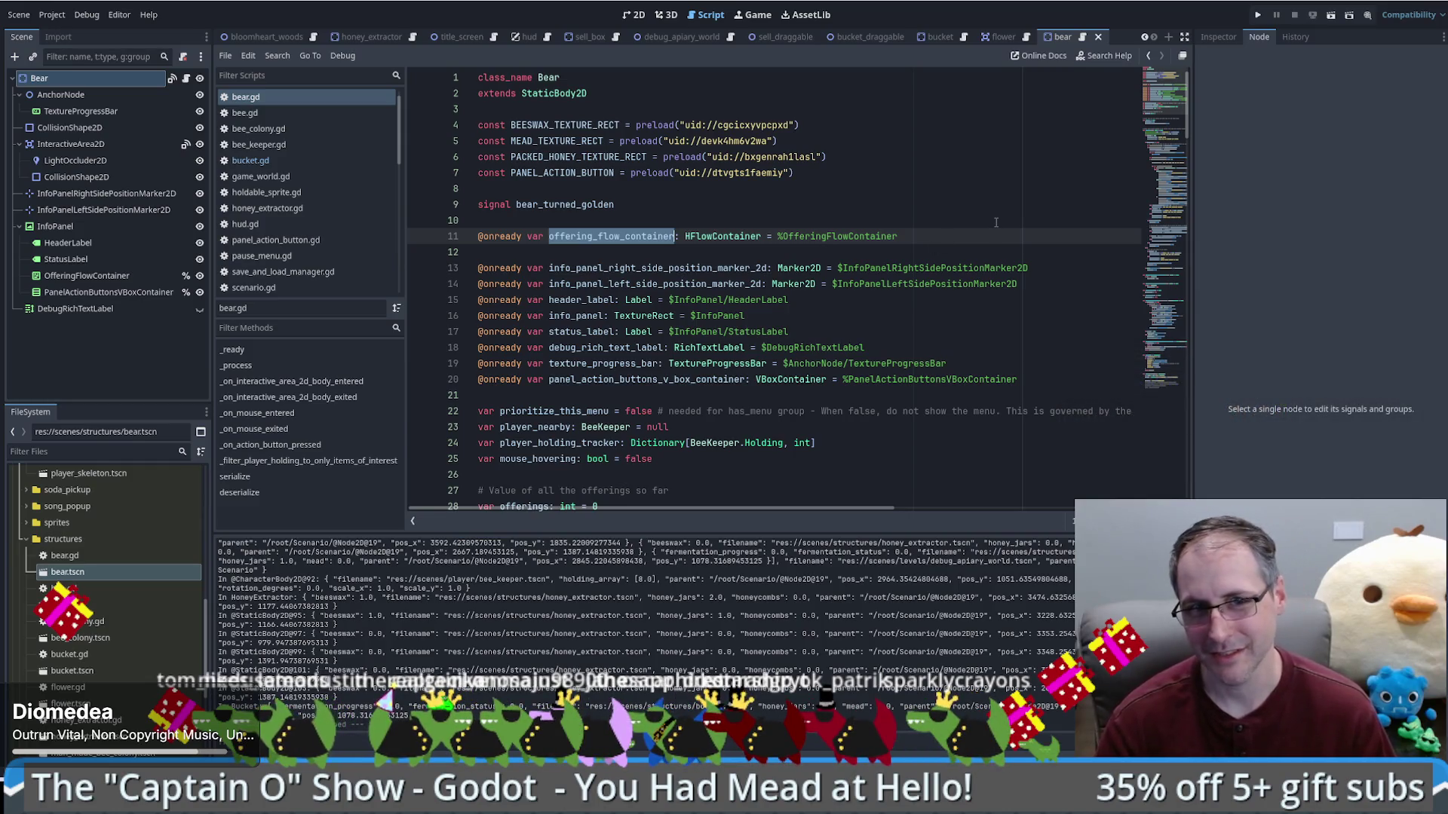
pyautogui.doubleClick(565, 239)
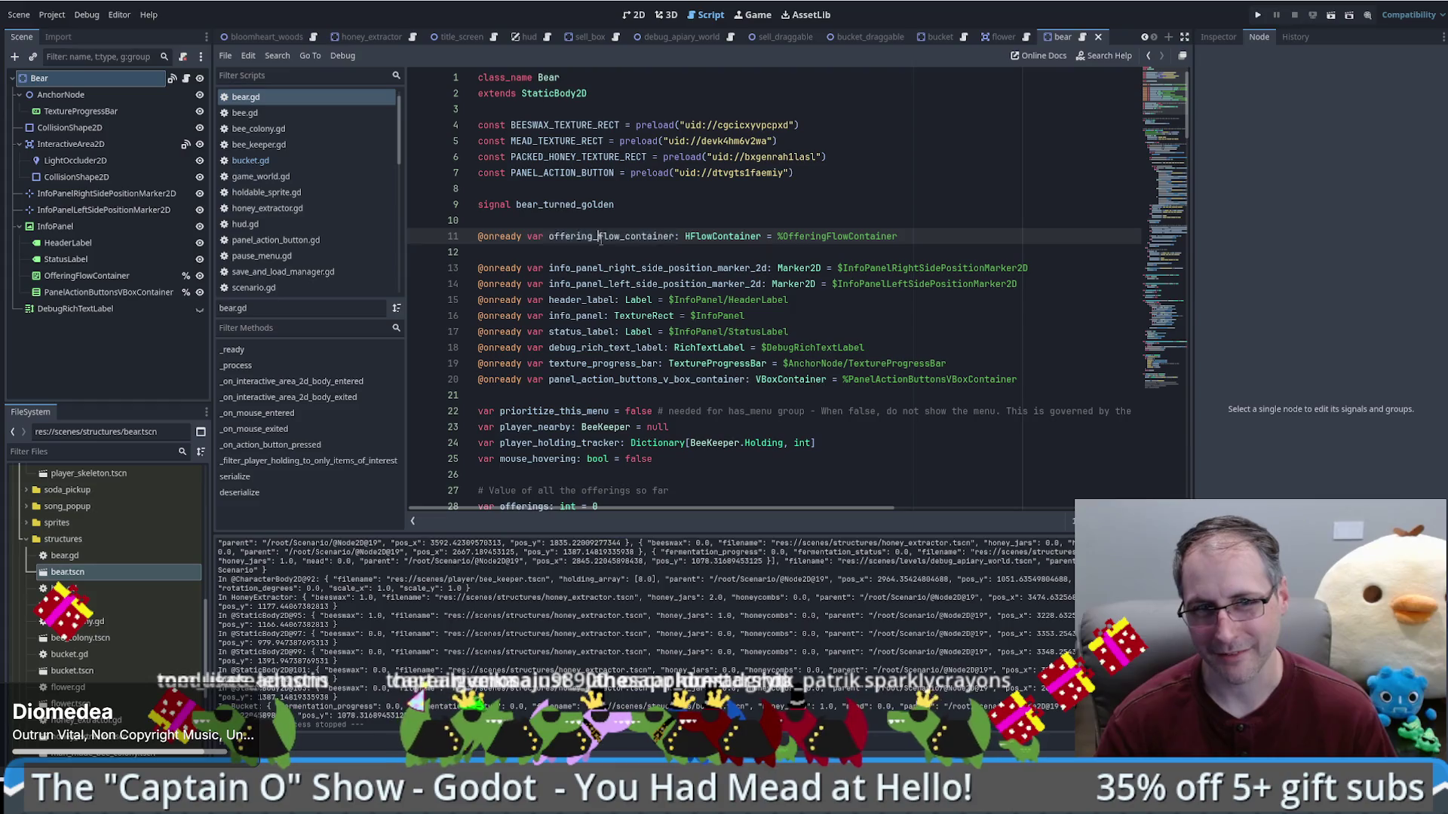
pyautogui.moveTo(708, 238)
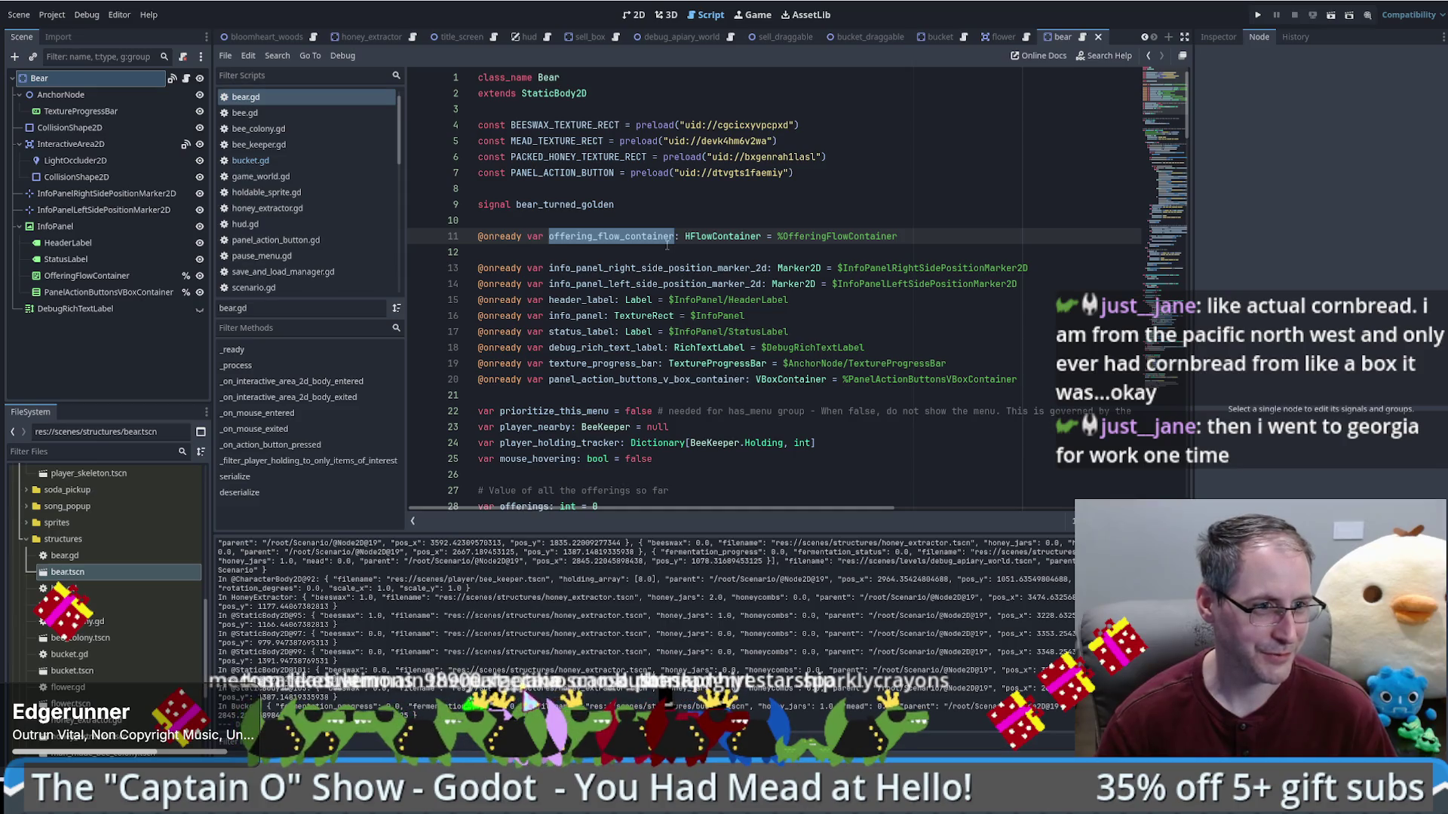
pyautogui.moveTo(1161, 106); pyautogui.dragTo(1161, 125)
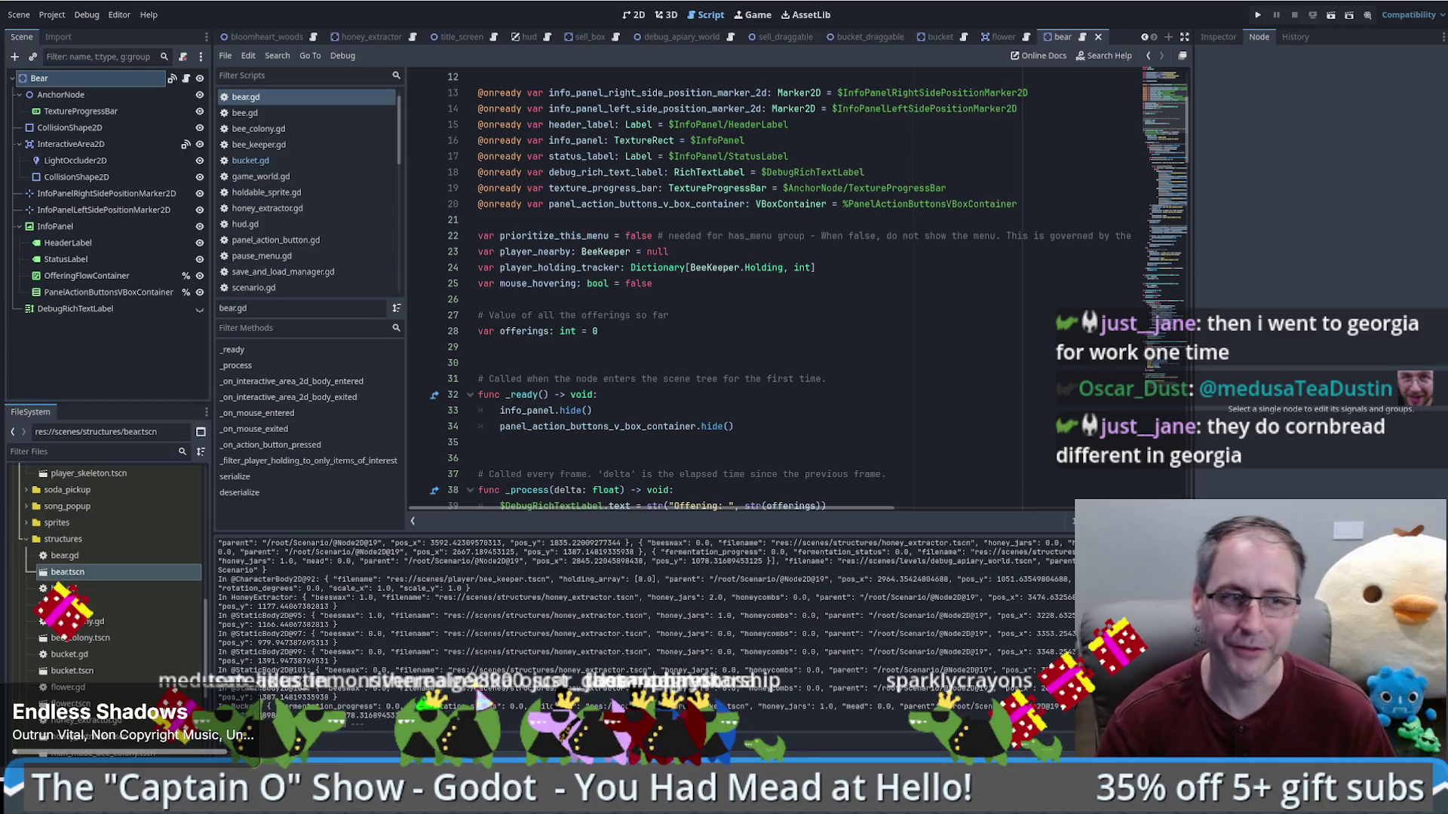
pyautogui.click(478, 346)
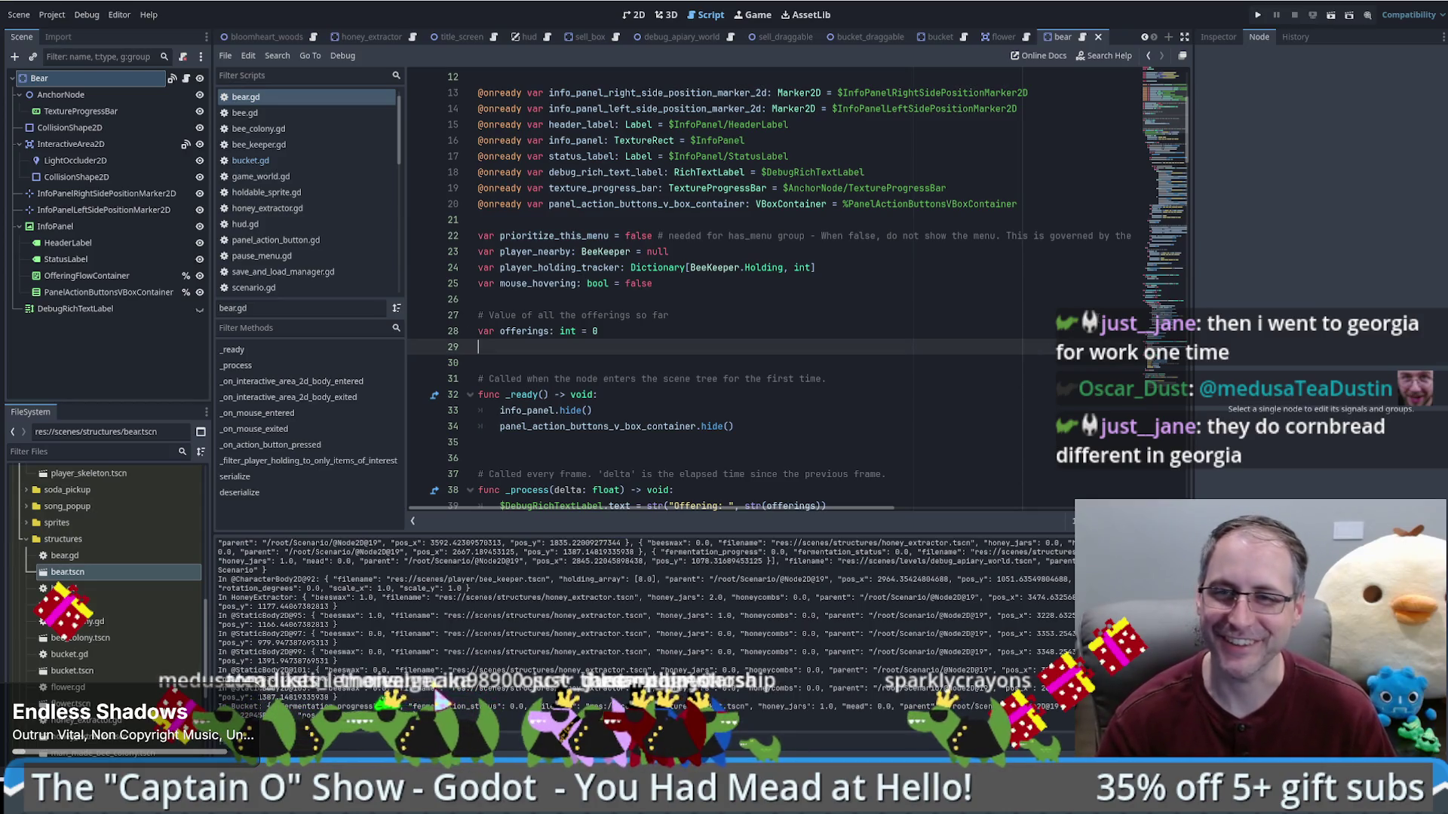
pyautogui.scroll(-3, 1174, 136)
pyautogui.moveTo(1173, 136)
pyautogui.mouseDown()
pyautogui.moveTo(1177, 197)
pyautogui.moveTo(1189, 160)
pyautogui.mouseUp()
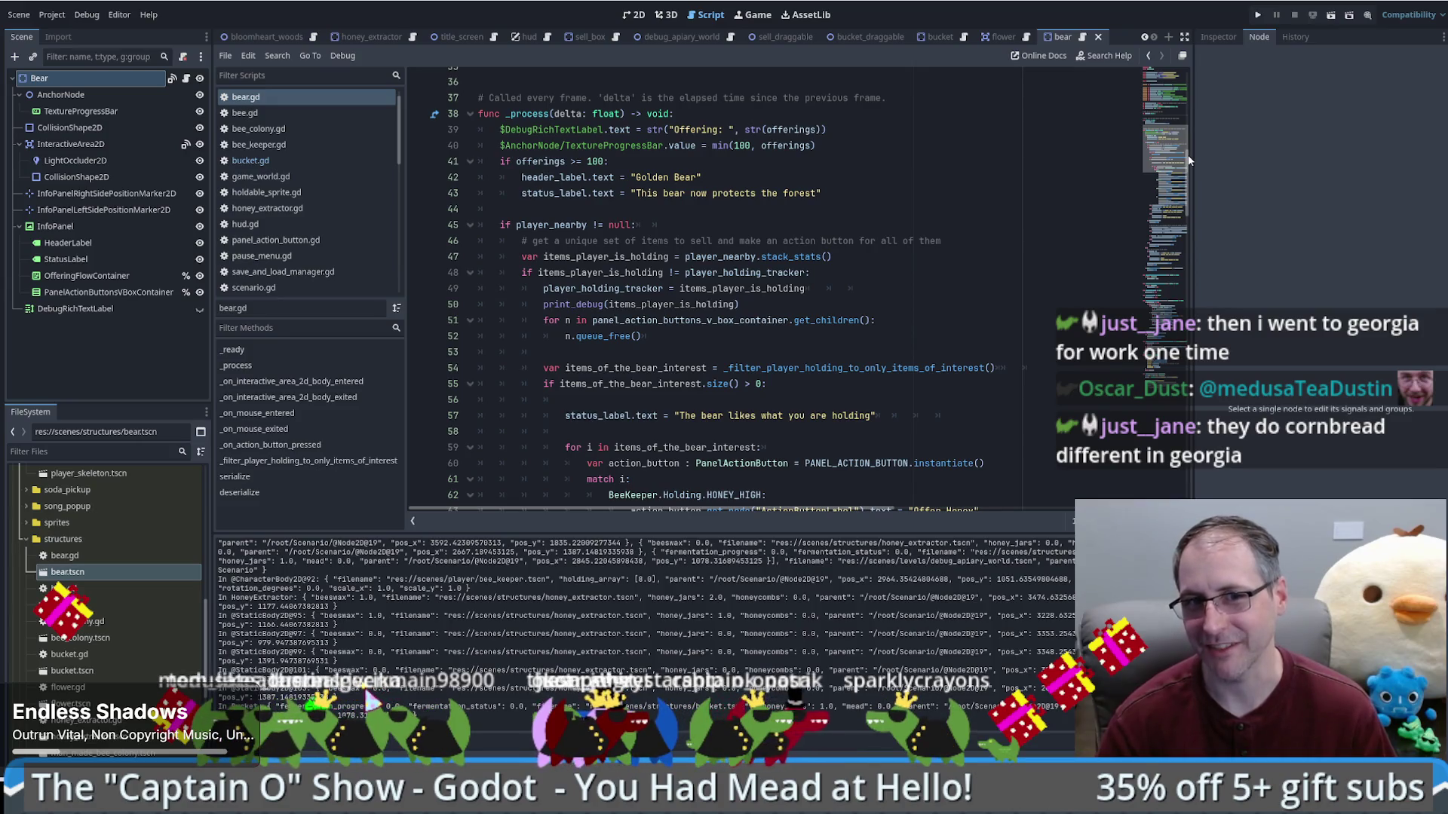
pyautogui.moveTo(1188, 160); pyautogui.dragTo(1183, 143)
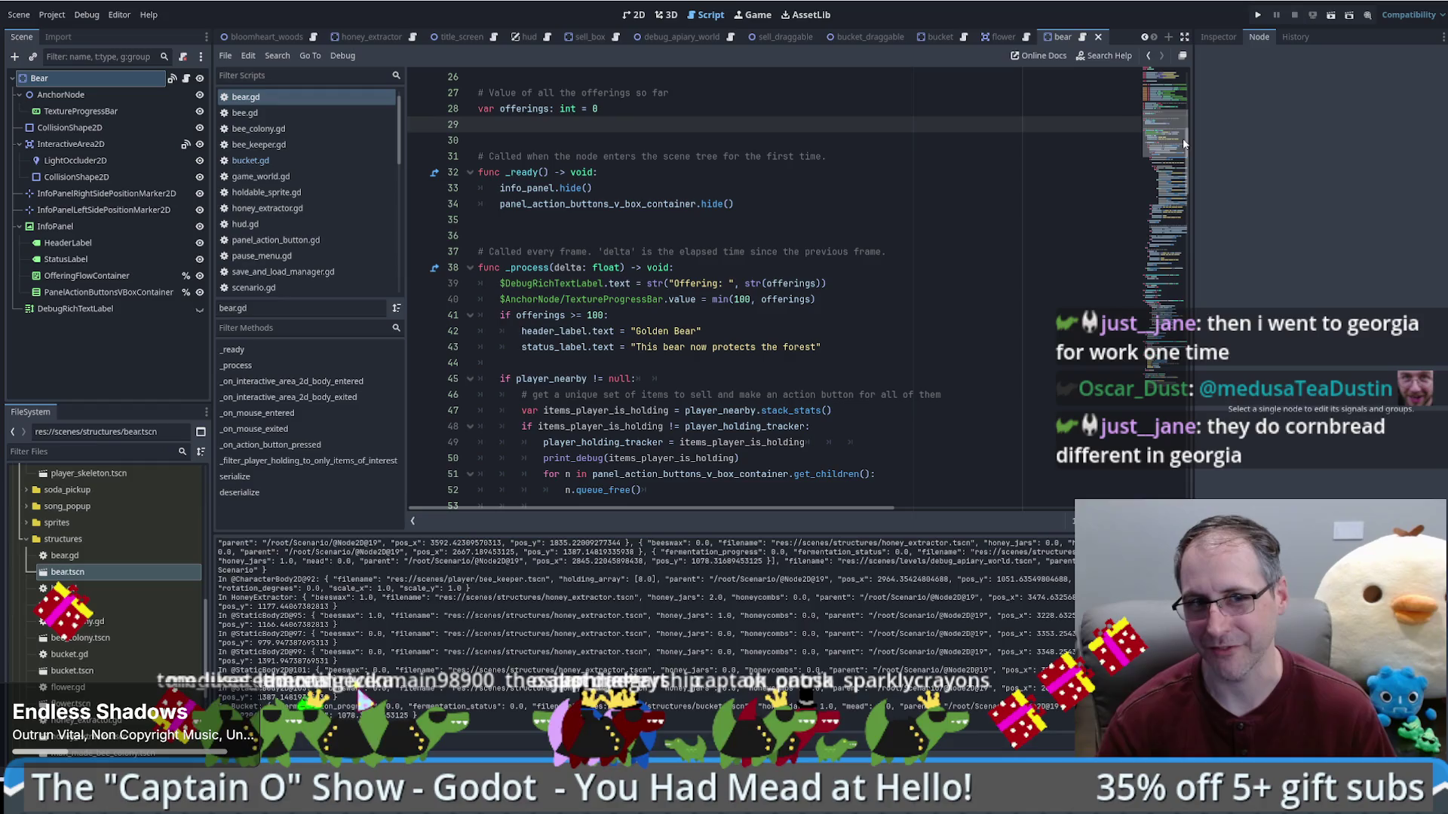
pyautogui.click(1035, 220)
pyautogui.click(1037, 242)
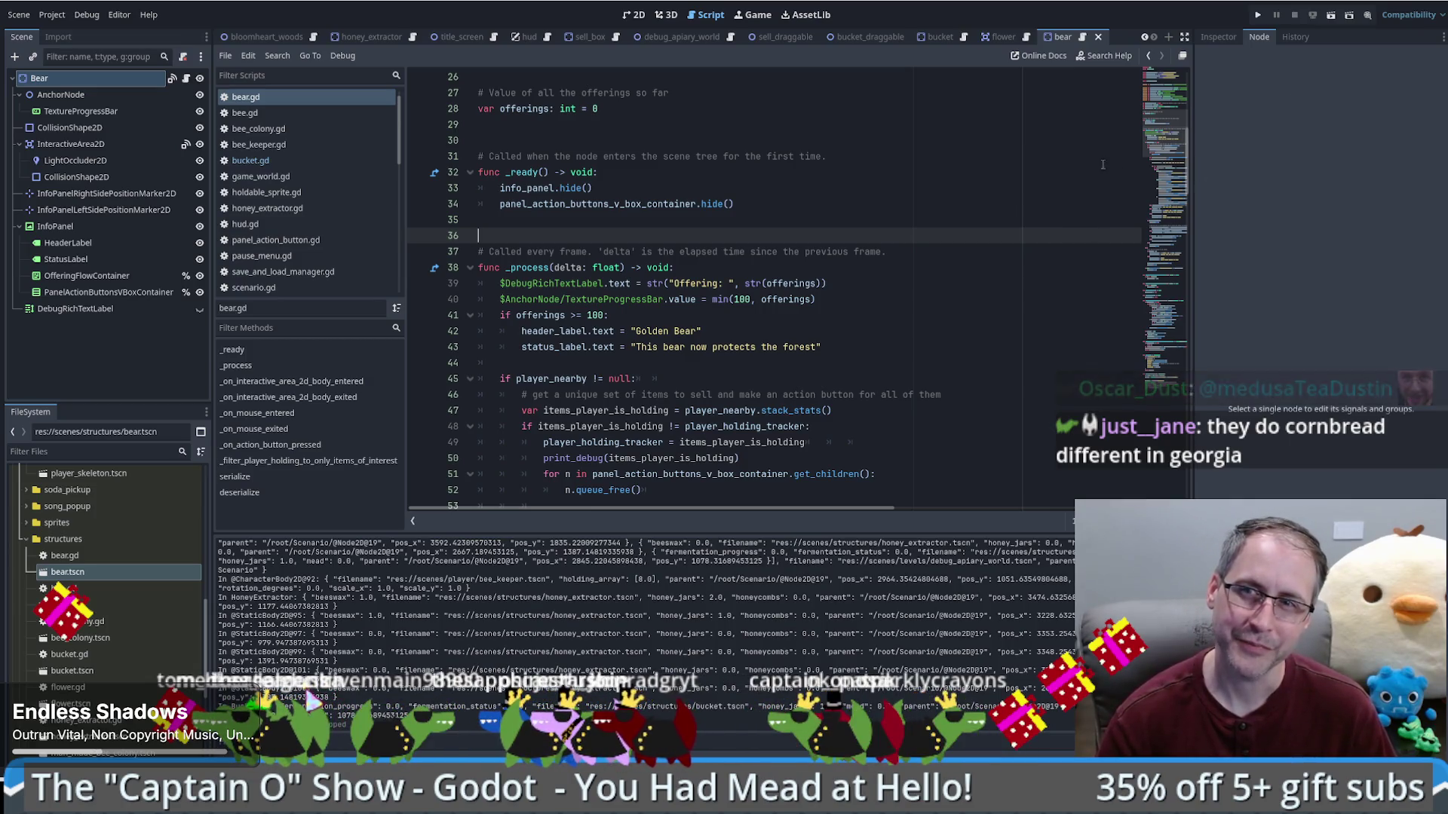
pyautogui.click(1147, 171)
pyautogui.scroll(-20, 1148, 172)
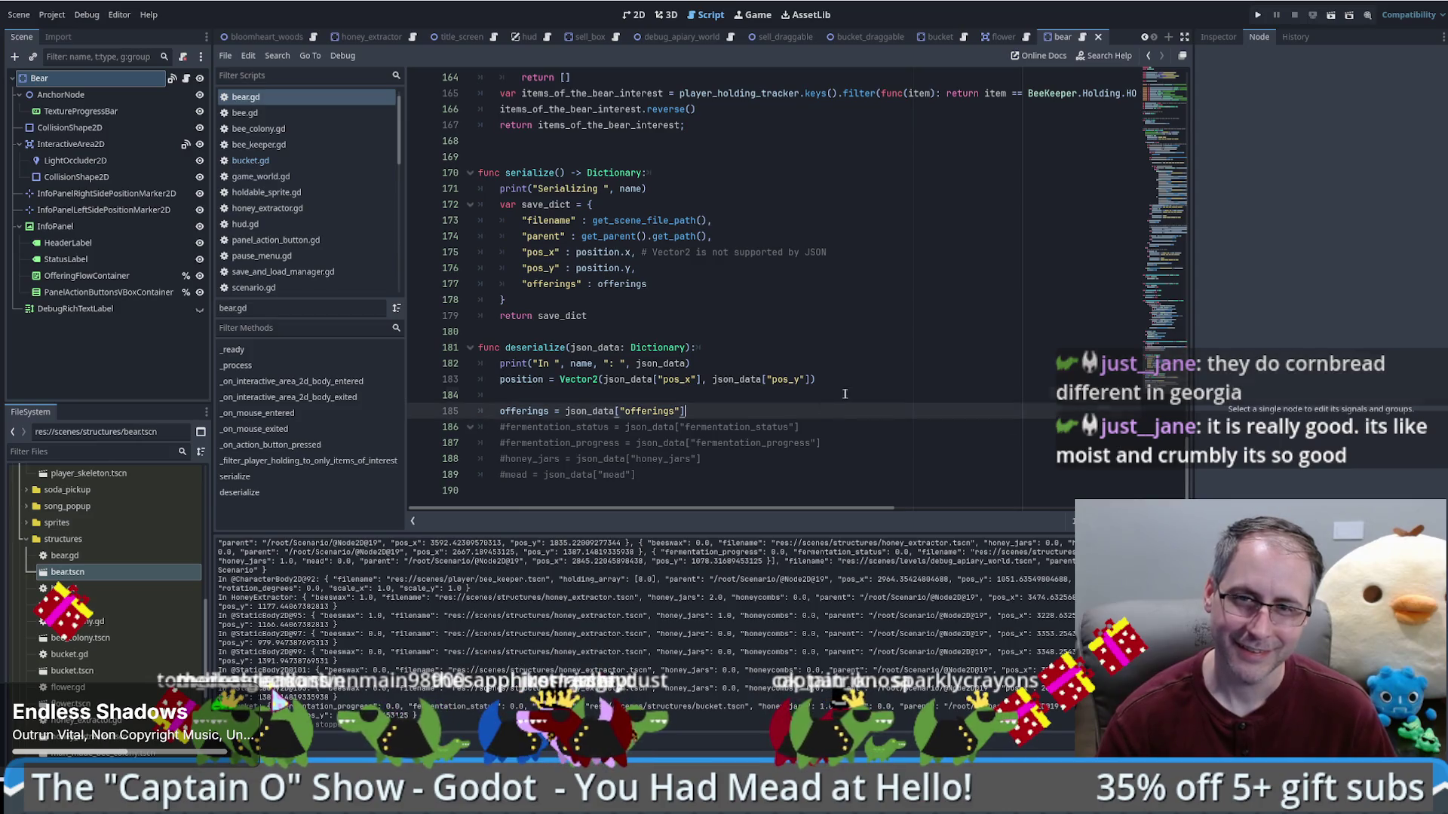
pyautogui.click(845, 393)
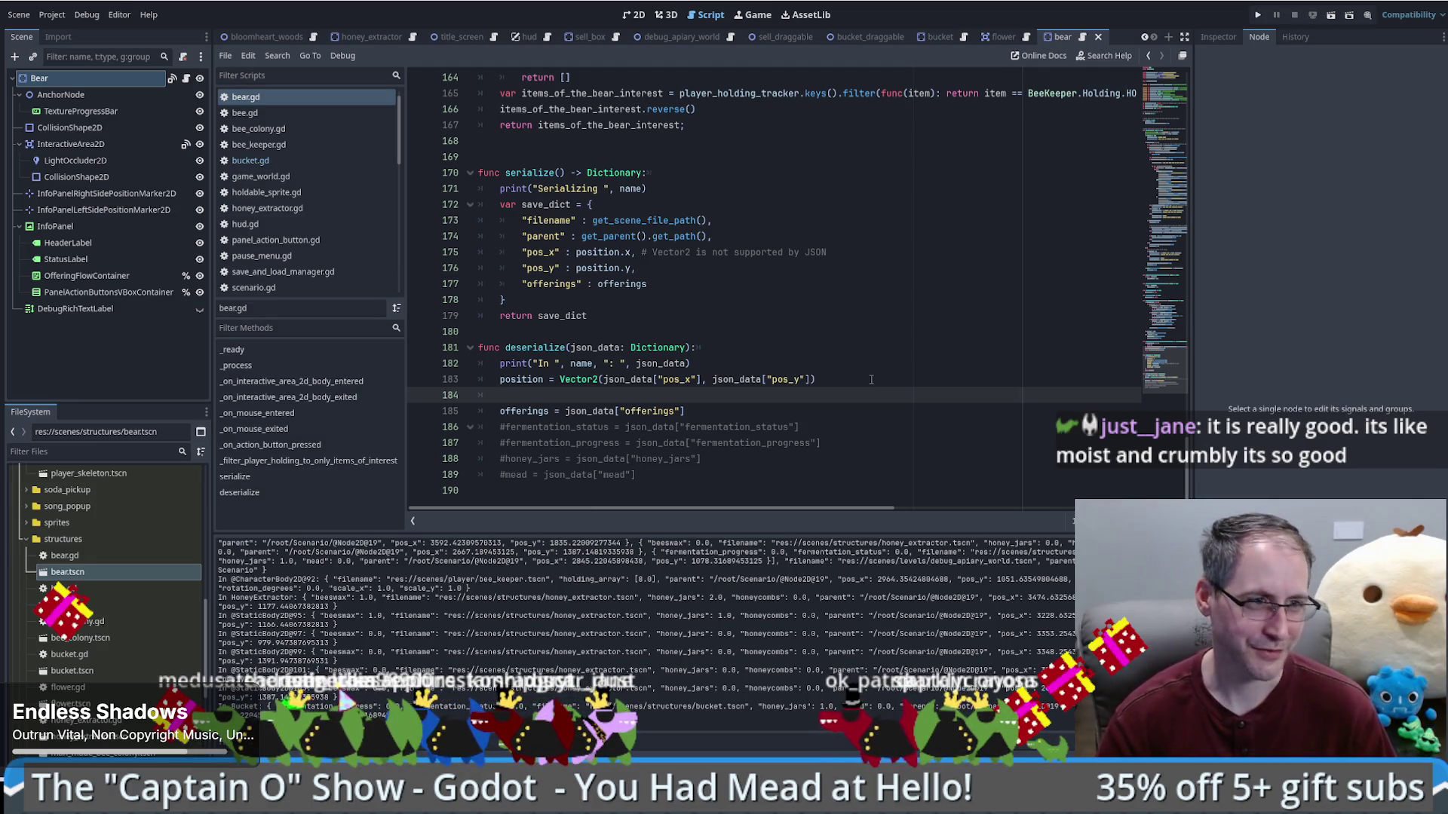
pyautogui.scroll(3, 1016, 403)
pyautogui.scroll(-3, 1013, 400)
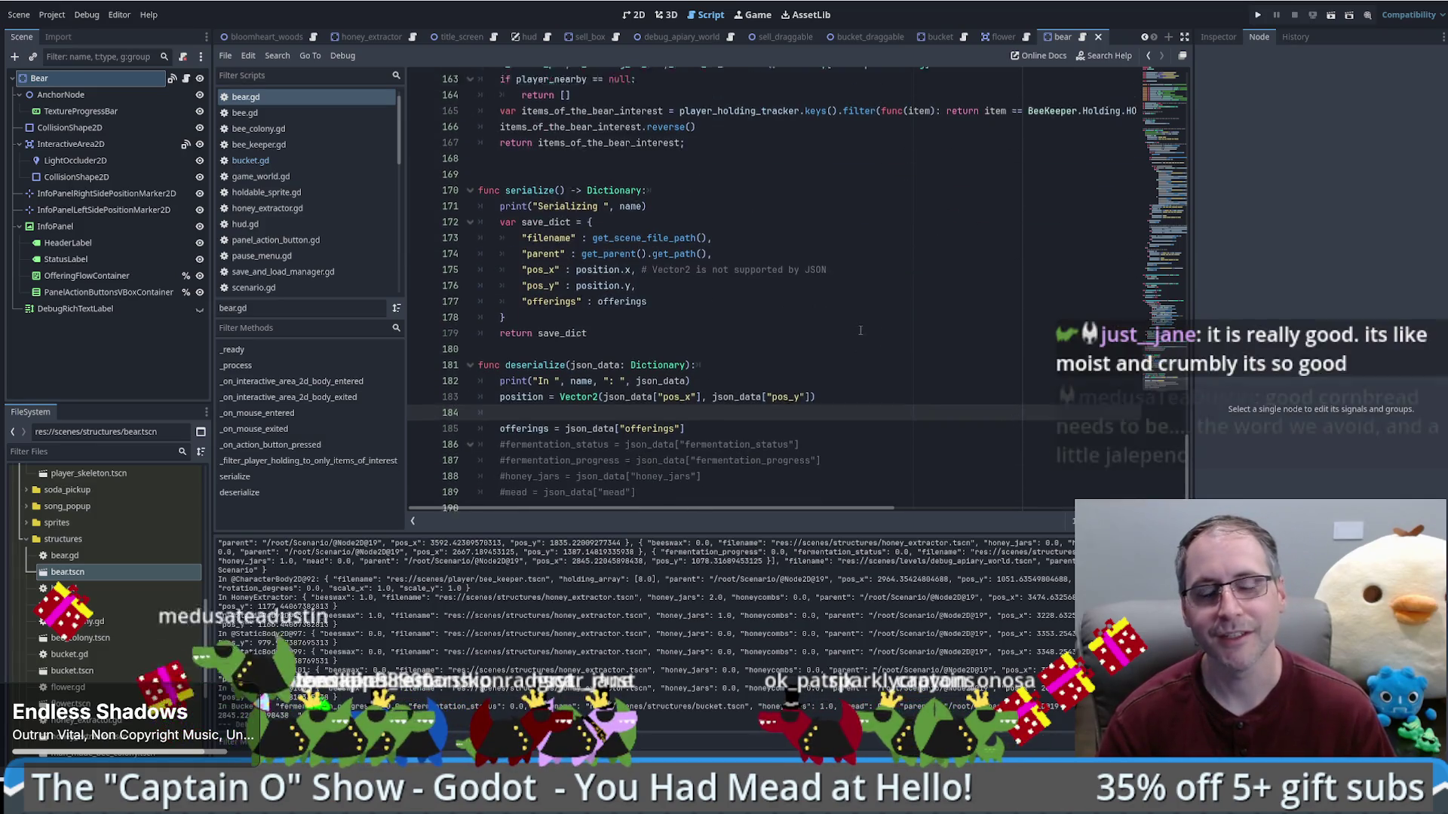
pyautogui.scroll(3, 867, 323)
pyautogui.scroll(-3, 856, 330)
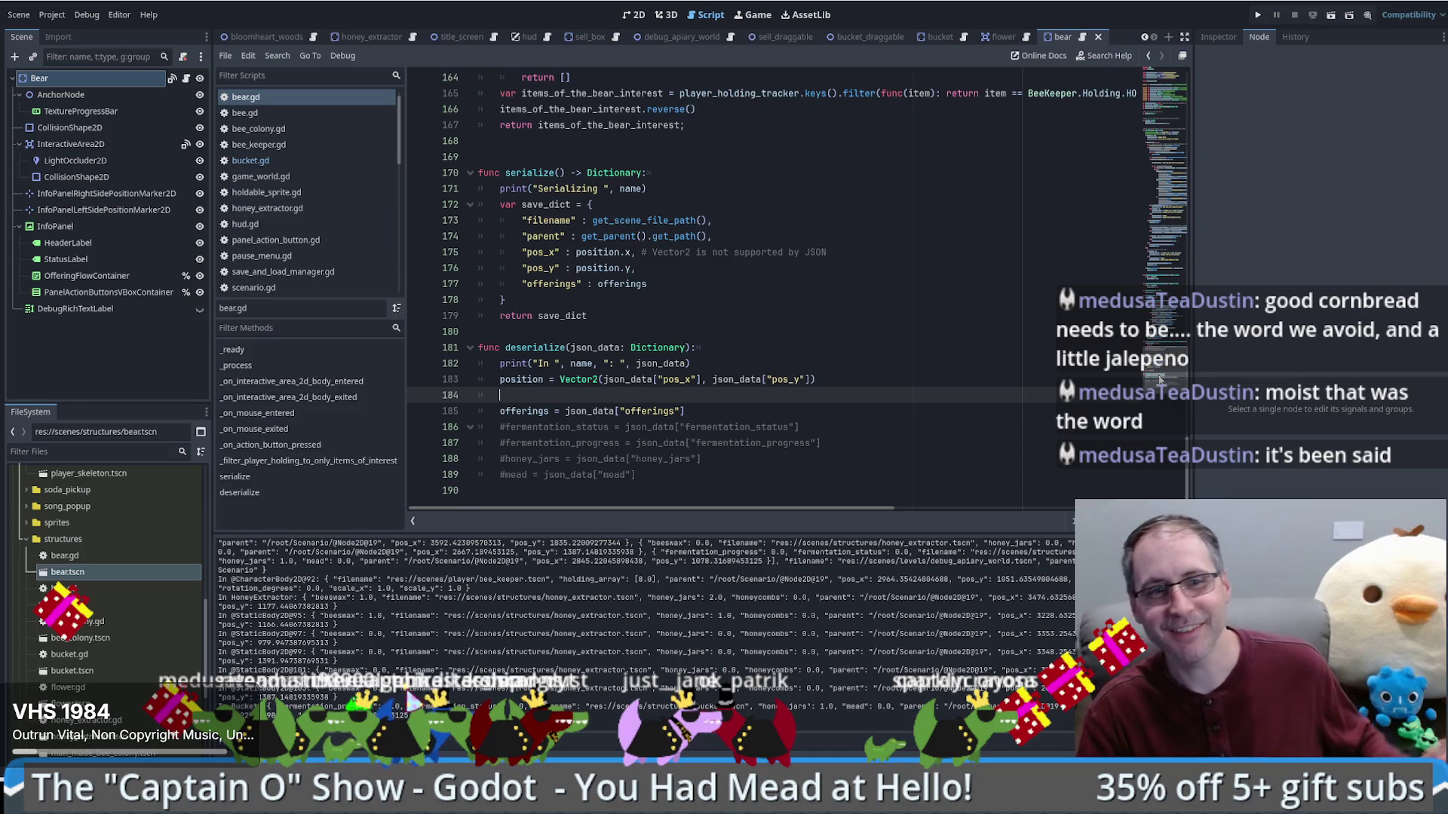
pyautogui.scroll(3, 1161, 381)
pyautogui.scroll(-3, 1161, 381)
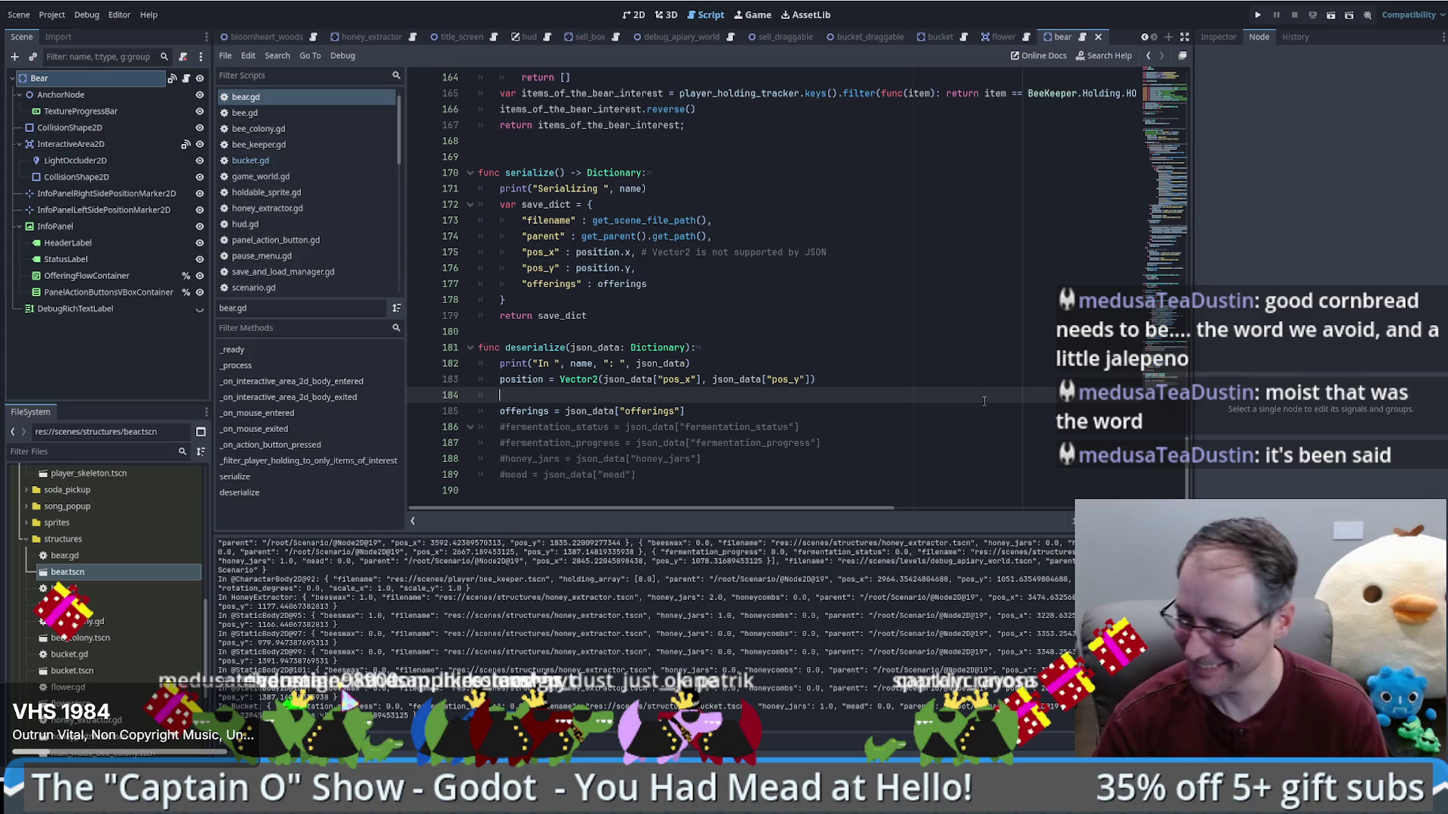
pyautogui.scroll(3, 890, 400)
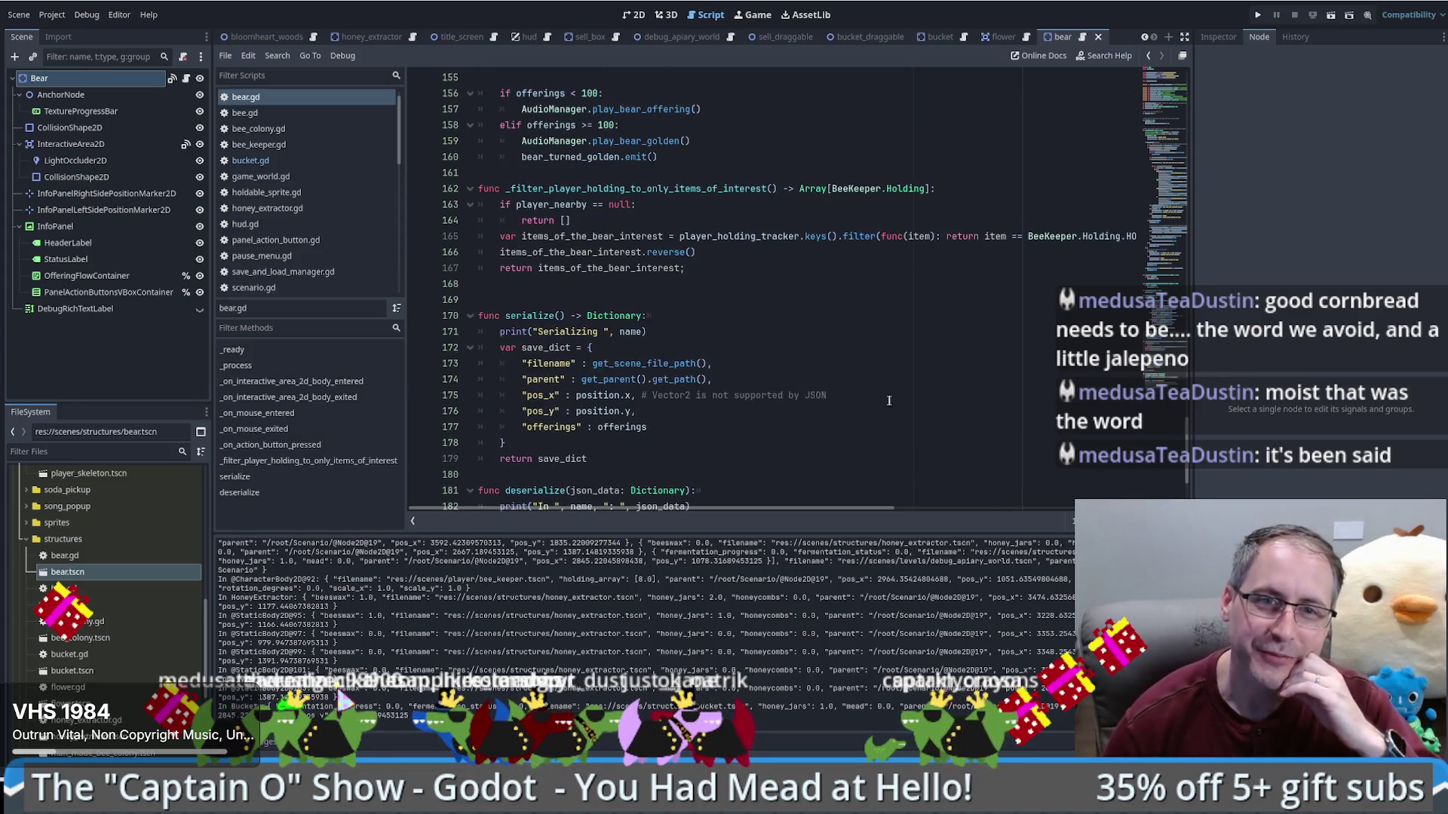
pyautogui.click(696, 433)
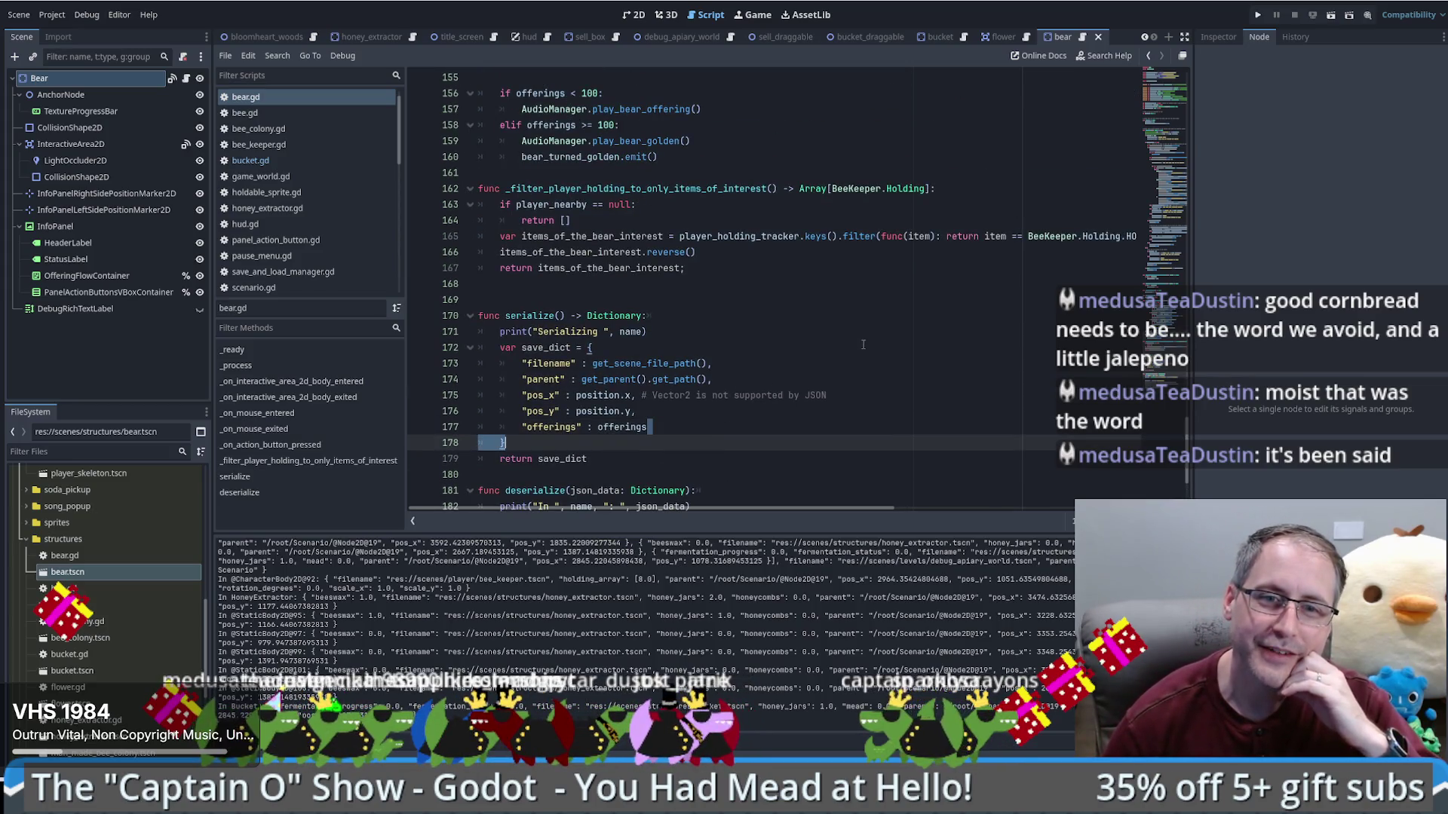
pyautogui.click(624, 428)
pyautogui.moveTo(1152, 373)
pyautogui.mouseDown()
pyautogui.moveTo(1149, 105)
pyautogui.moveTo(1149, 128)
pyautogui.mouseUp()
pyautogui.scroll(3, 539, 131)
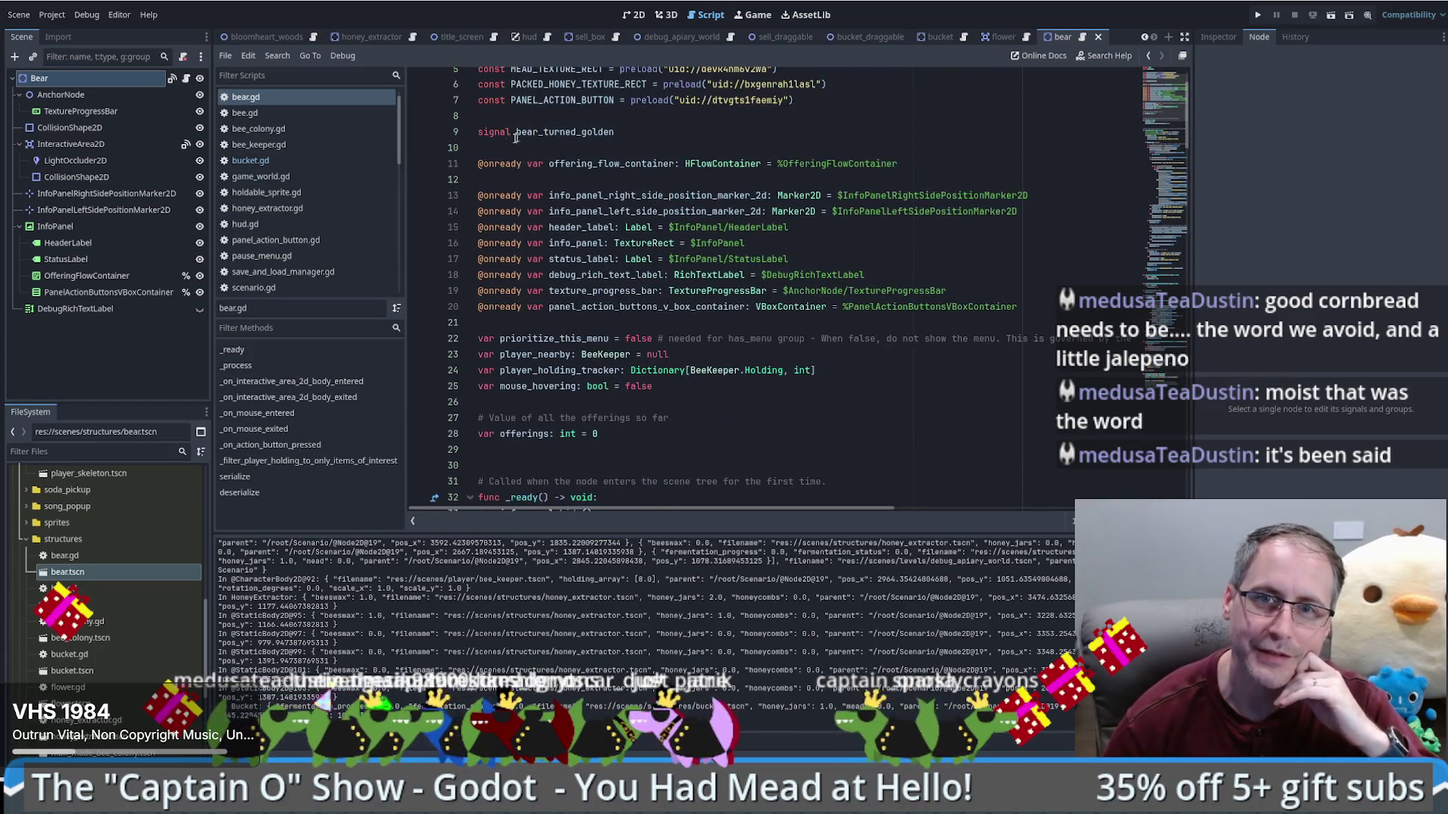
pyautogui.click(622, 161)
pyautogui.scroll(2, 762, 221)
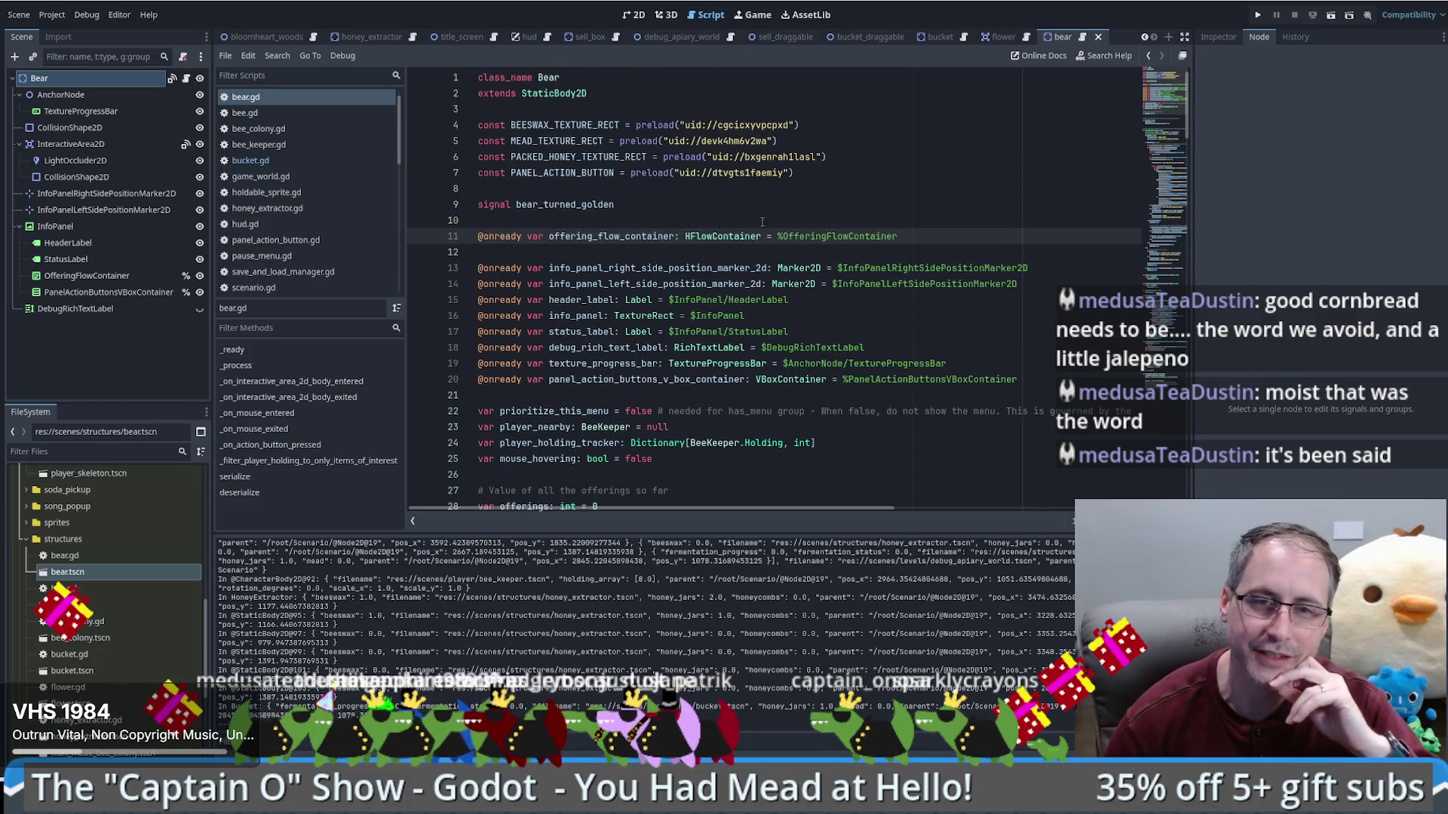
pyautogui.doubleClick(610, 237)
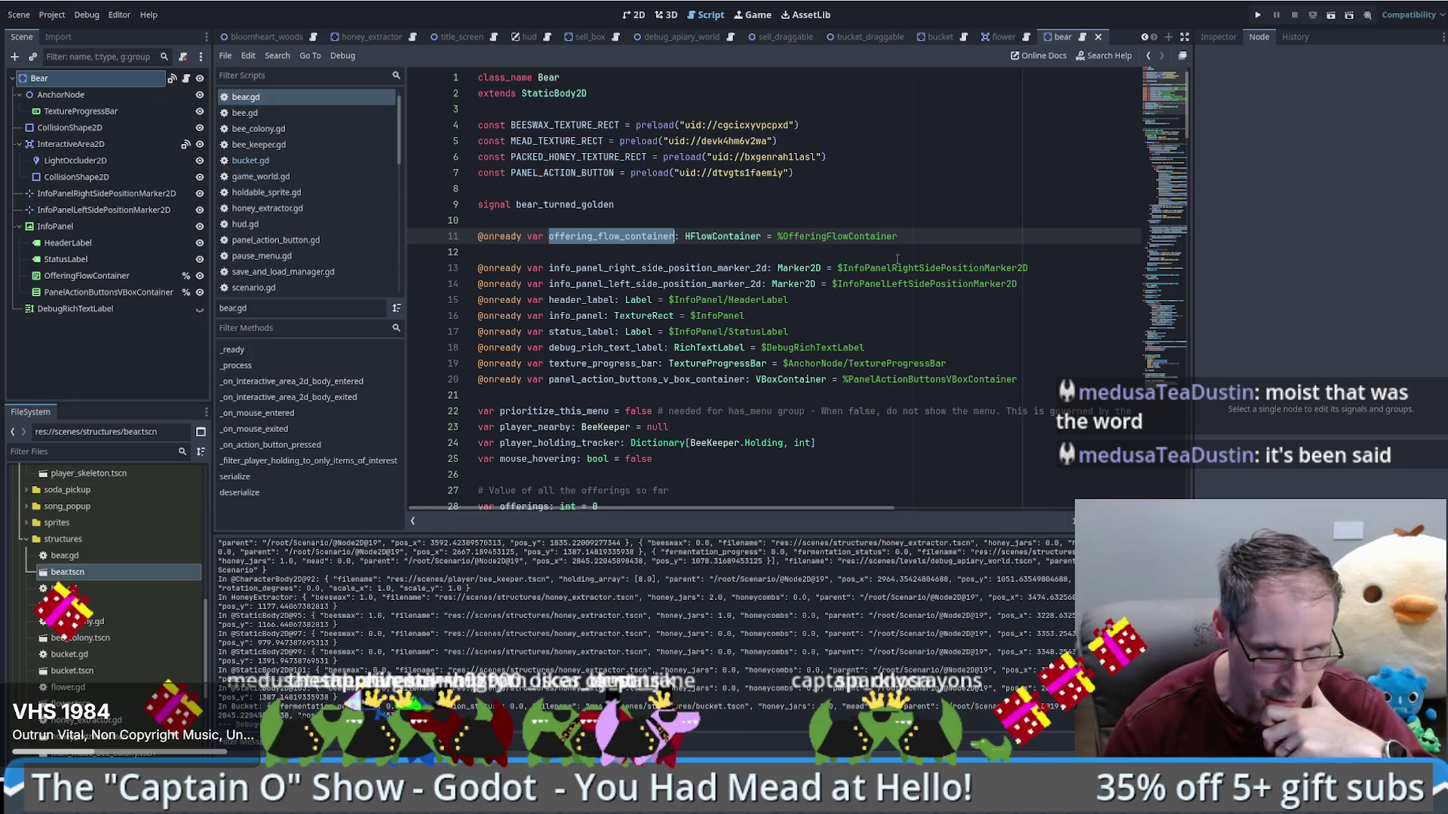
pyautogui.scroll(-4, 882, 268)
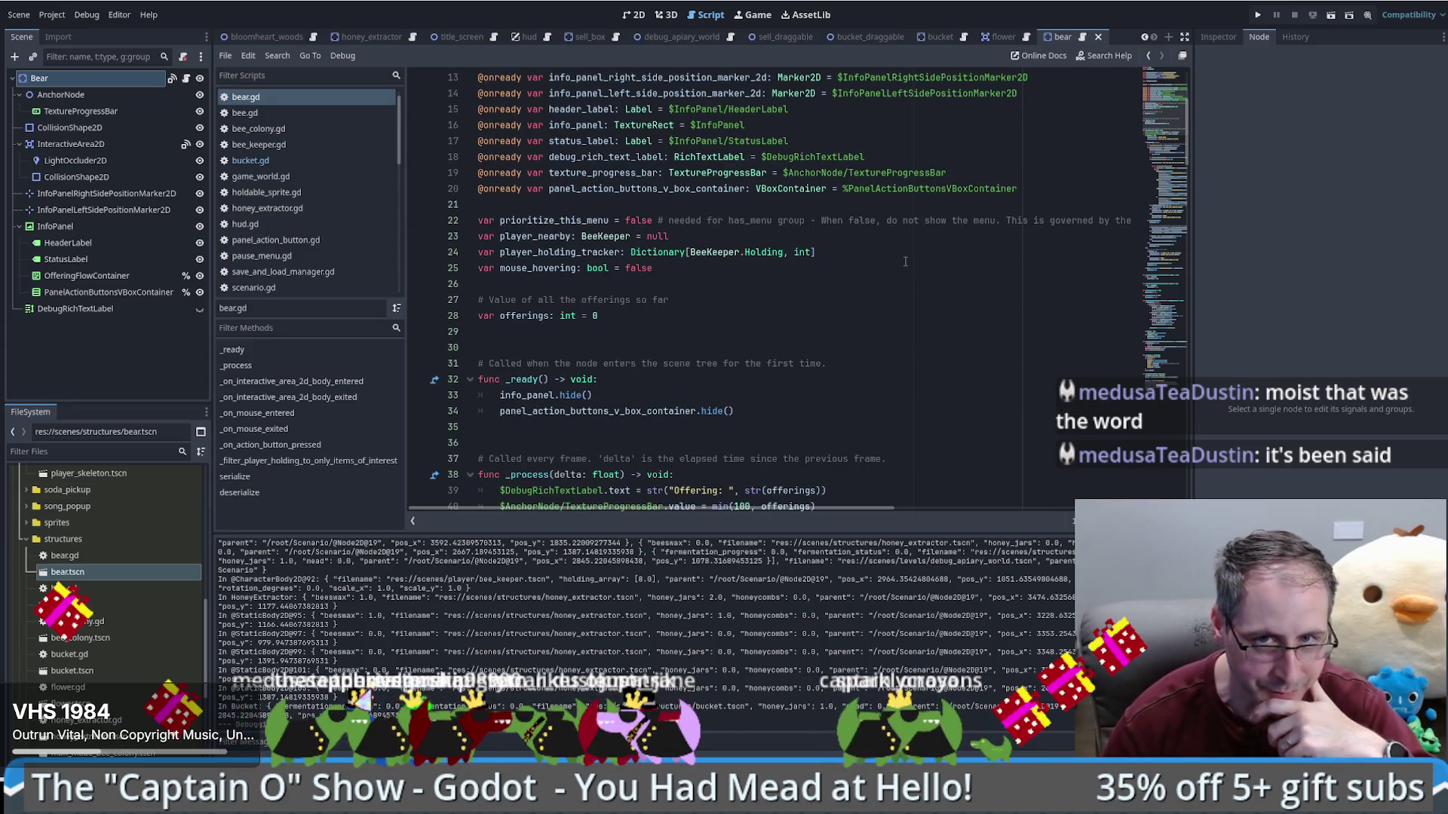
pyautogui.click(905, 262)
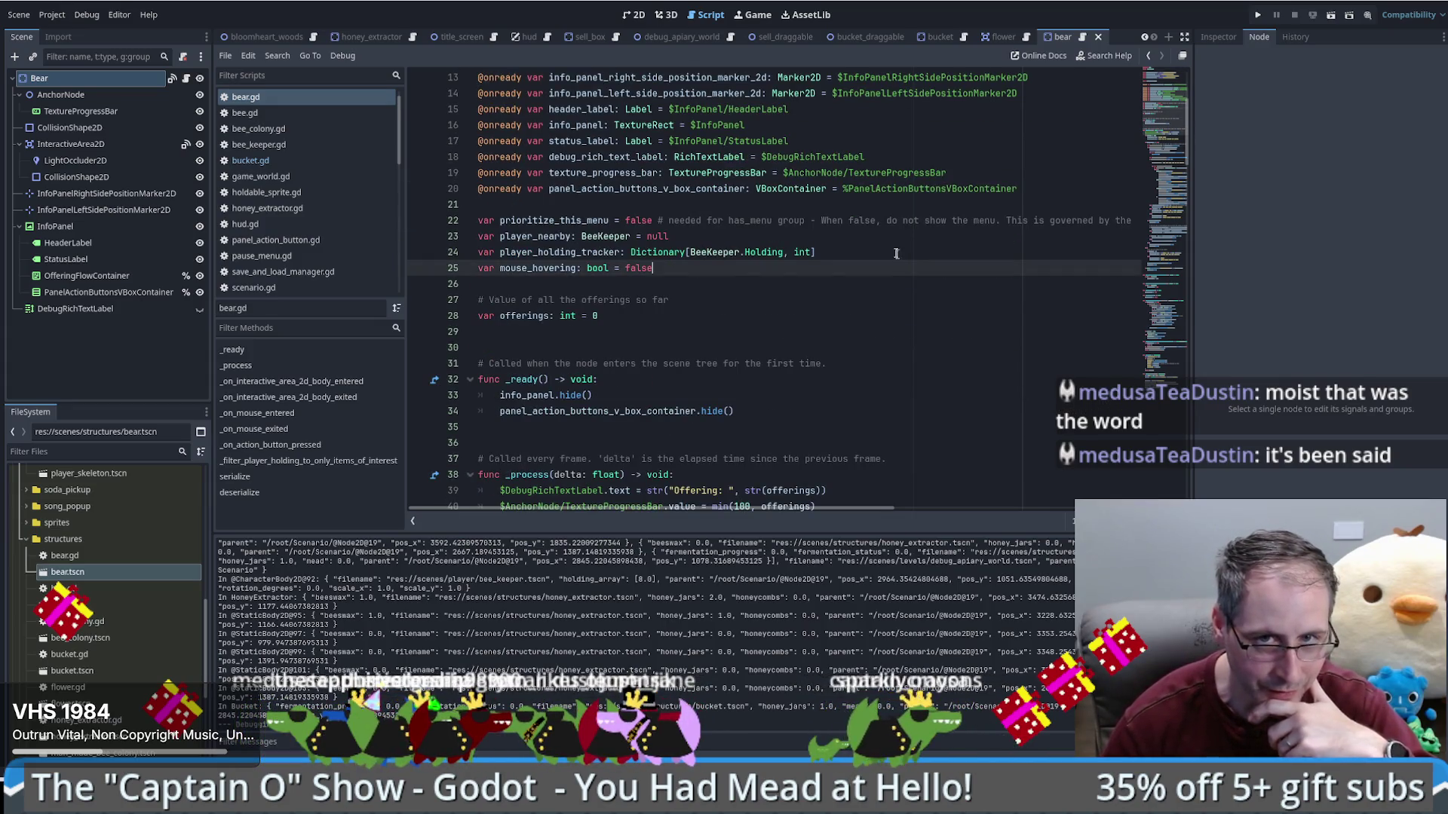
pyautogui.click(779, 314)
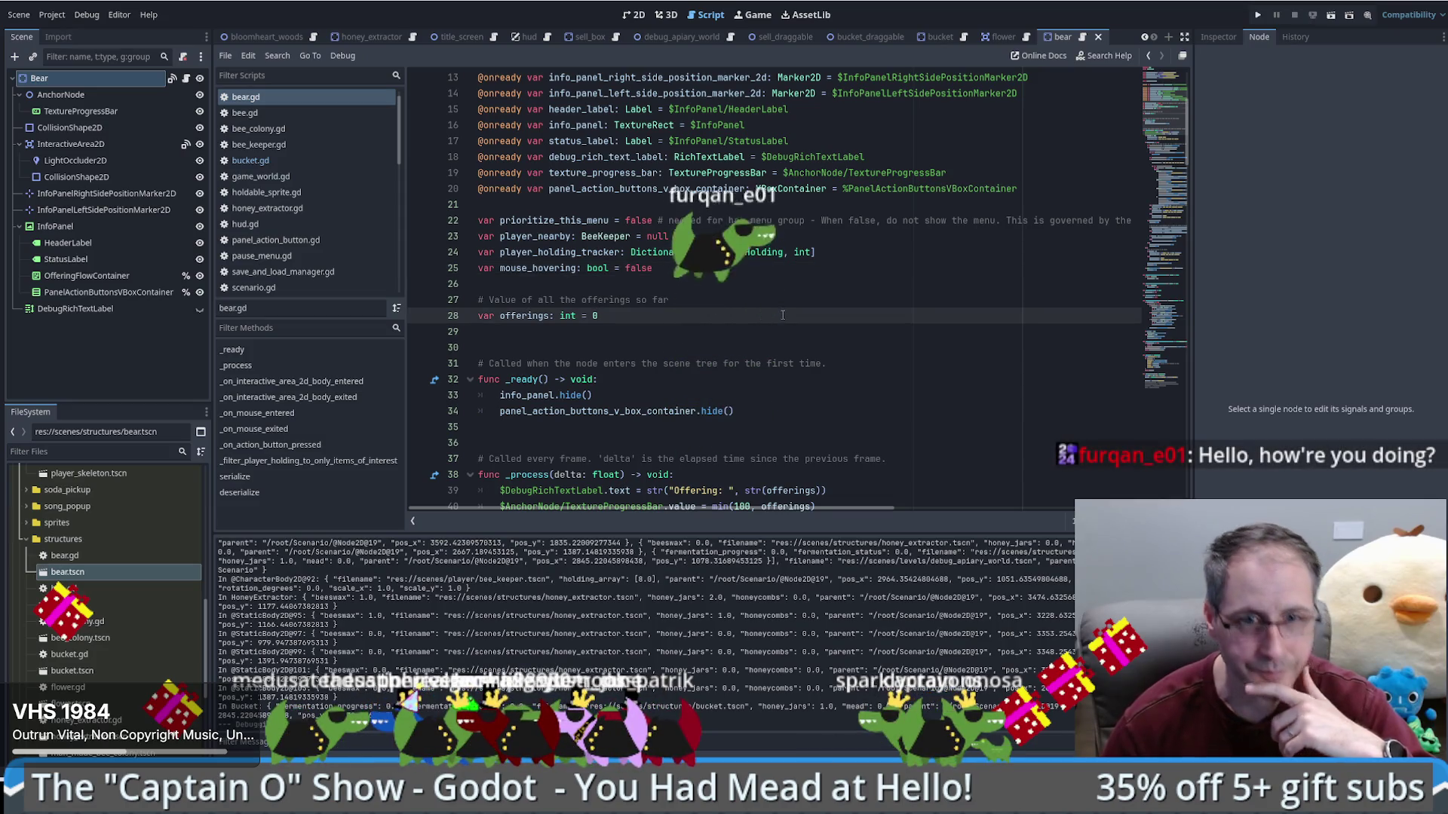
pyautogui.press('Return')
pyautogui.write('var')
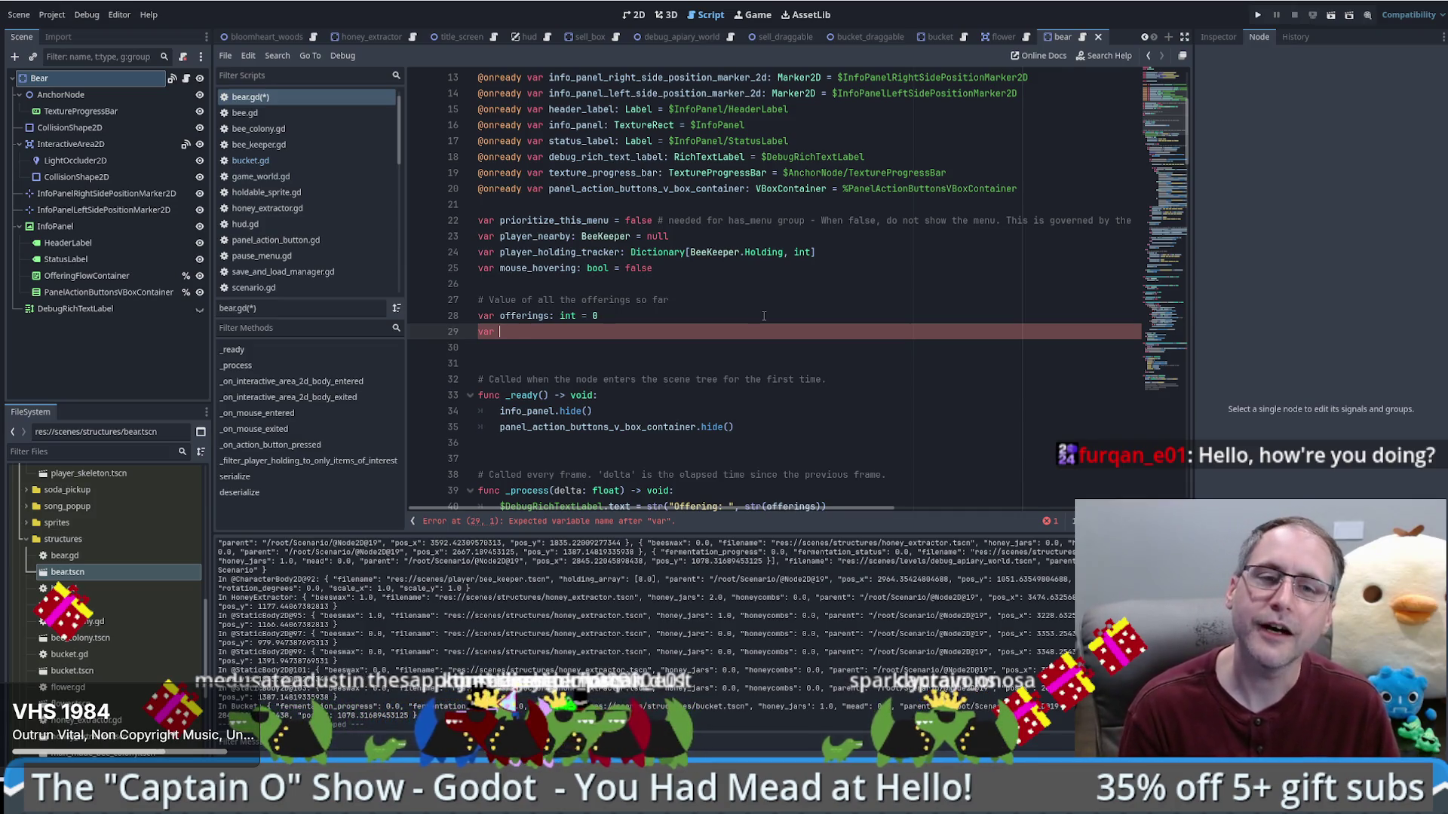
pyautogui.write('offerings')
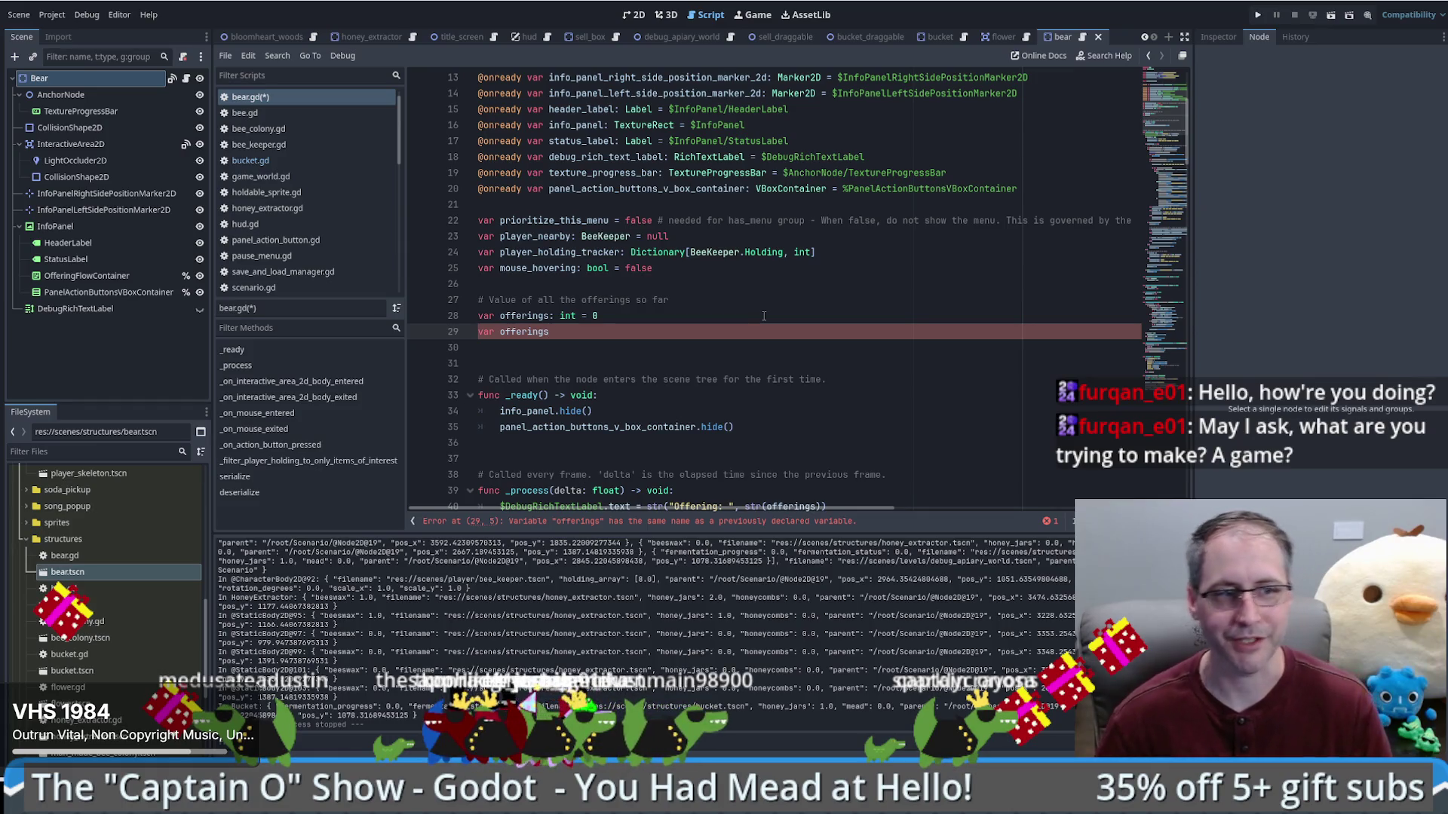
pyautogui.press('BackSpace')
pyautogui.press('BackSpace')
pyautogui.press('BackSpace')
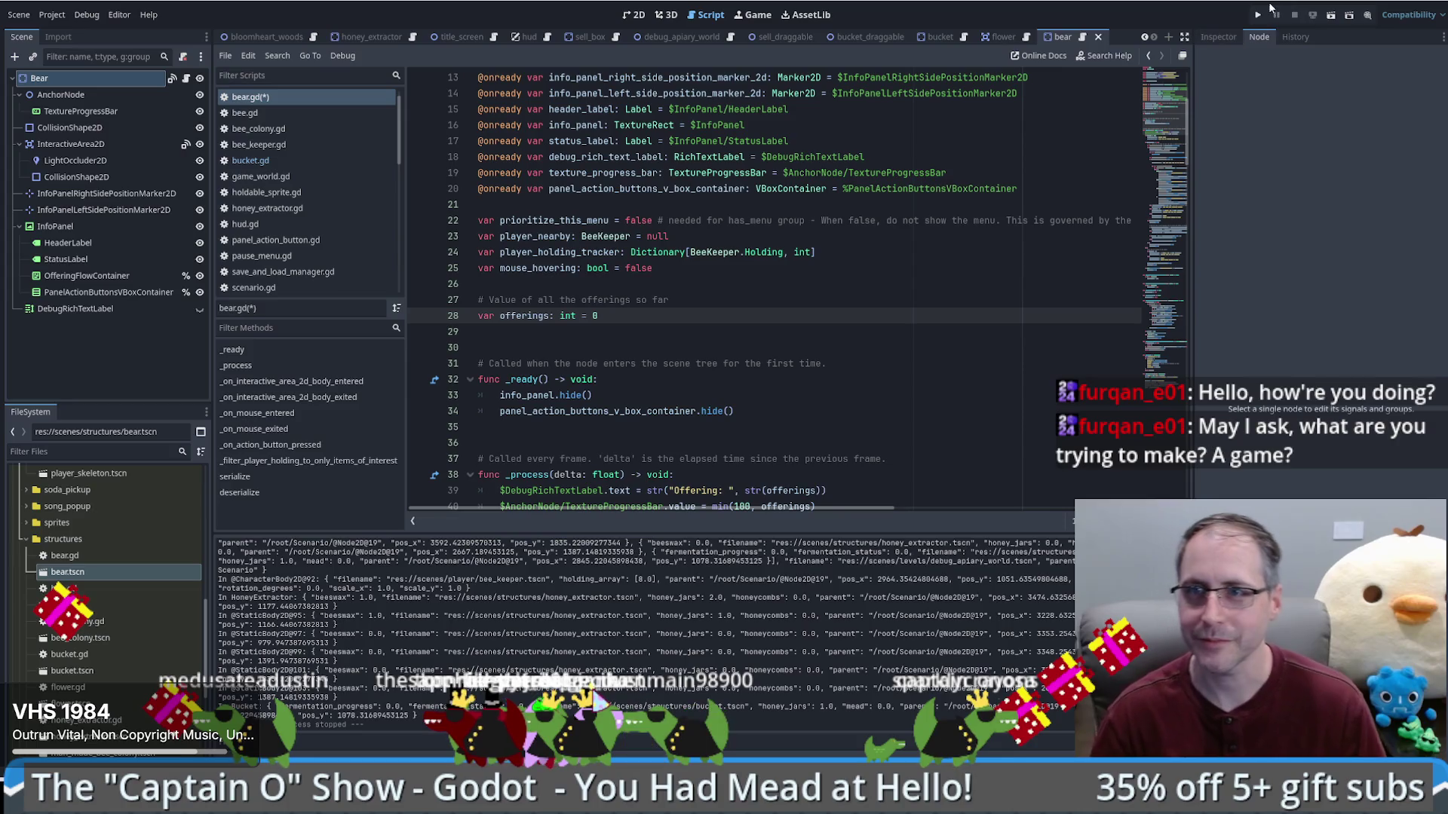
pyautogui.press('F5')
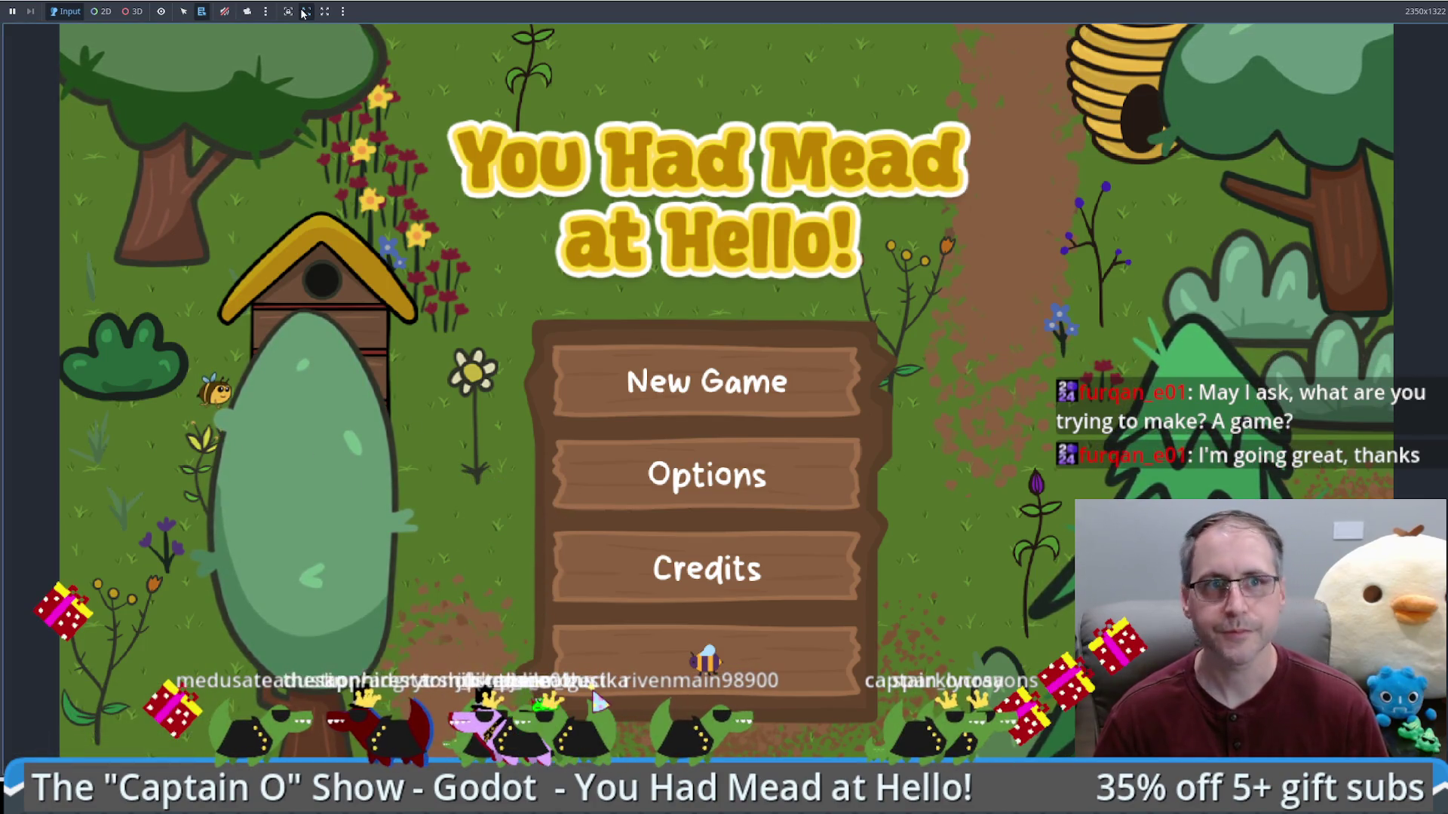
# Step: Turn the game's sound back on, start a New Game, and walk the beekeeper up the path
pyautogui.click(225, 11)
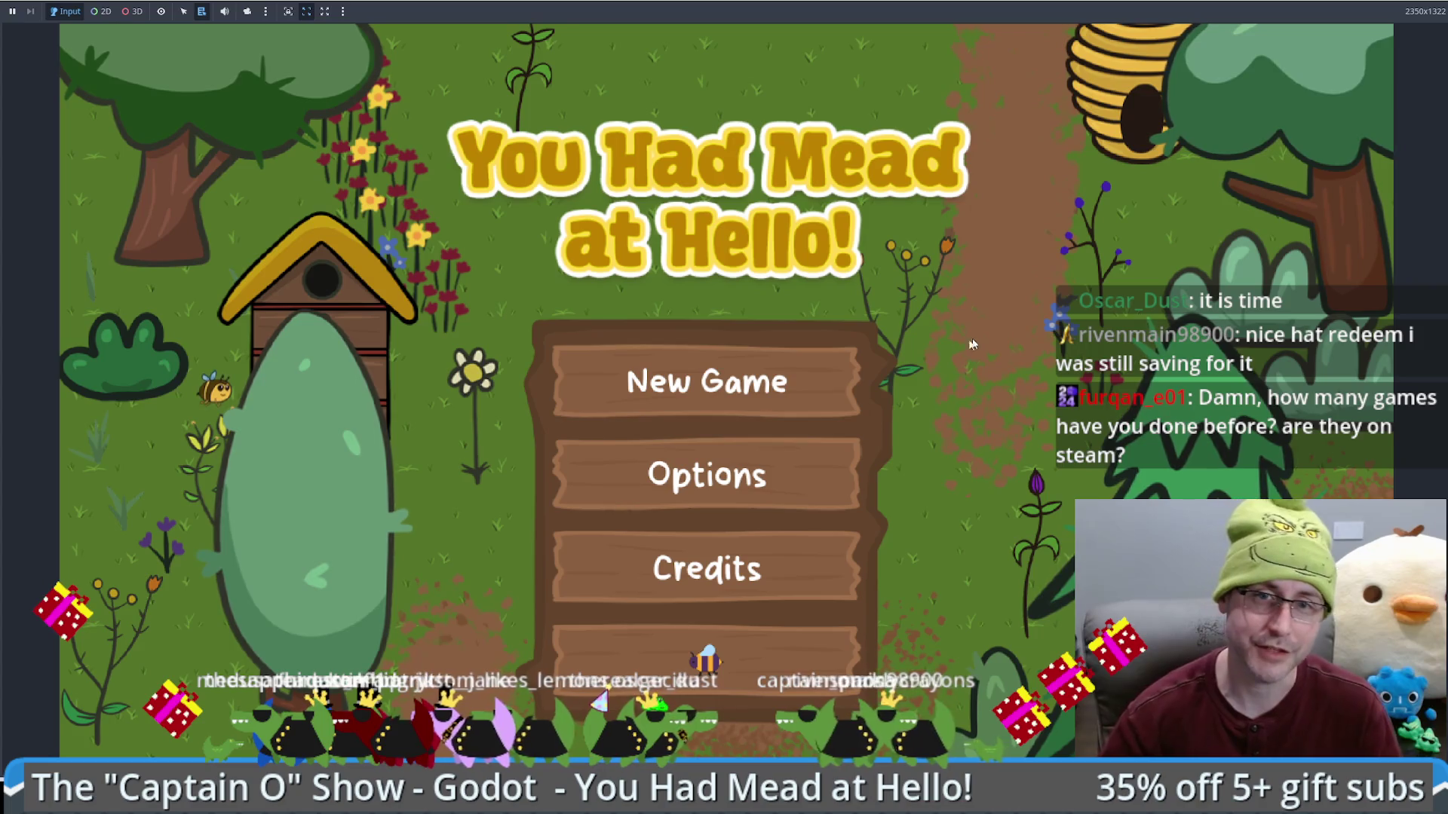
pyautogui.click(775, 394)
pyautogui.press('Up')
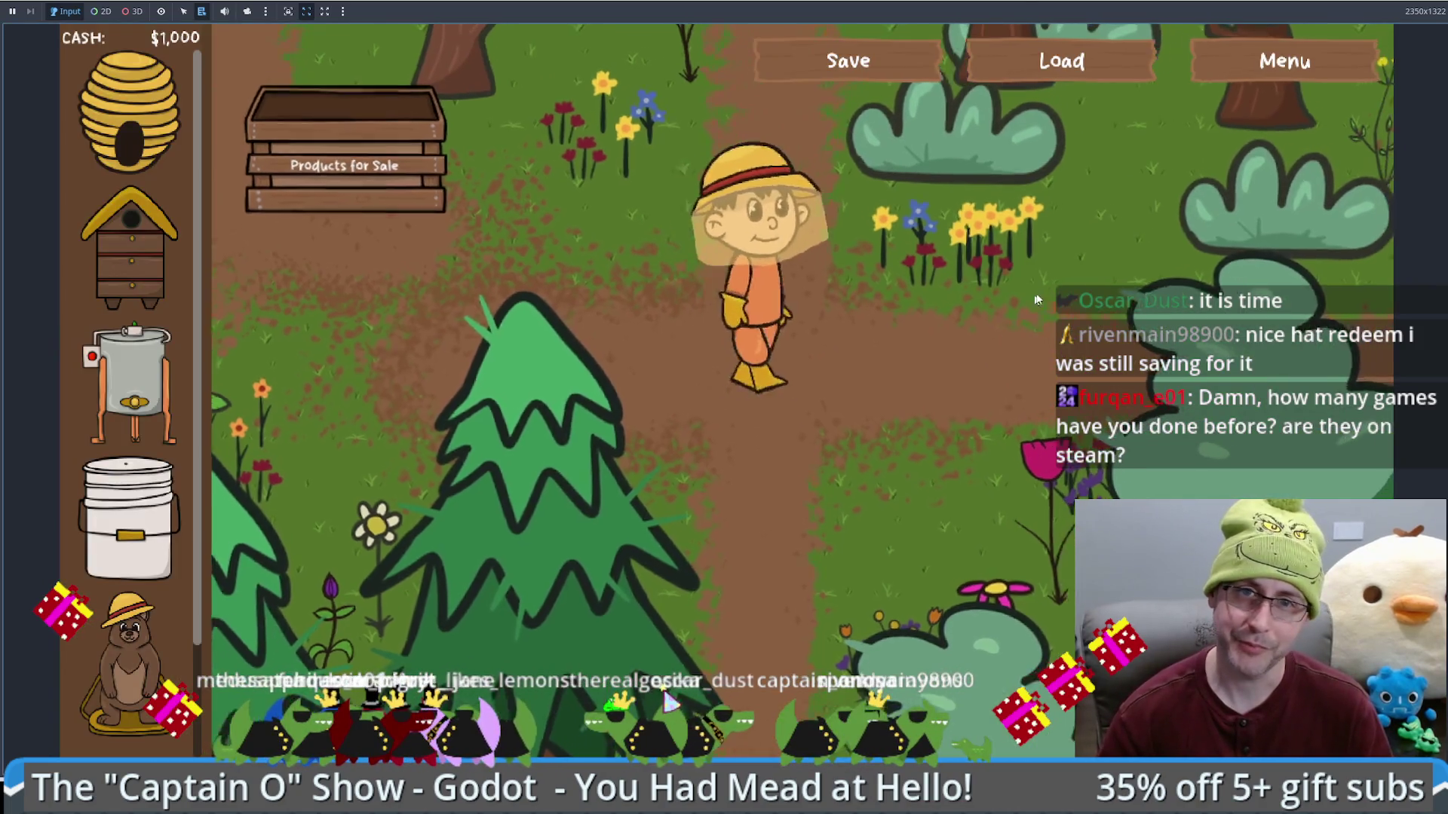
# Step: Drag a bee hive from the shop sidebar onto the farm for $300
pyautogui.press('Left')
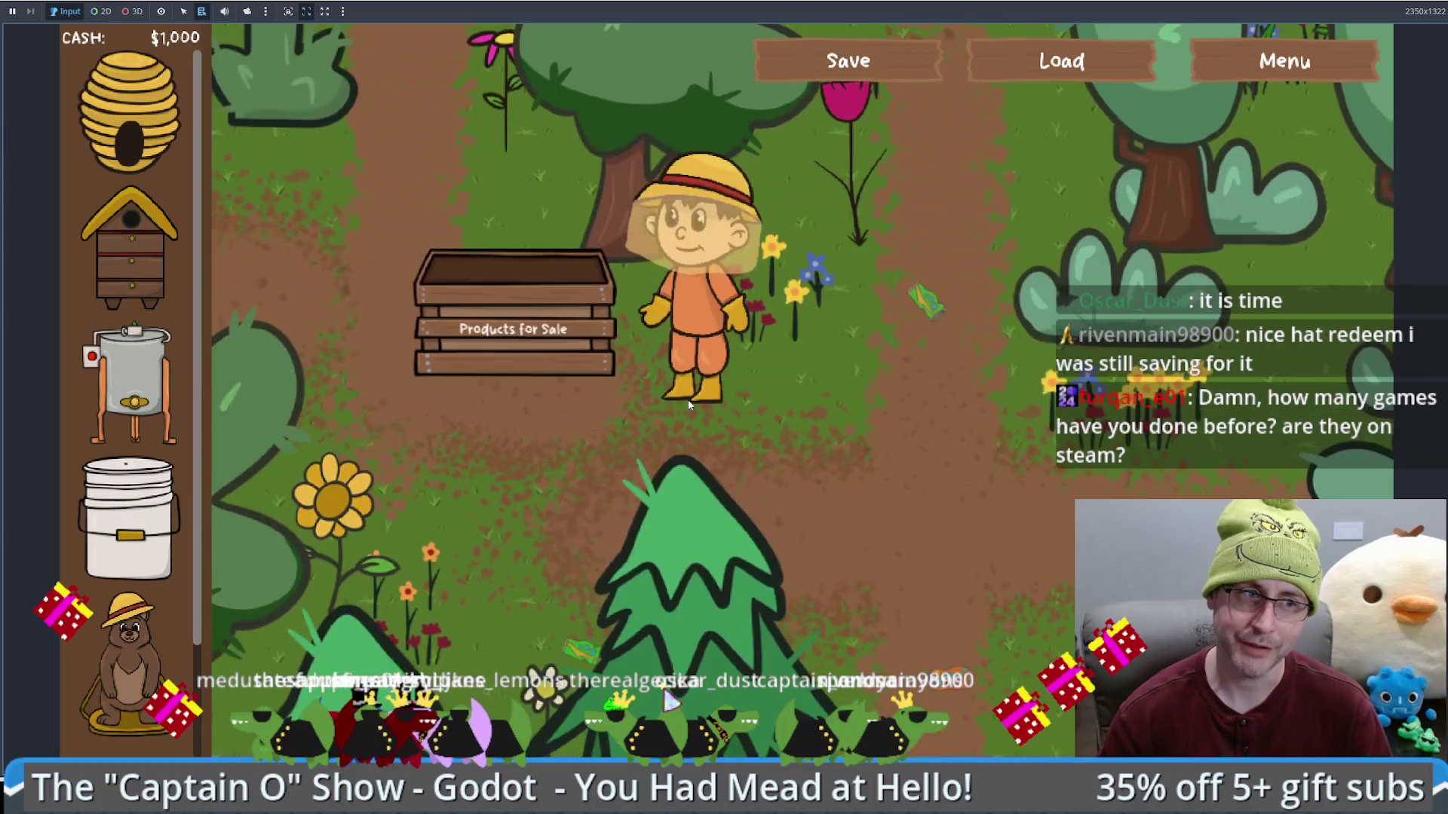
pyautogui.press('Right')
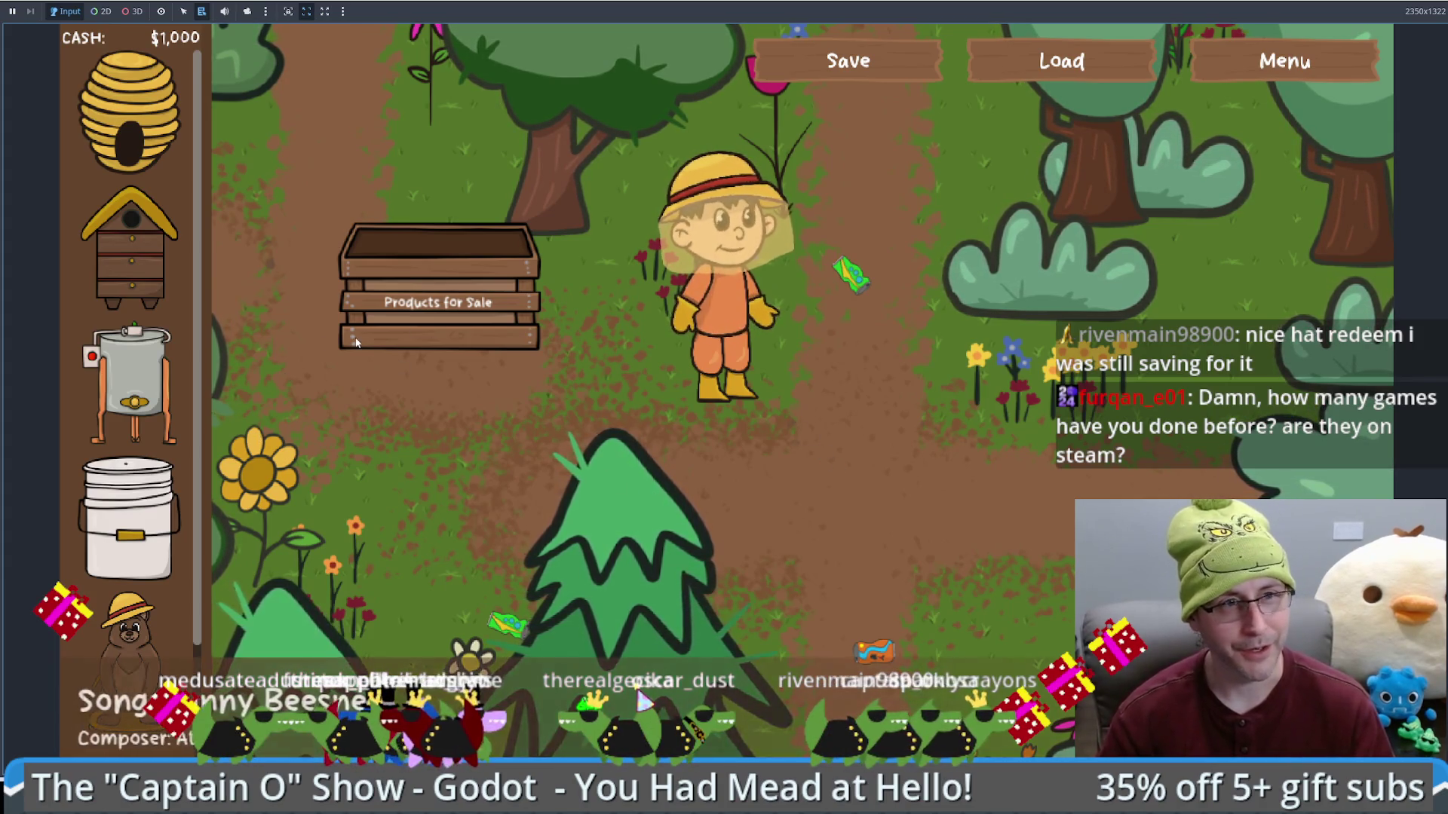
pyautogui.moveTo(130, 249); pyautogui.dragTo(903, 548)
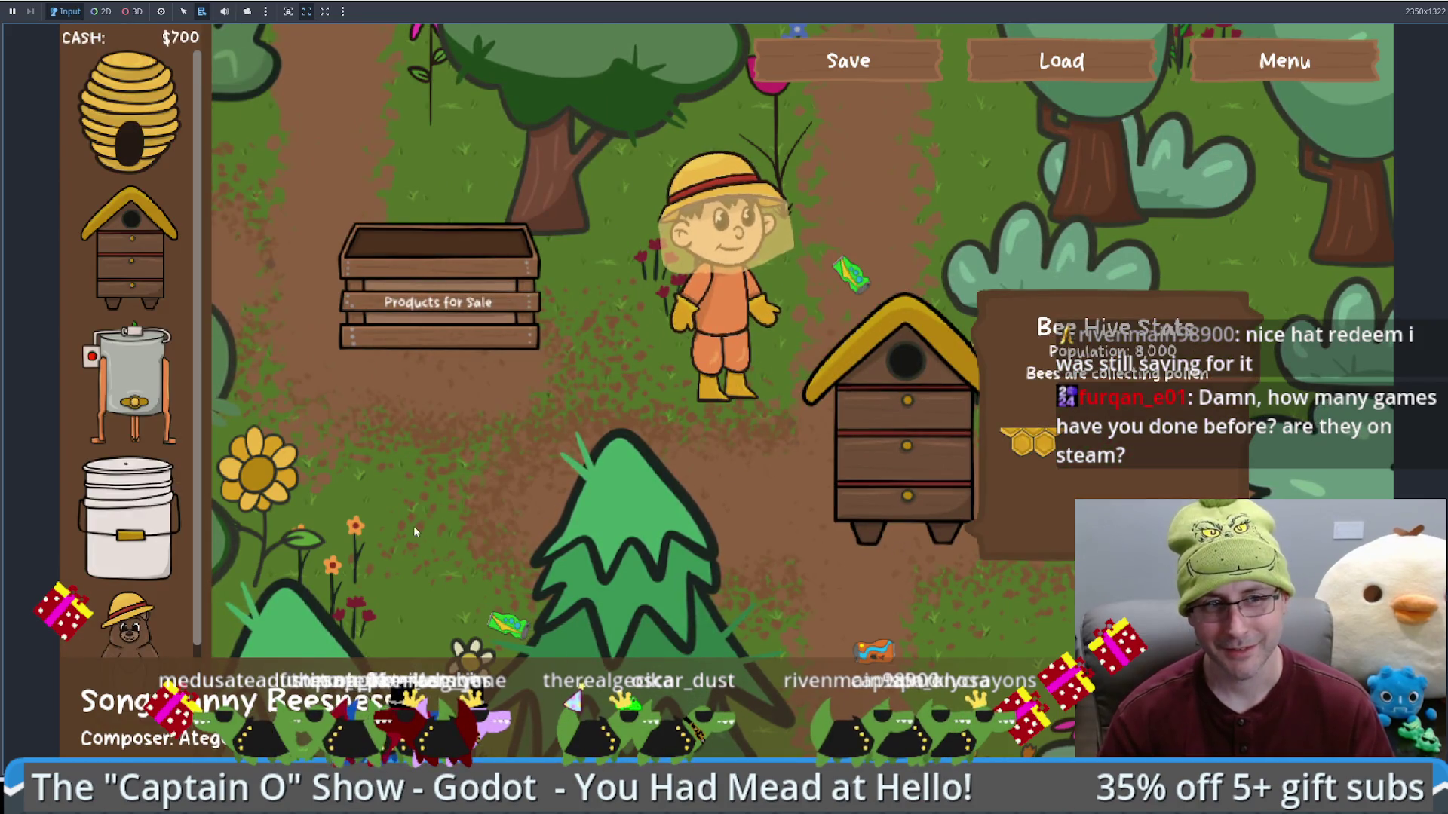
pyautogui.click(882, 574)
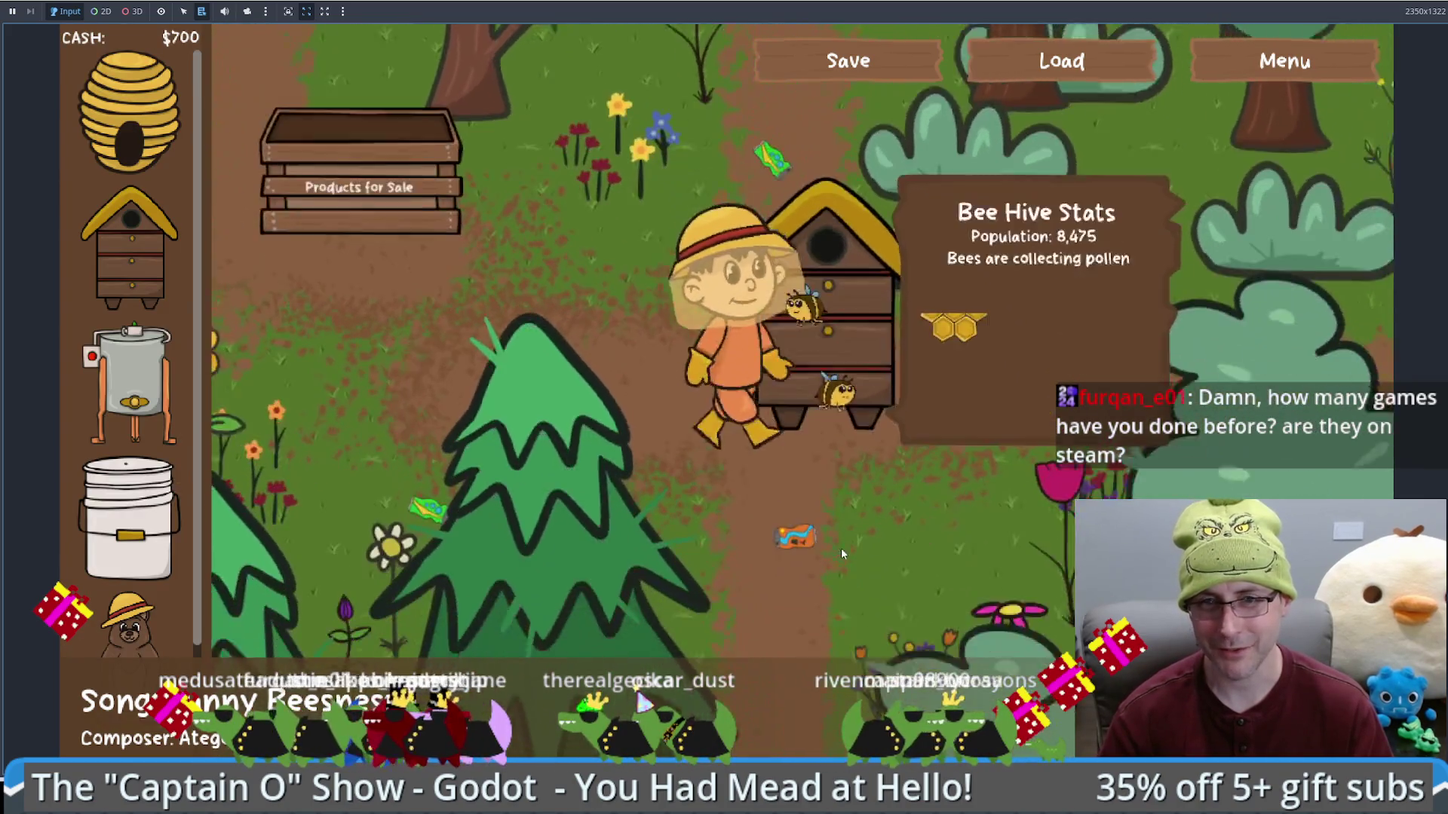
# Step: Walk the beekeeper around the farm past the pink flower, pine tree and beehive
pyautogui.click(870, 417)
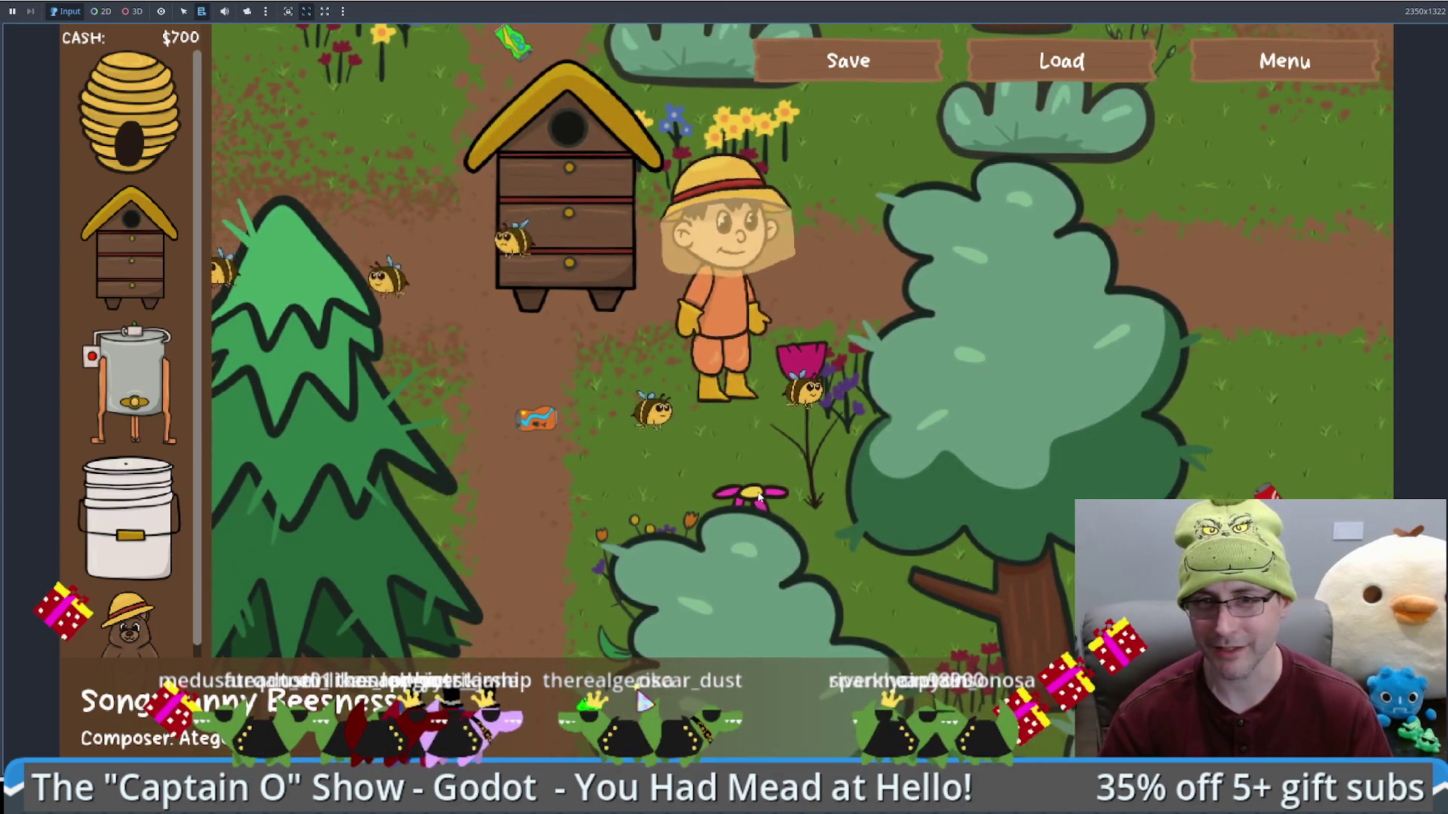
pyautogui.click(745, 478)
pyautogui.click(645, 359)
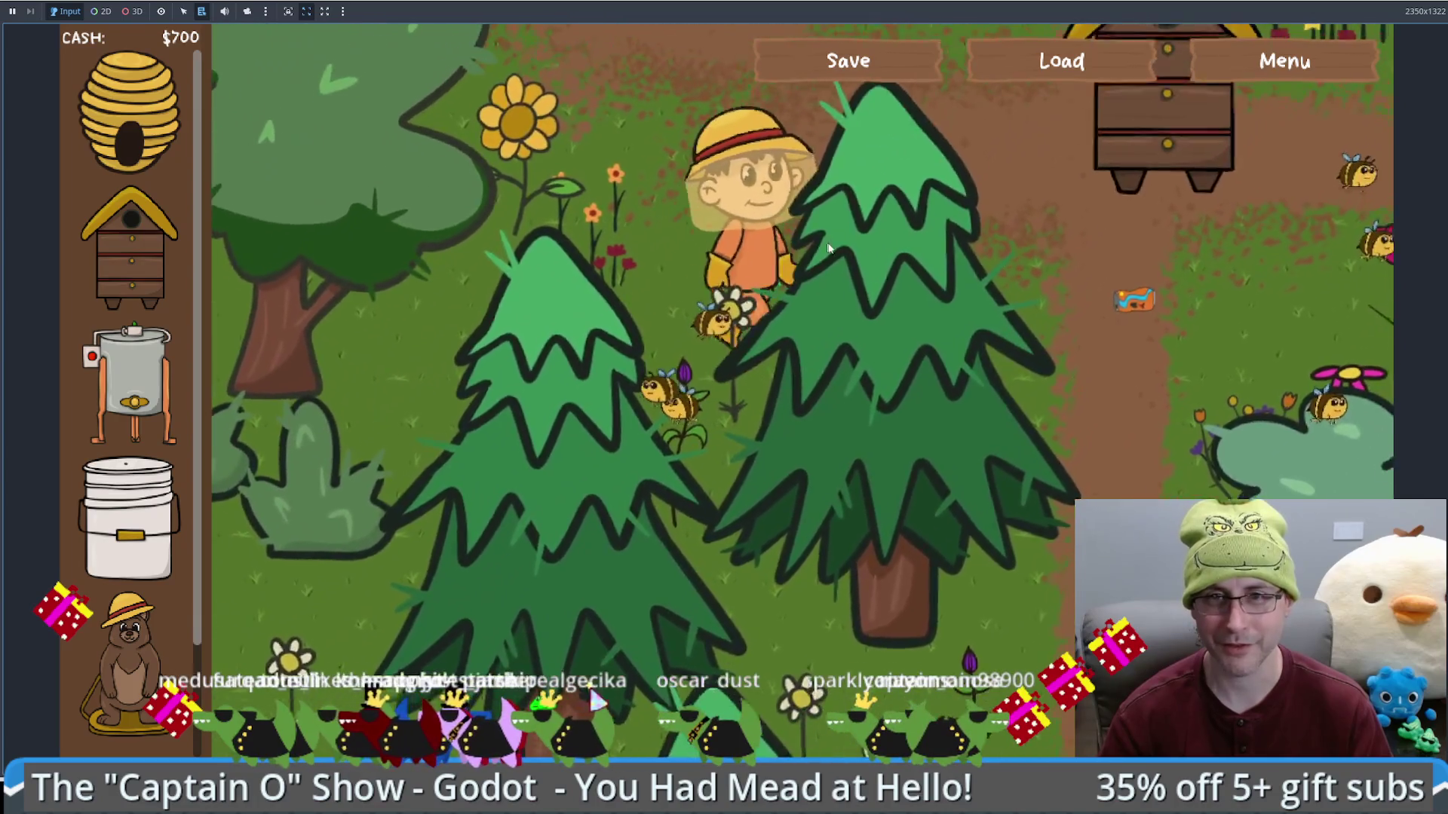
pyautogui.click(827, 249)
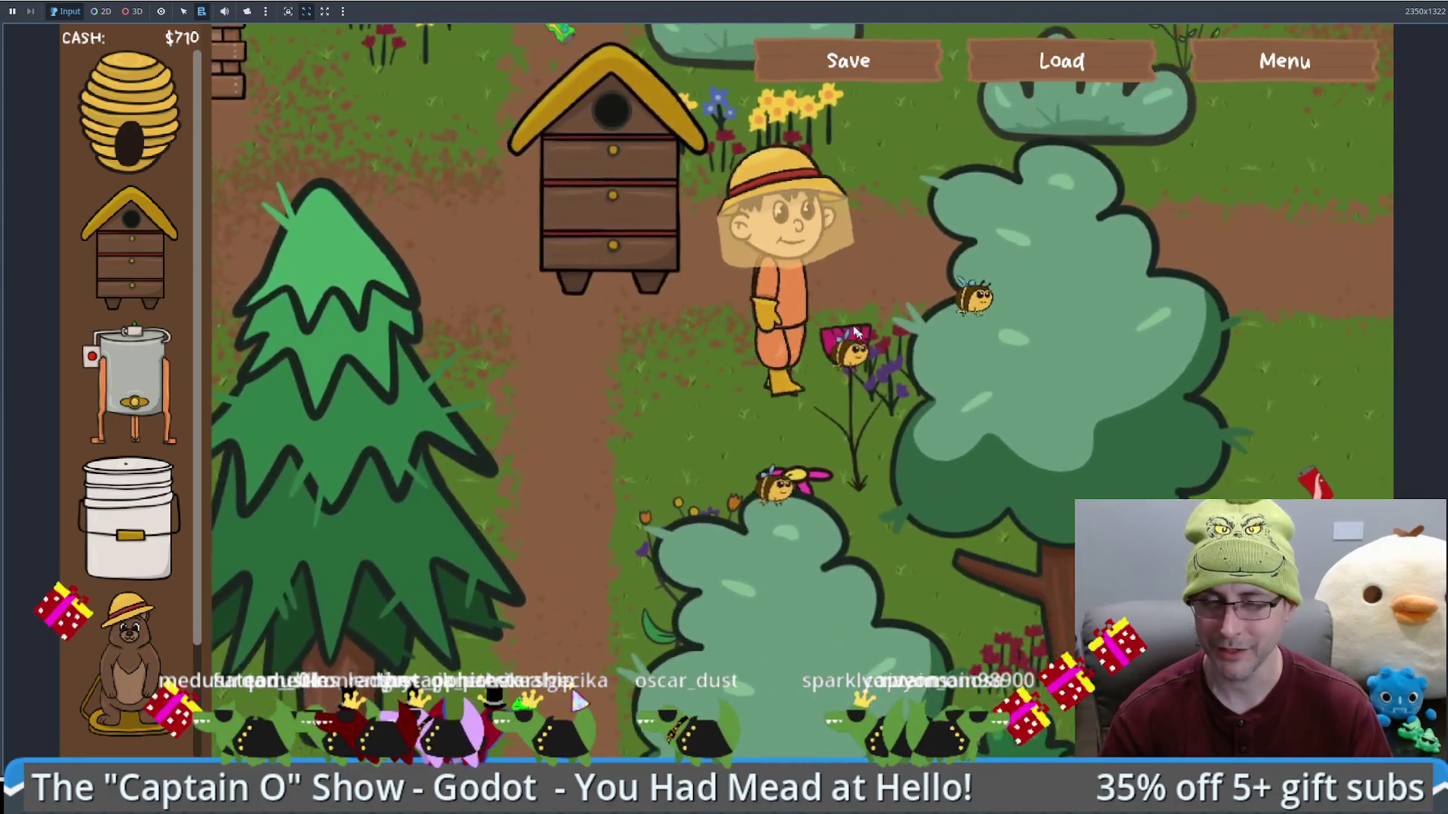
pyautogui.click(855, 332)
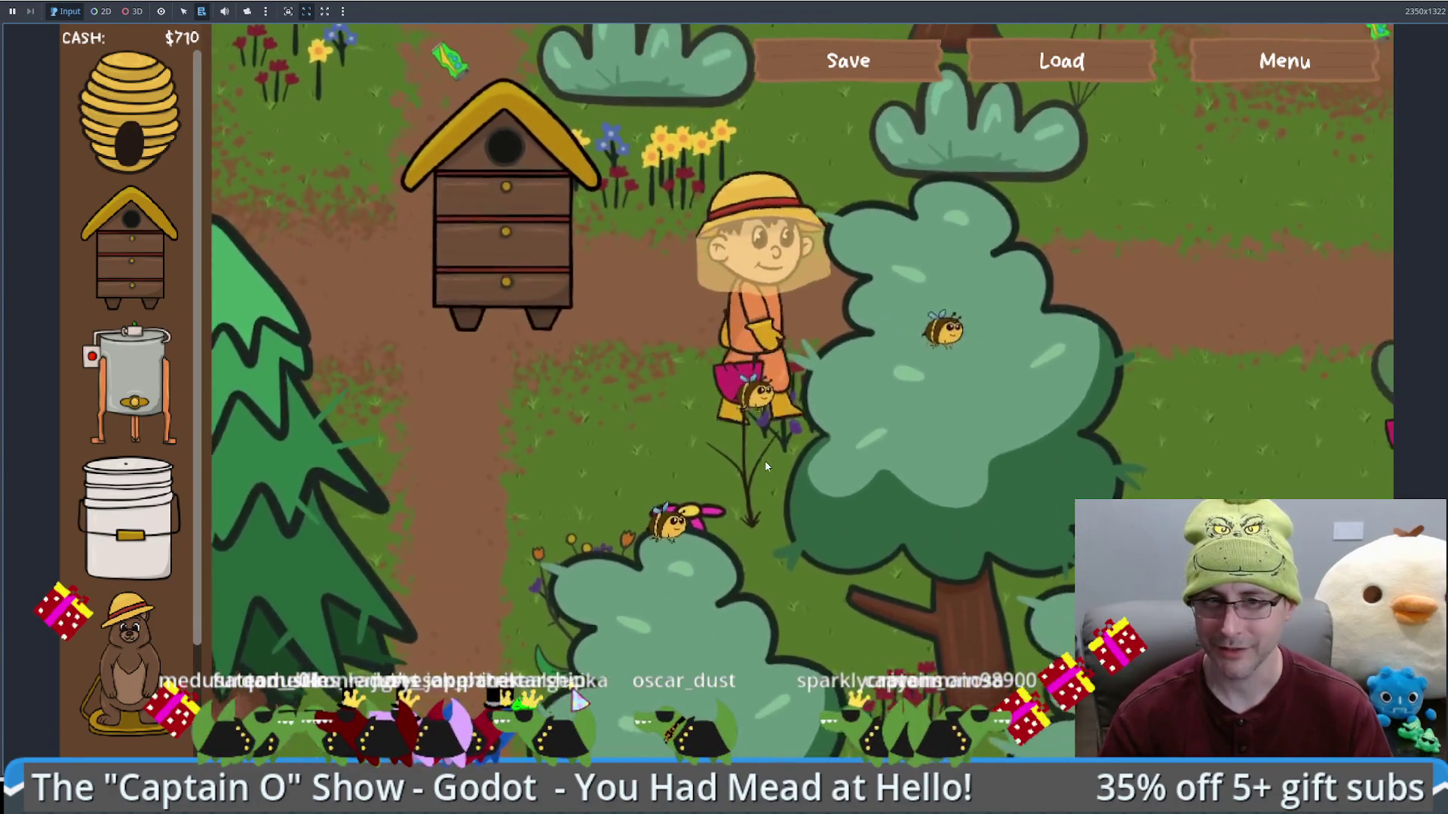
# Step: Take the ready honeycombs from the beehive
pyautogui.click(573, 317)
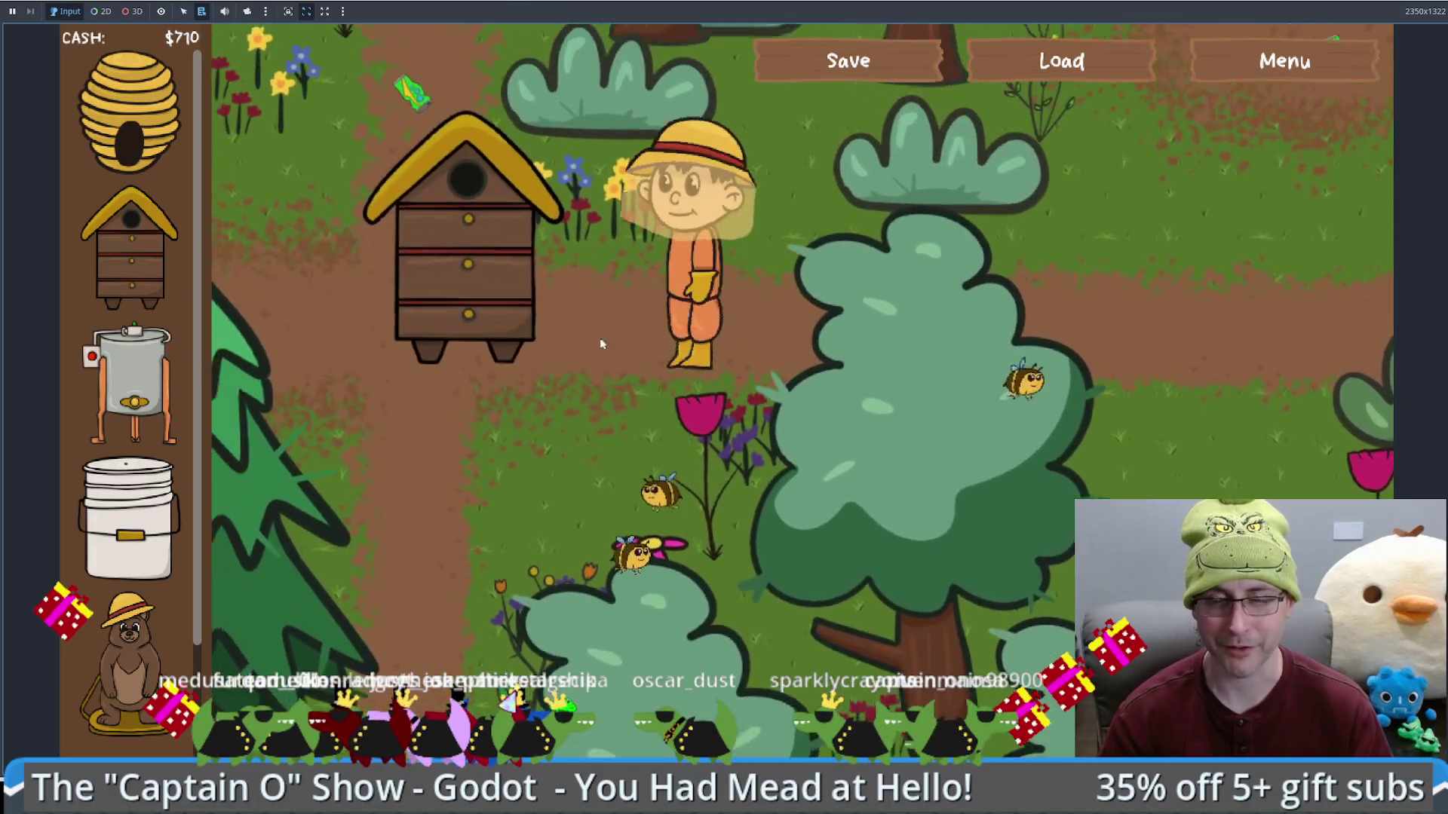
pyautogui.click(856, 344)
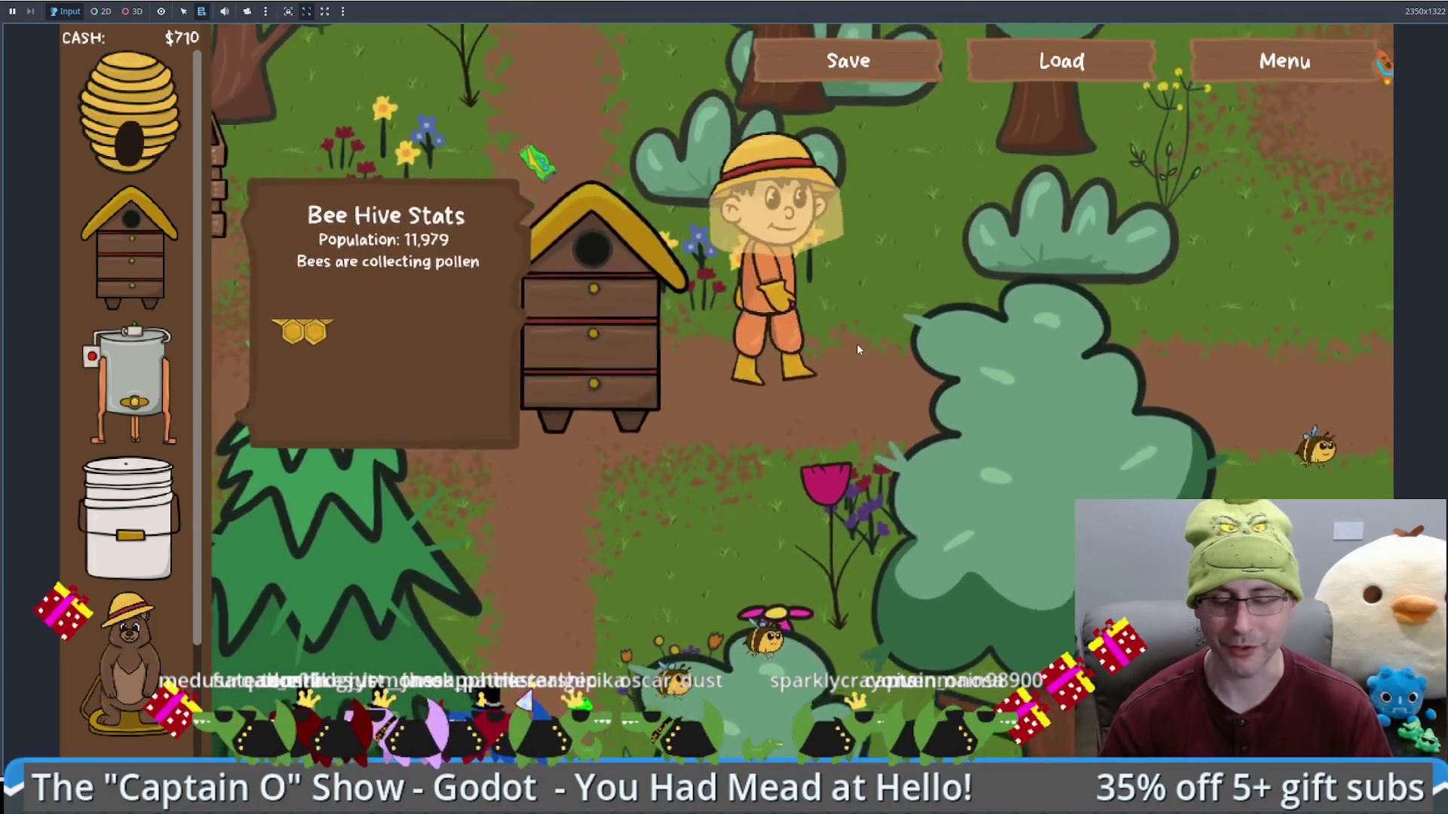
pyautogui.click(623, 427)
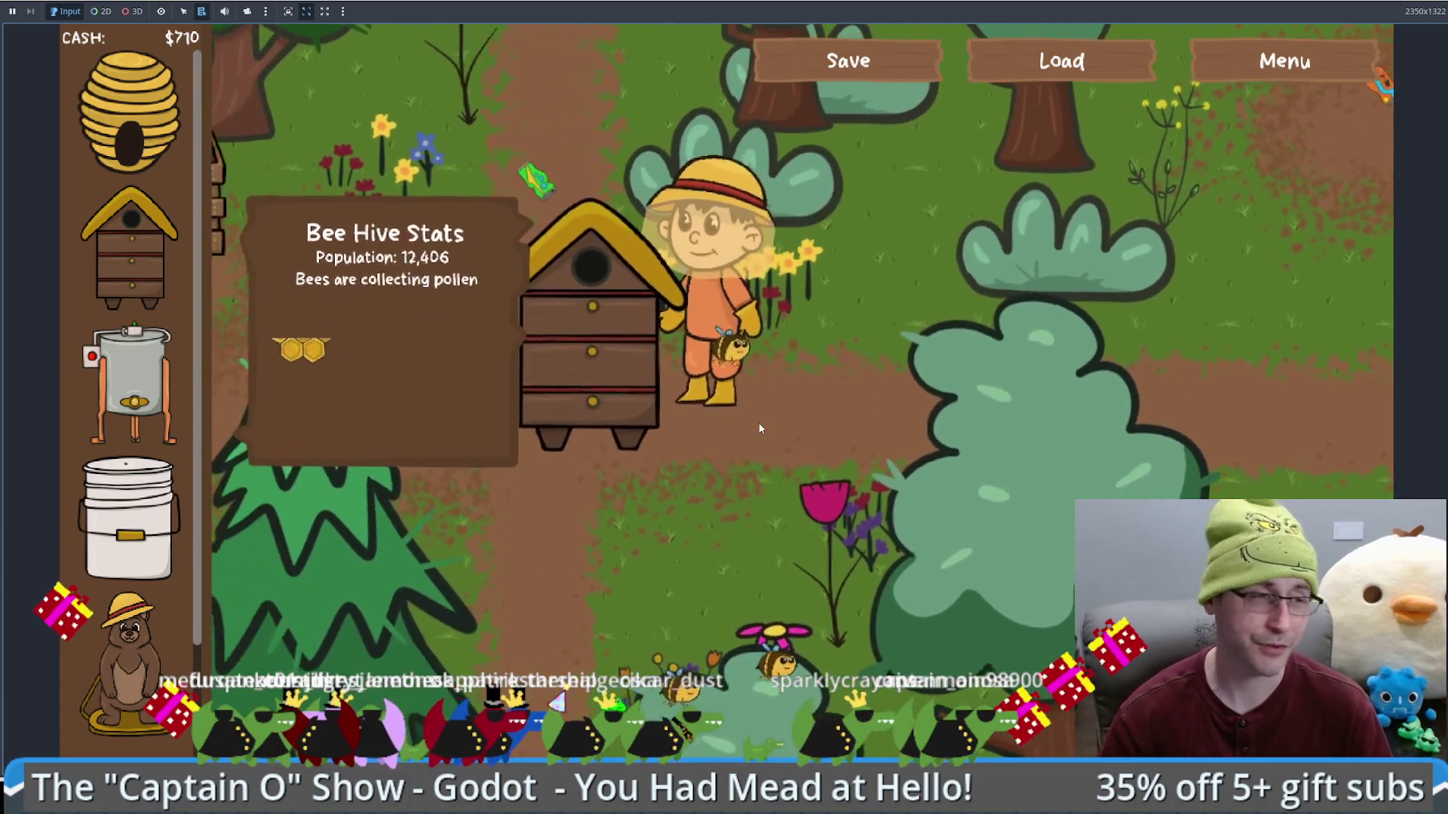
pyautogui.click(612, 400)
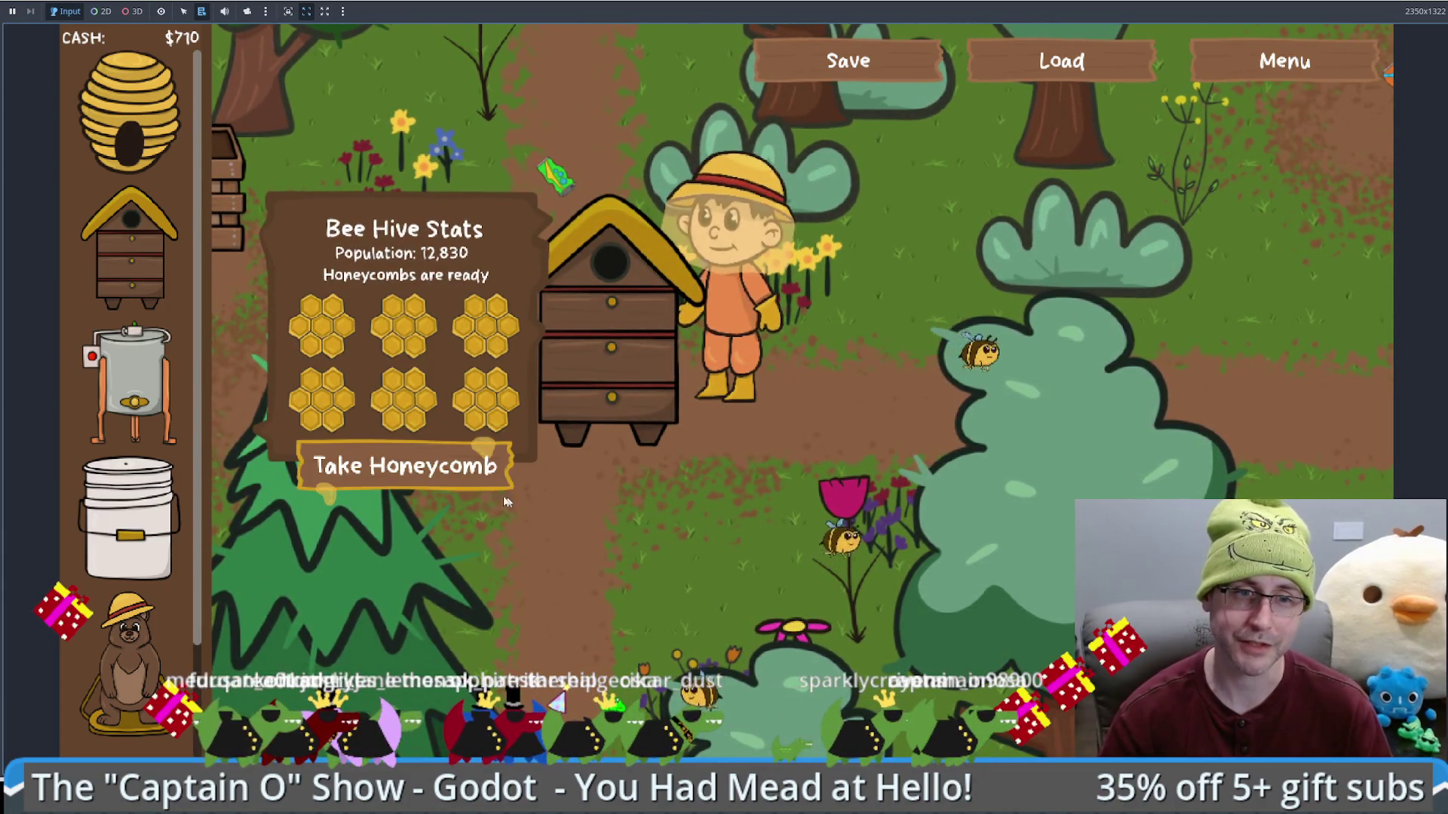
pyautogui.click(442, 472)
pyautogui.click(443, 474)
pyautogui.click(443, 475)
# Step: Place a honey extractor, load the honeycomb into it, and collect the honey
pyautogui.click(1093, 392)
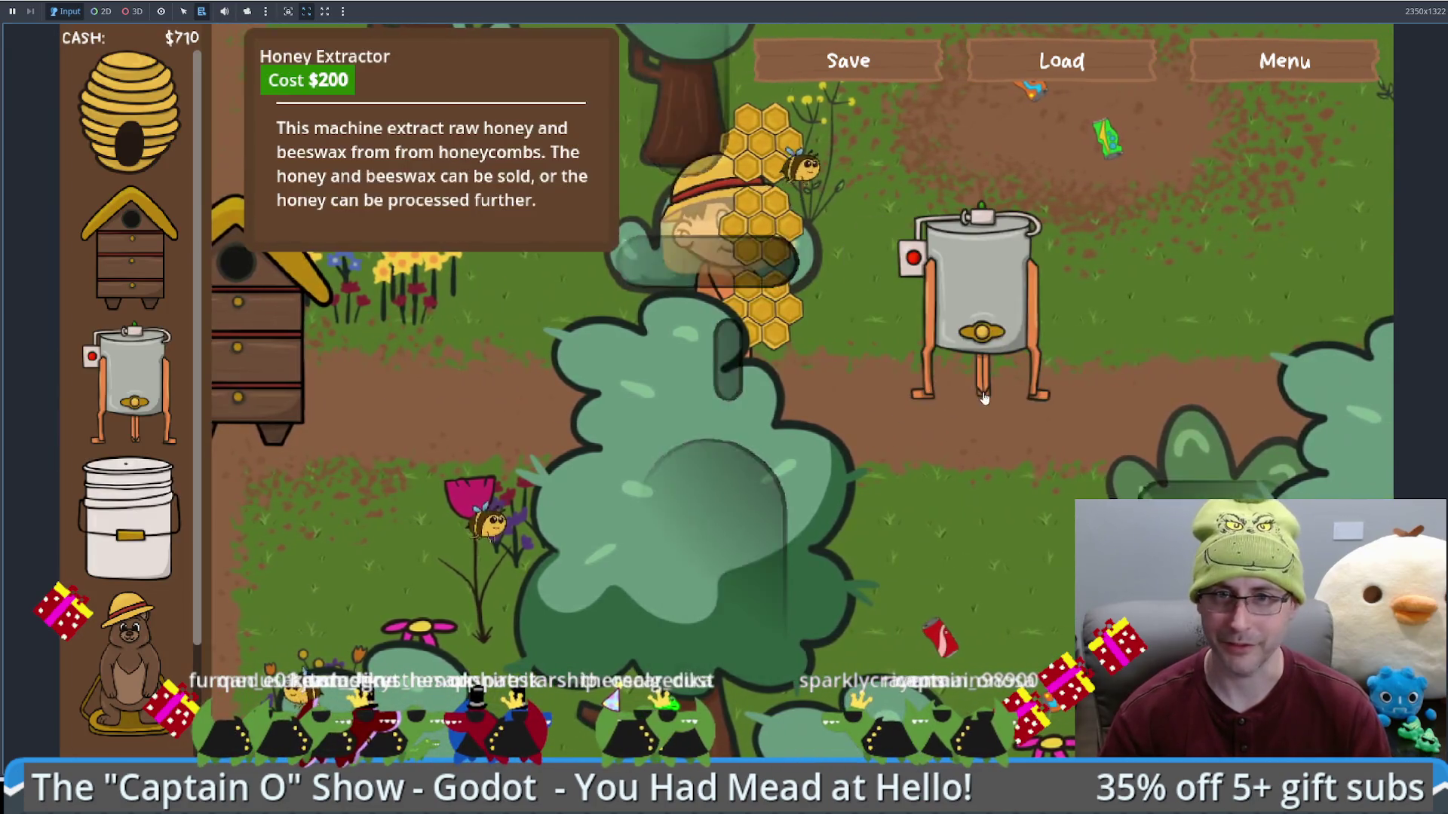
pyautogui.click(984, 397)
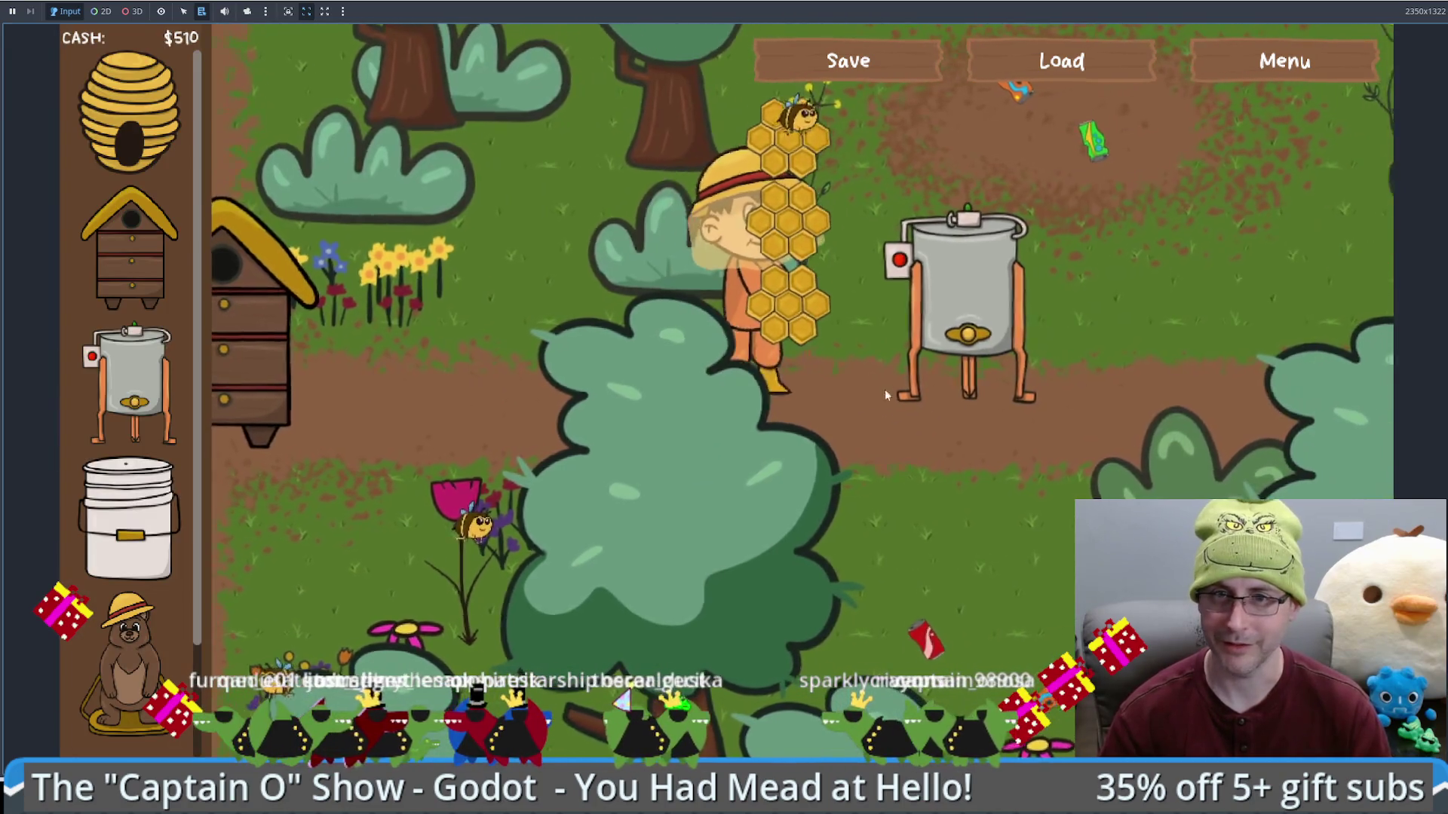
pyautogui.click(1045, 465)
pyautogui.click(1045, 467)
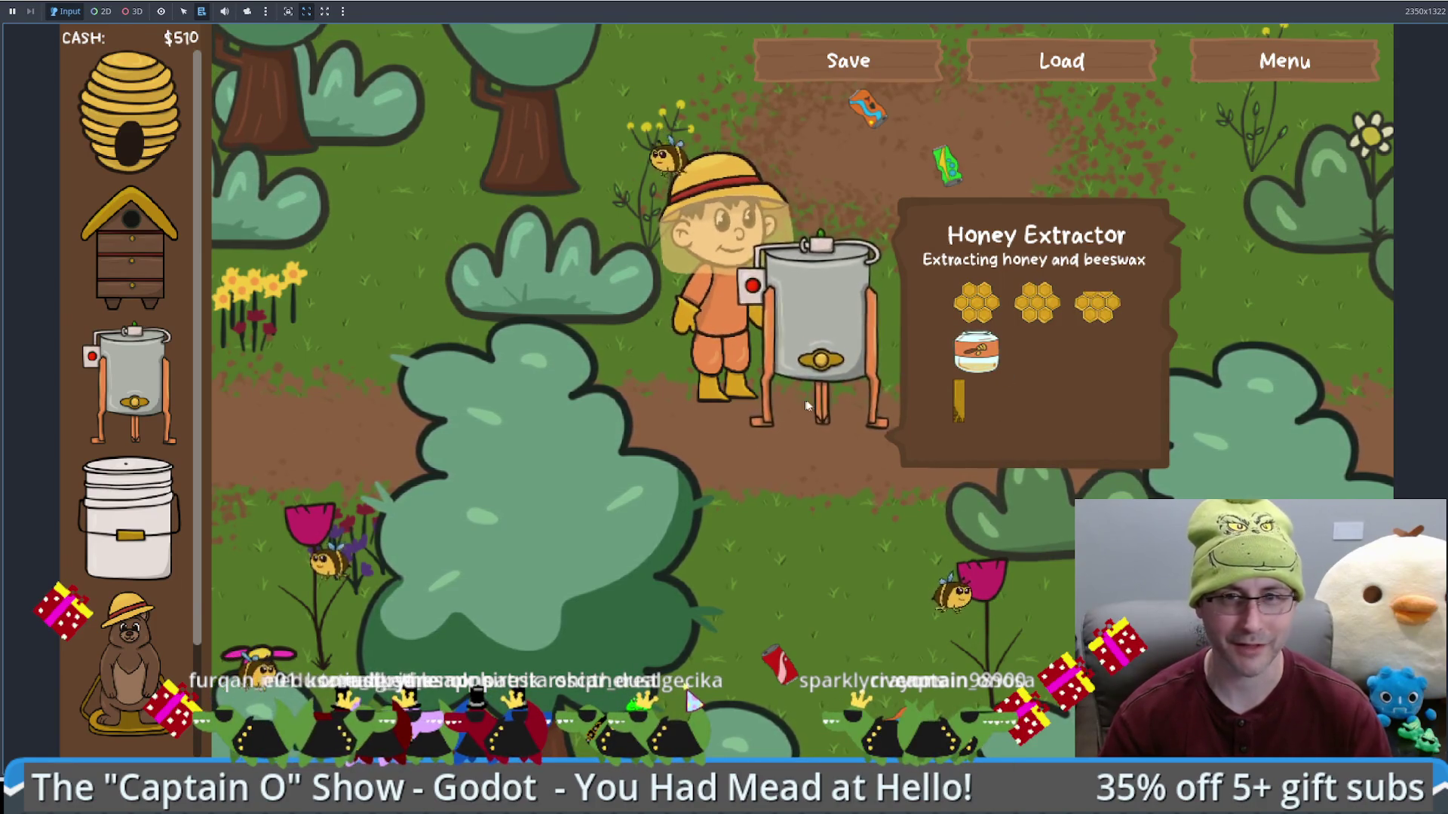
pyautogui.click(1036, 469)
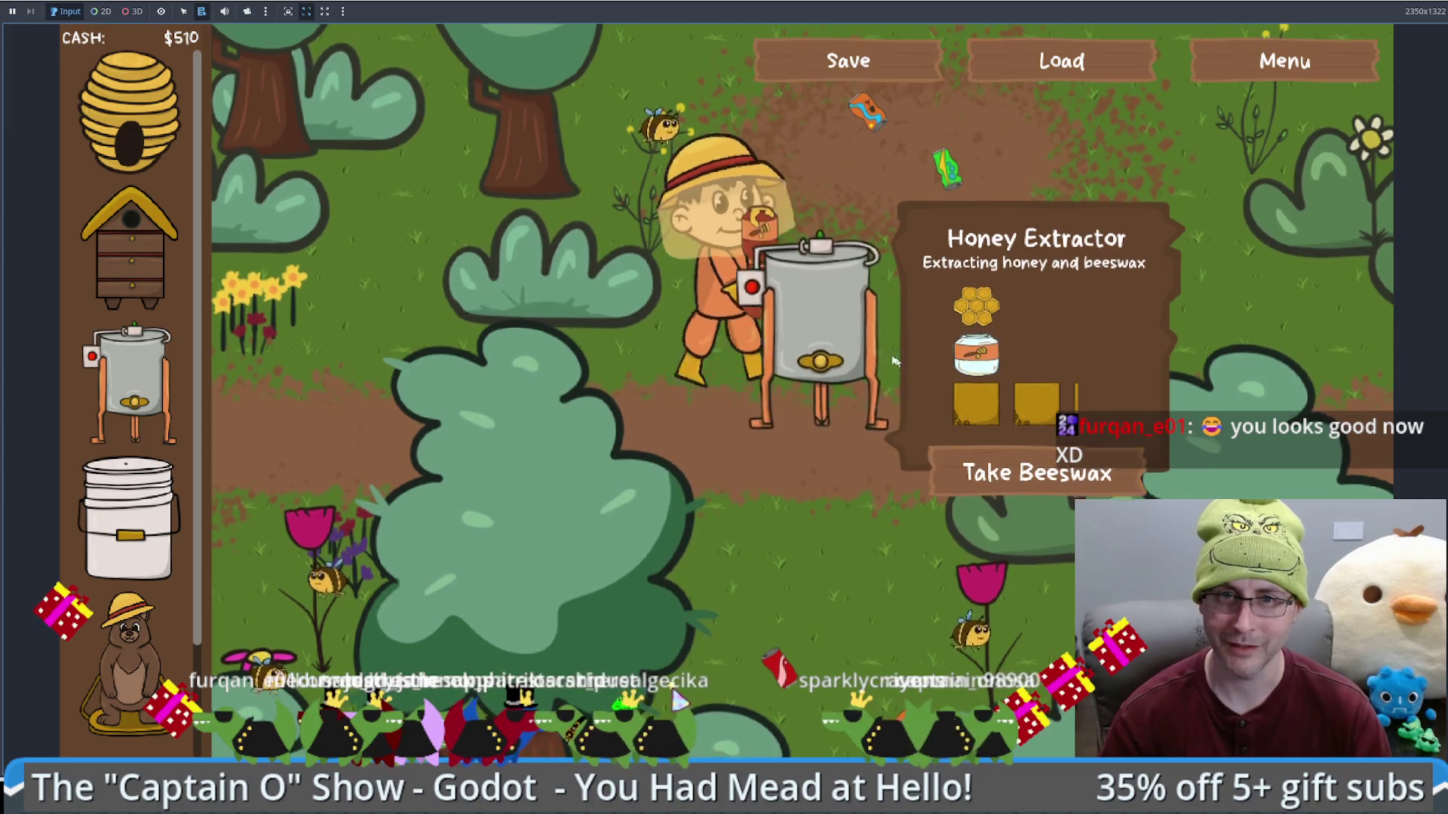
# Step: Place a food grade bucket and add the honey to ferment it into mead
pyautogui.moveTo(128, 521); pyautogui.dragTo(914, 461)
pyautogui.click(914, 461)
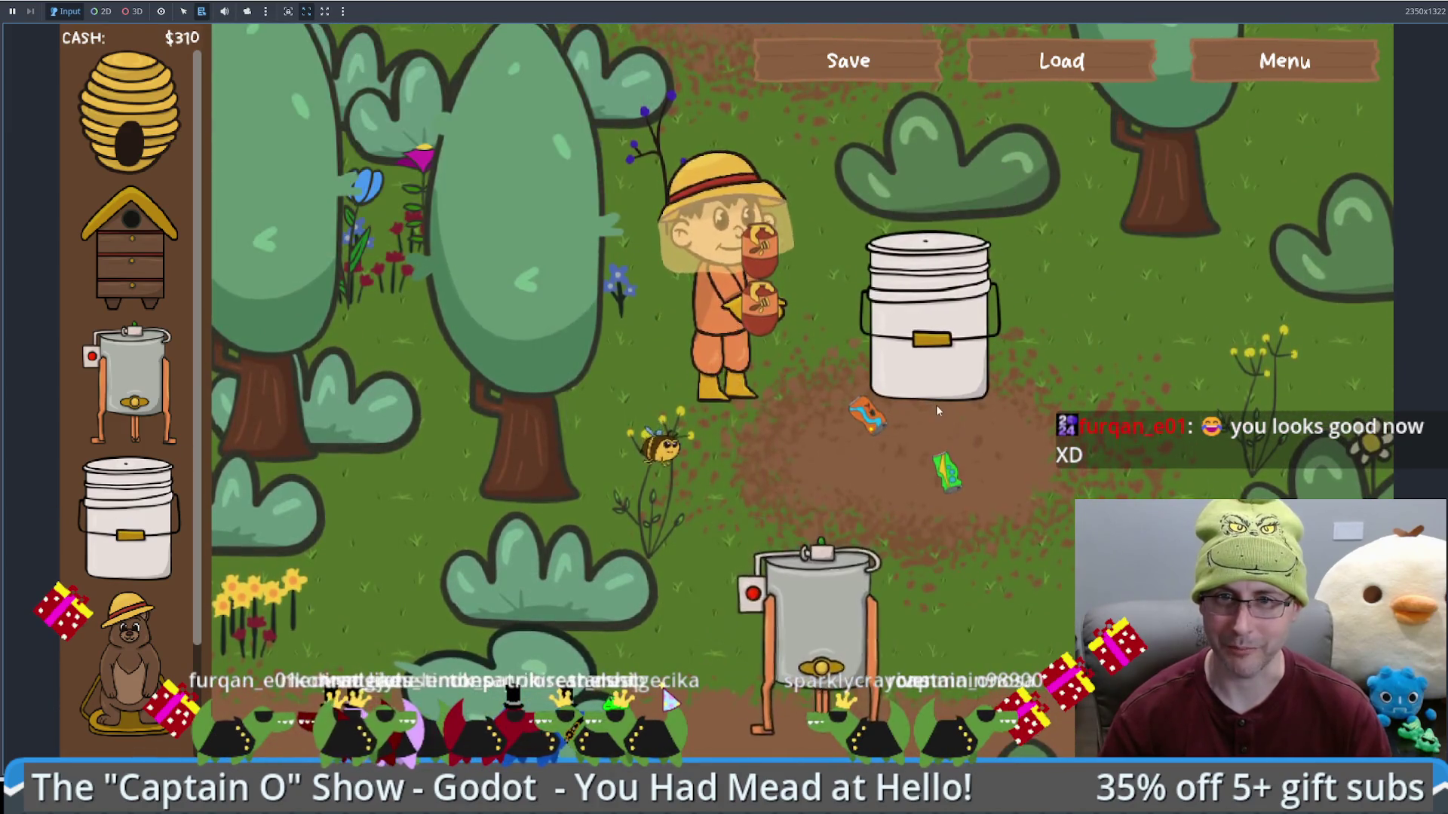
pyautogui.click(1066, 449)
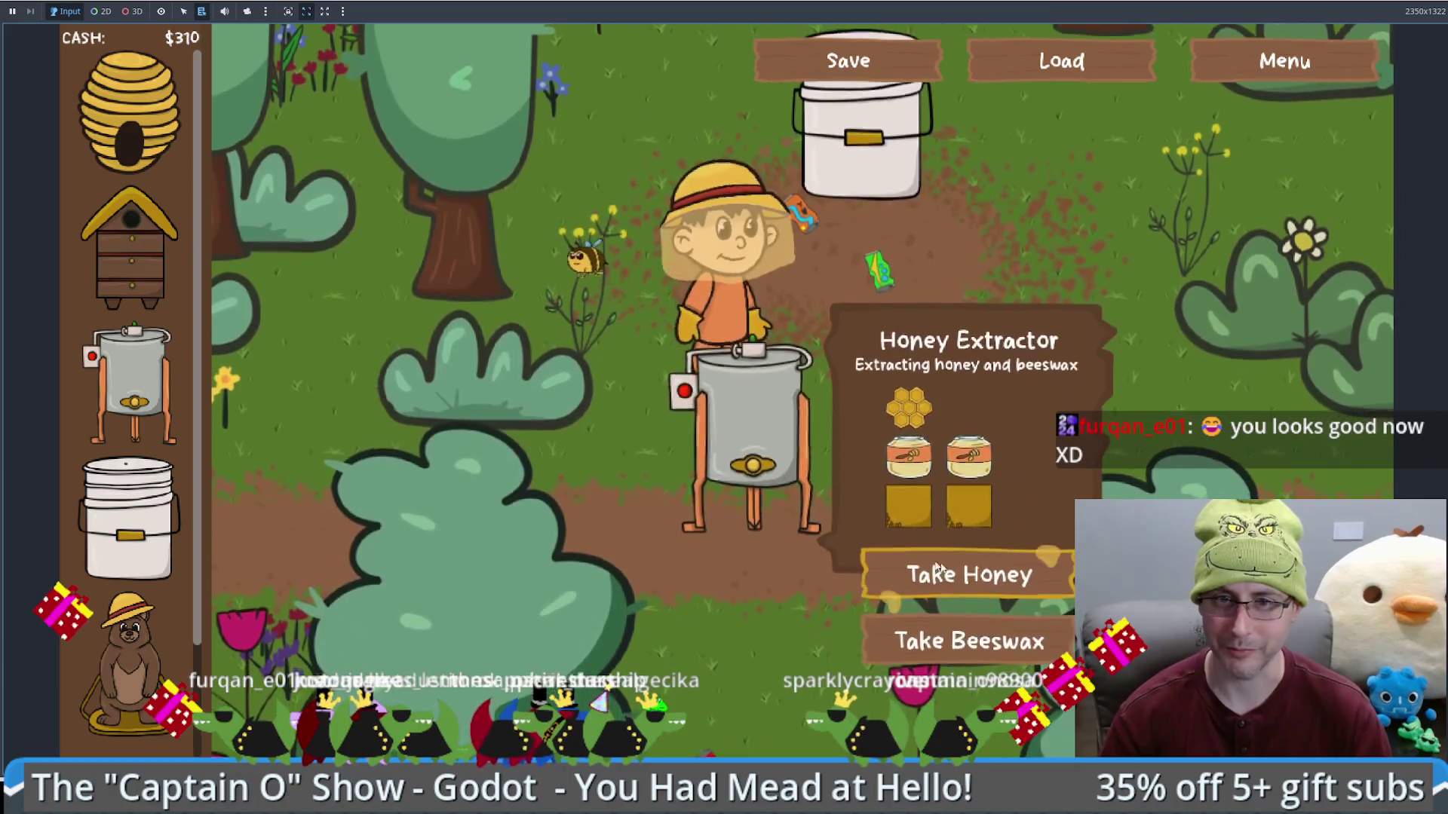
pyautogui.click(970, 575)
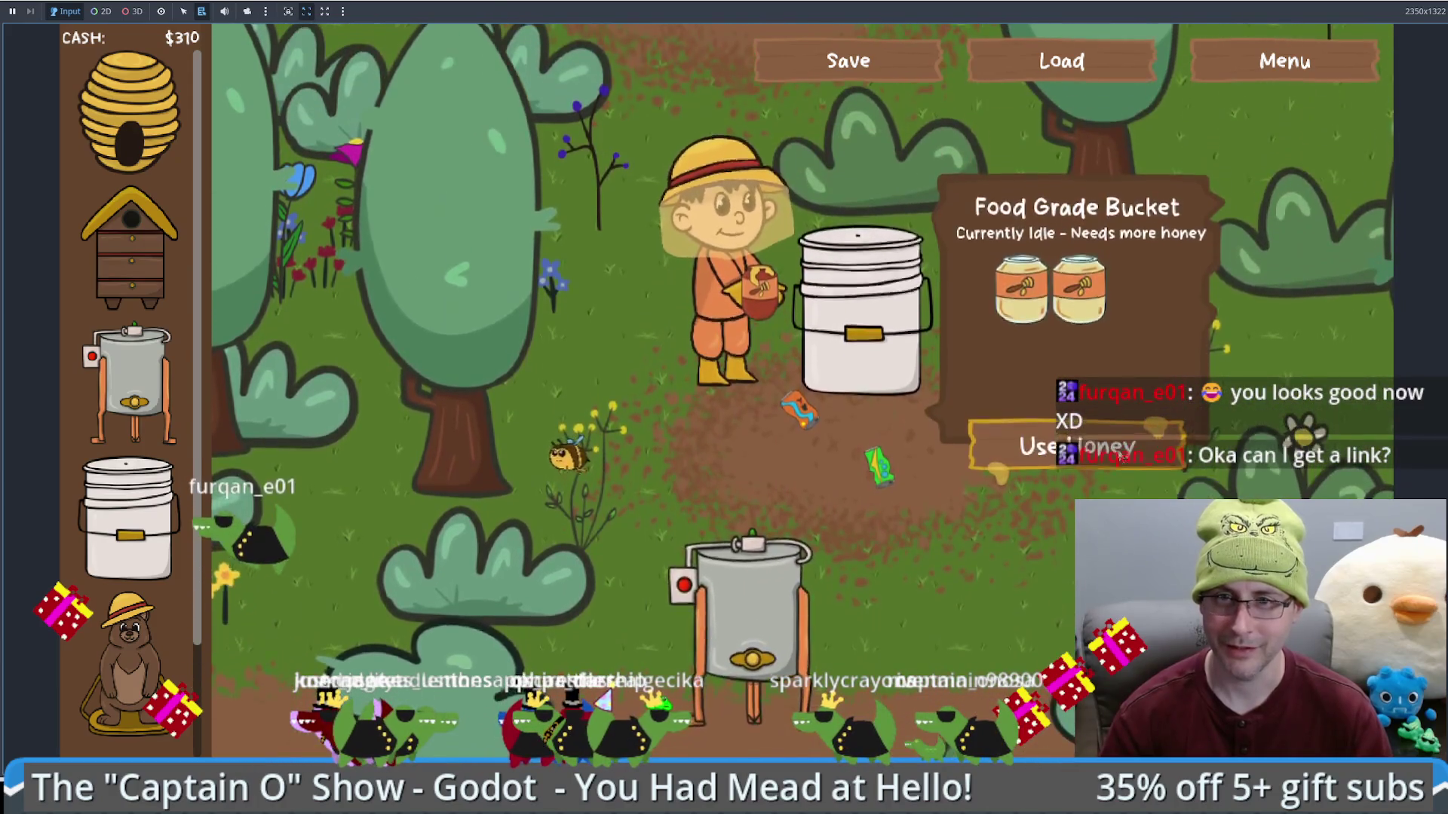
pyautogui.click(1115, 443)
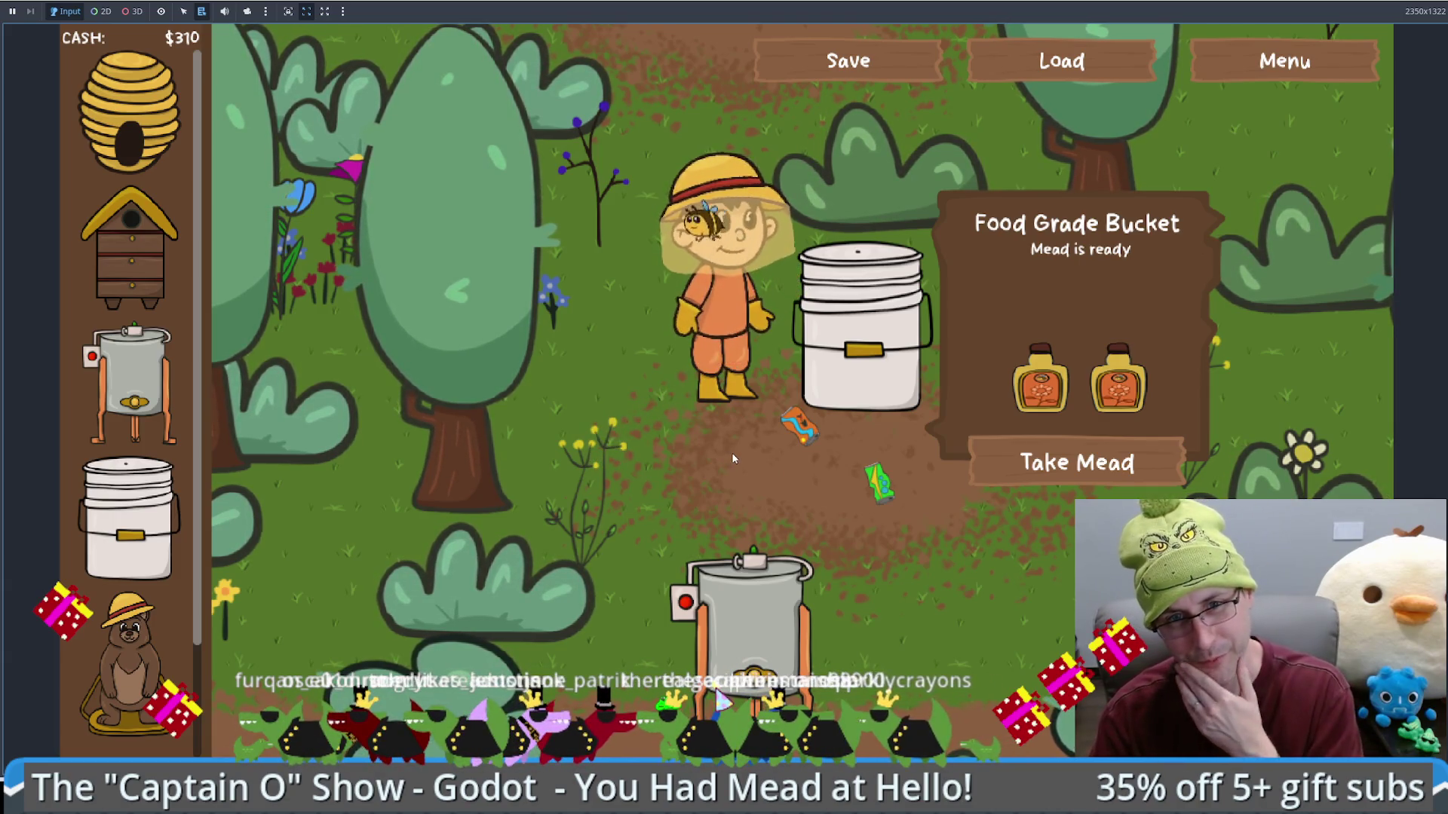
# Step: Walk the beekeeper up the path to the beehive and view its stats
pyautogui.click(724, 460)
pyautogui.click(657, 433)
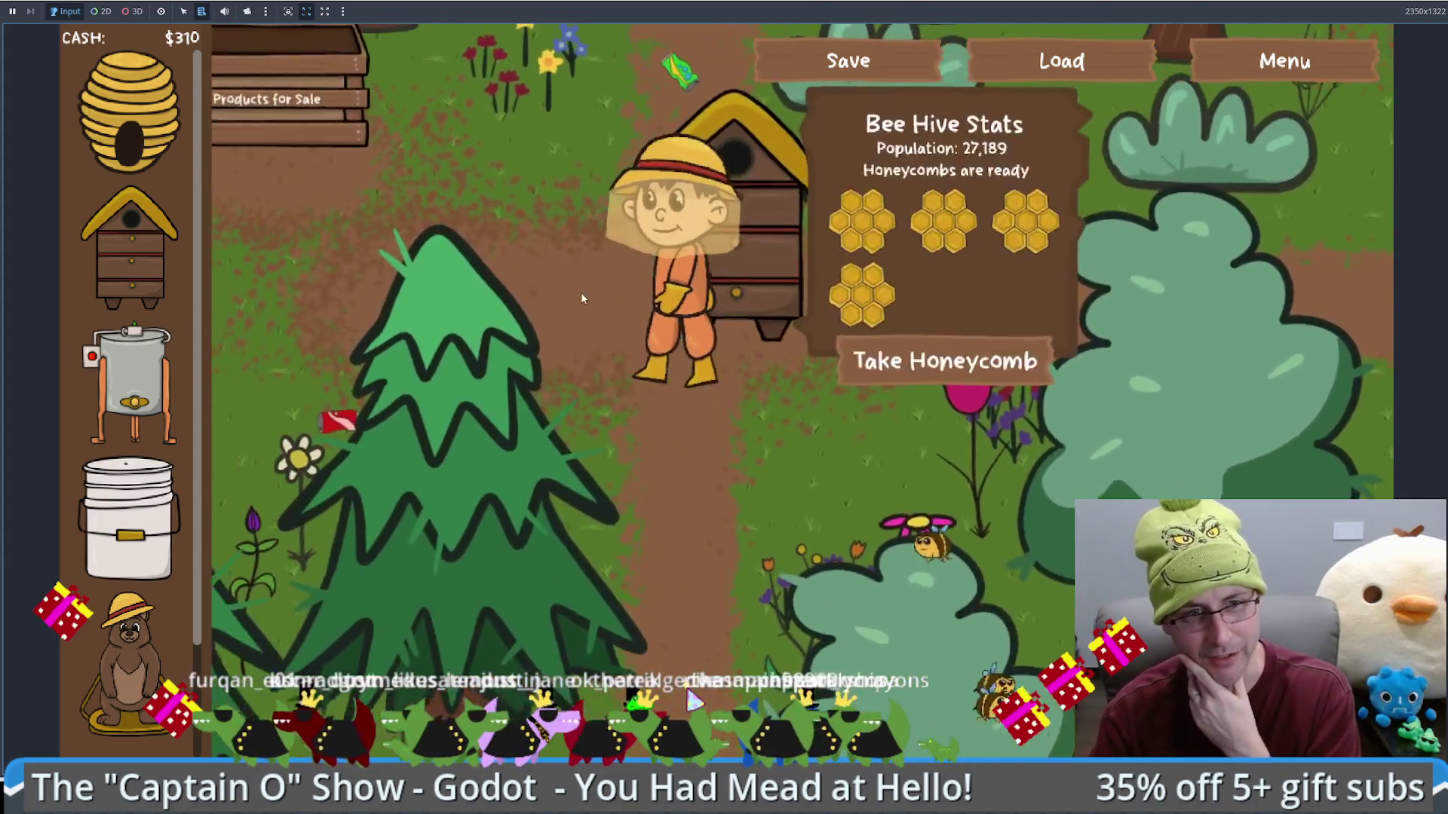
pyautogui.click(582, 291)
pyautogui.moveTo(674, 176)
pyautogui.mouseDown()
pyautogui.moveTo(667, 126)
pyautogui.moveTo(714, 447)
pyautogui.moveTo(748, 492)
pyautogui.moveTo(849, 536)
pyautogui.moveTo(808, 592)
pyautogui.mouseUp()
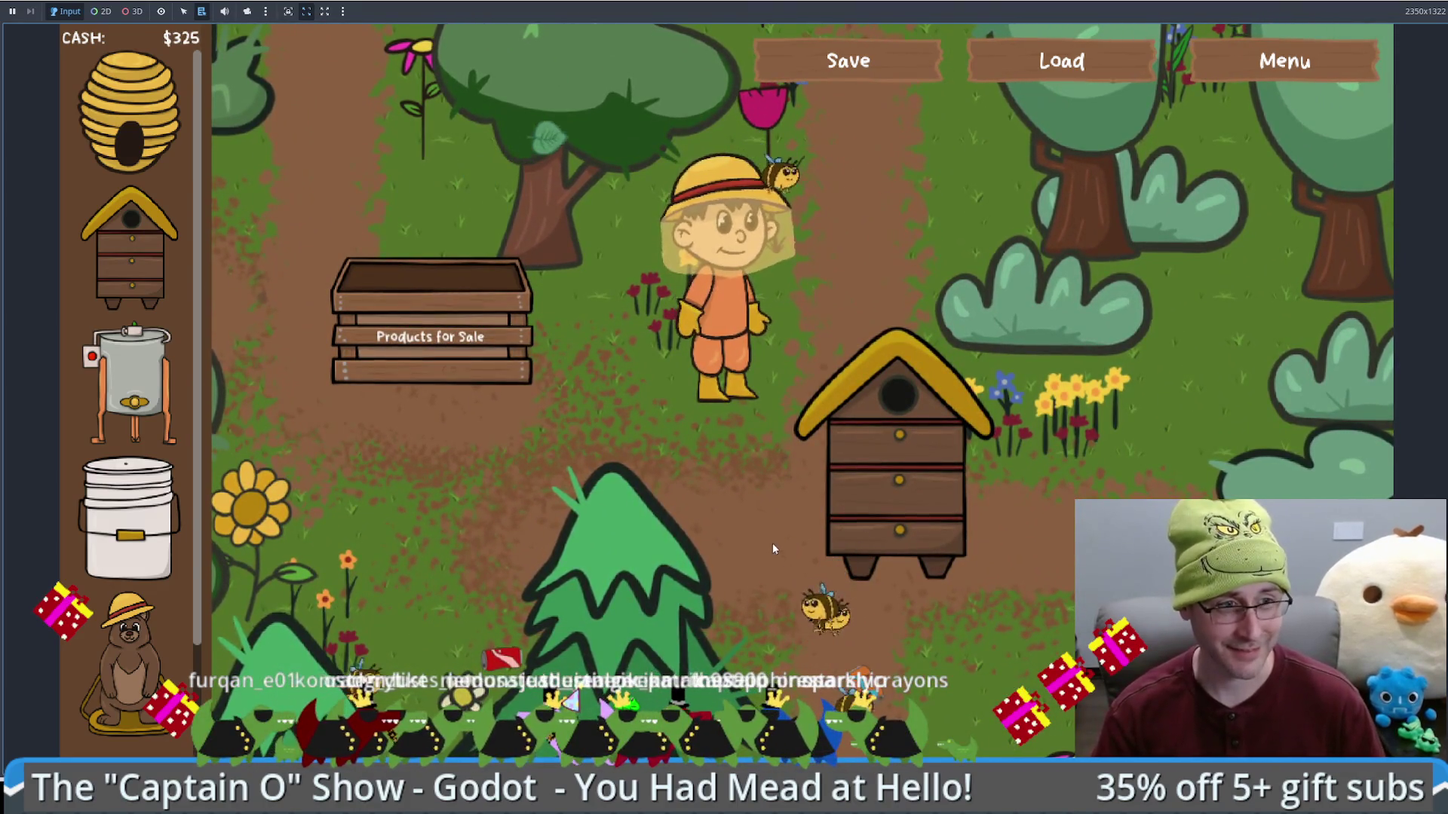
pyautogui.click(762, 528)
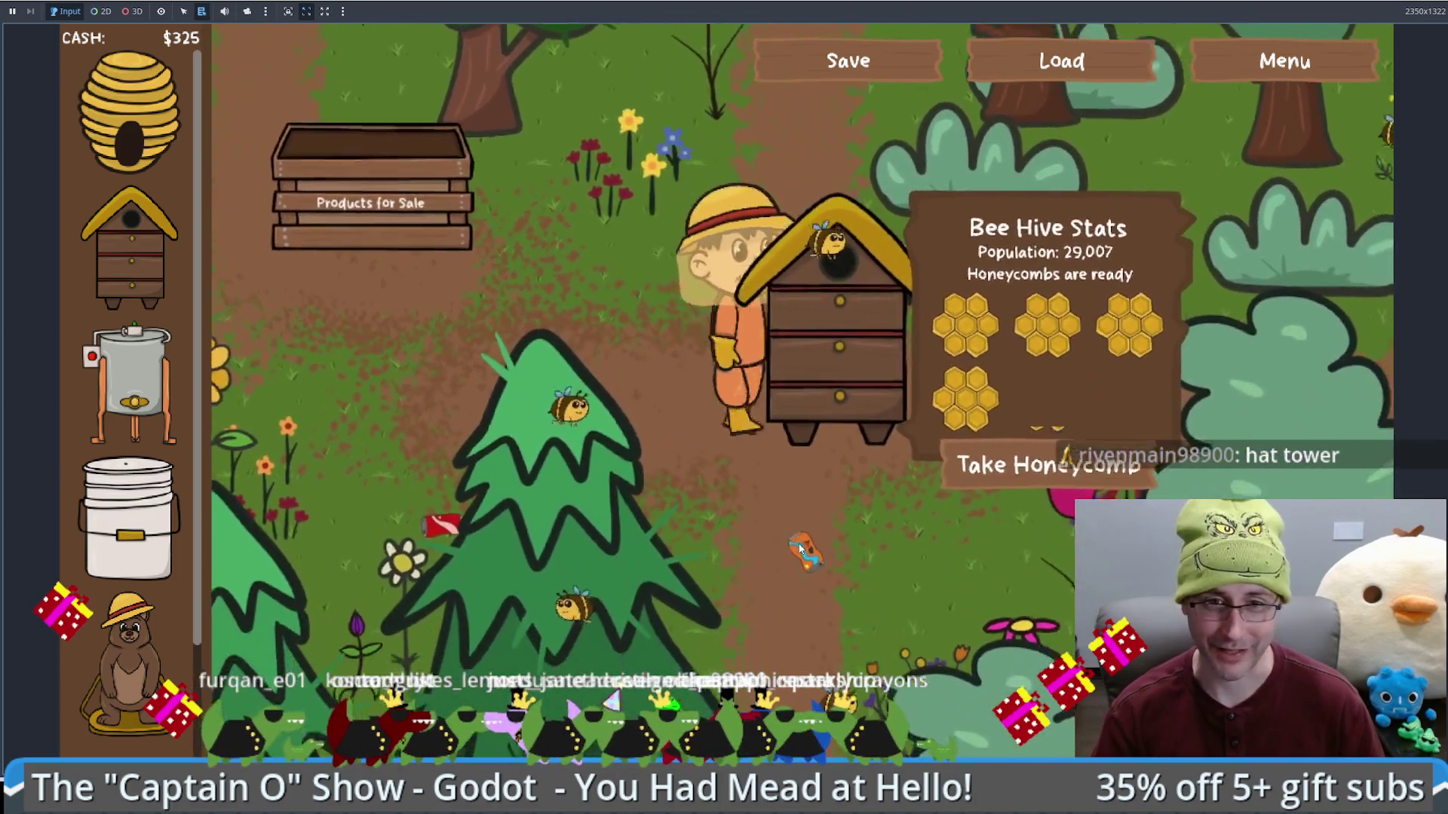
# Step: Walk the farmer away from the hive, then load the saved game, triggering the crash
pyautogui.moveTo(801, 549)
pyautogui.mouseDown()
pyautogui.moveTo(781, 488)
pyautogui.moveTo(604, 386)
pyautogui.mouseUp()
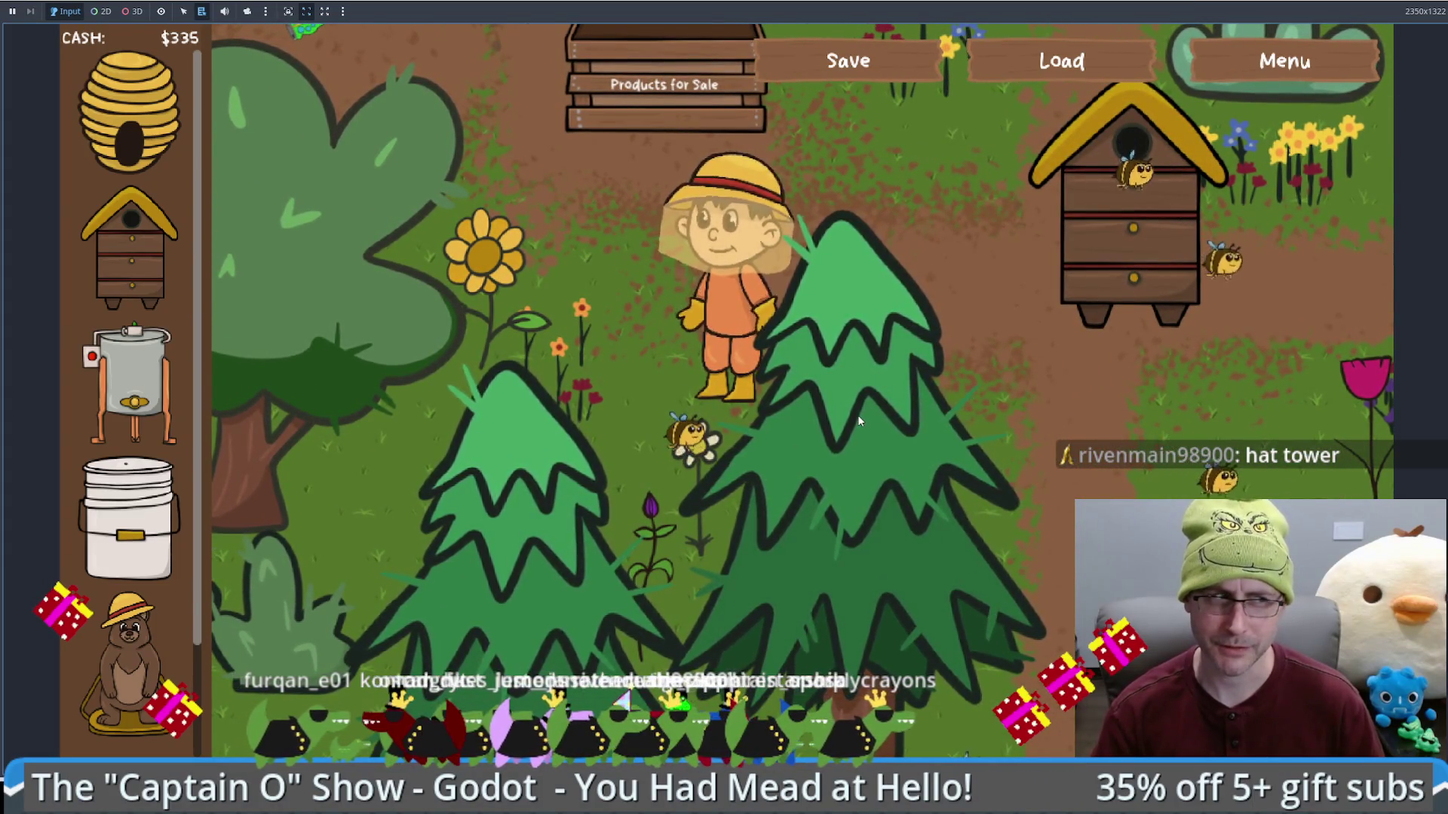
pyautogui.moveTo(846, 370); pyautogui.dragTo(802, 219)
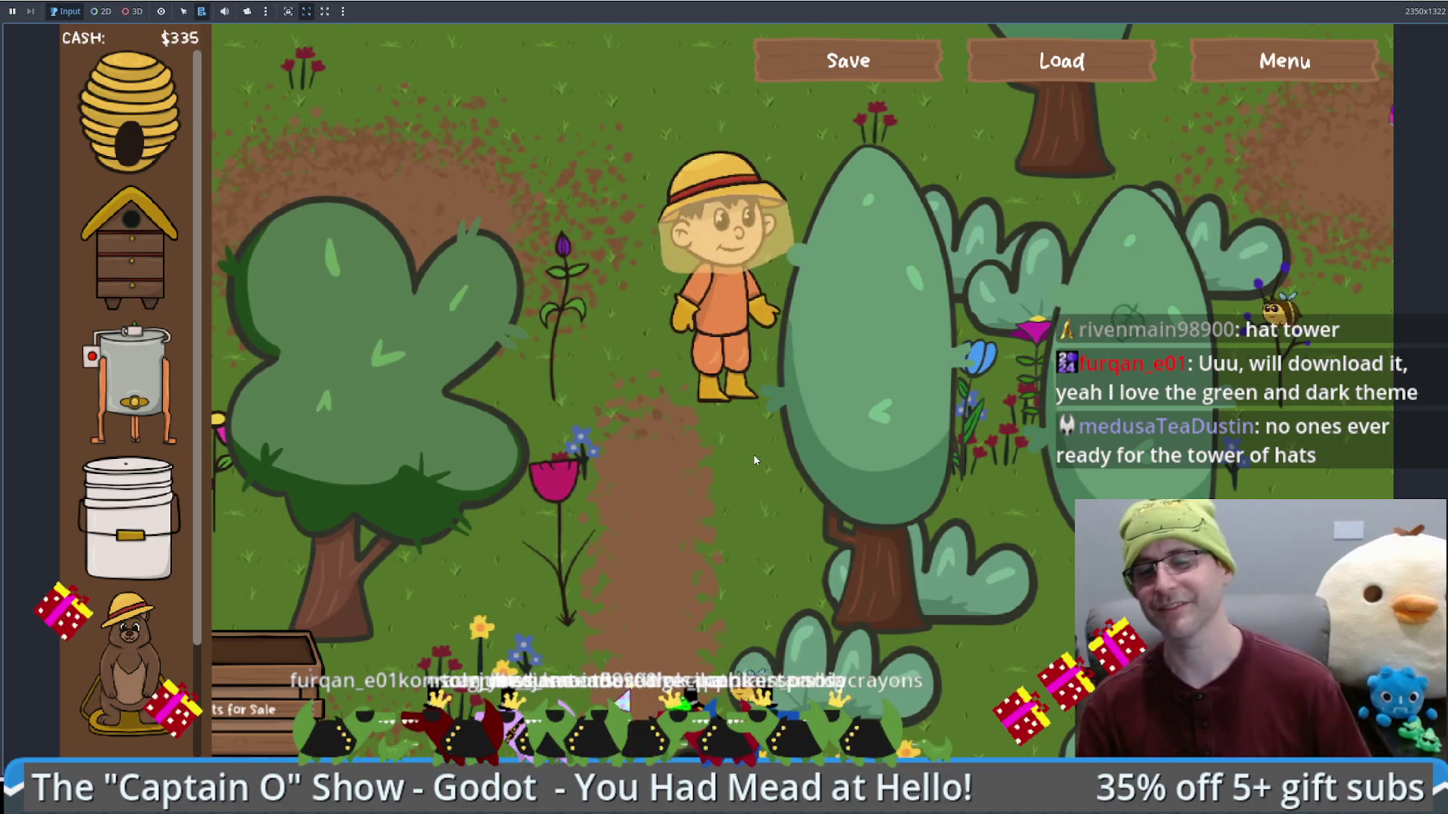
pyautogui.click(860, 578)
pyautogui.moveTo(860, 578)
pyautogui.mouseDown()
pyautogui.moveTo(889, 608)
pyautogui.moveTo(862, 537)
pyautogui.moveTo(743, 376)
pyautogui.moveTo(564, 483)
pyautogui.mouseUp()
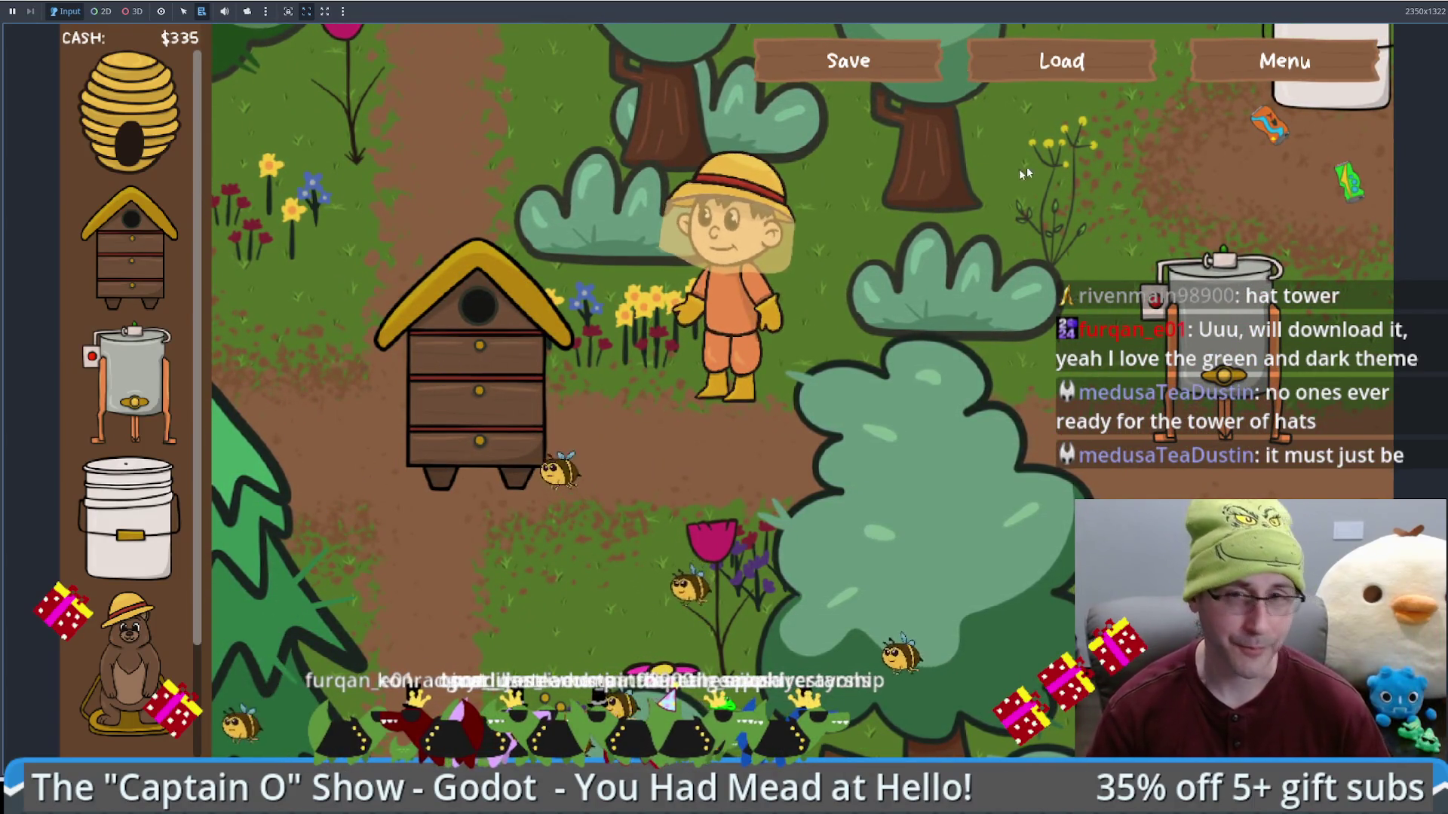
pyautogui.click(1055, 60)
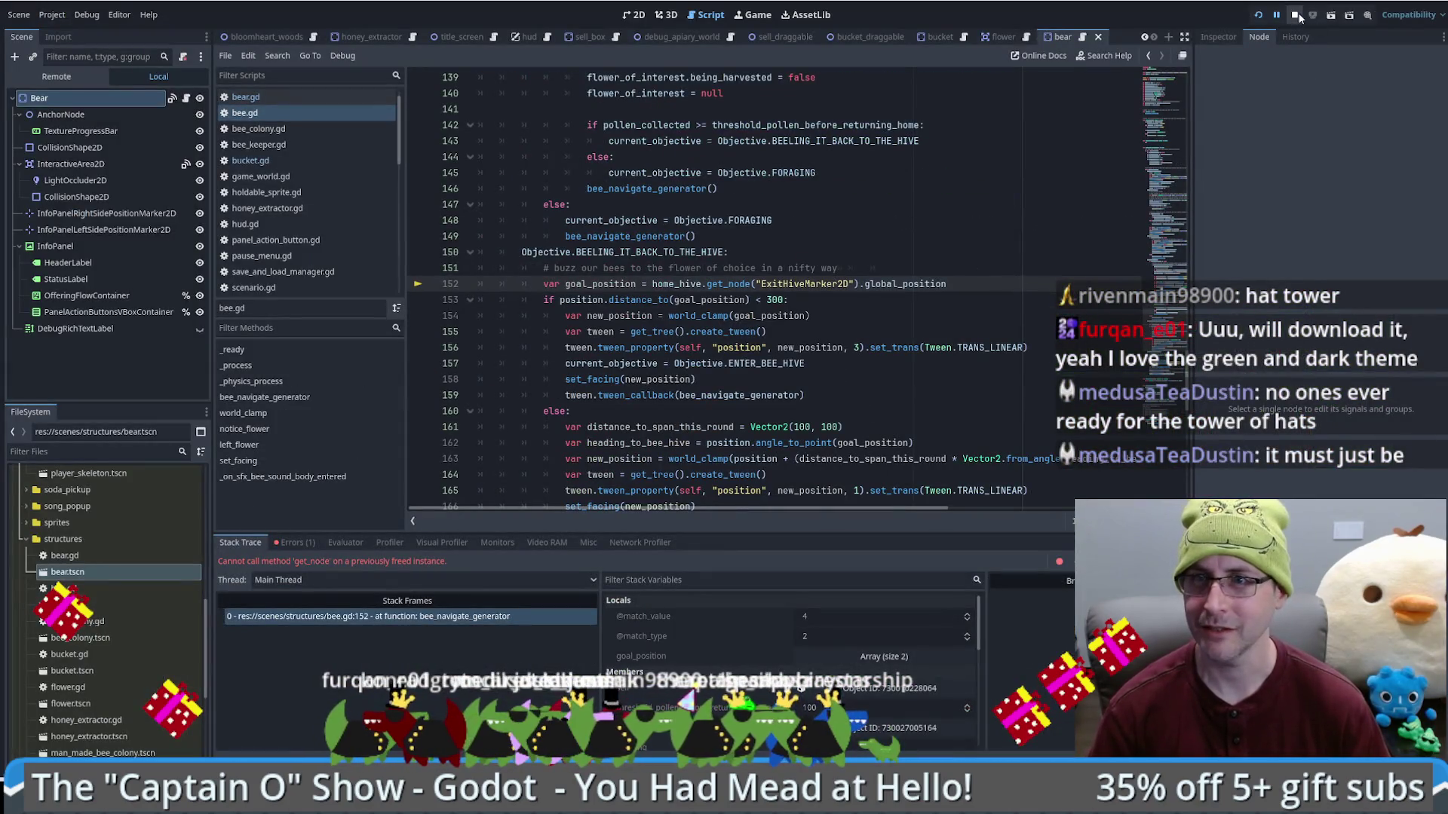
# Step: Stop the crashed game's debug session and scroll up through bee.gd's return-to-hive code
pyautogui.click(1296, 15)
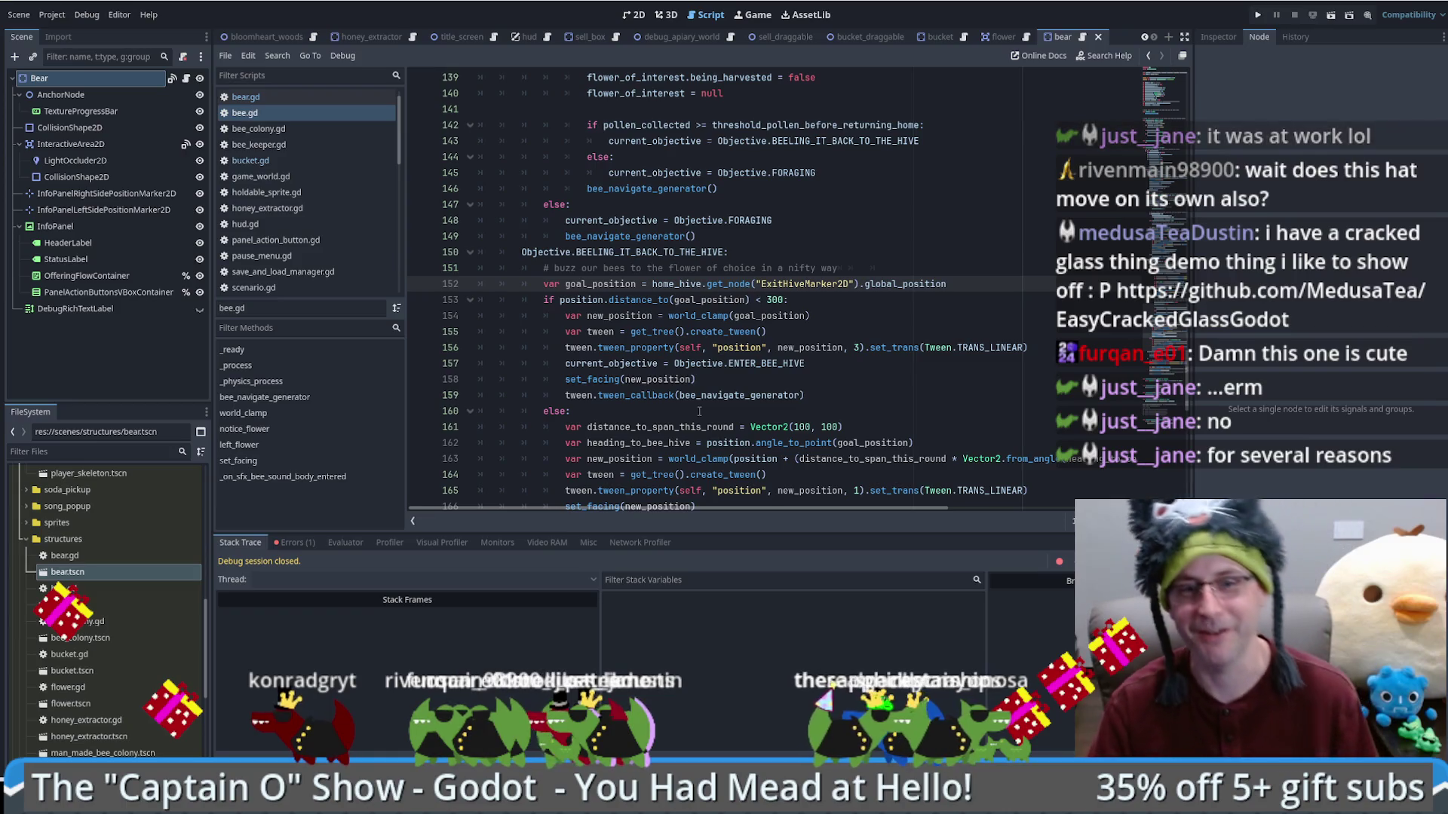
pyautogui.scroll(3, 888, 302)
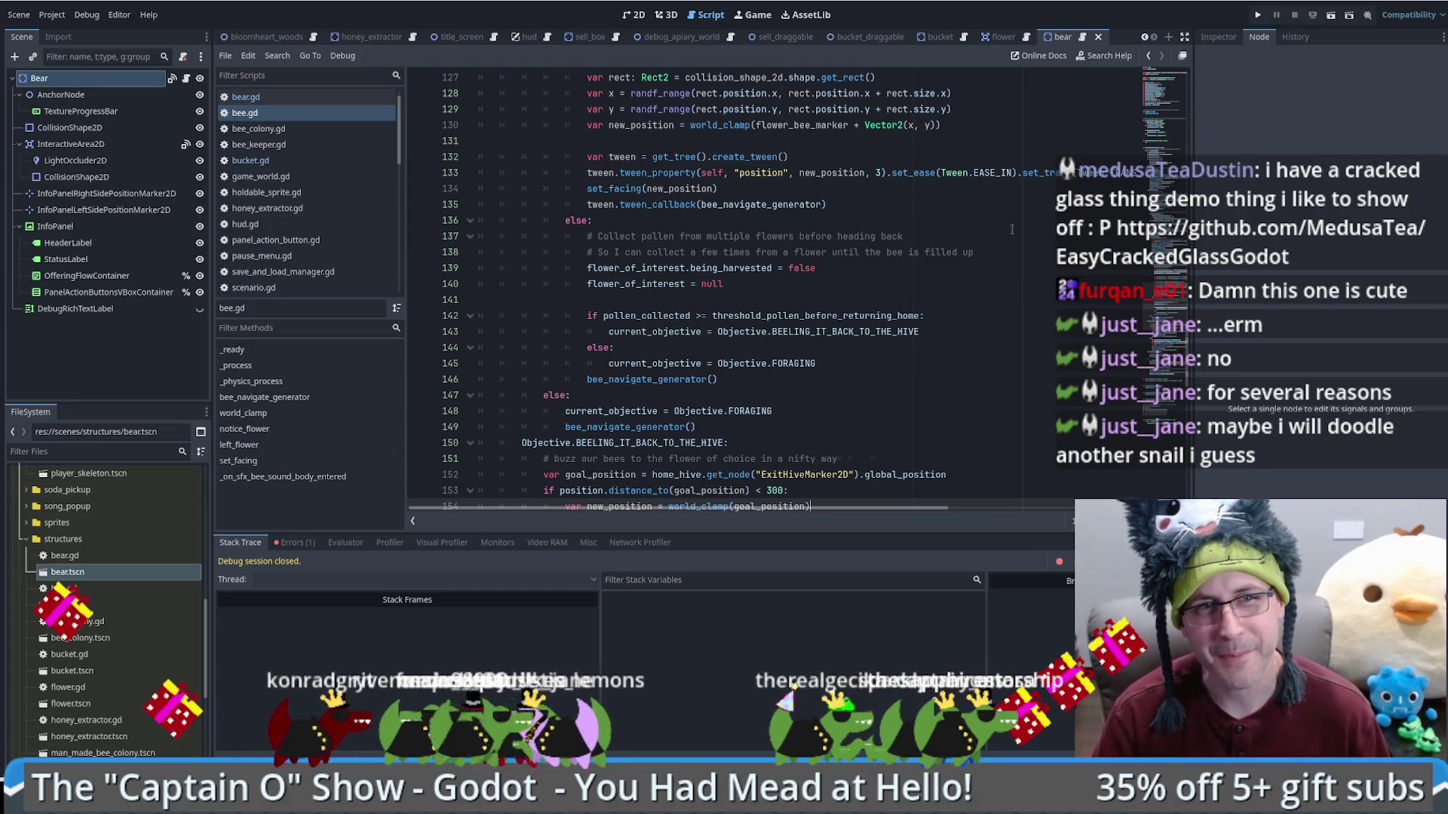
pyautogui.scroll(-5, 1012, 228)
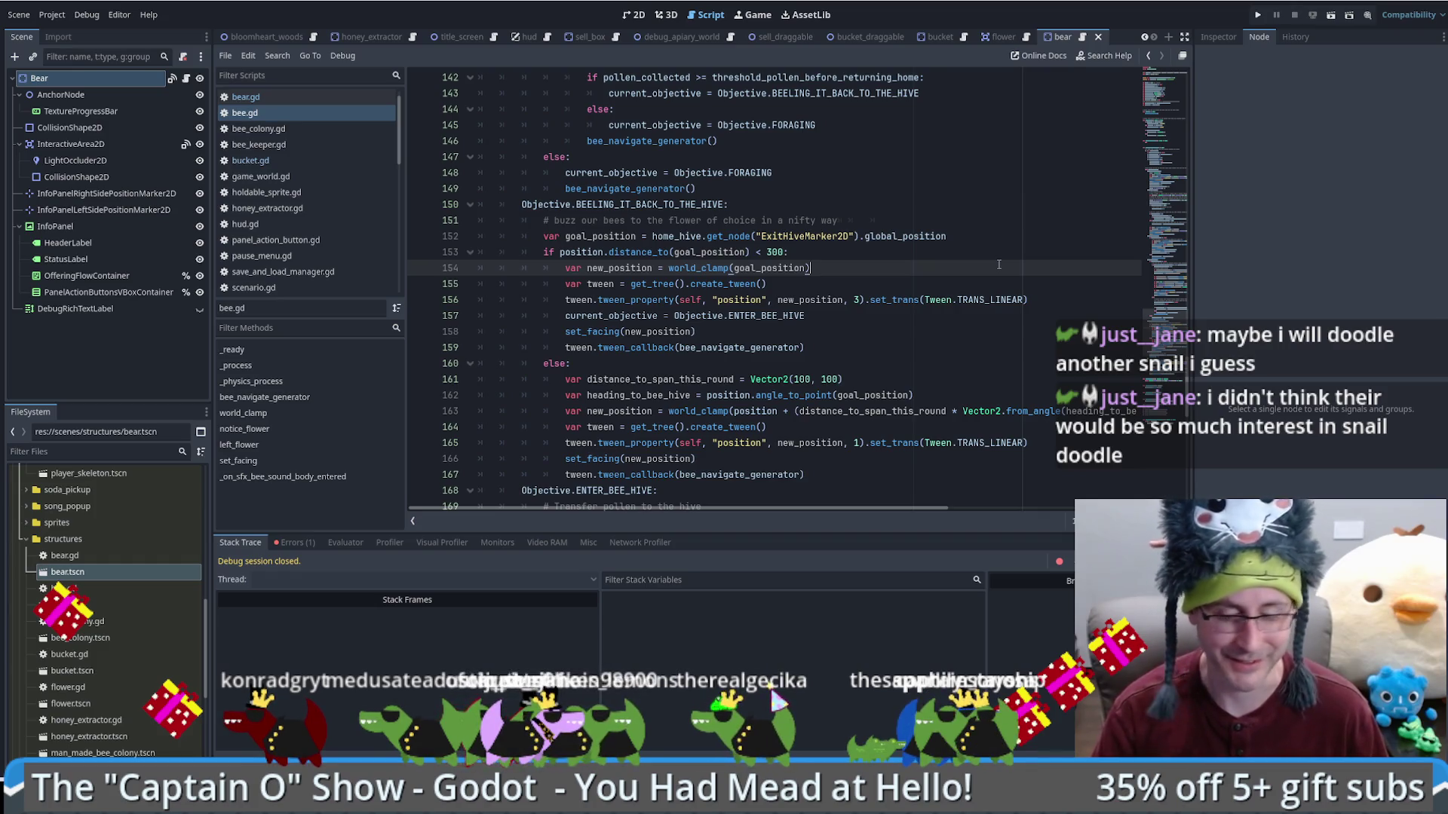
pyautogui.moveTo(1159, 345)
pyautogui.mouseDown()
pyautogui.moveTo(1179, 256)
pyautogui.moveTo(1182, 296)
pyautogui.moveTo(1186, 133)
pyautogui.mouseUp()
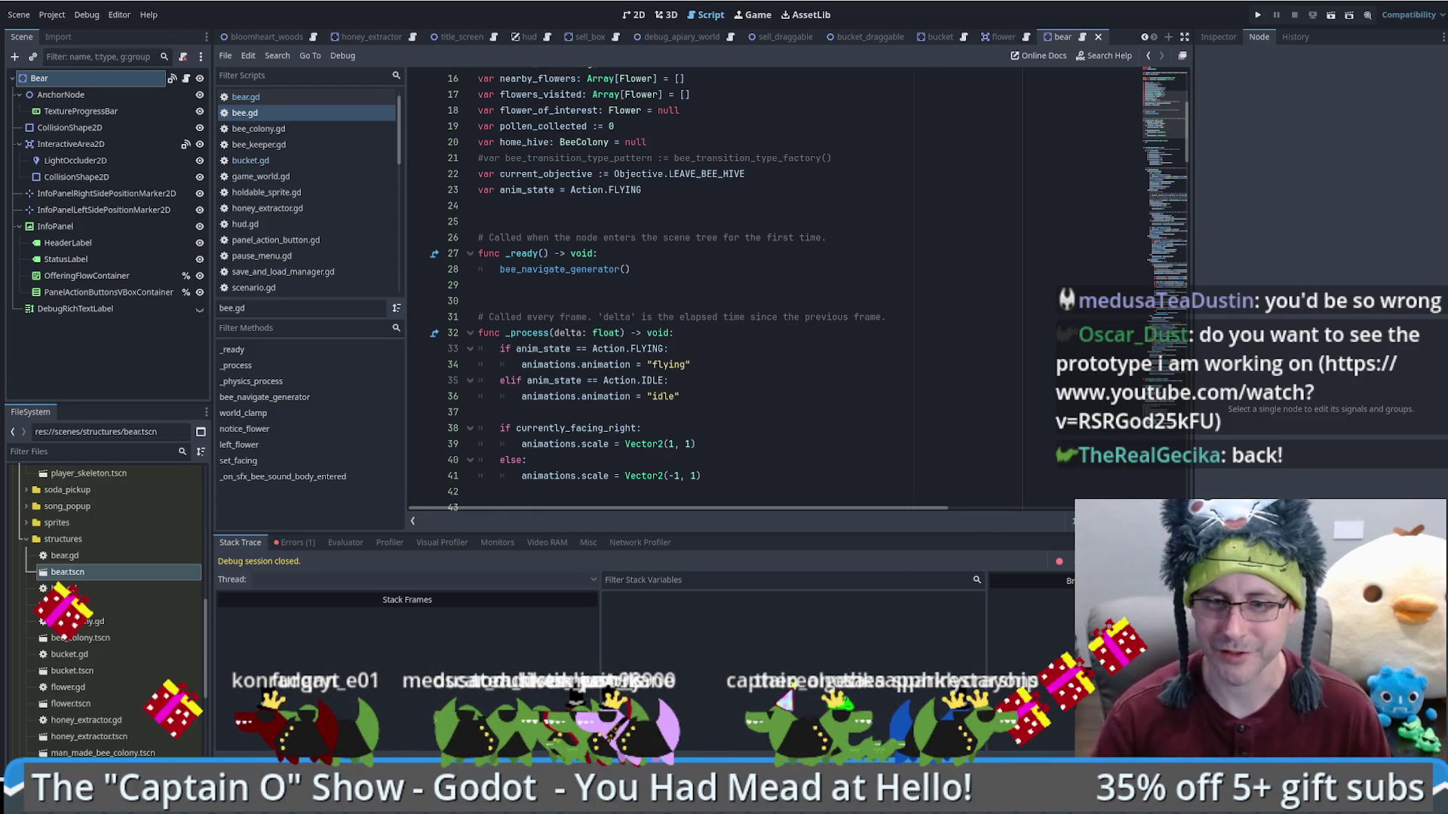
pyautogui.hotkey('alt', 'Tab')
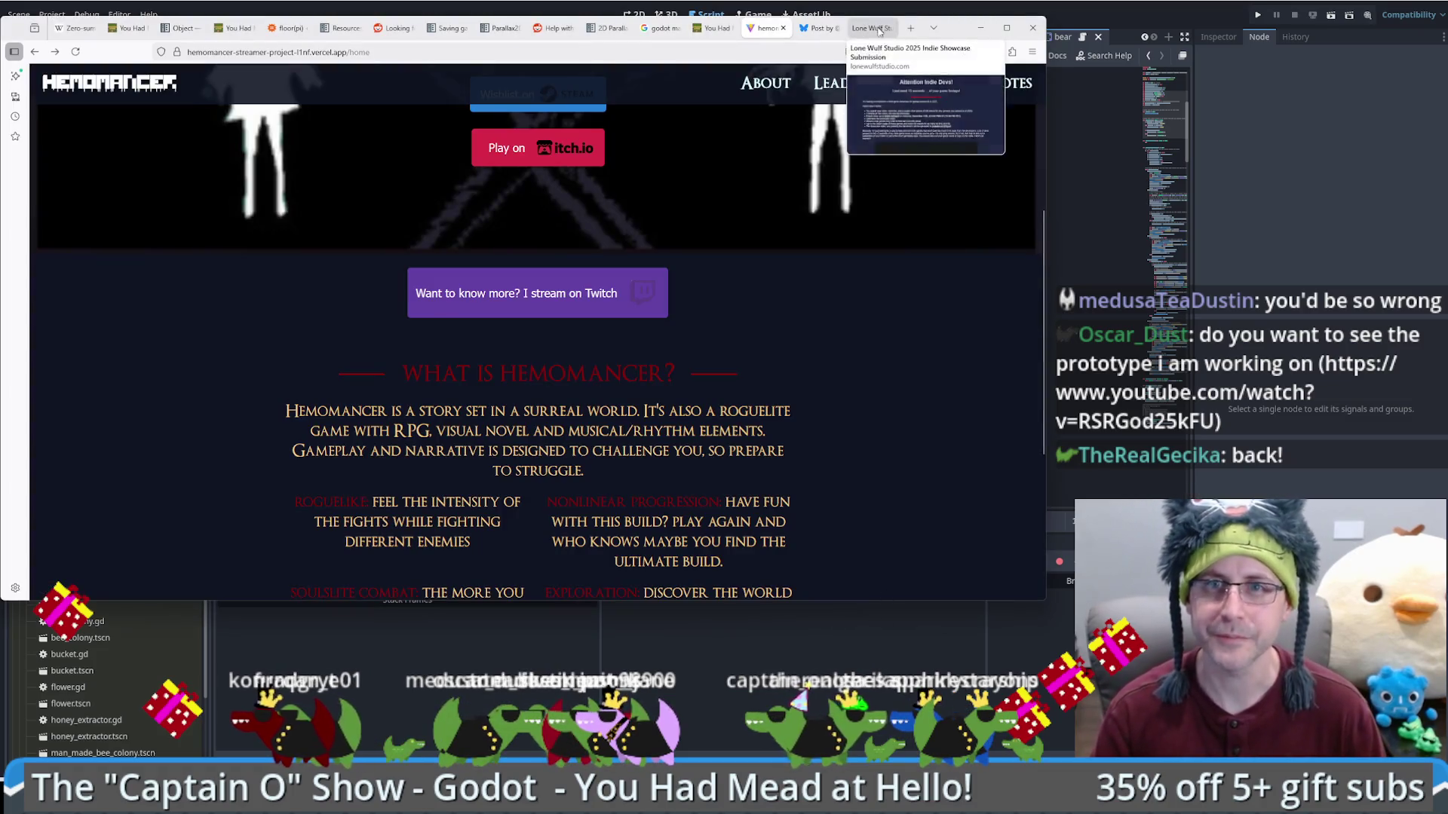
# Step: Open the YouTube link from chat in a new tab and watch the prototype video full screen
pyautogui.click(913, 33)
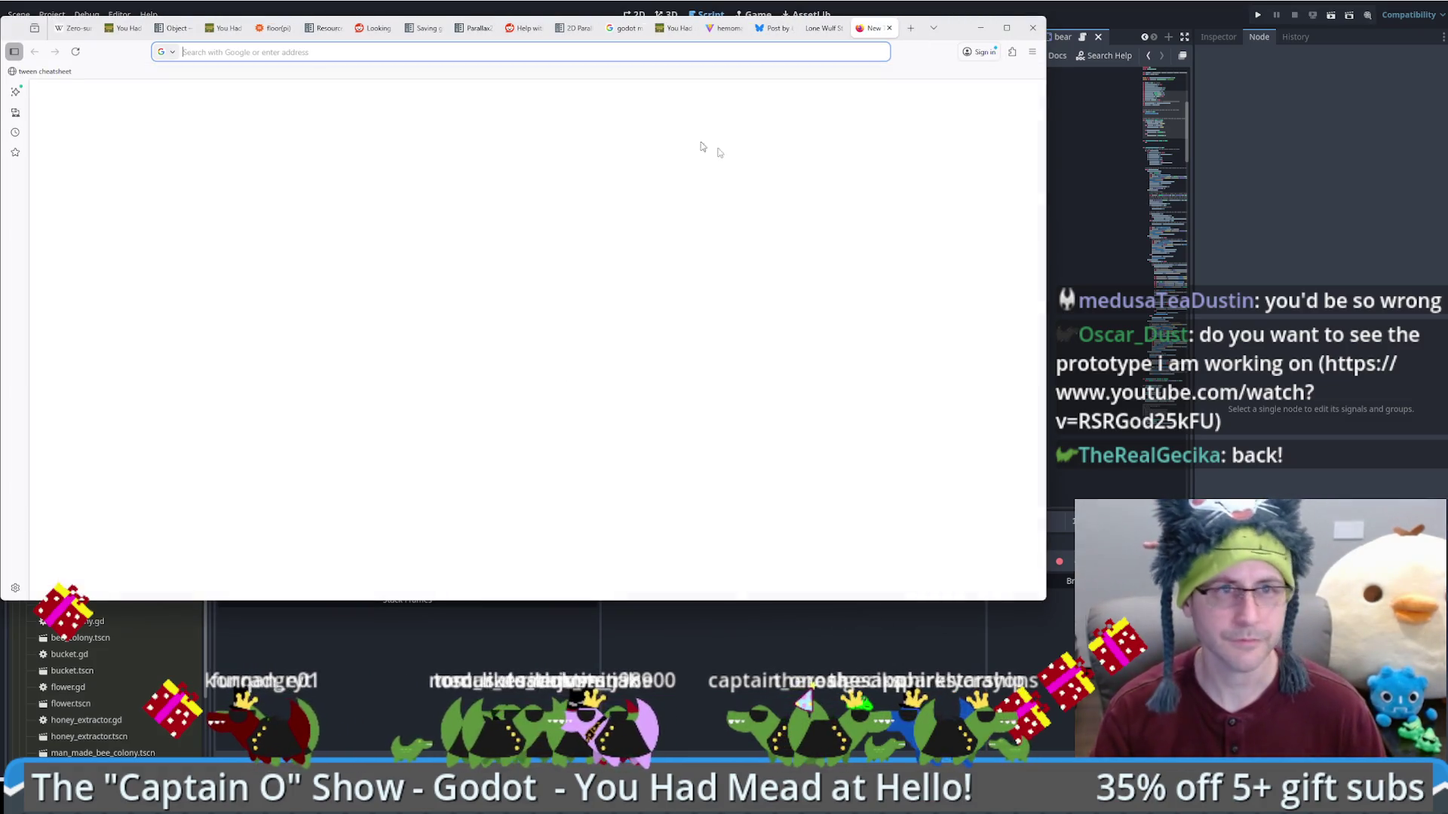
pyautogui.write('https://www.youtube.com/watch?v=RSRGod25kFU')
pyautogui.press('Return')
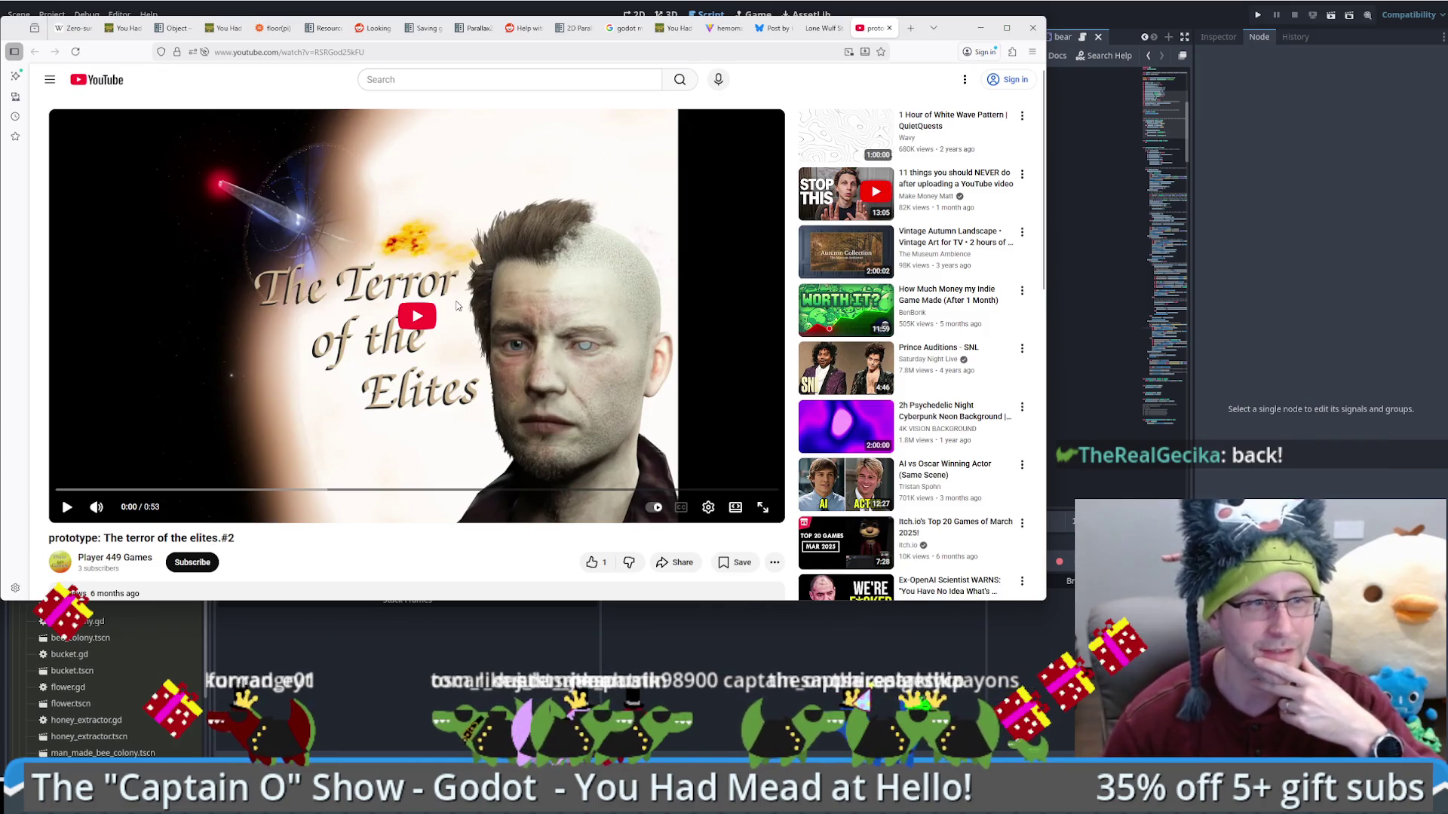
pyautogui.click(420, 322)
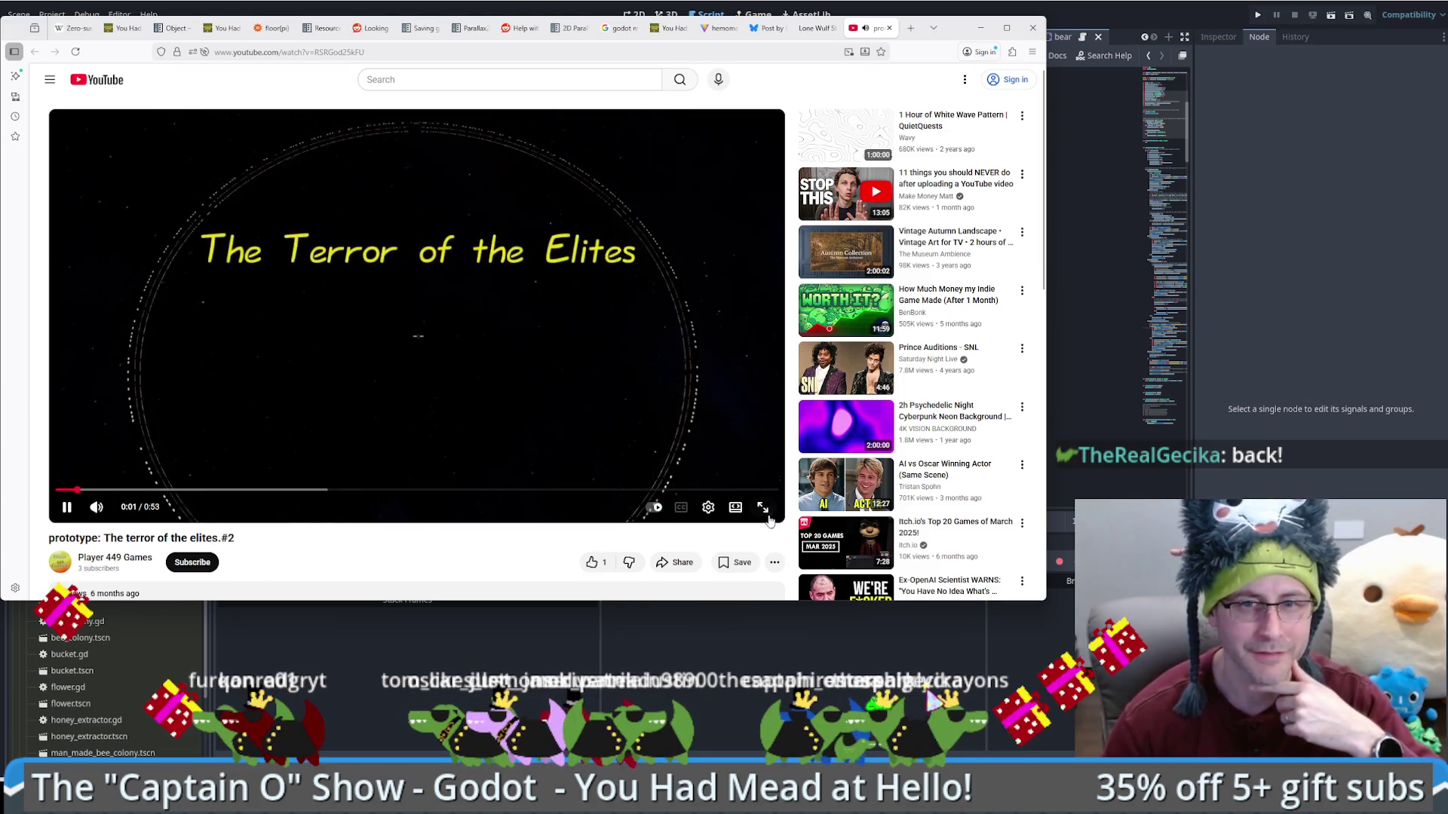
pyautogui.press('f')
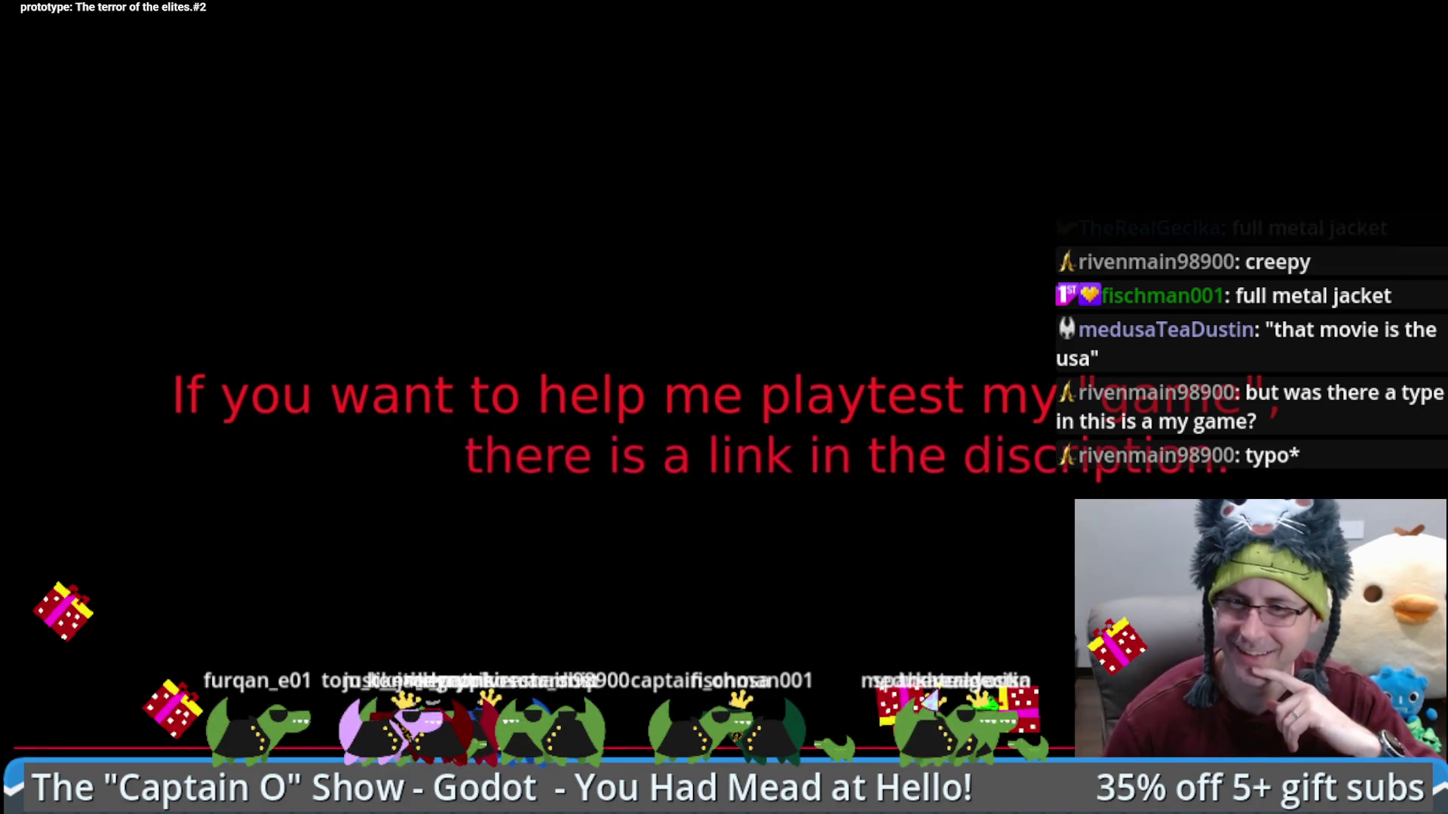
pyautogui.press('Escape')
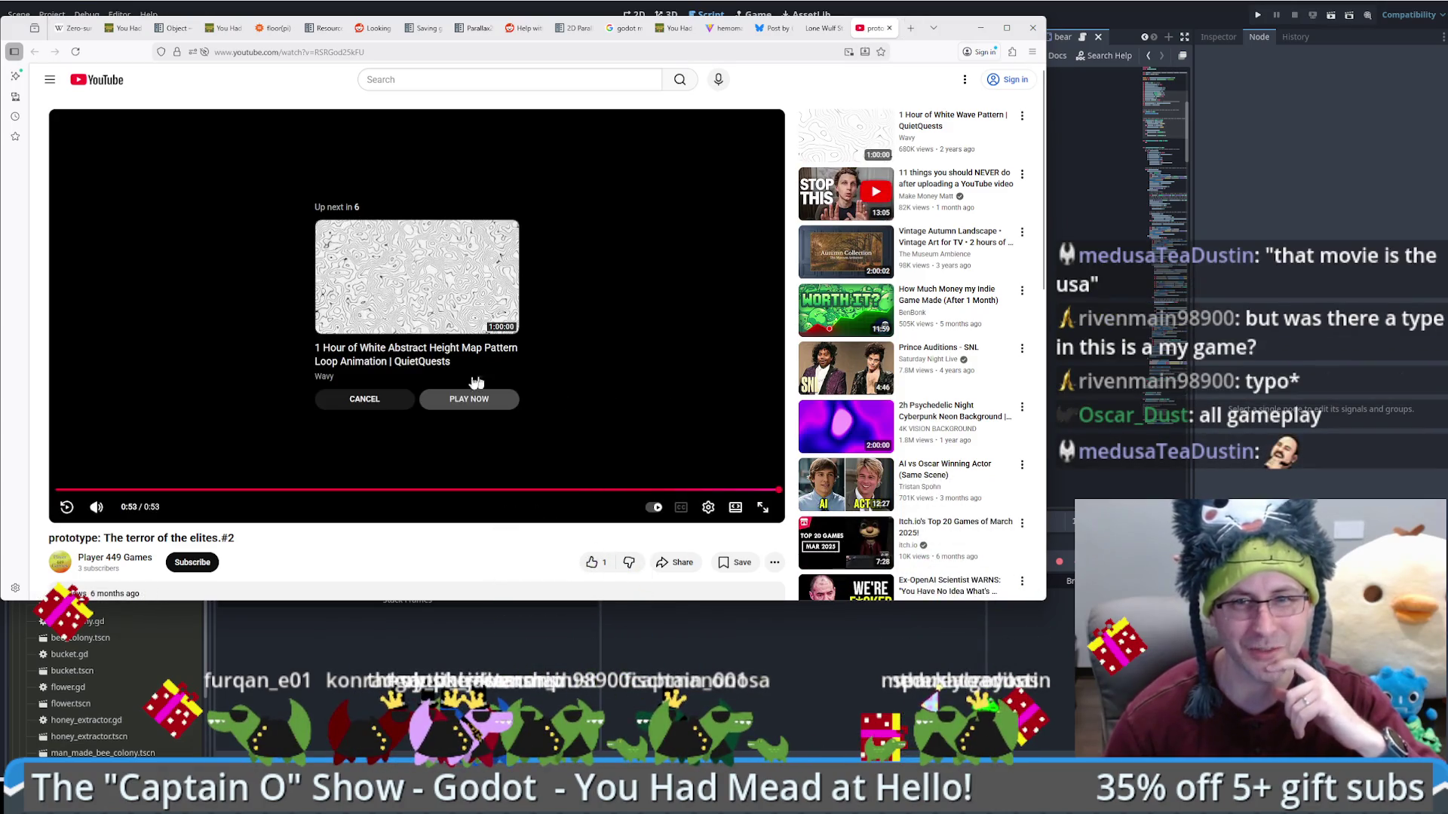
# Step: Copy the itch.io play-test link from the expanded description and open it
pyautogui.scroll(-2, 309, 421)
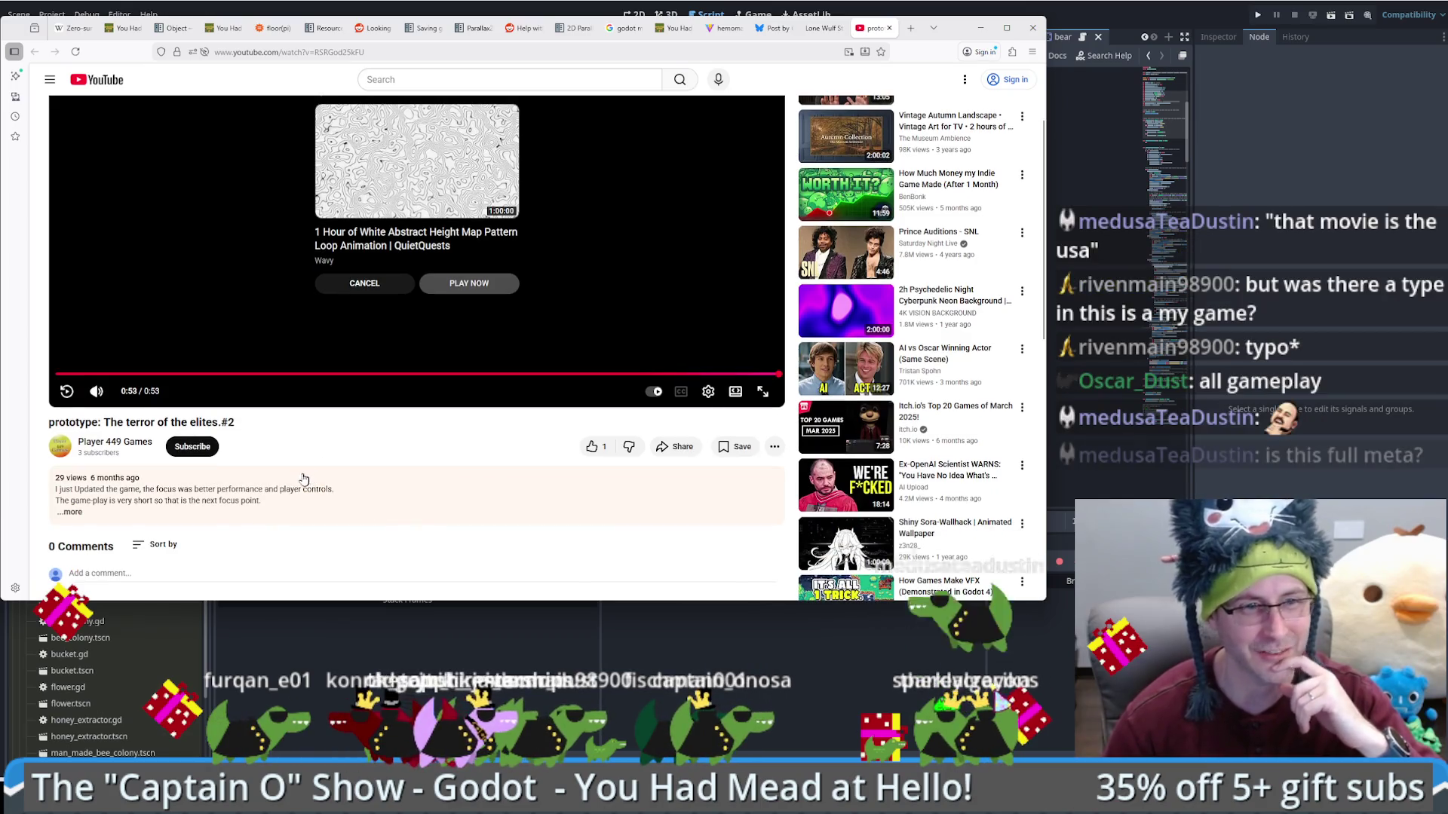
pyautogui.click(272, 479)
pyautogui.scroll(-2, 267, 471)
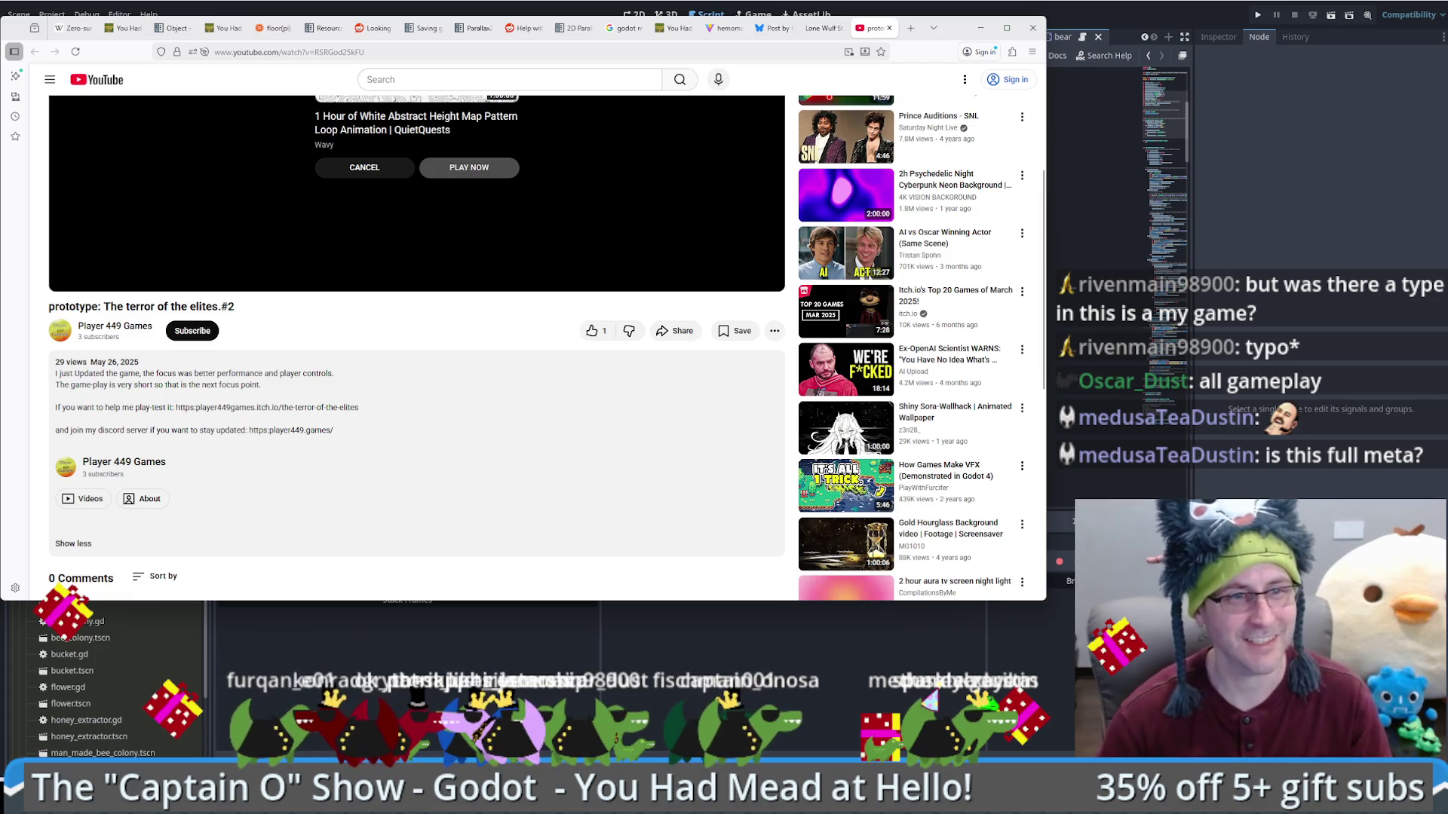
pyautogui.moveTo(176, 408); pyautogui.dragTo(335, 420)
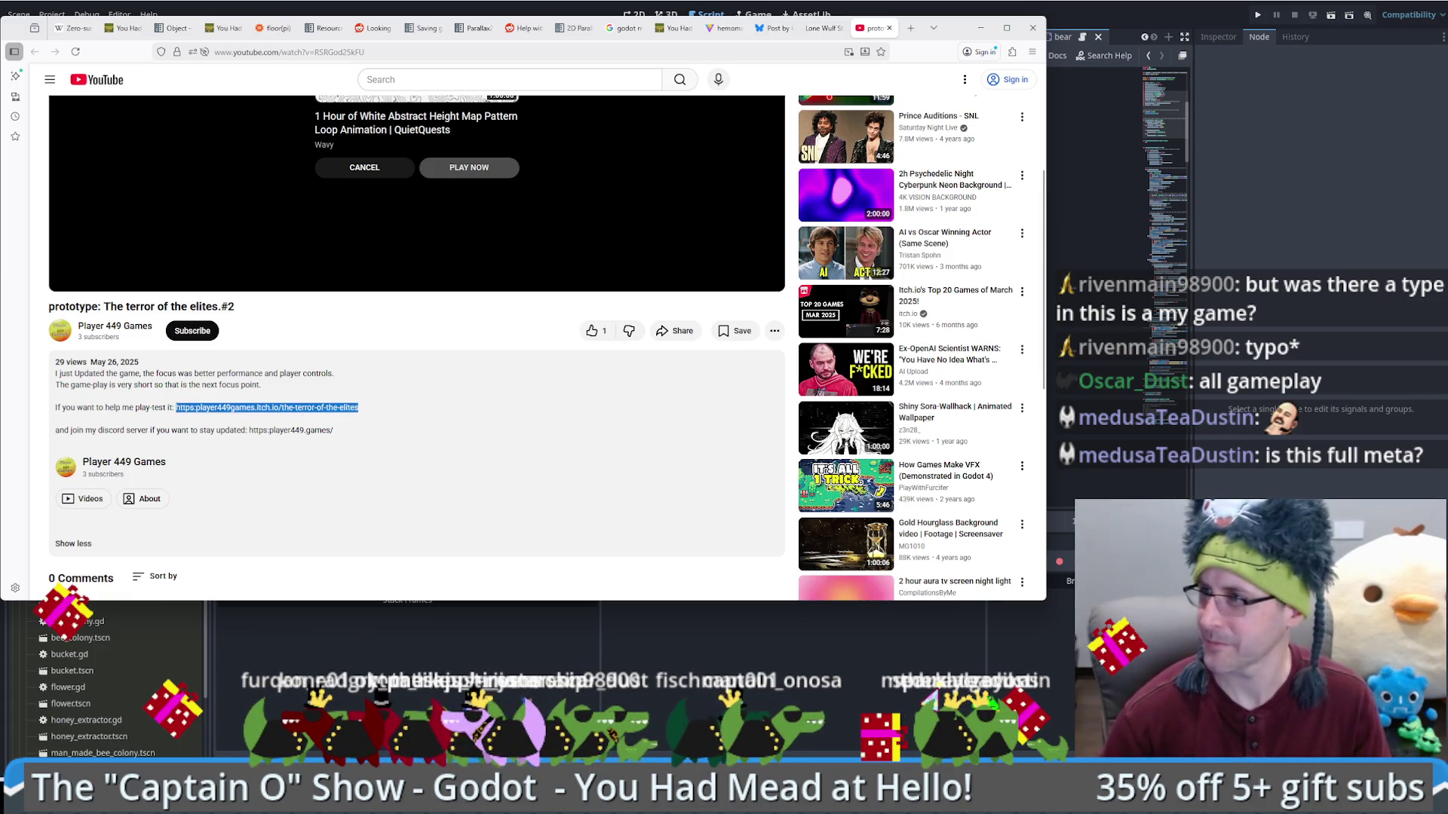
pyautogui.hotkey('alt', 'Tab')
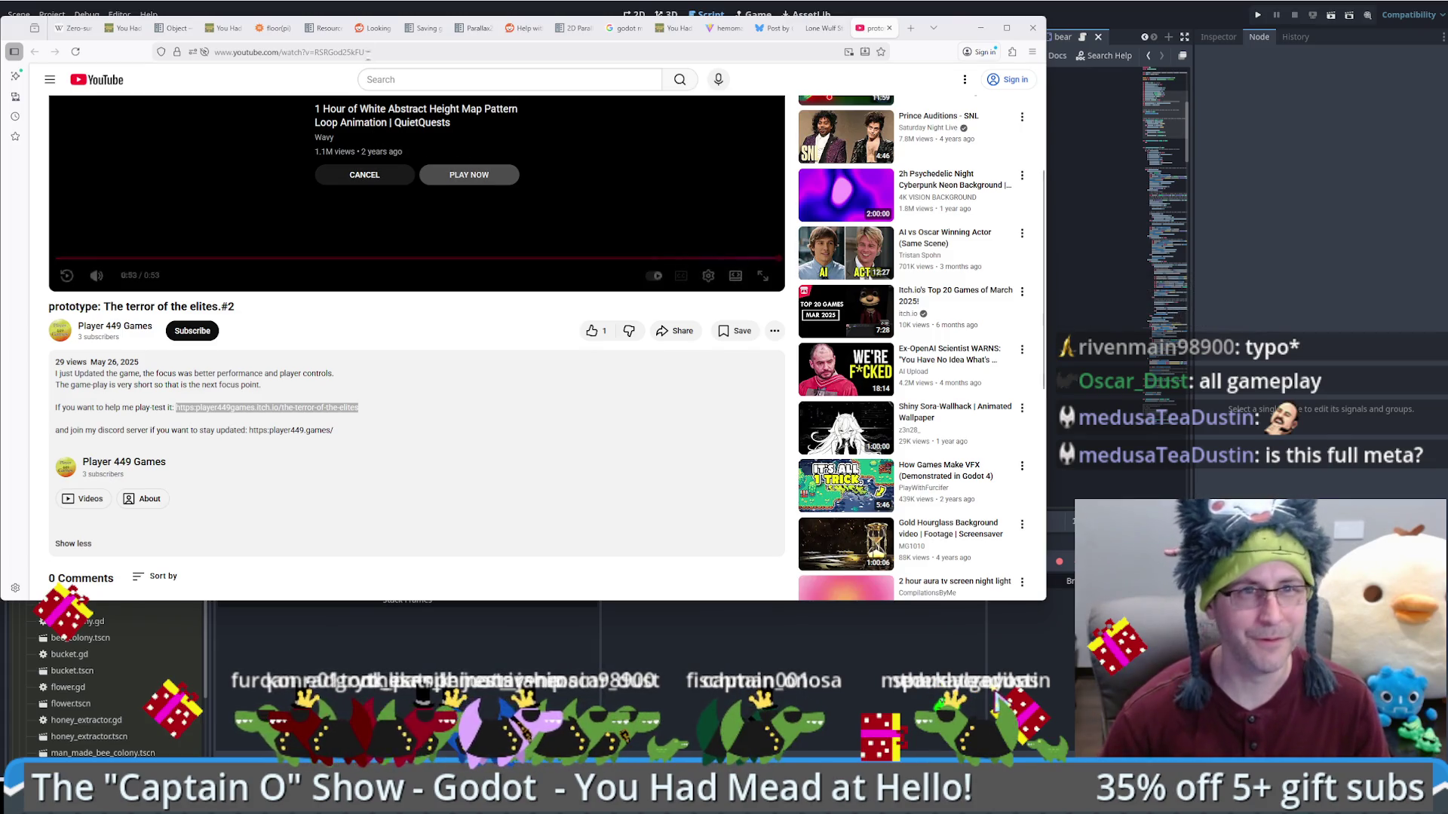
pyautogui.hotkey('ctrl', 'l')
pyautogui.write('https://player449games.itch.io/the-terror-of-the-elites')
pyautogui.press('Return')
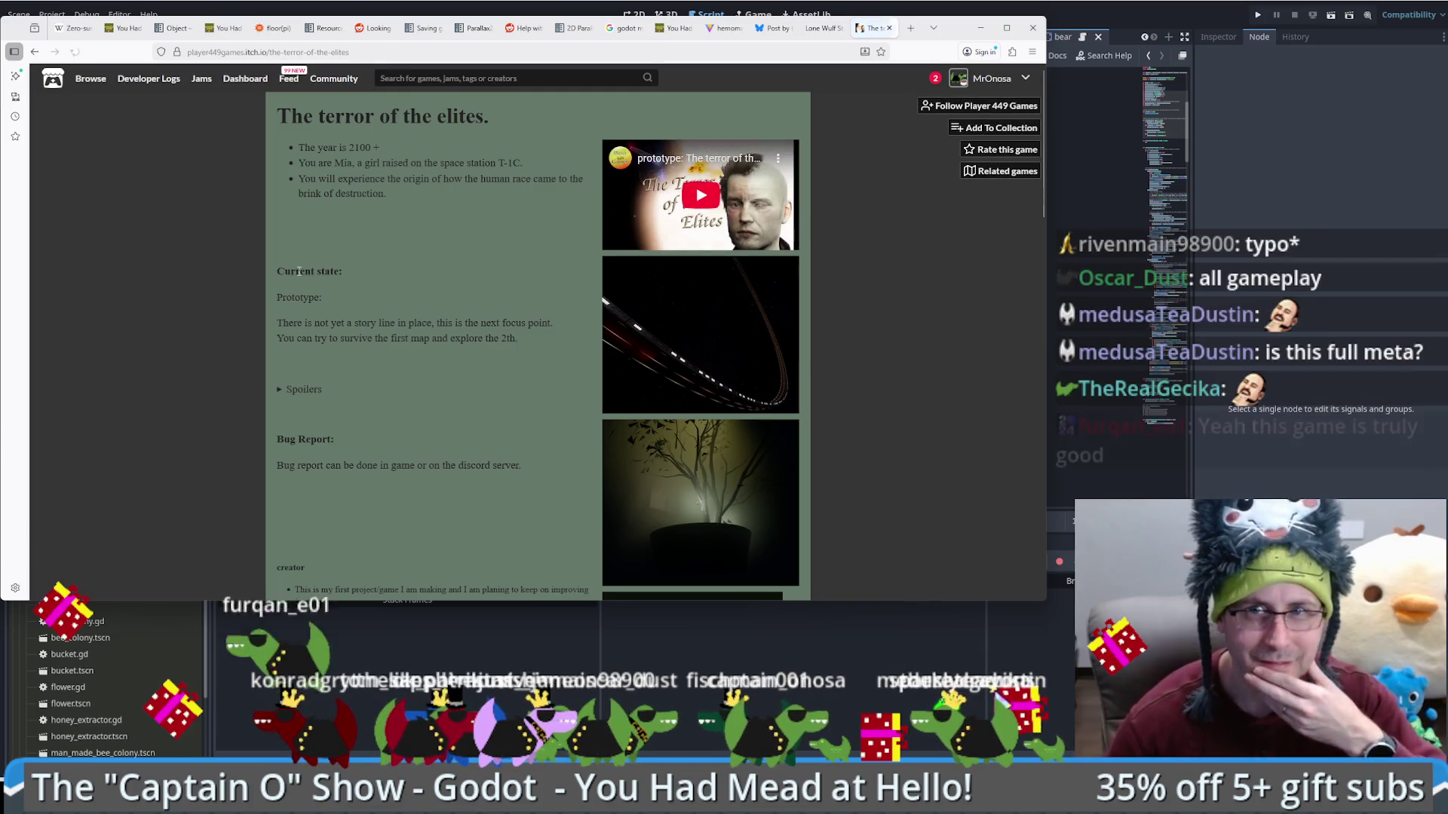
# Step: Follow the developer, highlight the space station T-1C text, and view the second screenshot enlarged
pyautogui.click(984, 105)
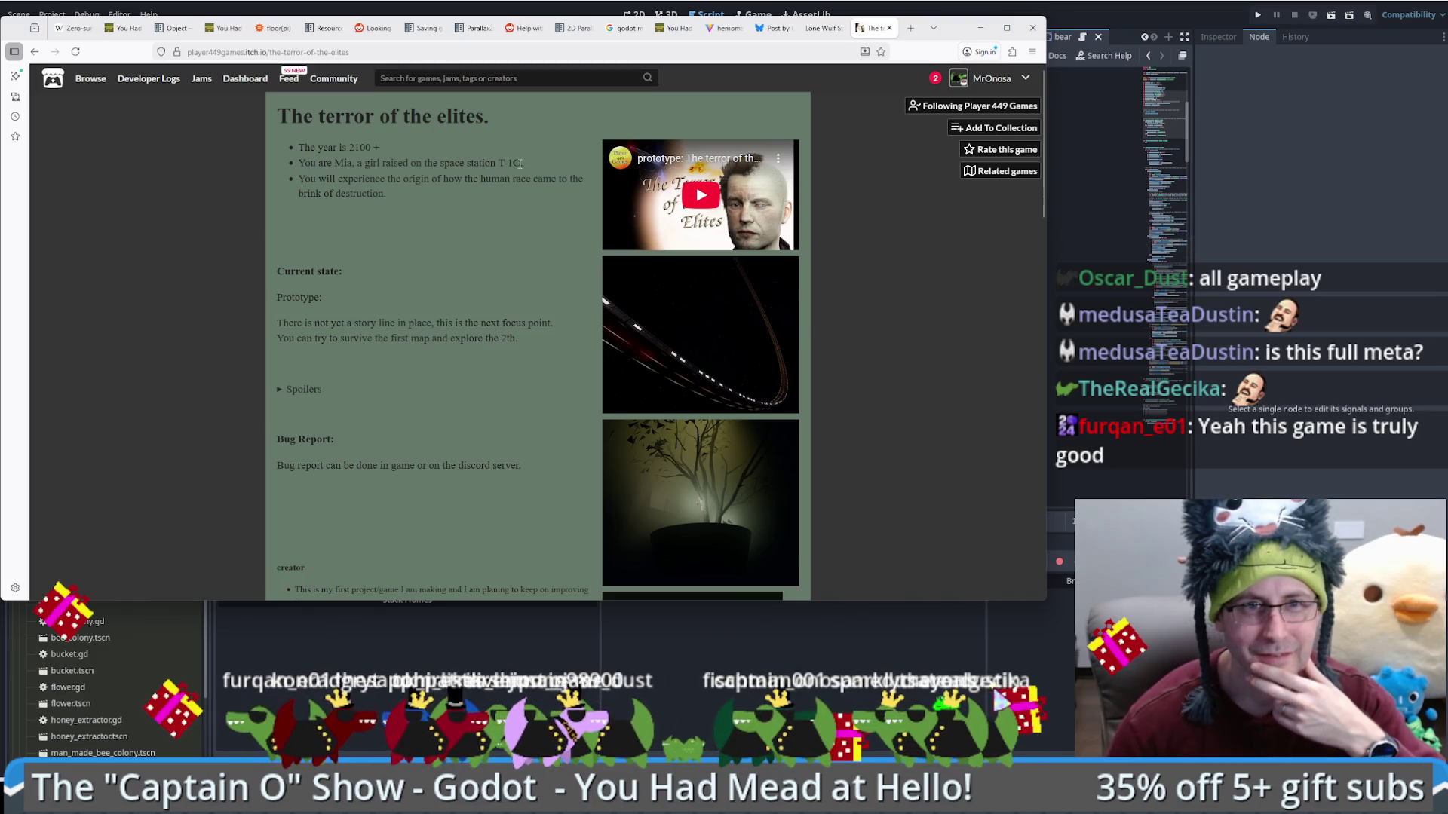
pyautogui.moveTo(521, 162); pyautogui.dragTo(381, 166)
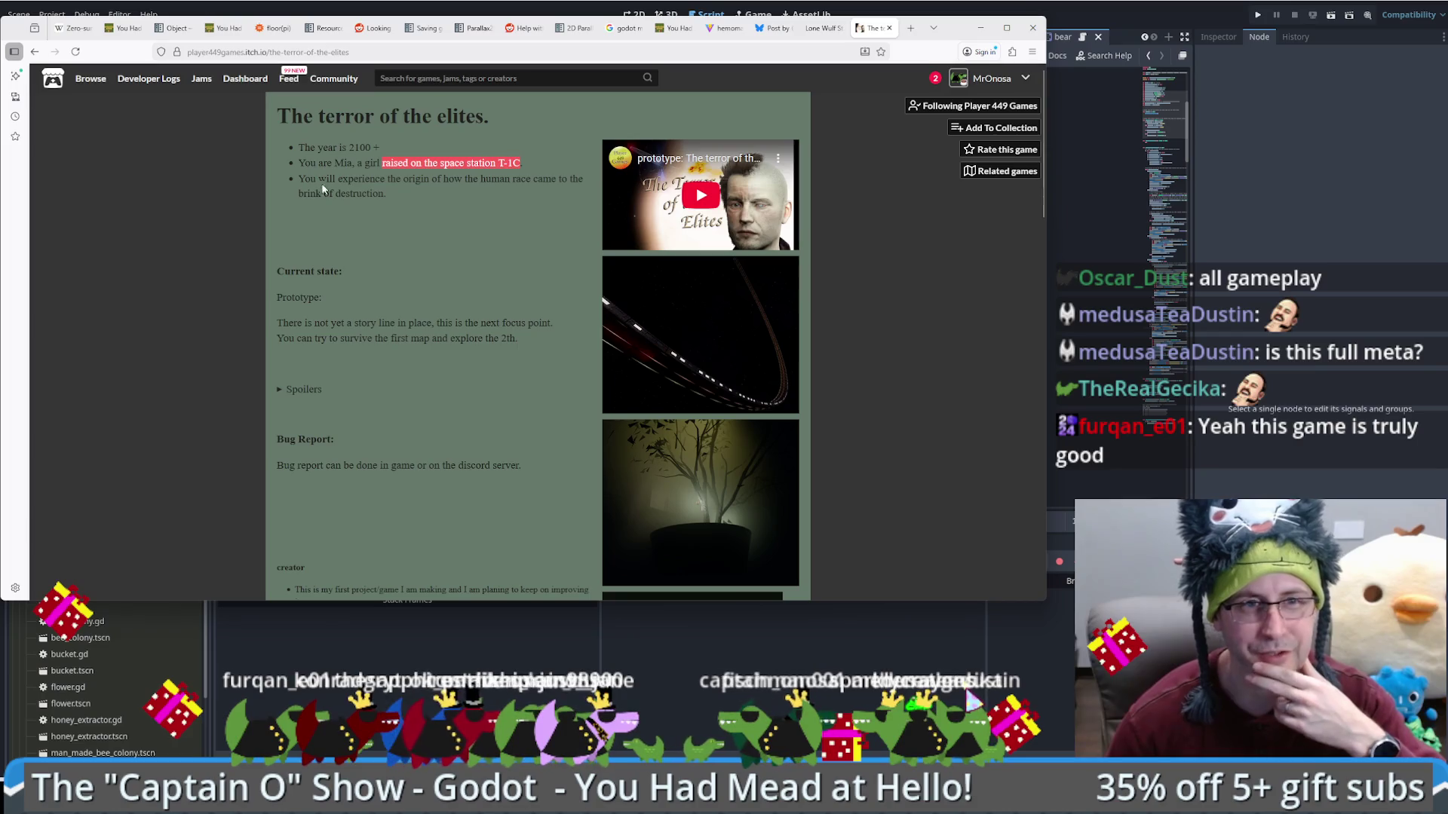
pyautogui.scroll(-1, 411, 279)
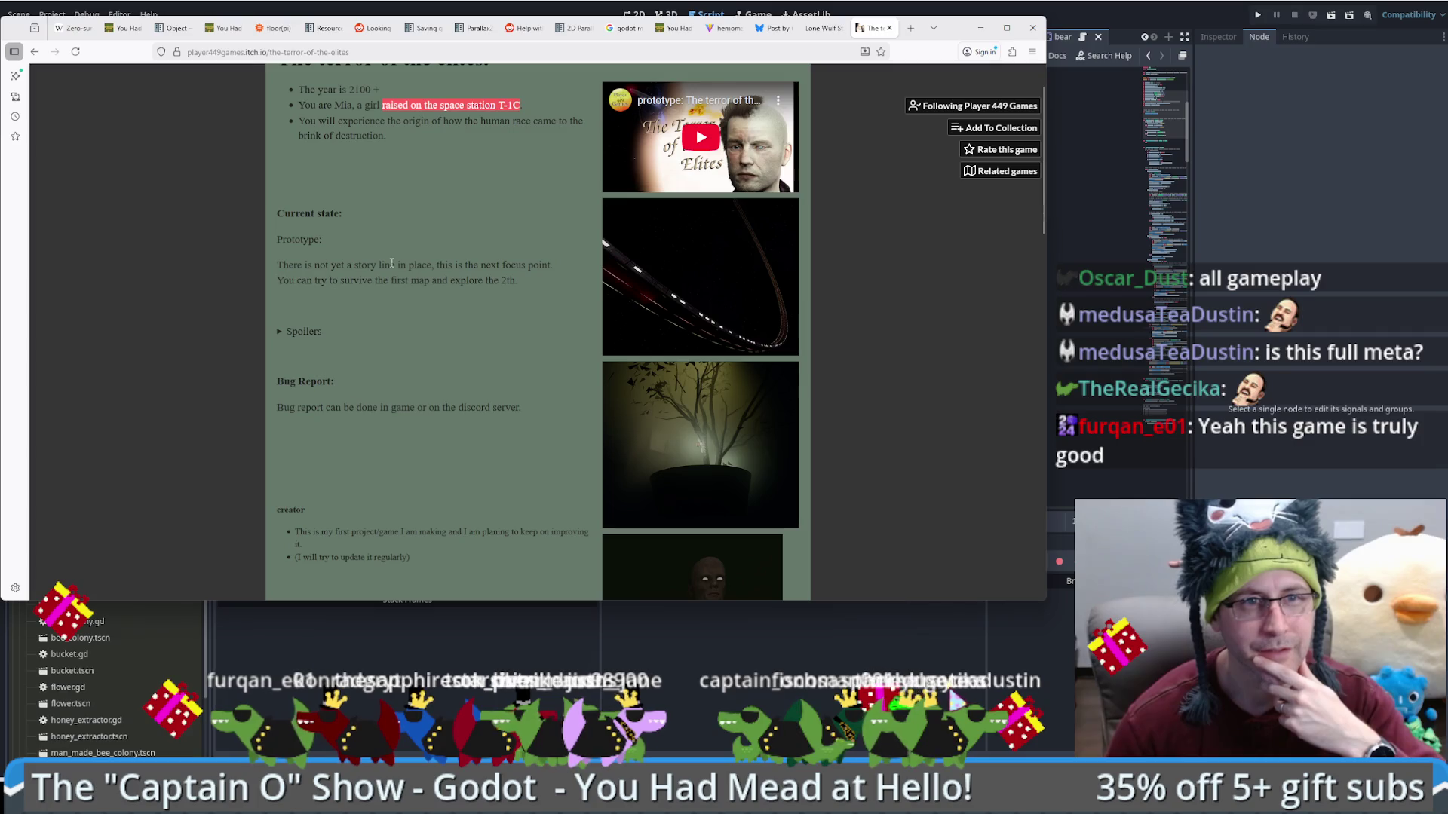
pyautogui.scroll(-1, 410, 297)
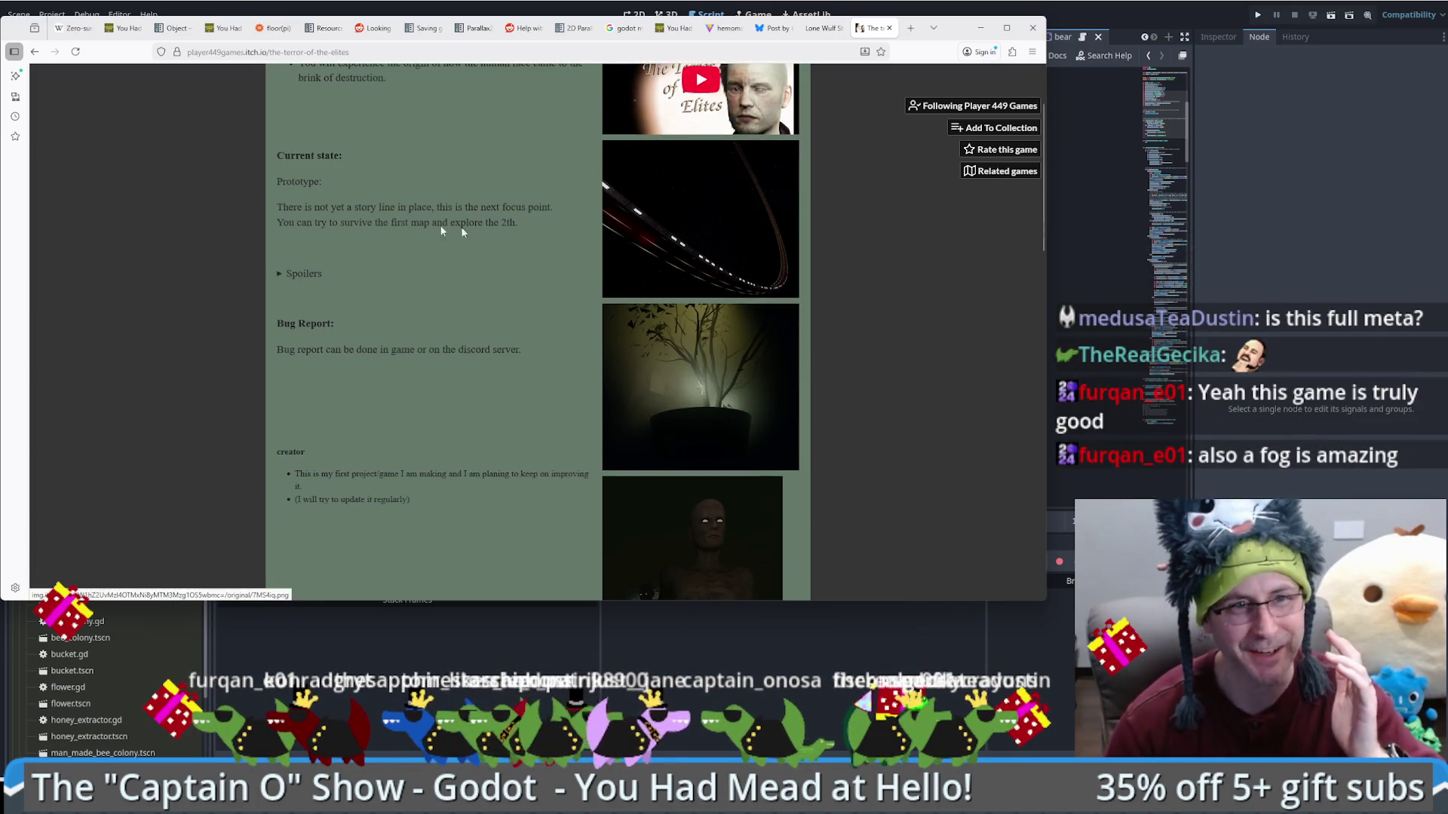
pyautogui.click(671, 260)
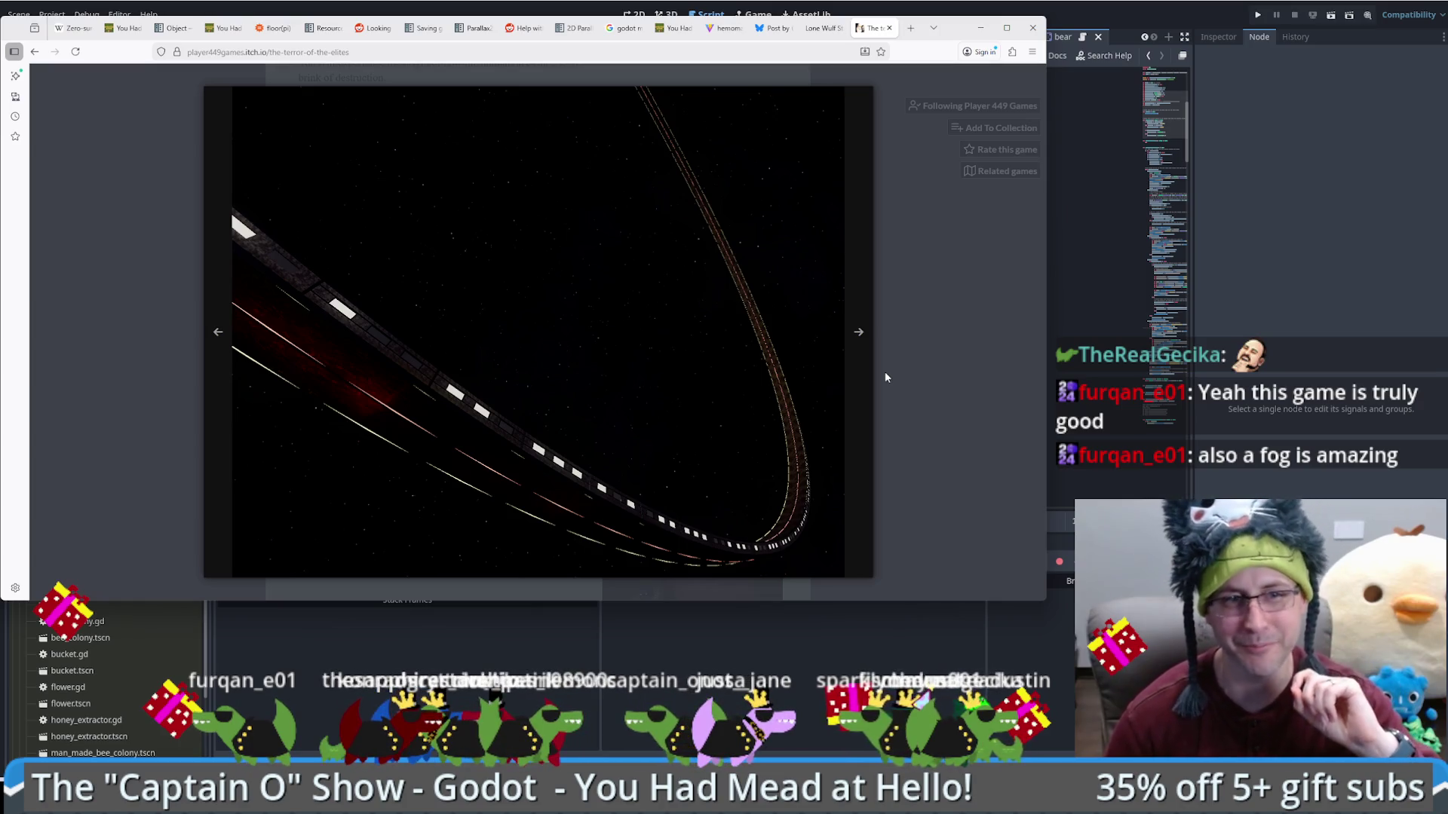
pyautogui.click(905, 378)
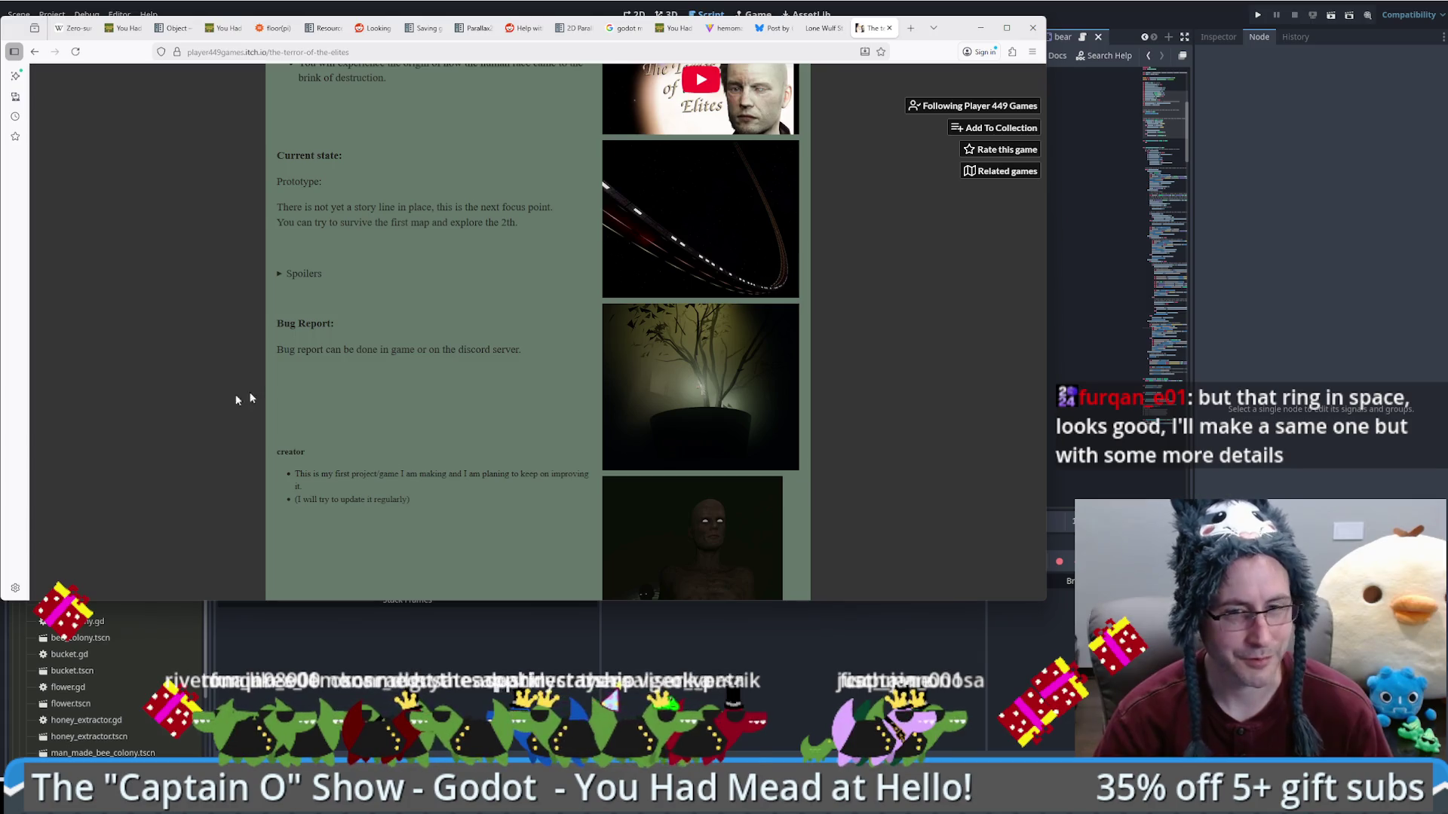
# Step: Enlarge the ring-in-space screenshot from The Terror of the Elites
pyautogui.click(716, 264)
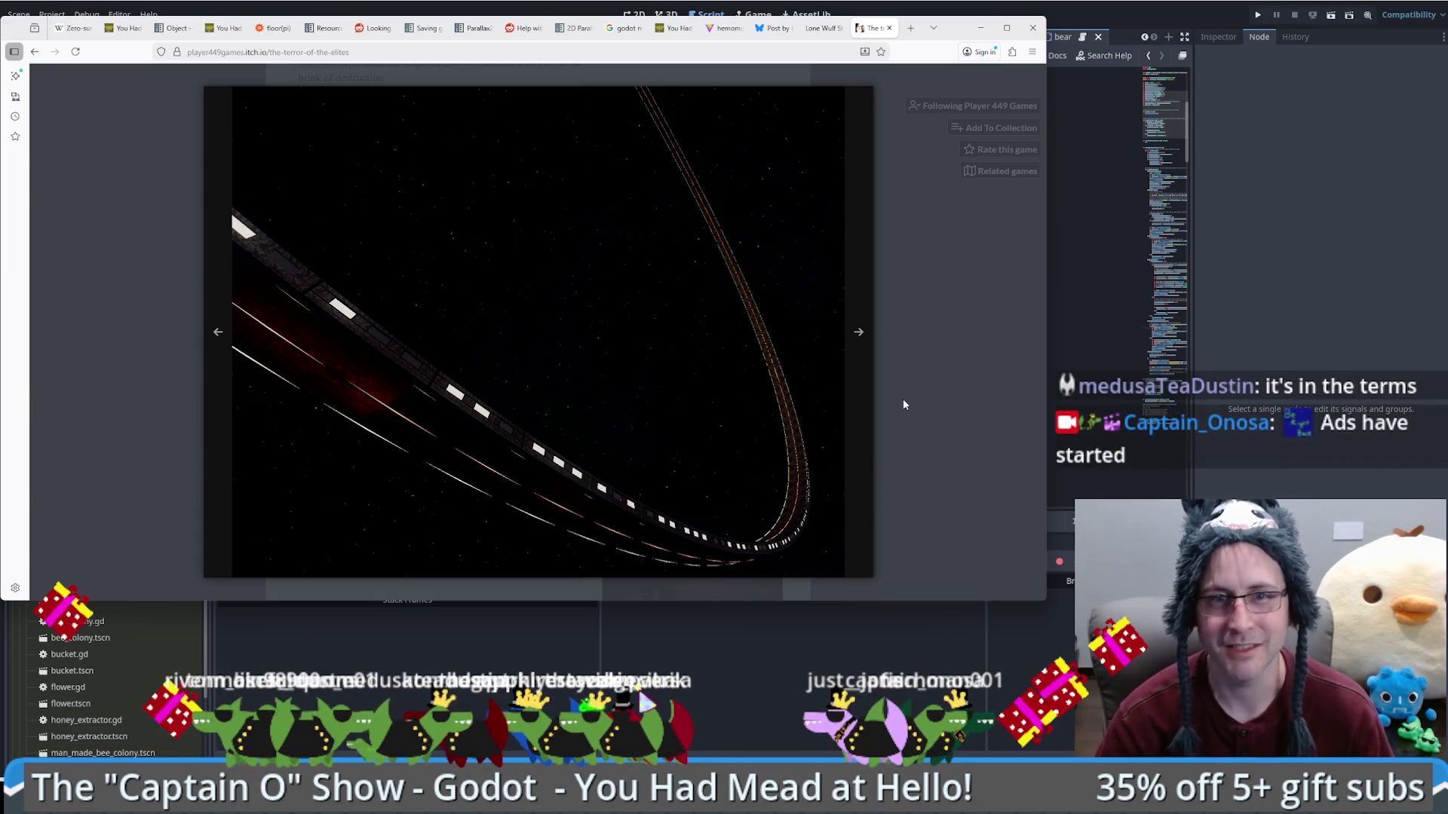
pyautogui.click(963, 433)
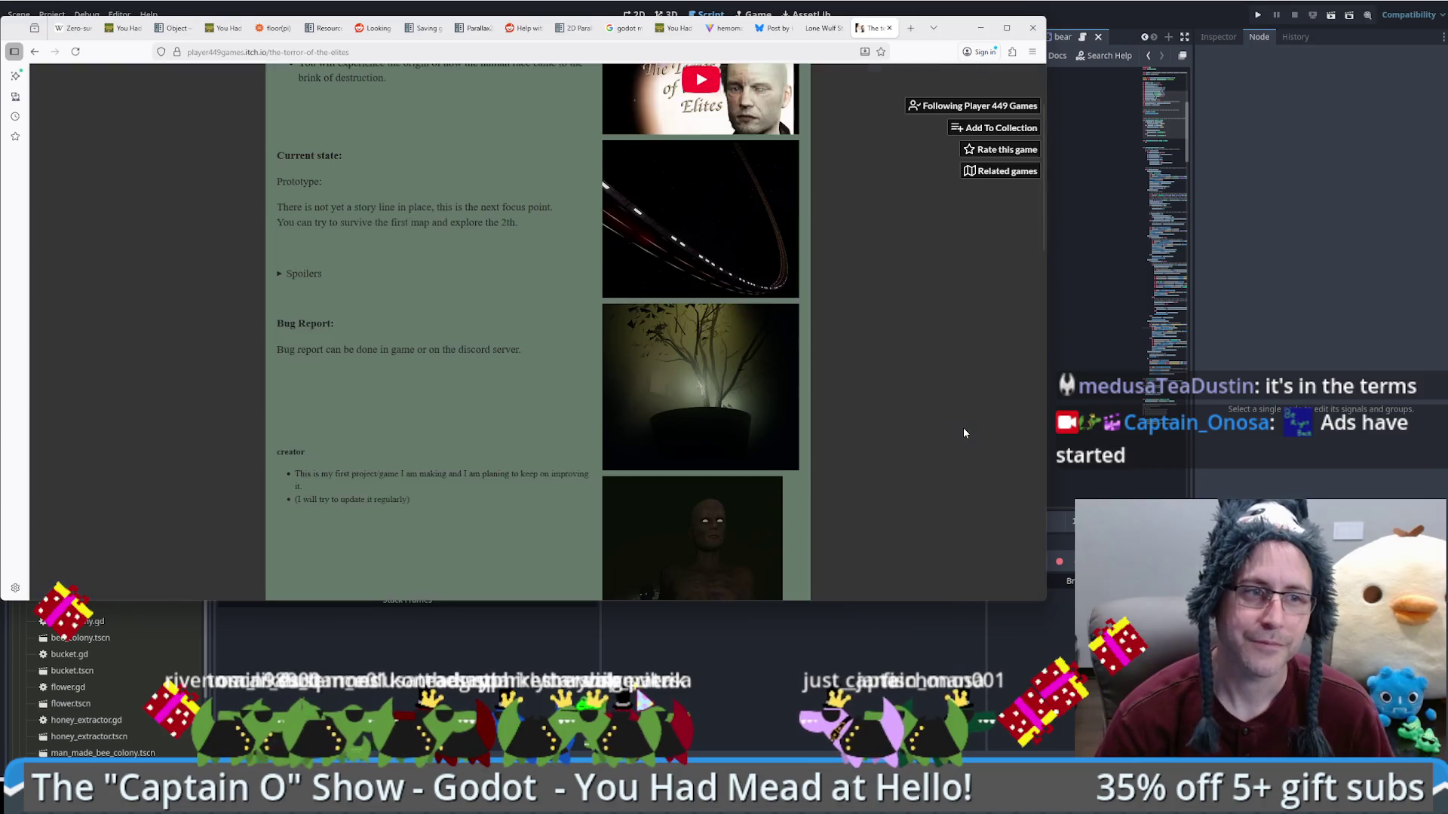
pyautogui.scroll(-8, 837, 413)
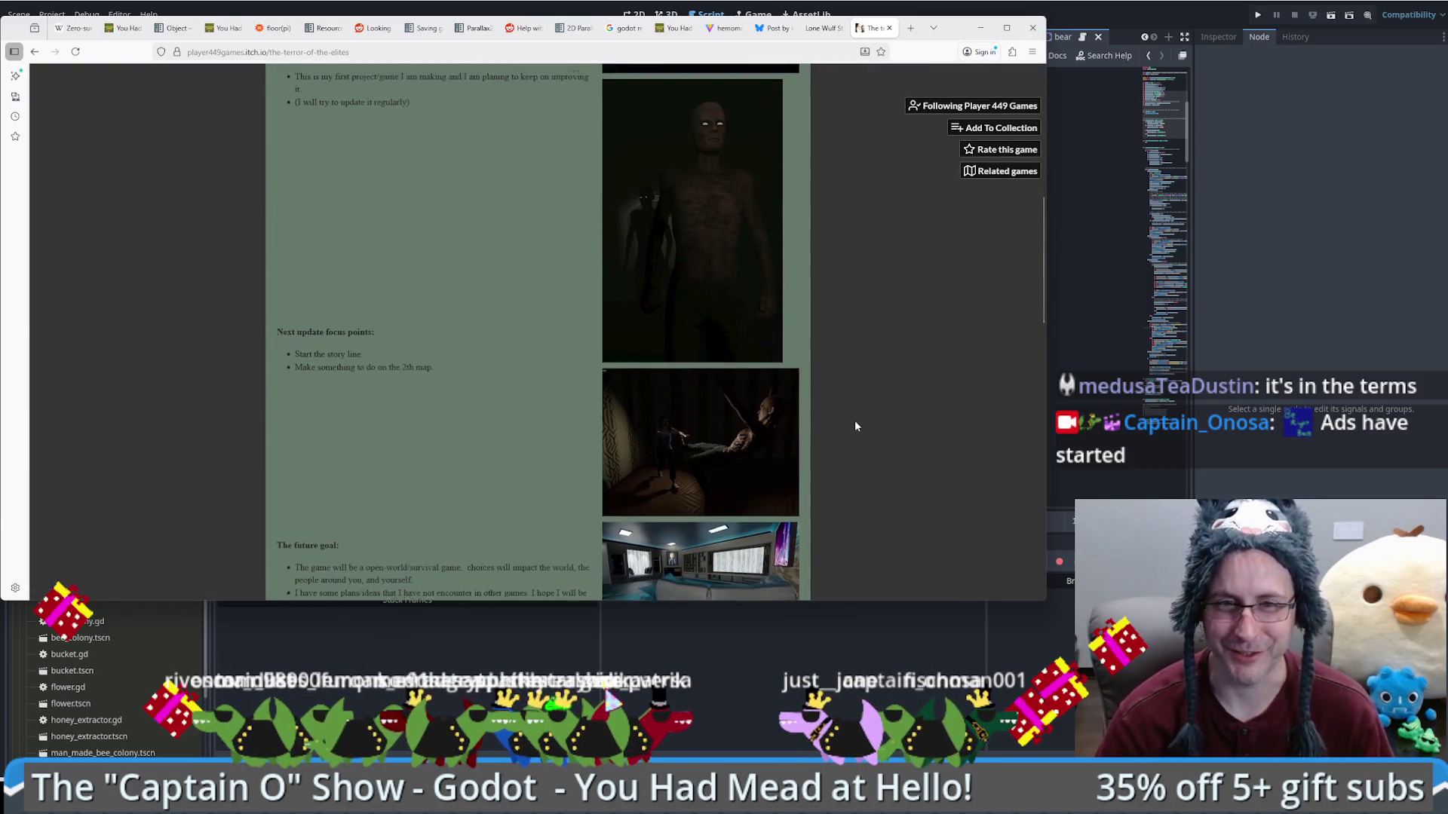
pyautogui.hotkey('alt', 'Tab')
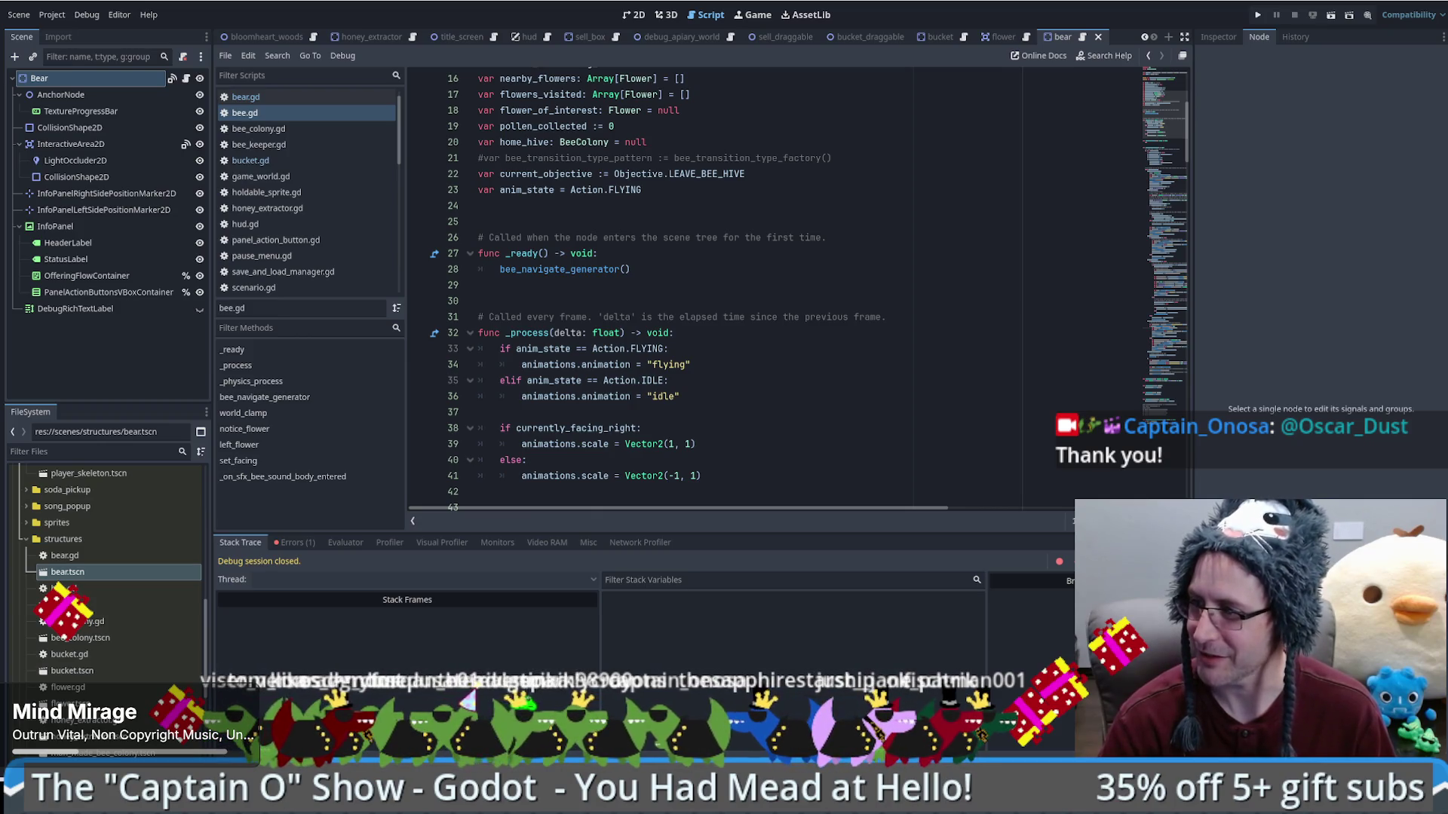
pyautogui.click(748, 412)
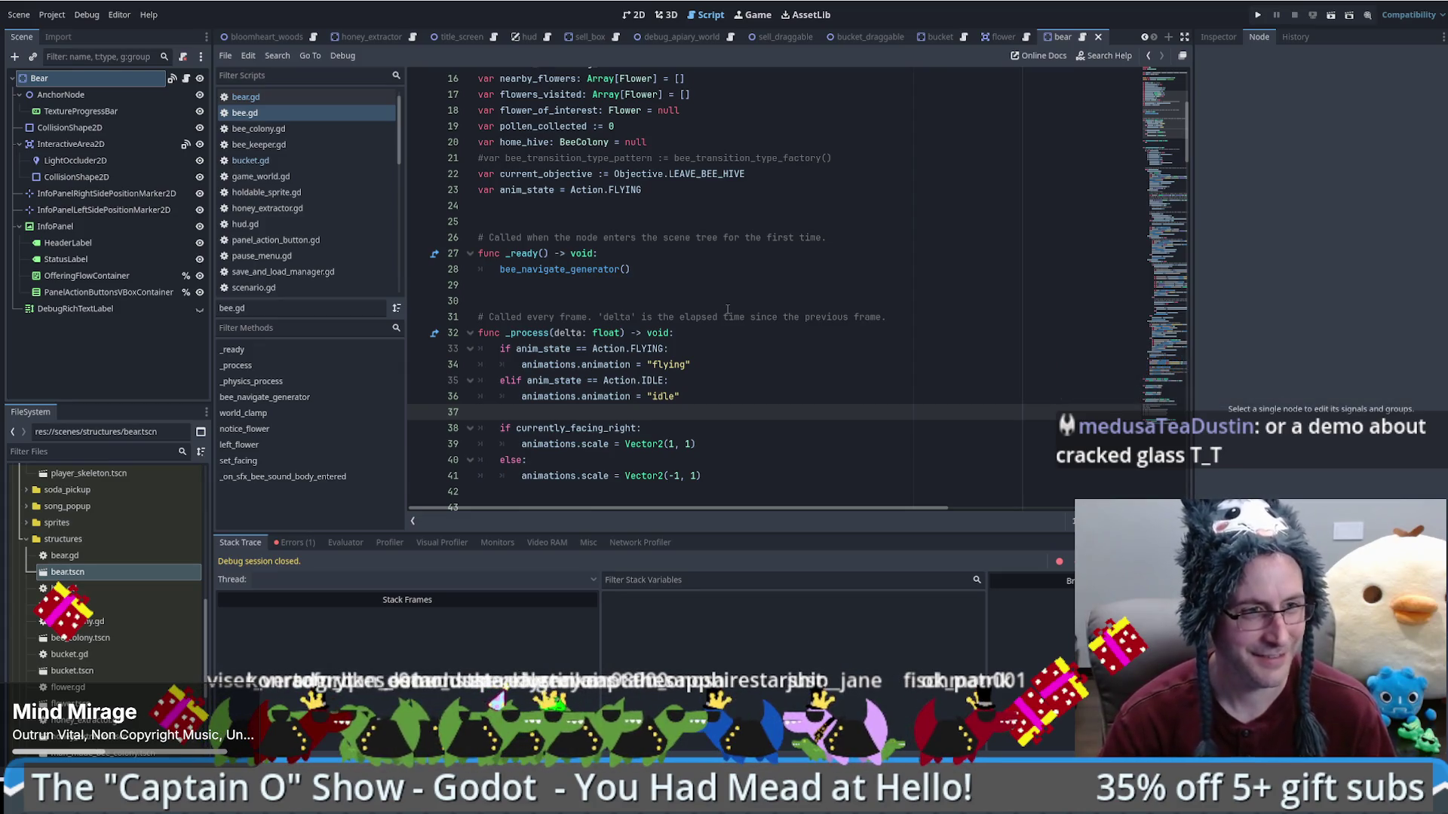
pyautogui.click(1161, 77)
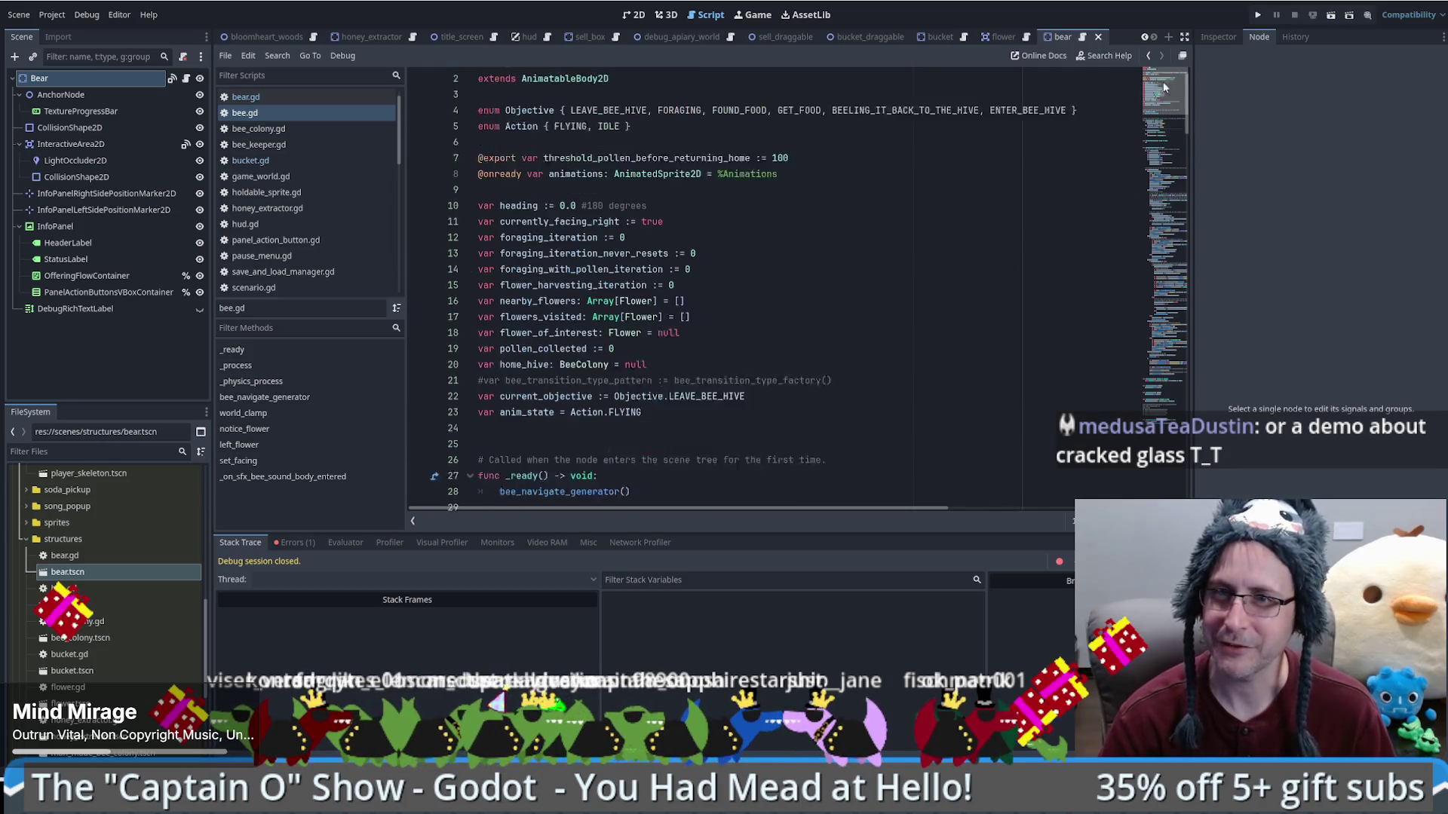
pyautogui.moveTo(1161, 71); pyautogui.dragTo(1194, 391)
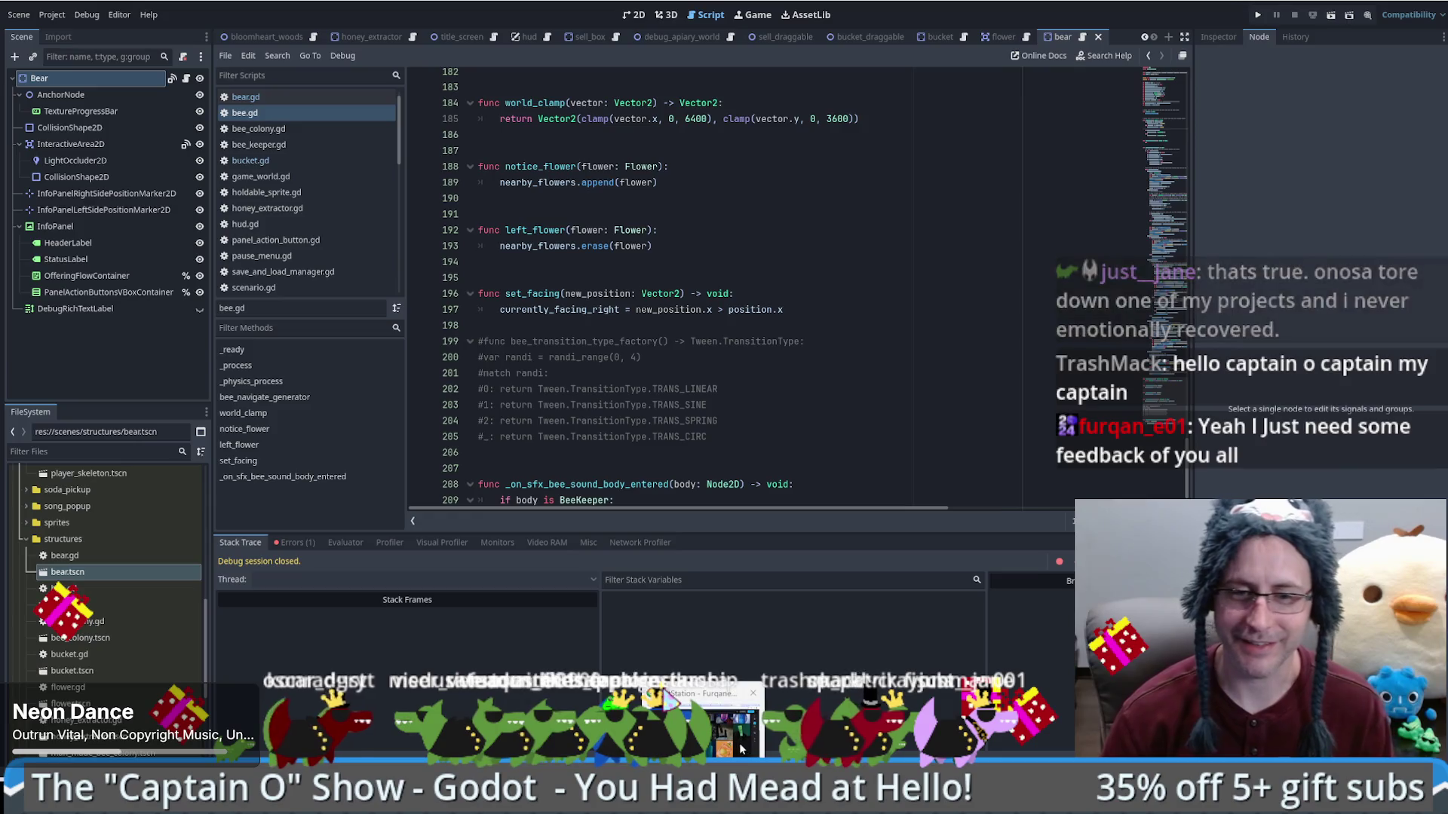
# Step: Open the artist's ArtStation portfolio in a new browser tab and browse the artwork grid
pyautogui.hotkey('alt', 'Tab')
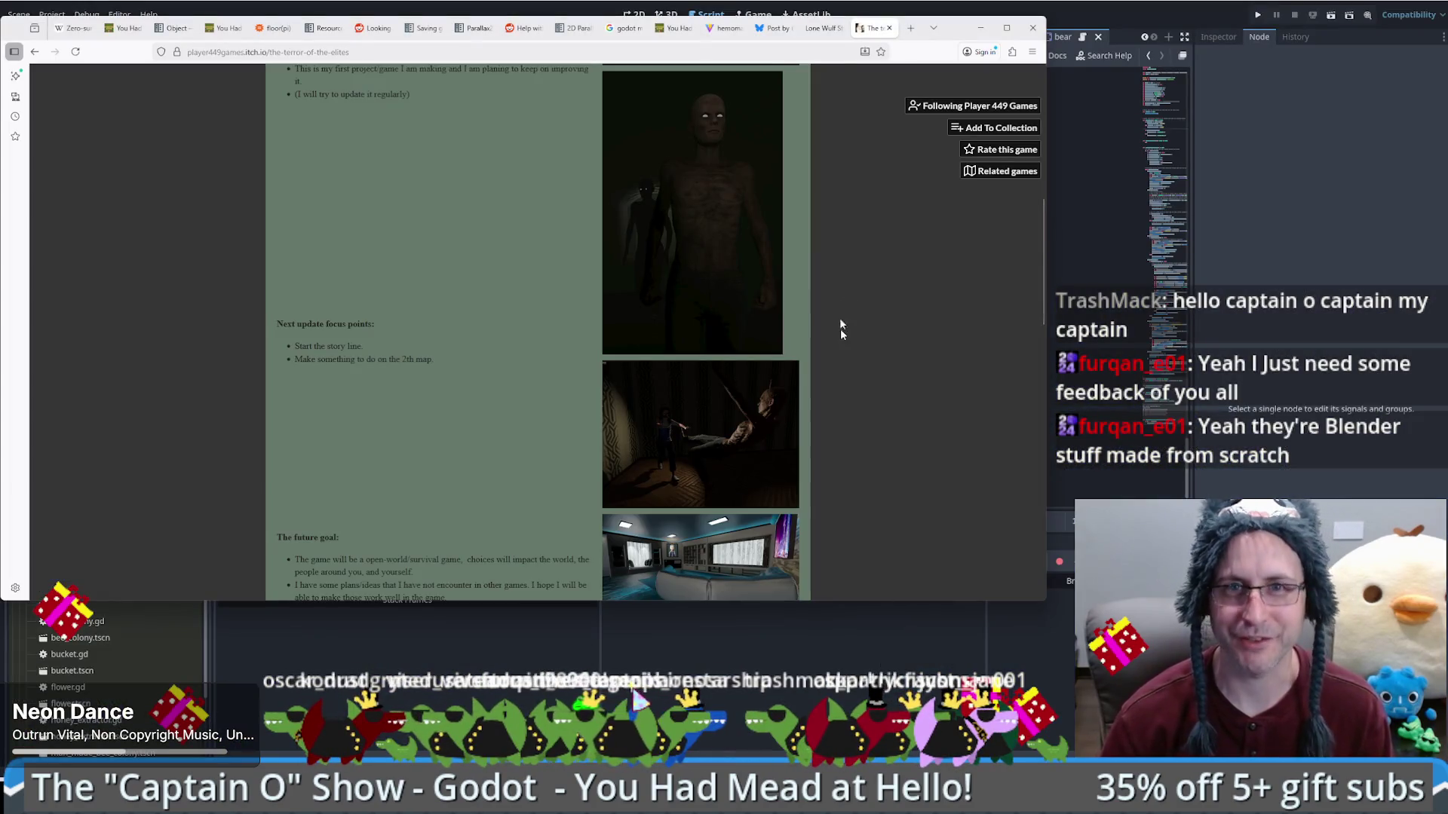
pyautogui.click(910, 28)
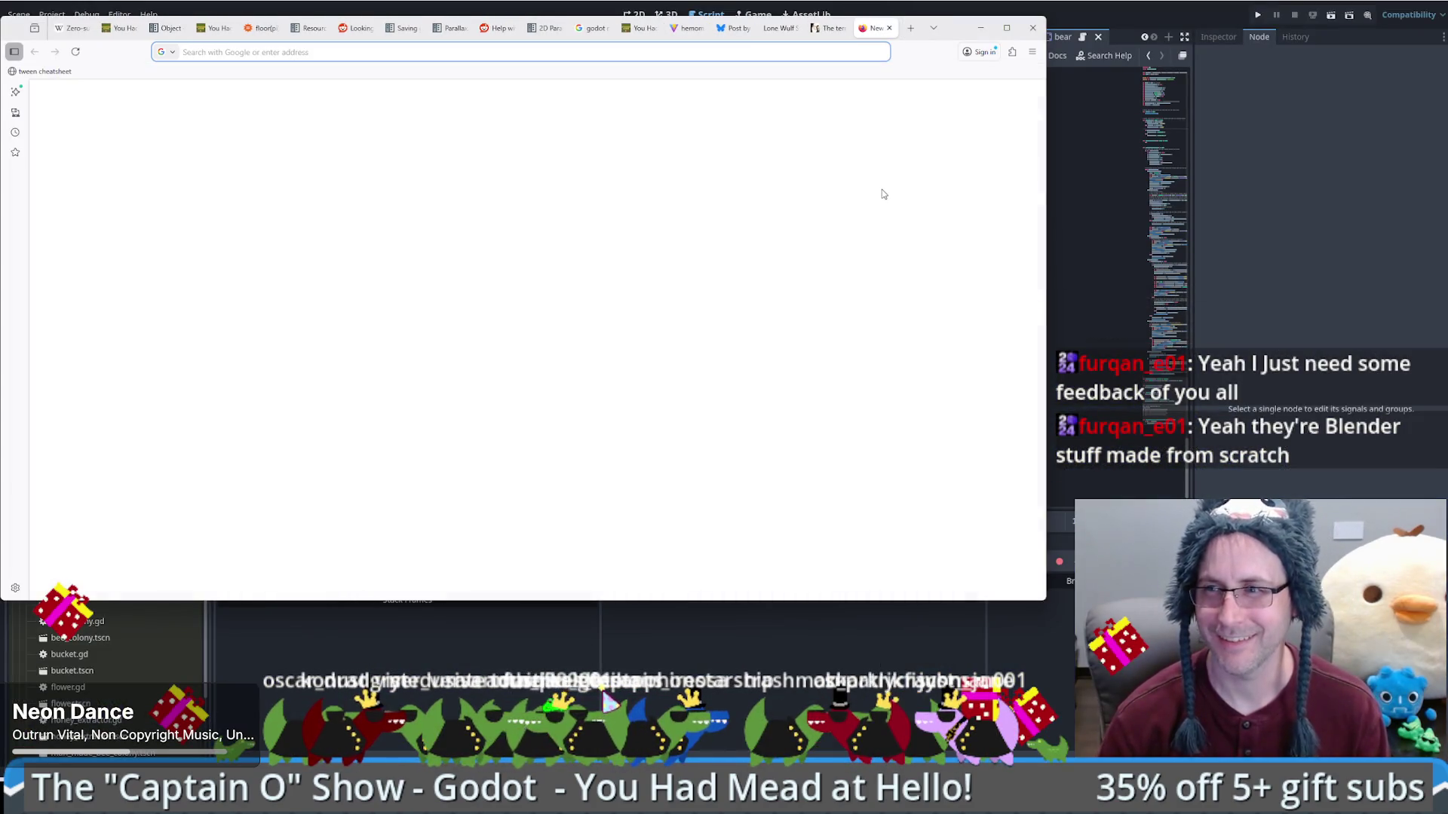
pyautogui.hotkey('ctrl', 'l')
pyautogui.write('https://www.artstation.com/furqane01')
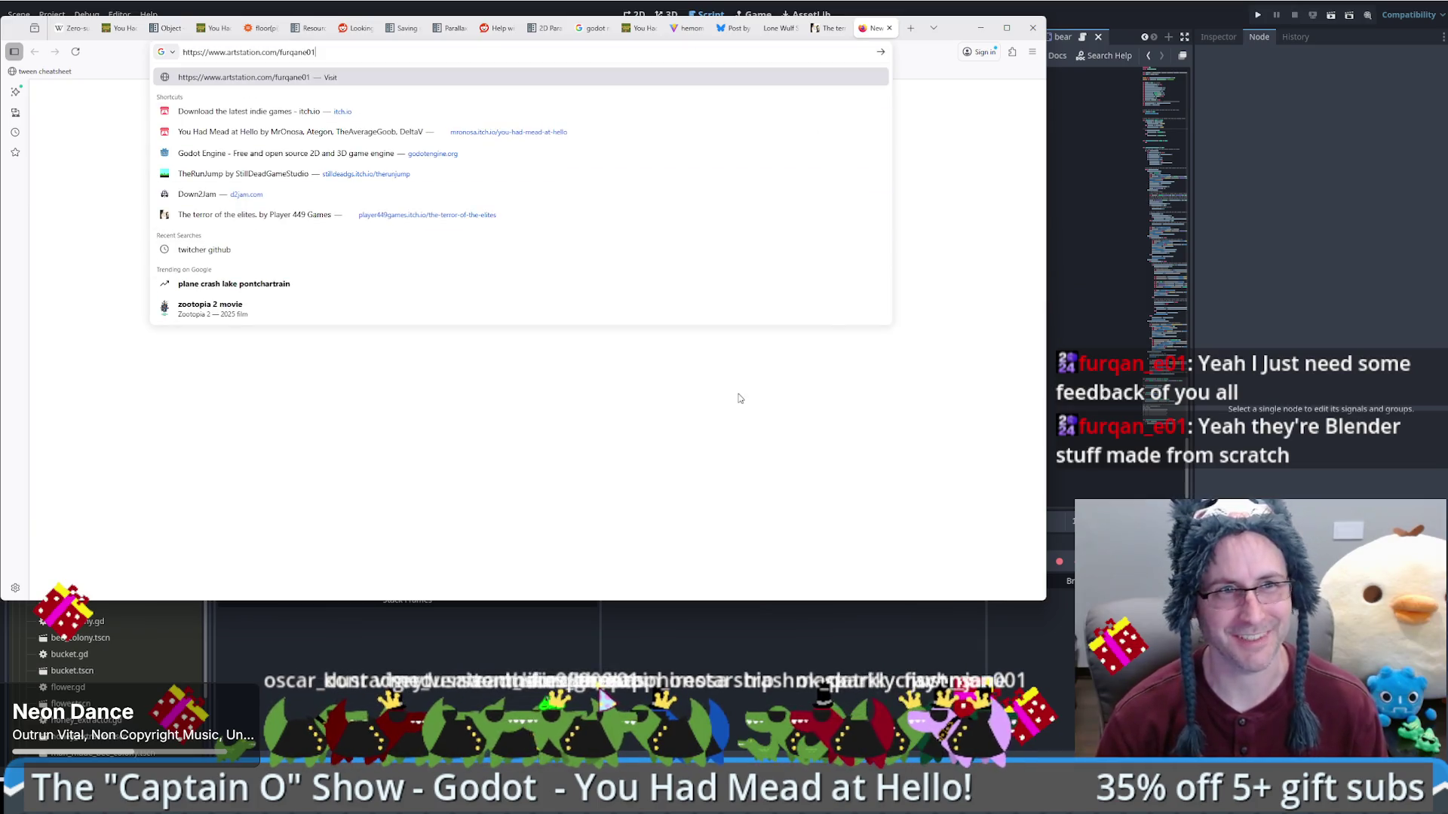
pyautogui.press('Return')
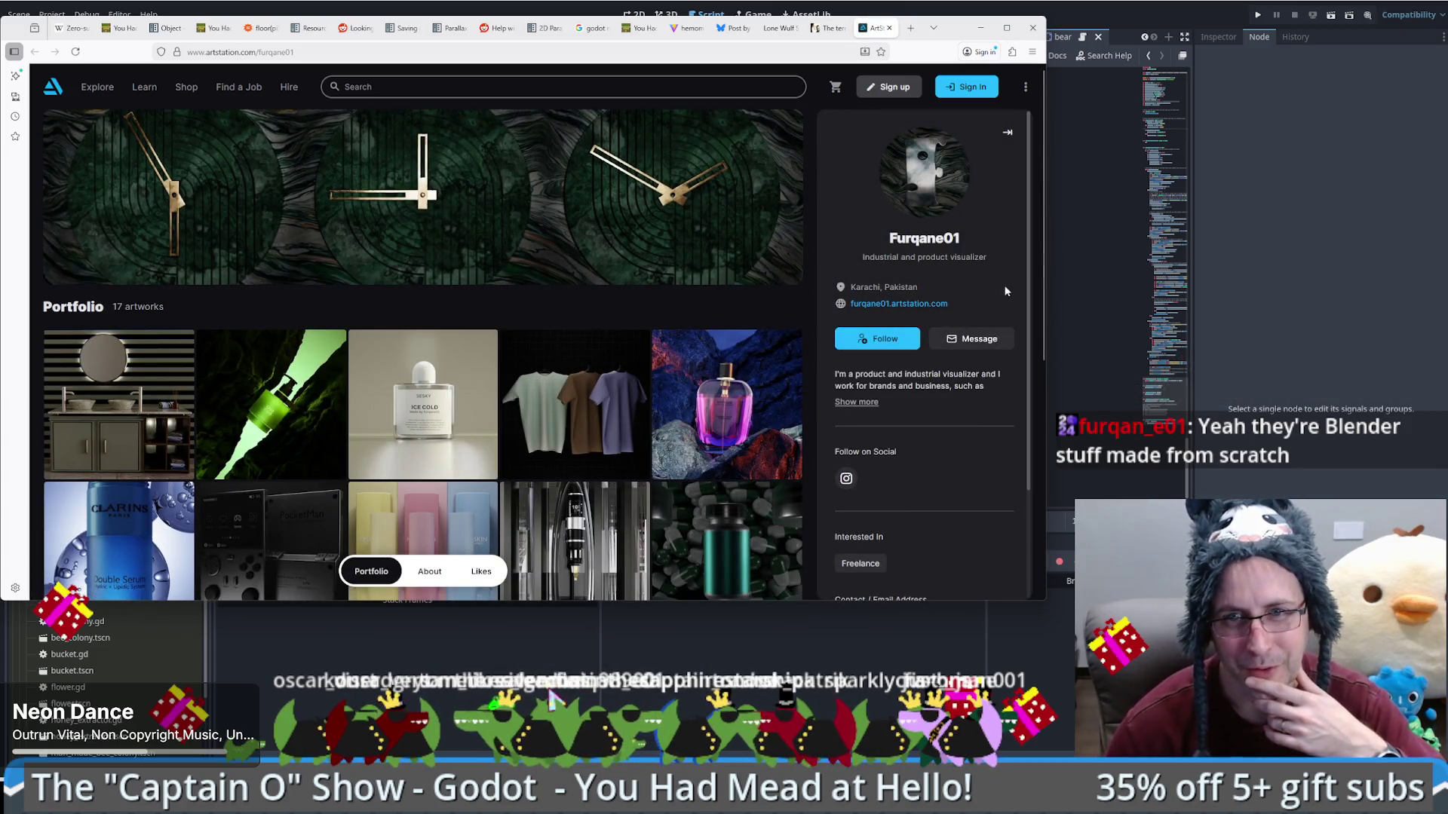
pyautogui.scroll(-2, 844, 388)
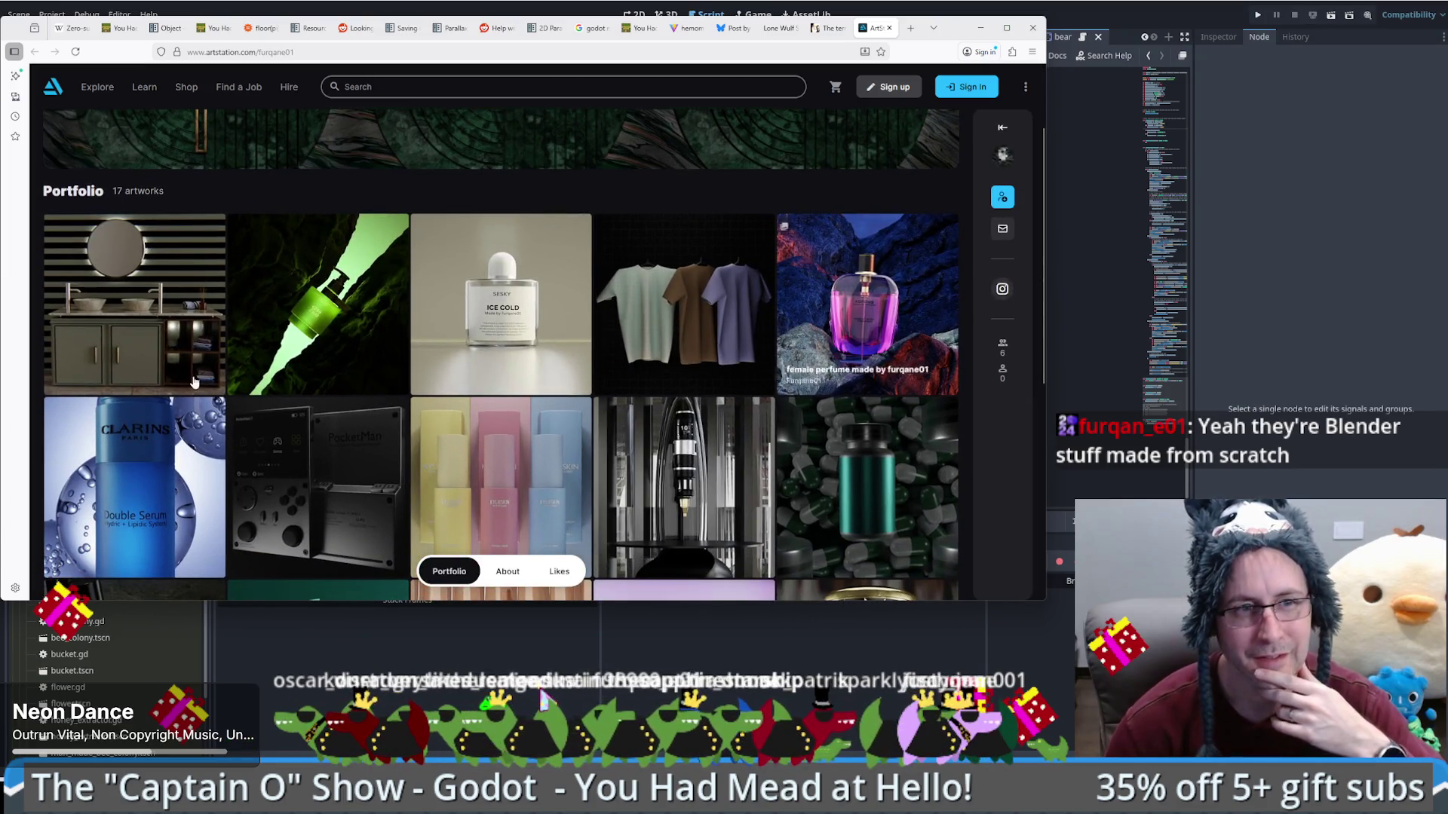
pyautogui.scroll(-3, 844, 388)
pyautogui.scroll(-3, 374, 493)
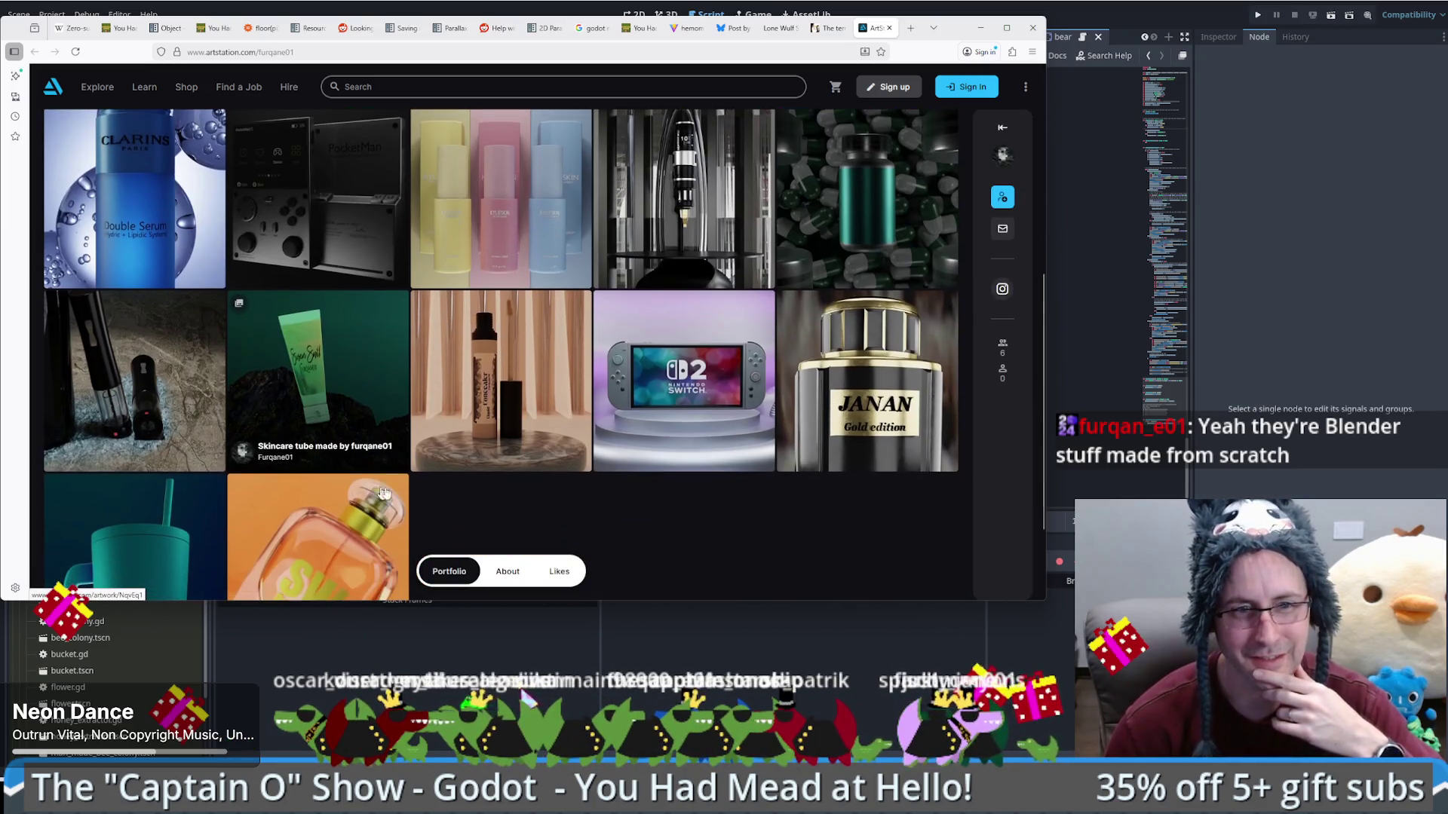
pyautogui.scroll(5, 554, 513)
pyautogui.scroll(-4, 540, 486)
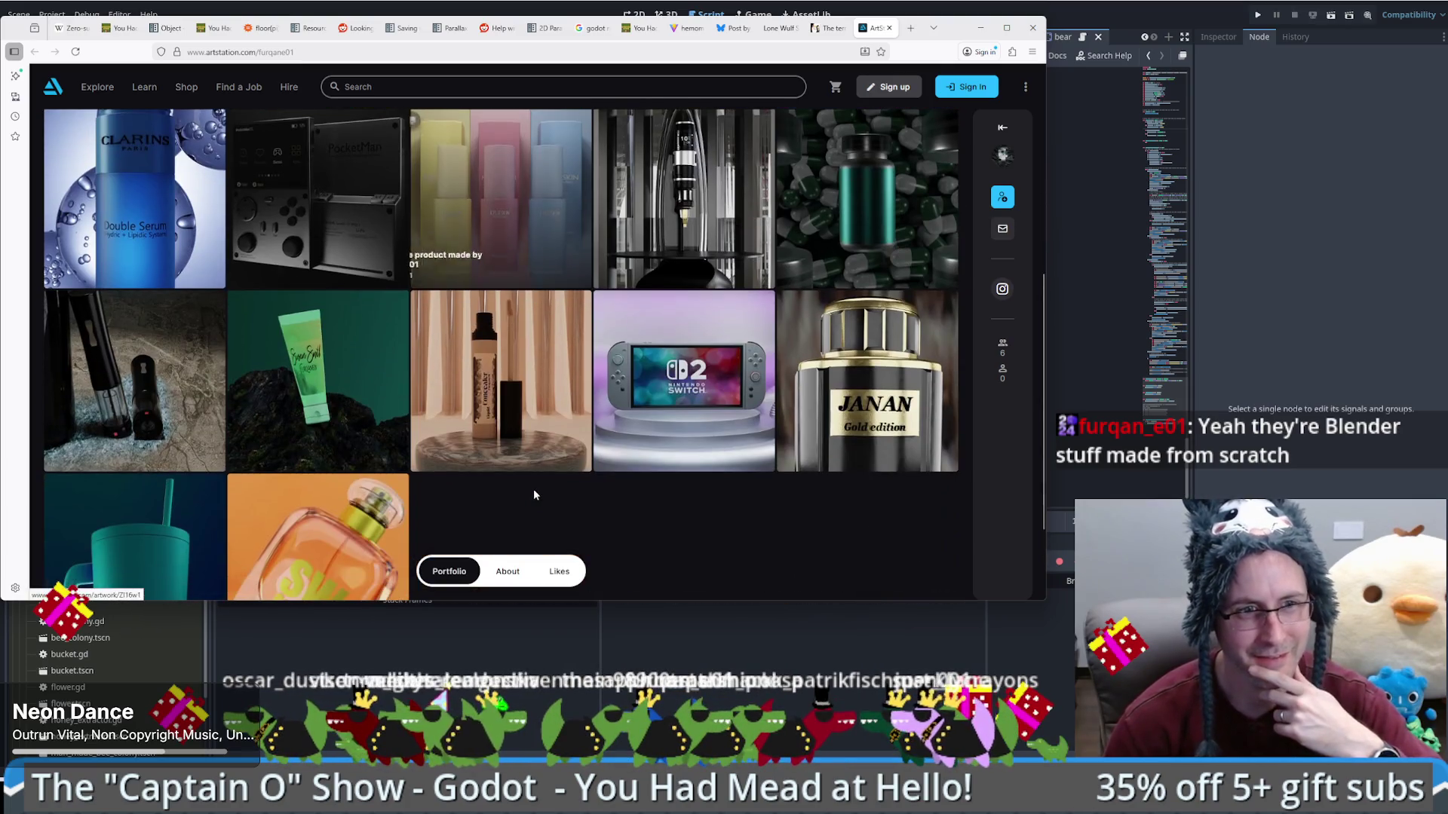
pyautogui.scroll(-1, 524, 503)
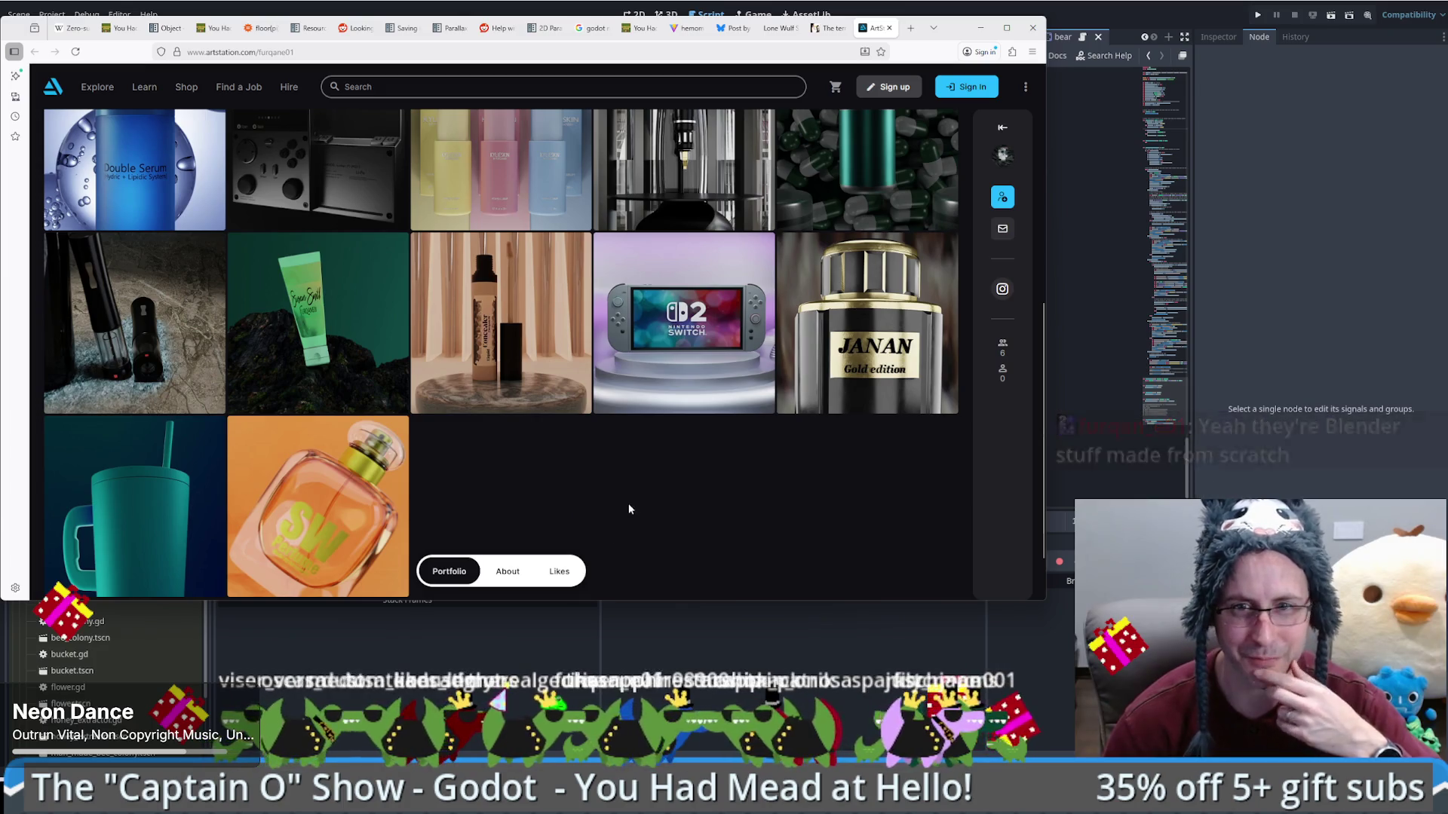
pyautogui.scroll(3, 635, 508)
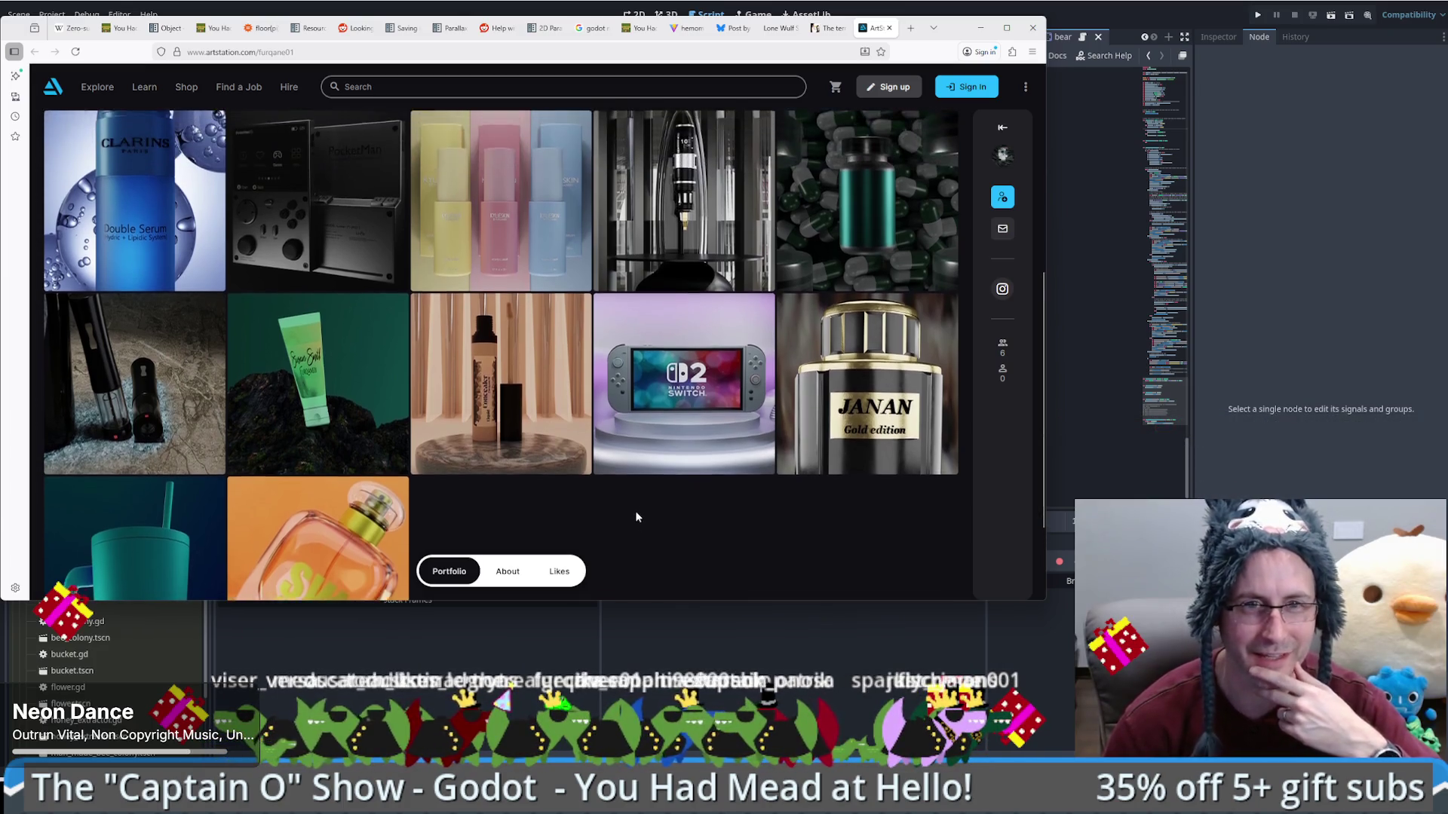
pyautogui.scroll(-2, 628, 521)
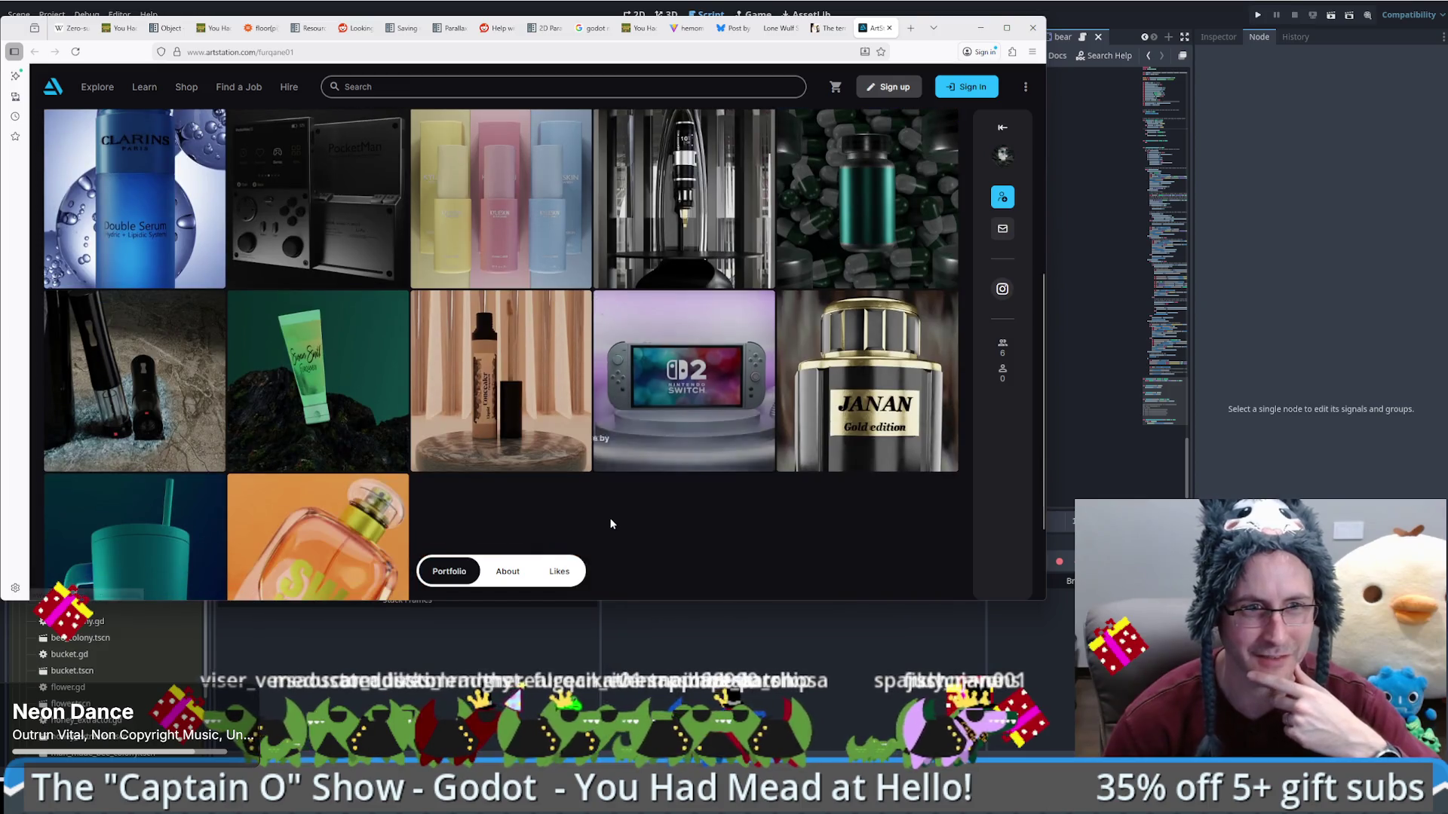
pyautogui.scroll(-1, 539, 531)
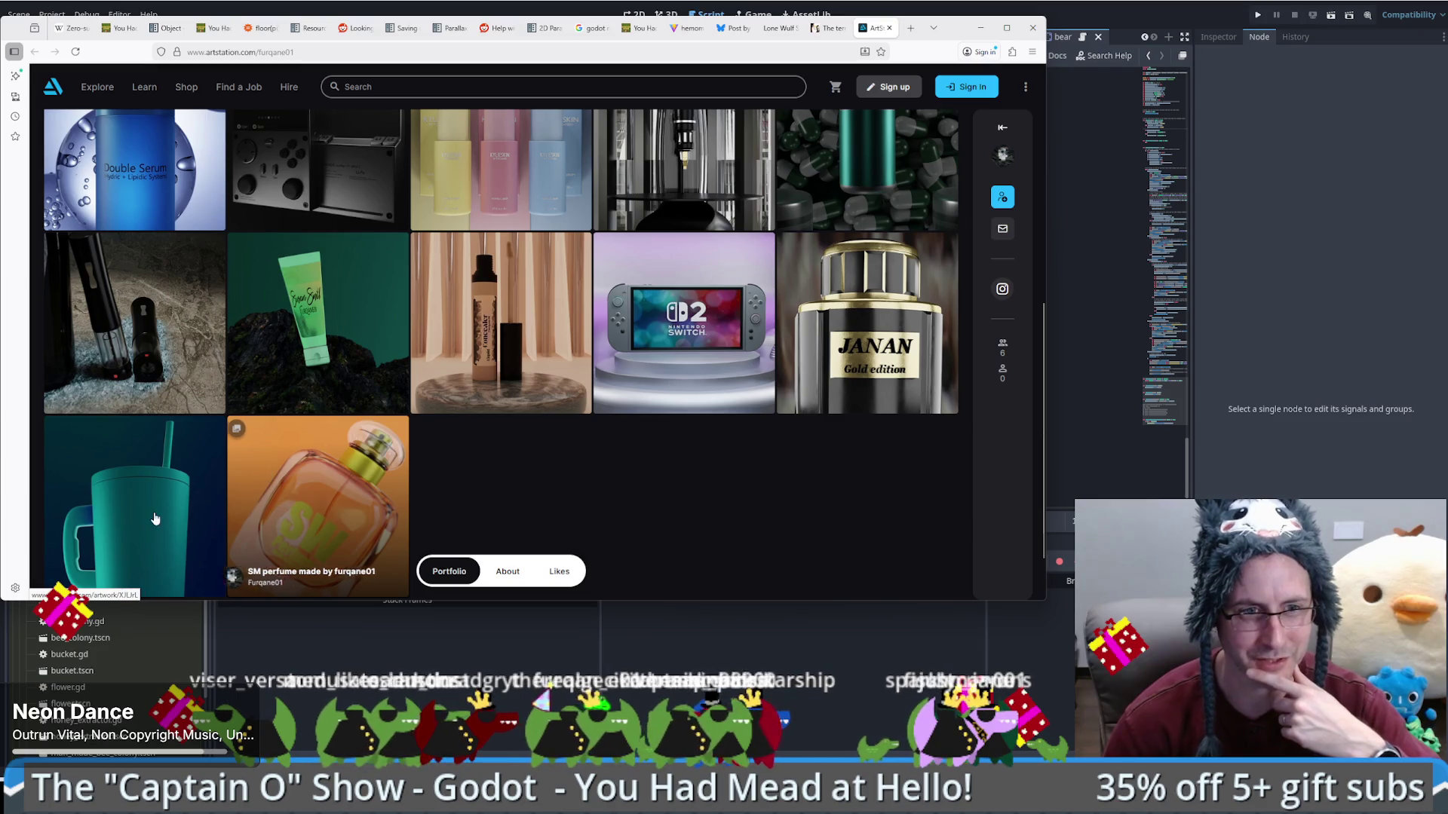
pyautogui.scroll(3, 501, 490)
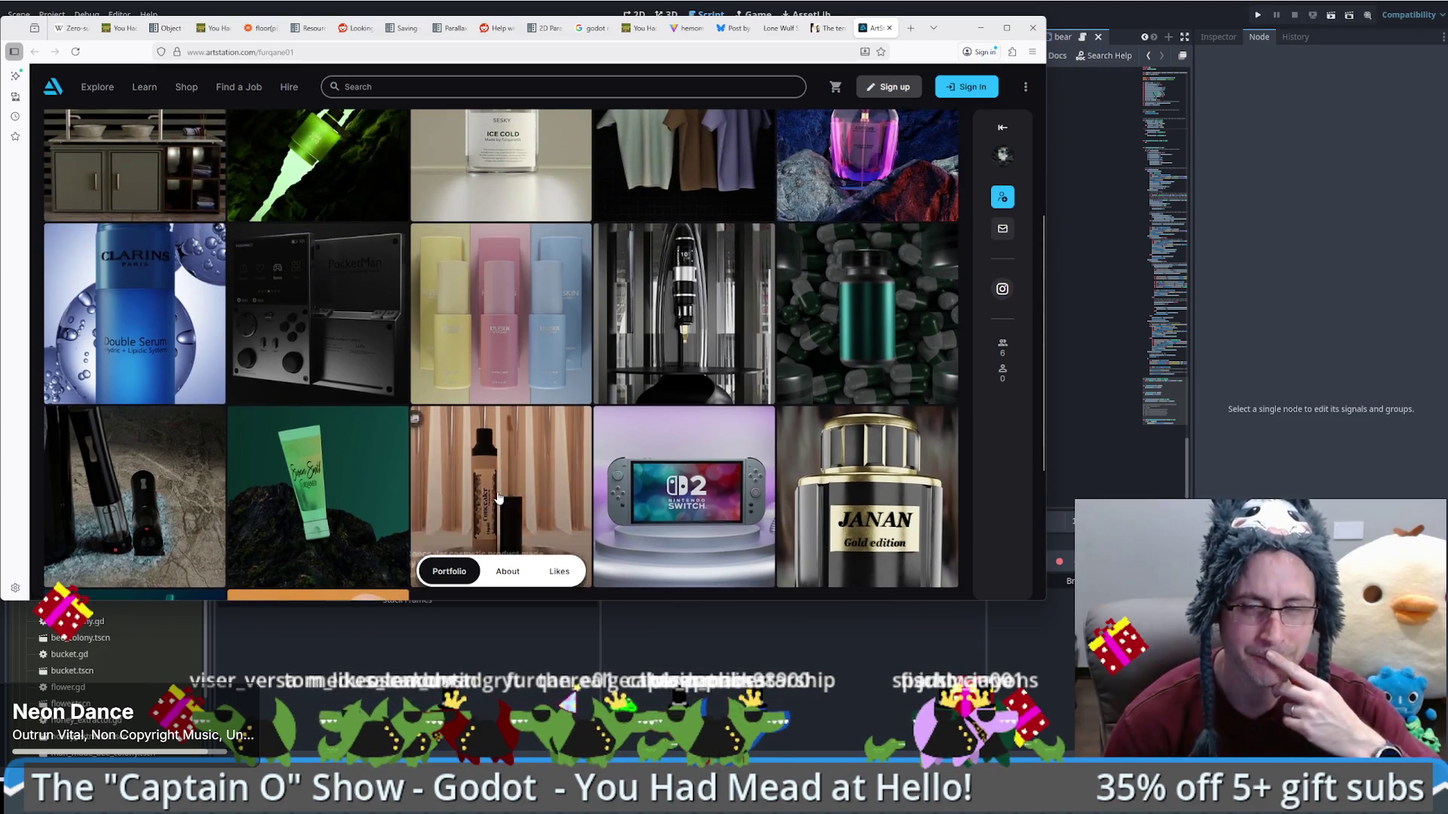
pyautogui.scroll(2, 498, 497)
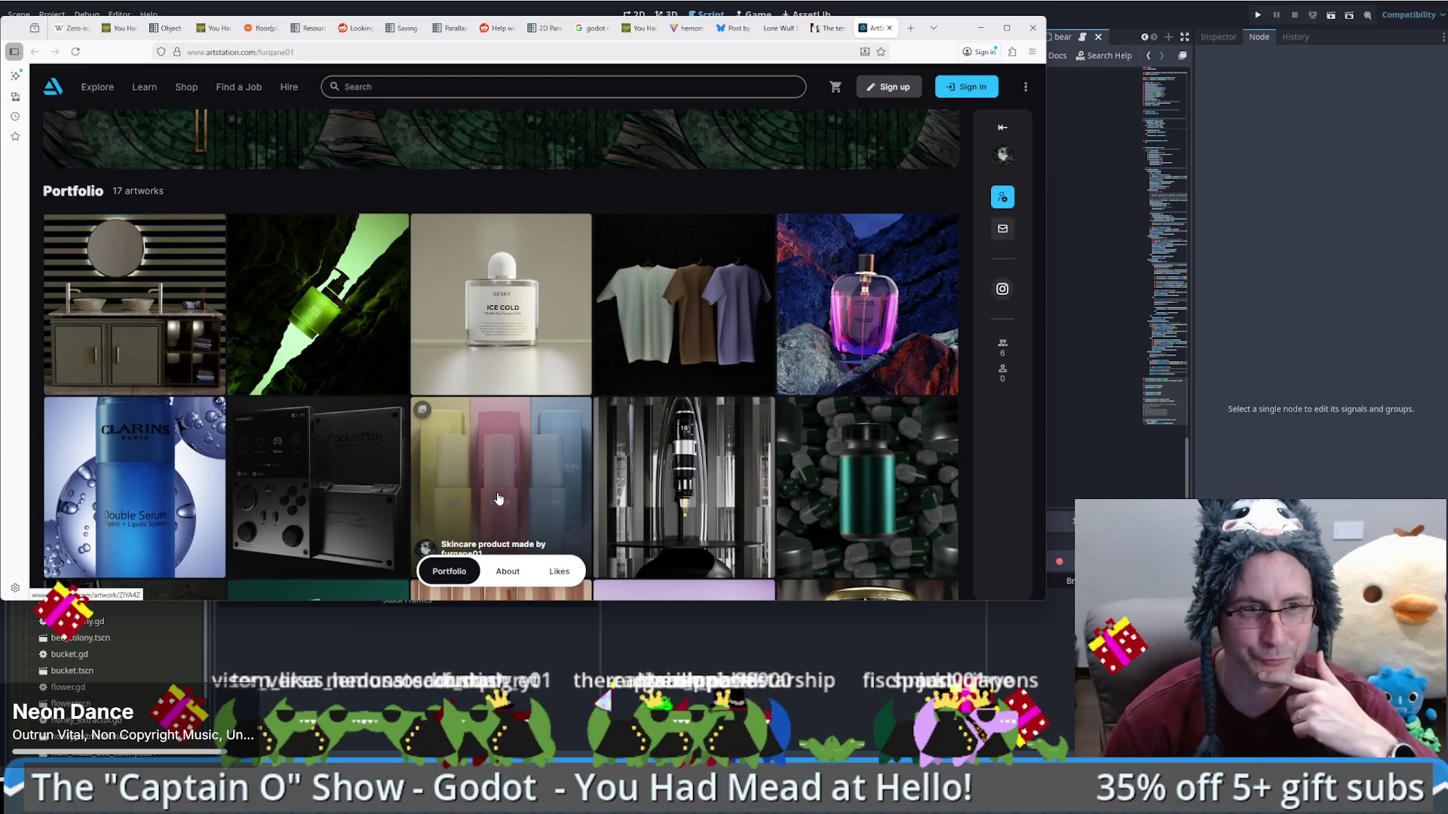
pyautogui.scroll(-2, 497, 499)
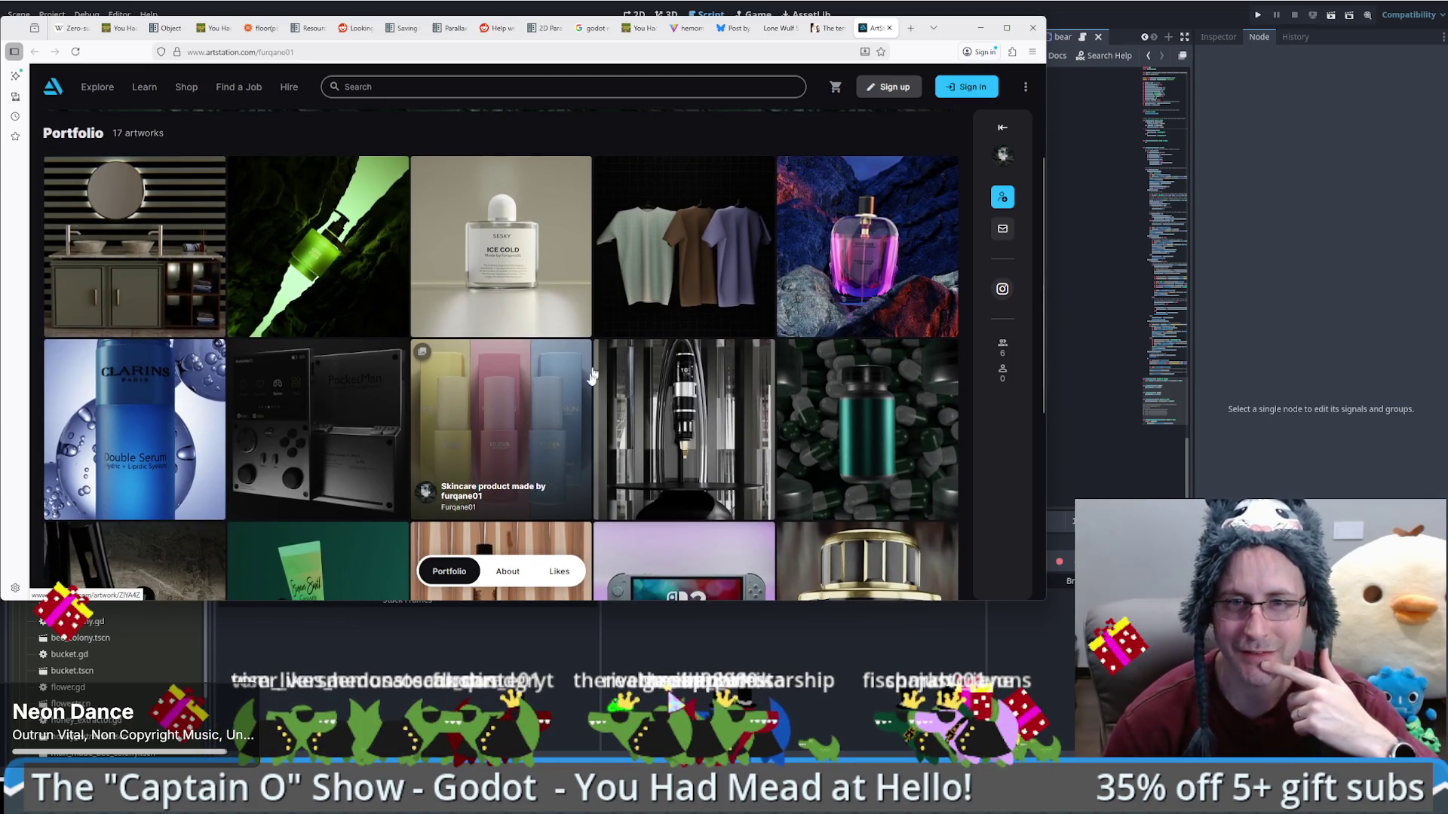
pyautogui.scroll(1, 528, 455)
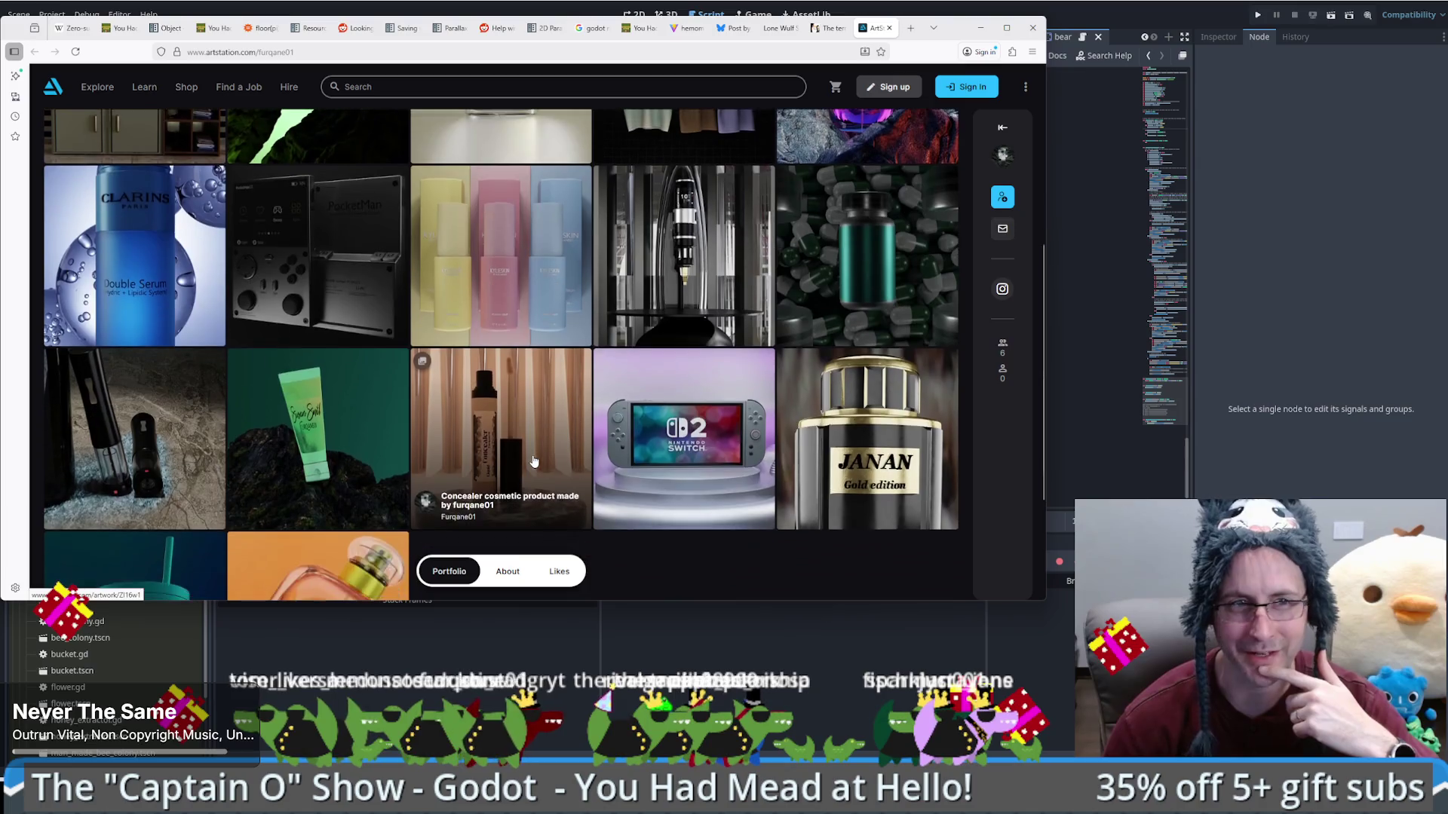
pyautogui.scroll(2, 533, 454)
pyautogui.scroll(1, 554, 411)
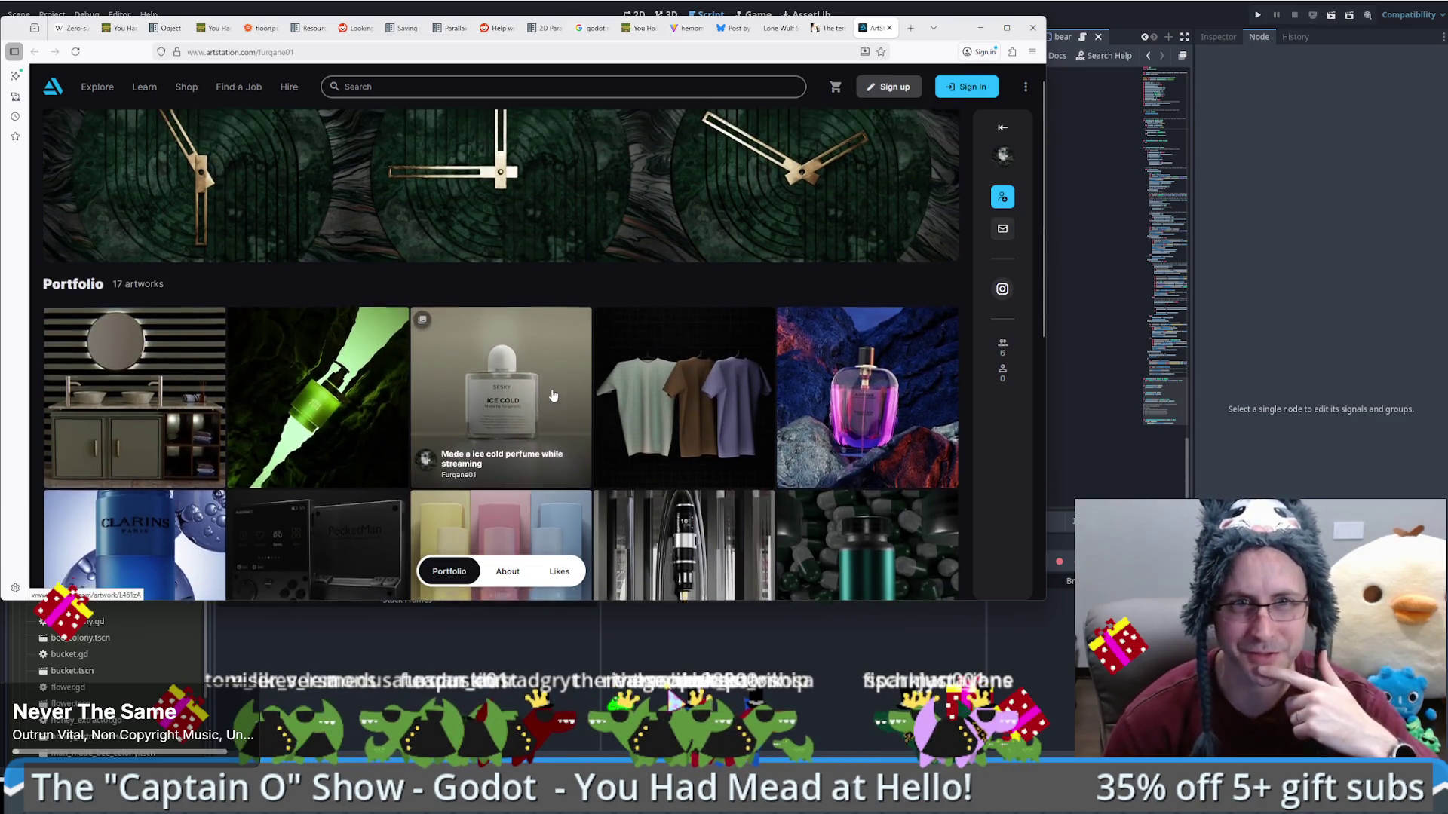
pyautogui.scroll(-2, 554, 411)
pyautogui.scroll(-4, 671, 354)
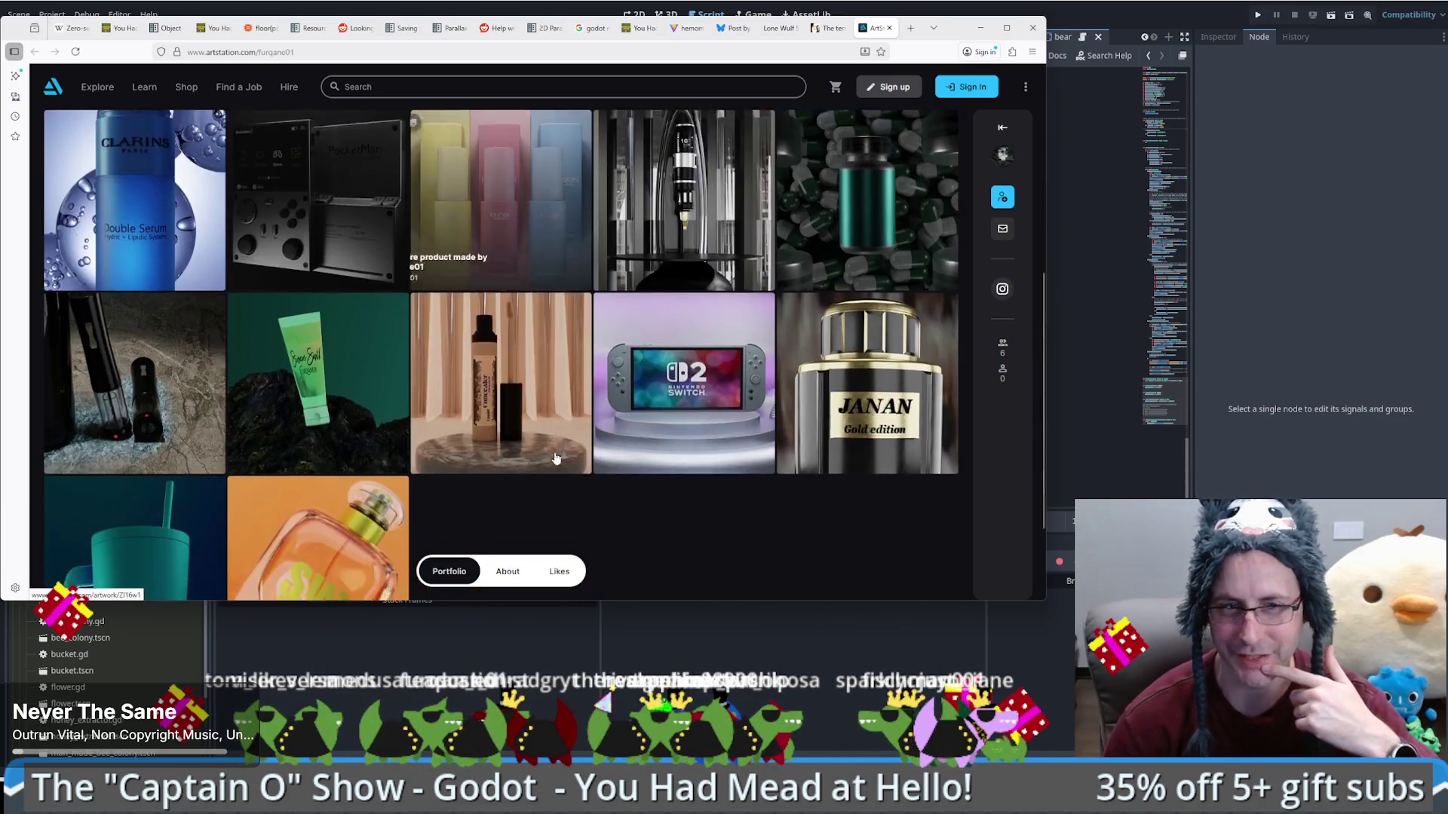
# Step: Scroll through all the Nintendo Switch 2 System artwork images, then close the viewer
pyautogui.click(680, 347)
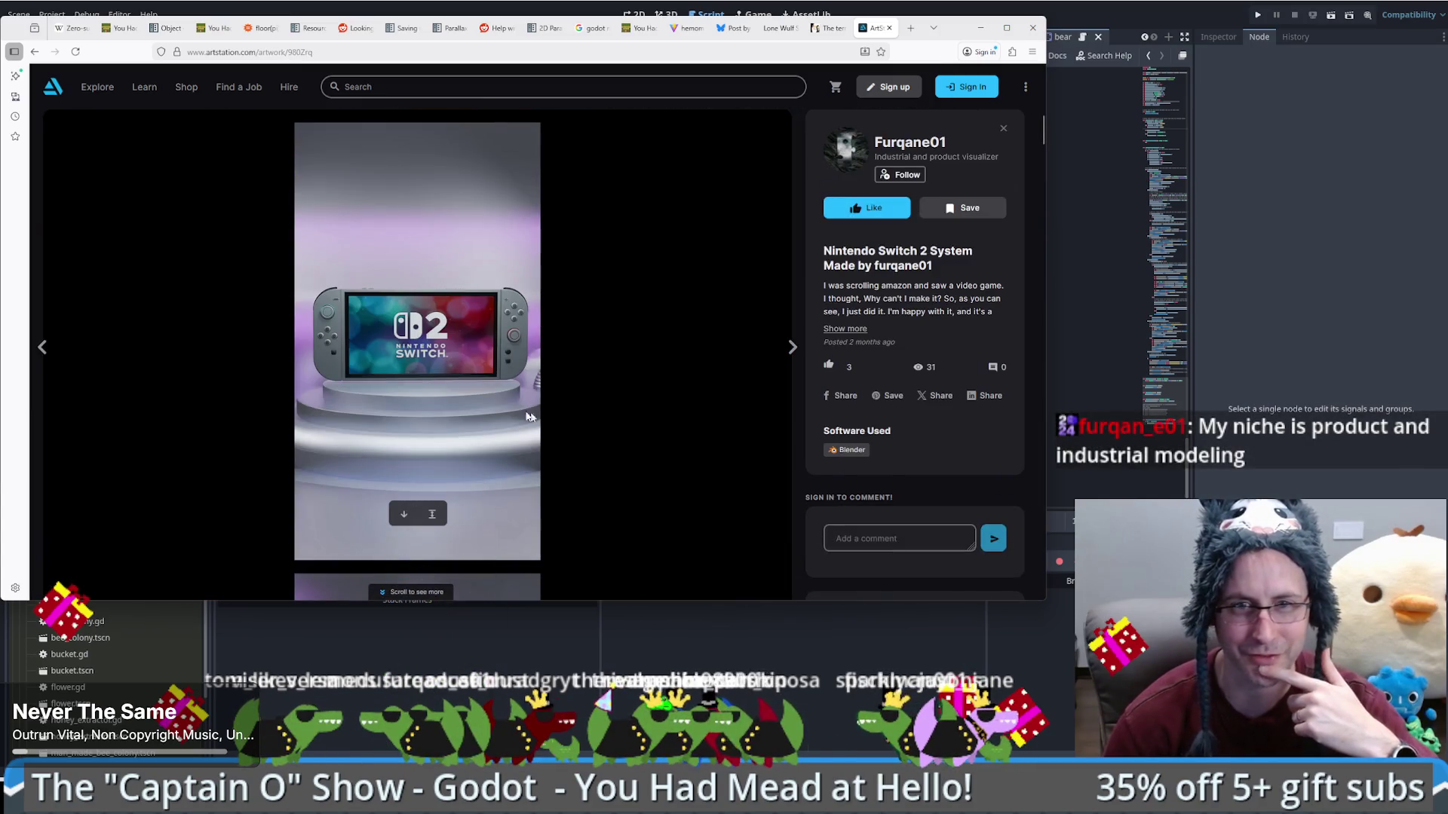
pyautogui.scroll(-10, 447, 413)
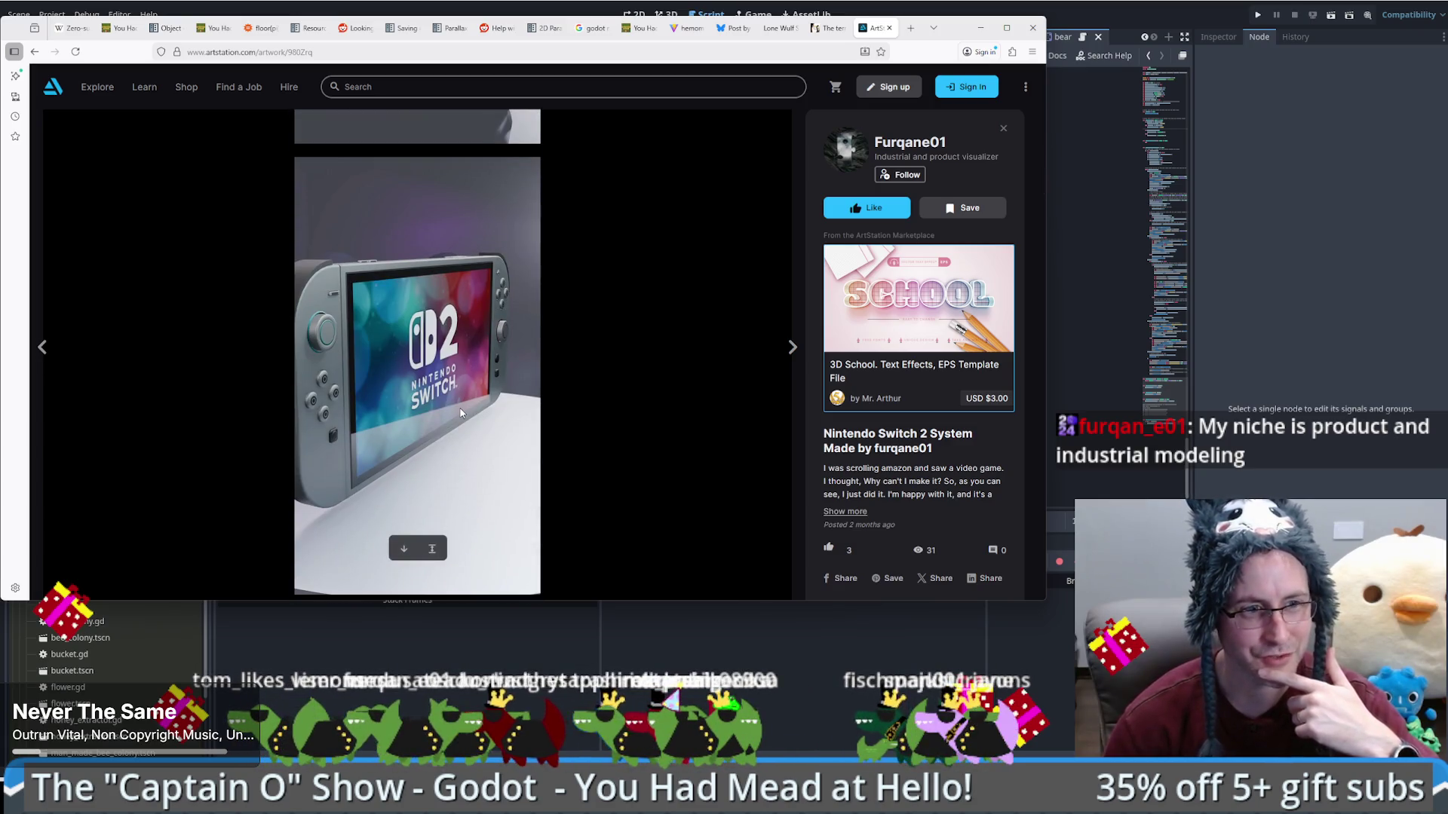
pyautogui.scroll(-2, 513, 421)
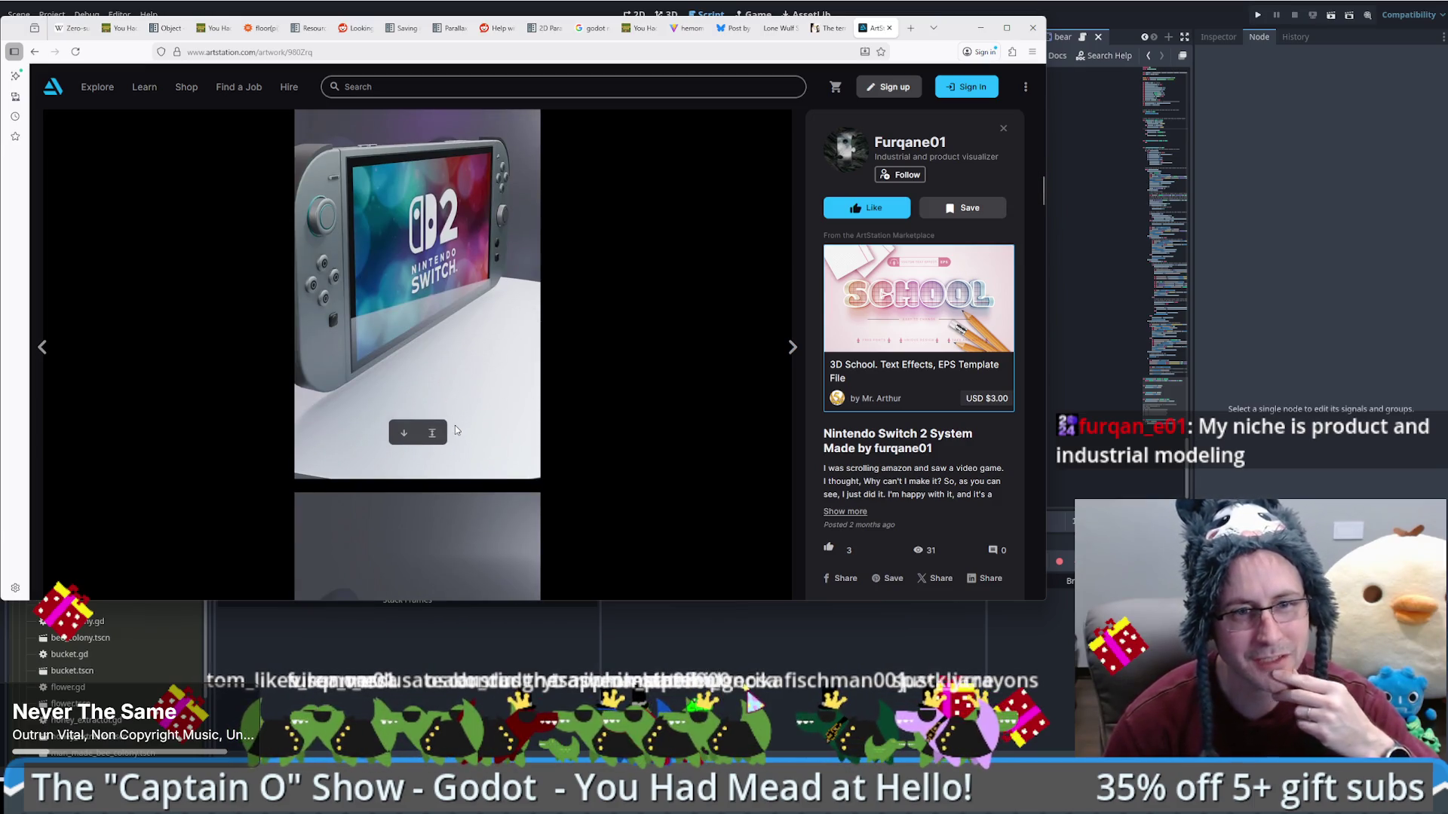
pyautogui.scroll(-5, 455, 429)
pyautogui.scroll(-10, 449, 445)
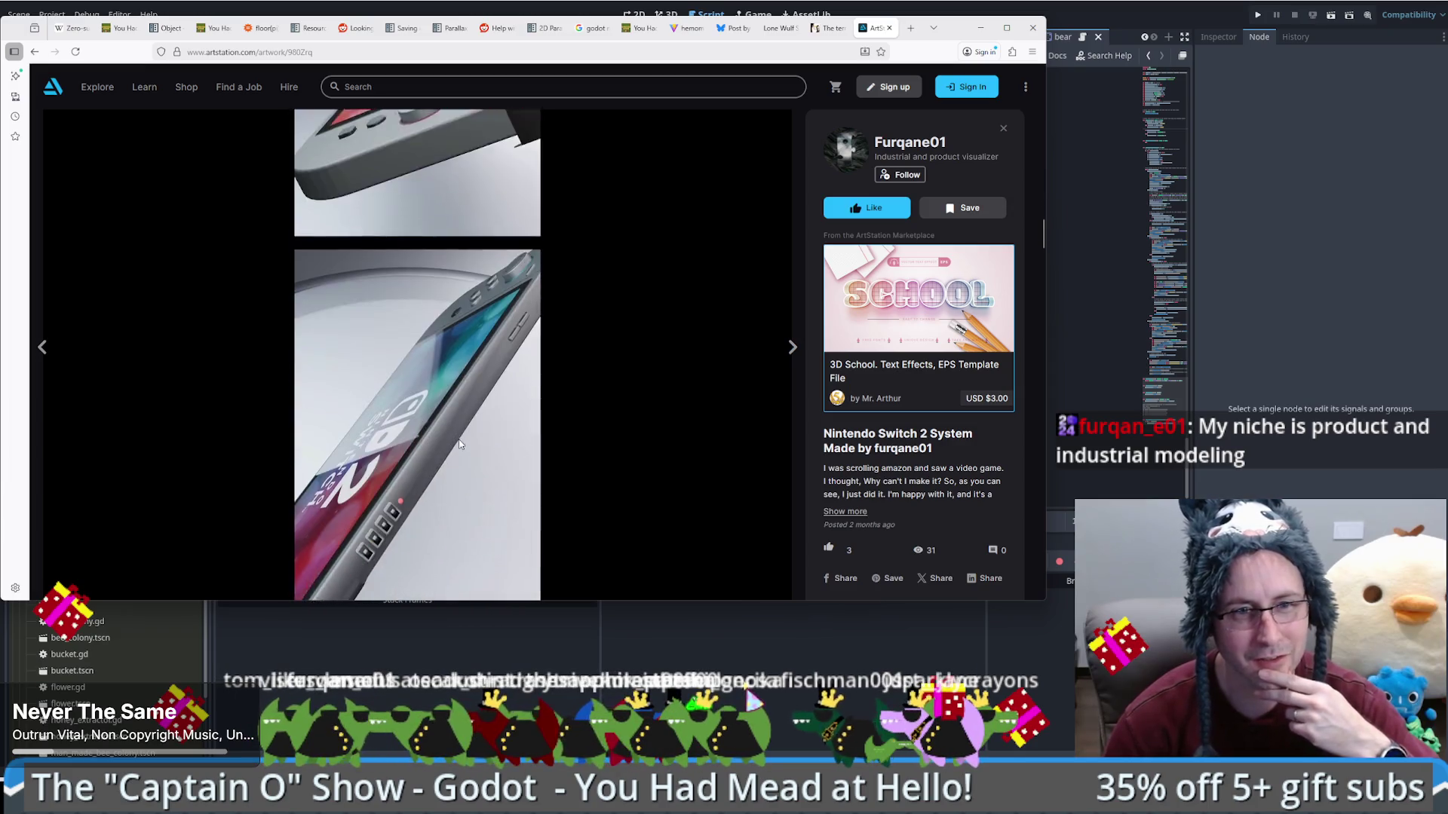
pyautogui.scroll(-5, 449, 419)
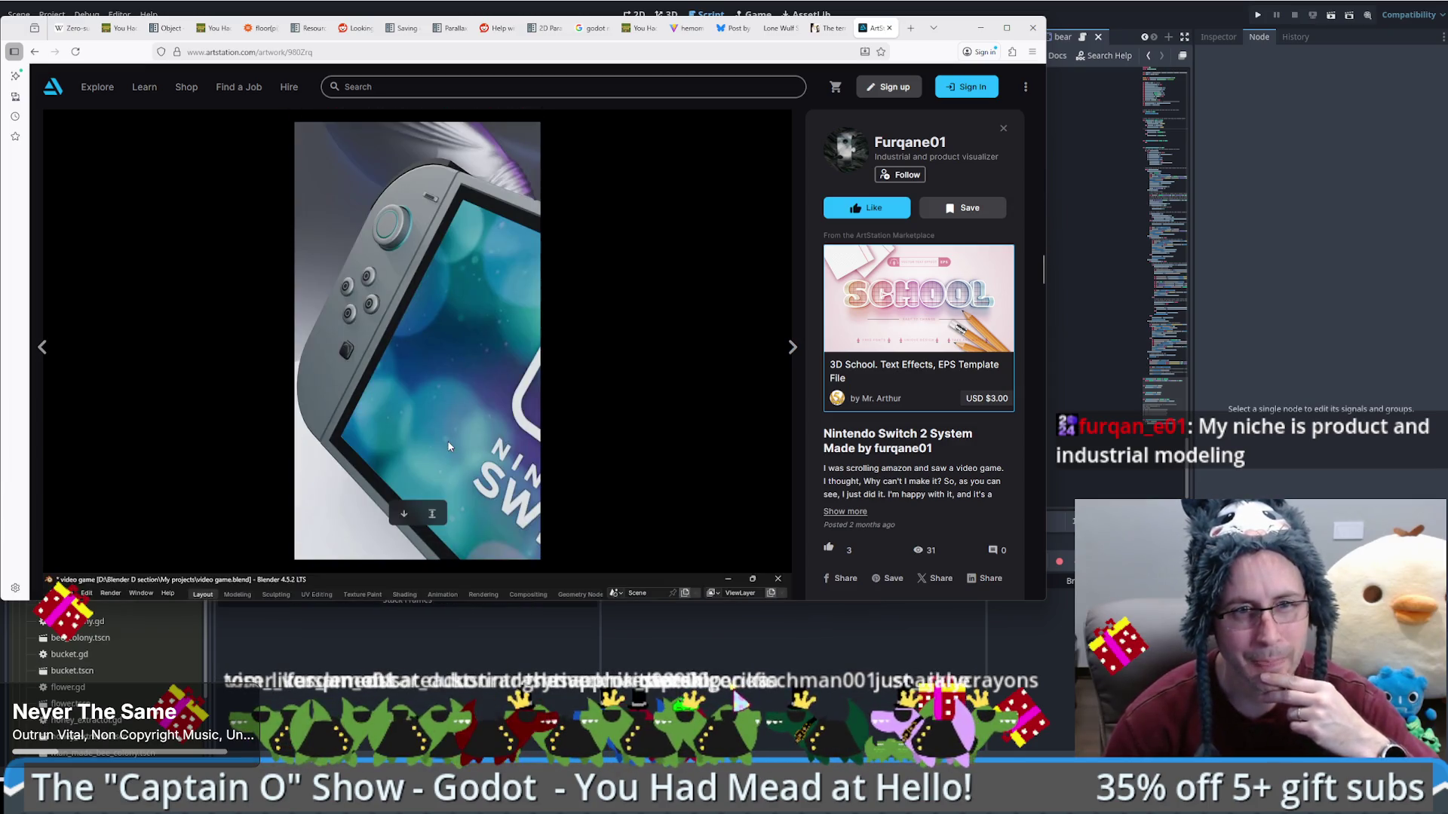
pyautogui.scroll(-4, 444, 438)
pyautogui.scroll(4, 441, 445)
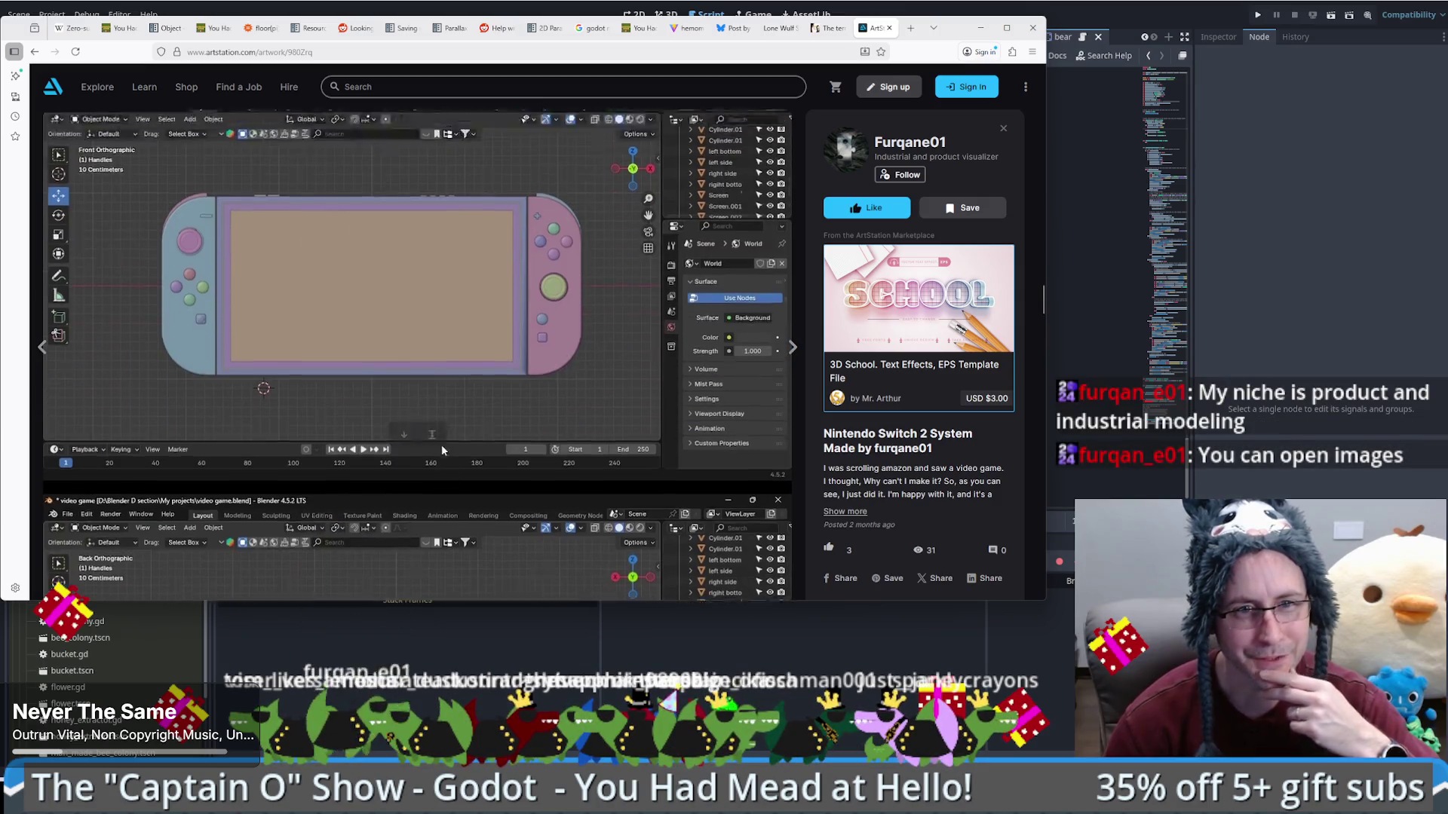
pyautogui.scroll(-2, 437, 443)
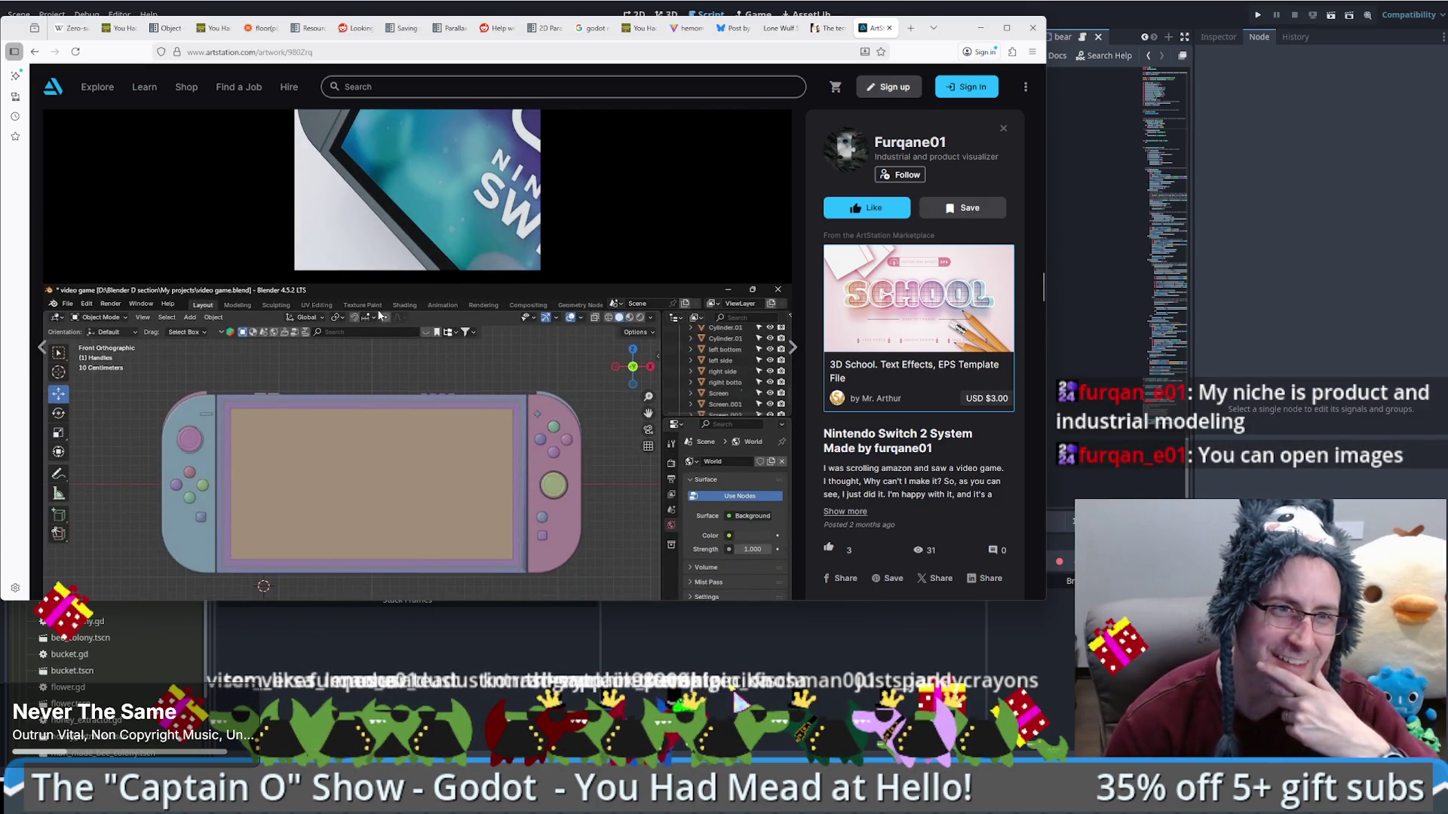
pyautogui.scroll(-3, 372, 342)
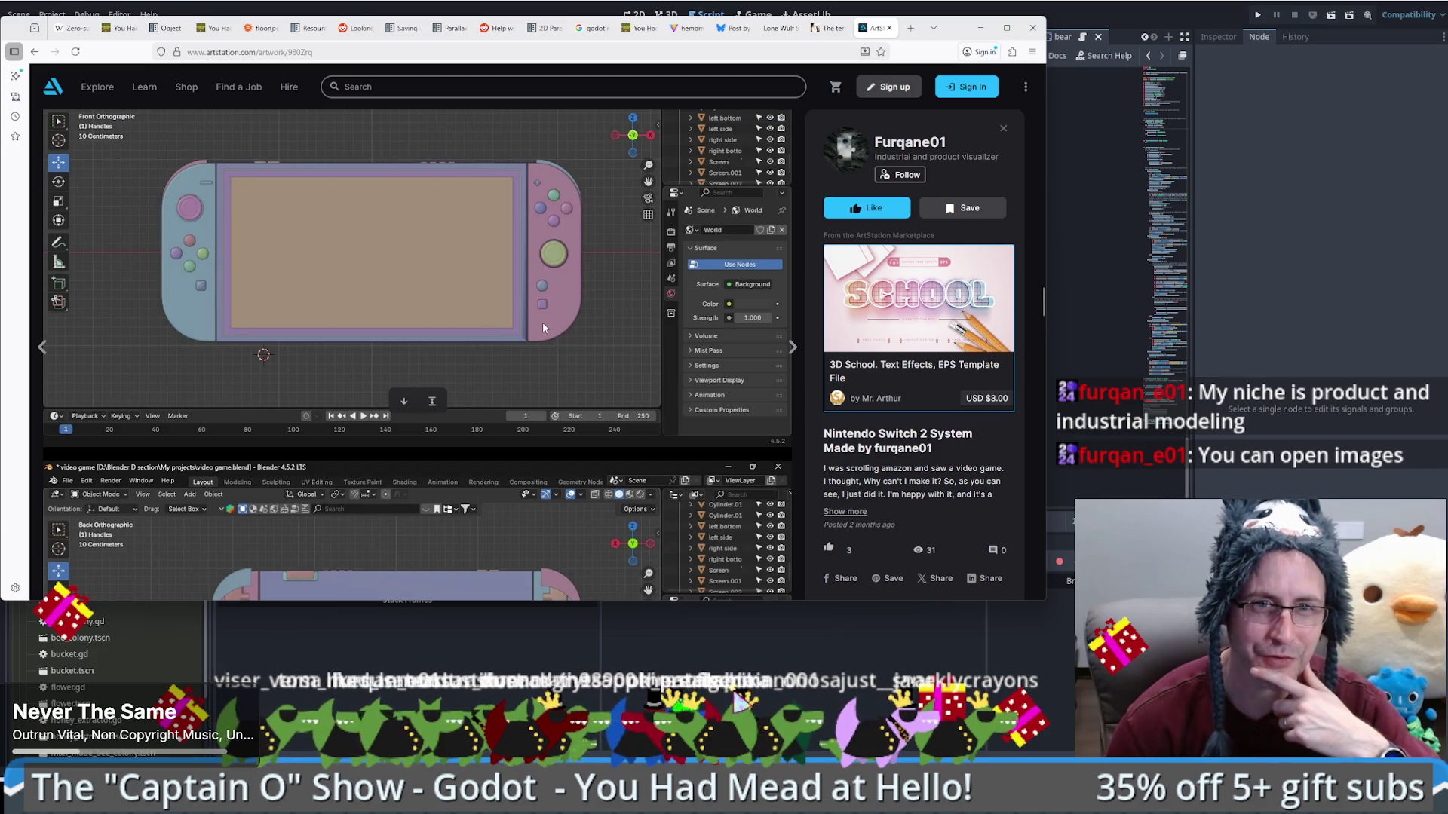
pyautogui.scroll(1, 548, 329)
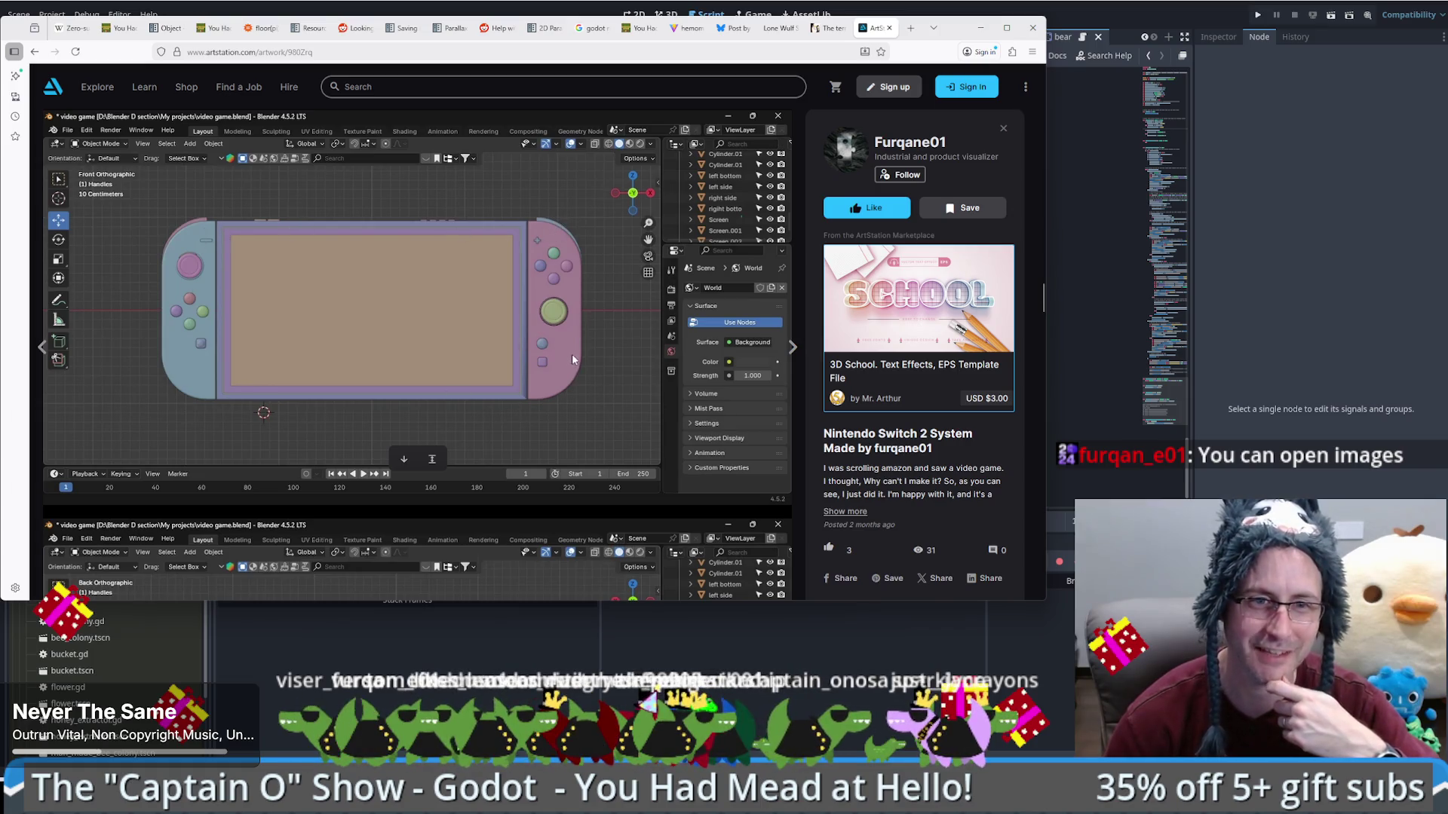
pyautogui.scroll(-5, 573, 355)
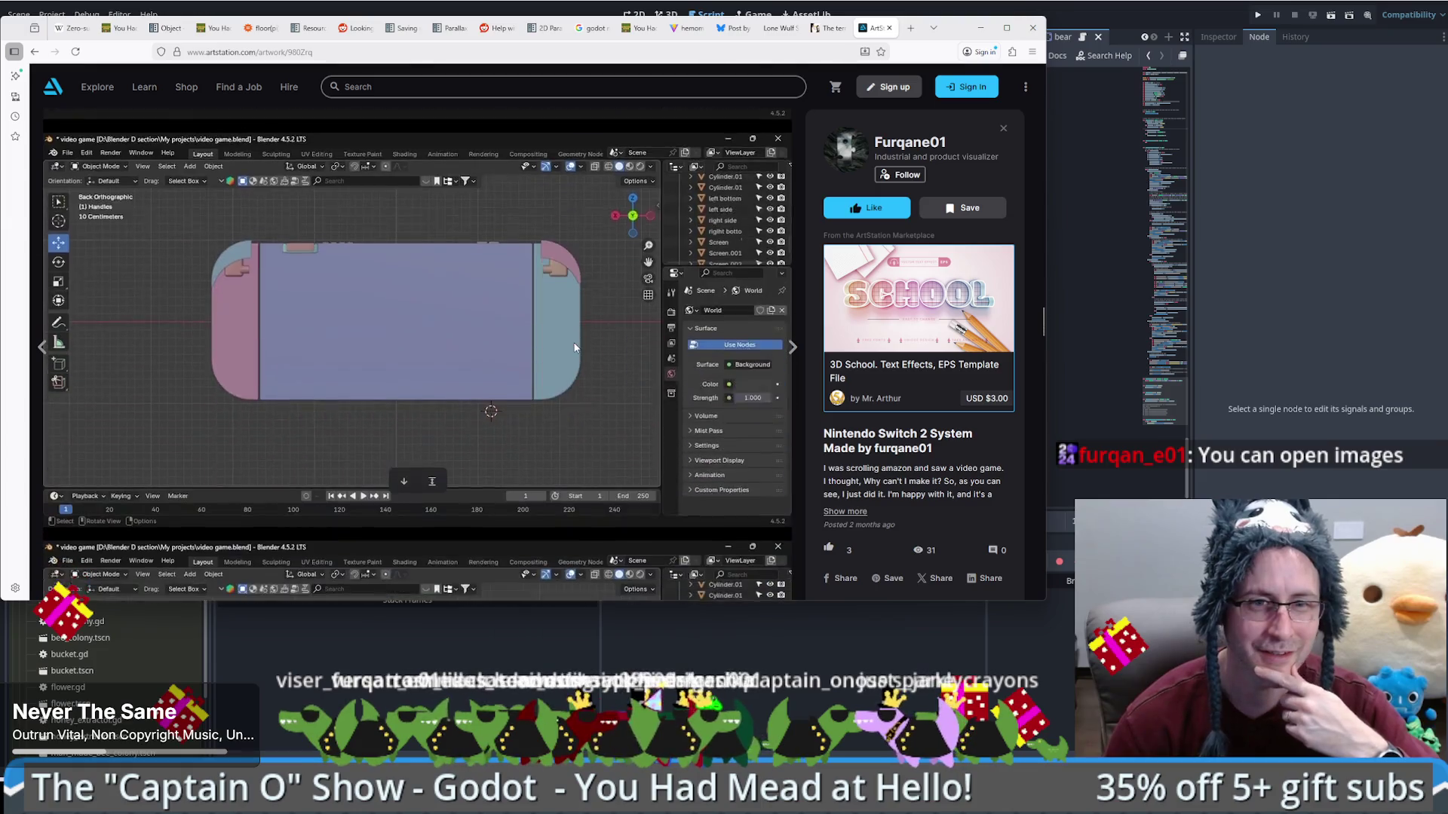
pyautogui.scroll(-3, 573, 341)
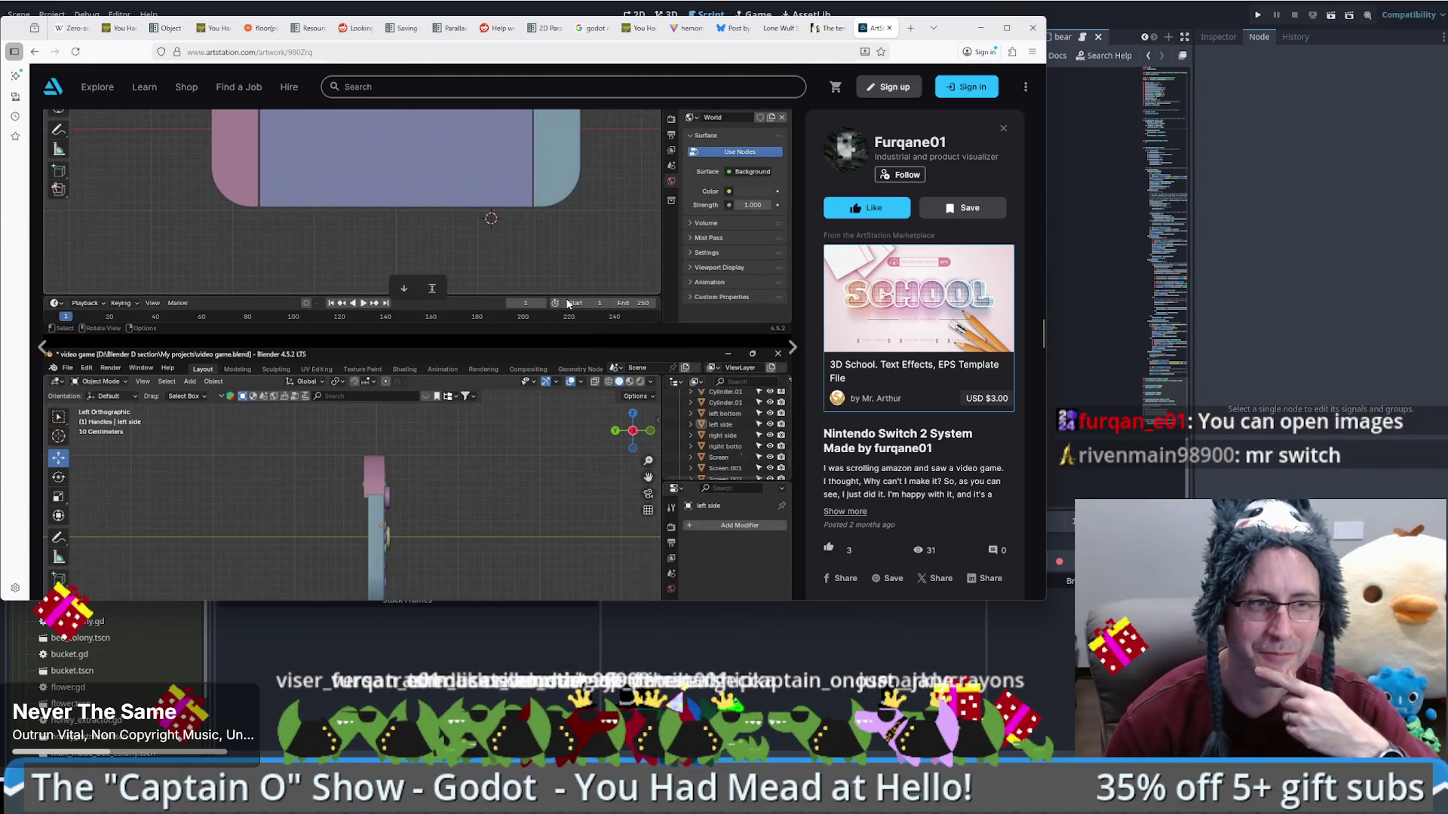
pyautogui.scroll(-3, 568, 310)
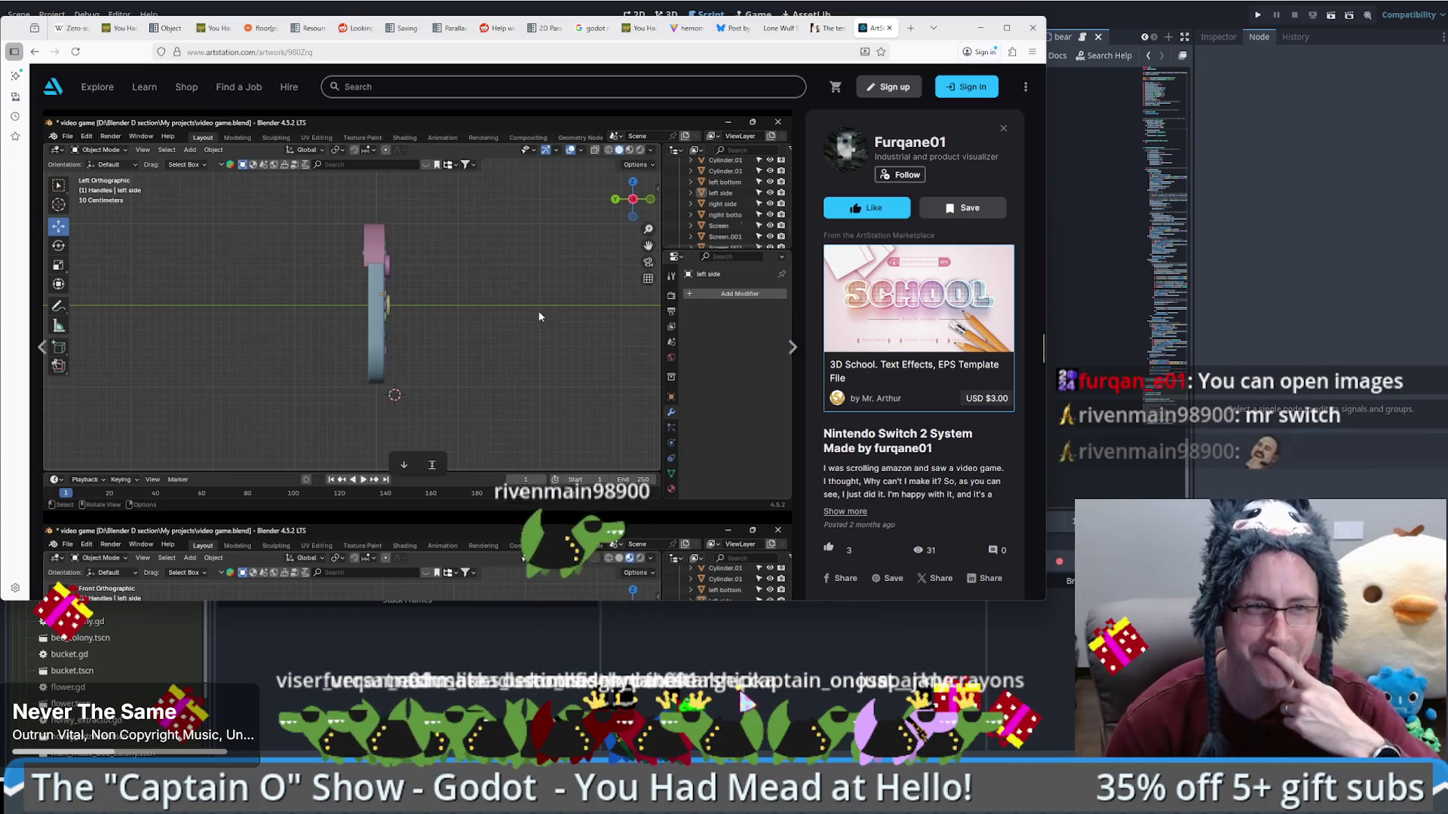
pyautogui.scroll(-1, 537, 309)
pyautogui.scroll(-6, 537, 317)
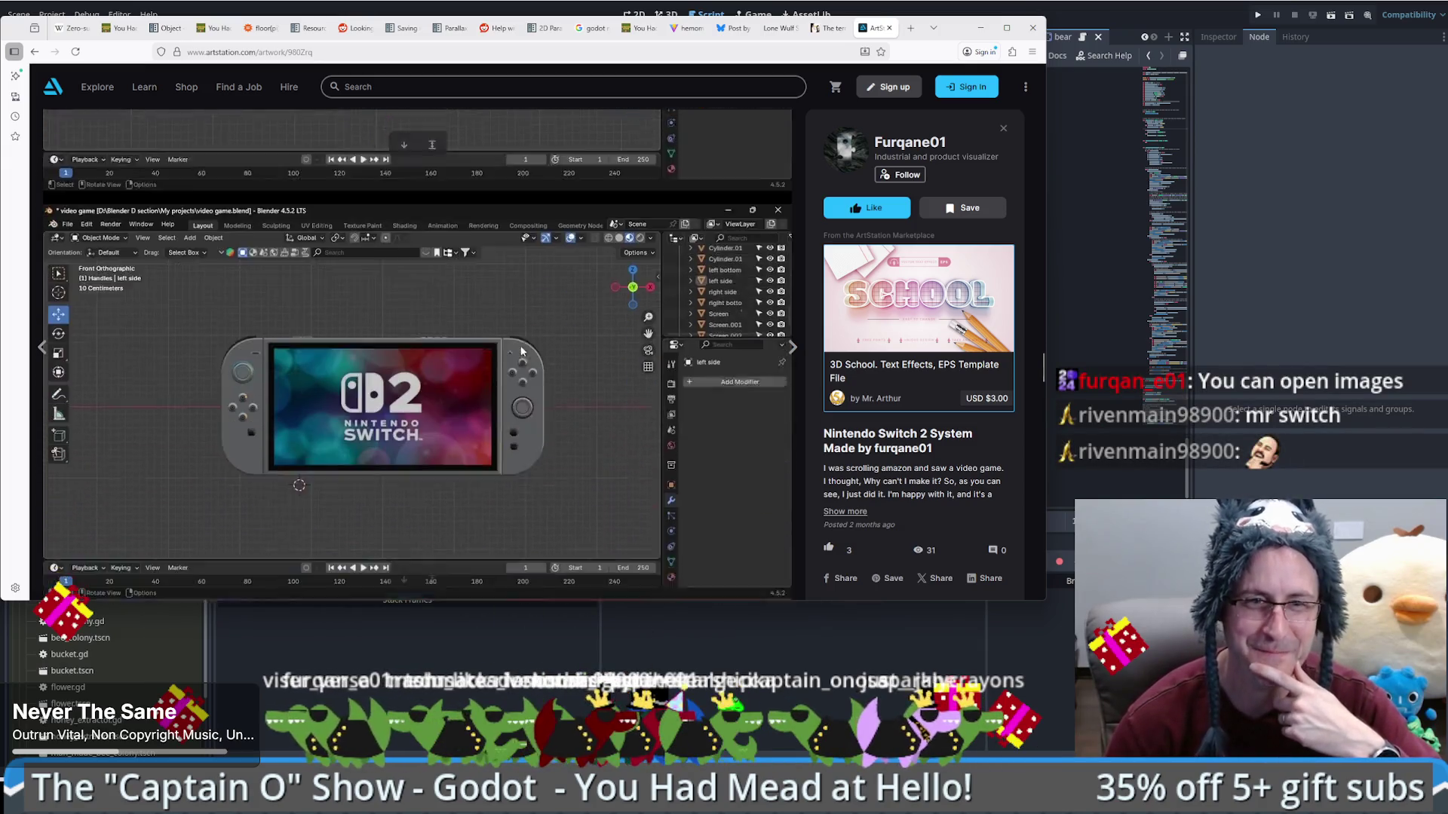
pyautogui.scroll(-7, 528, 355)
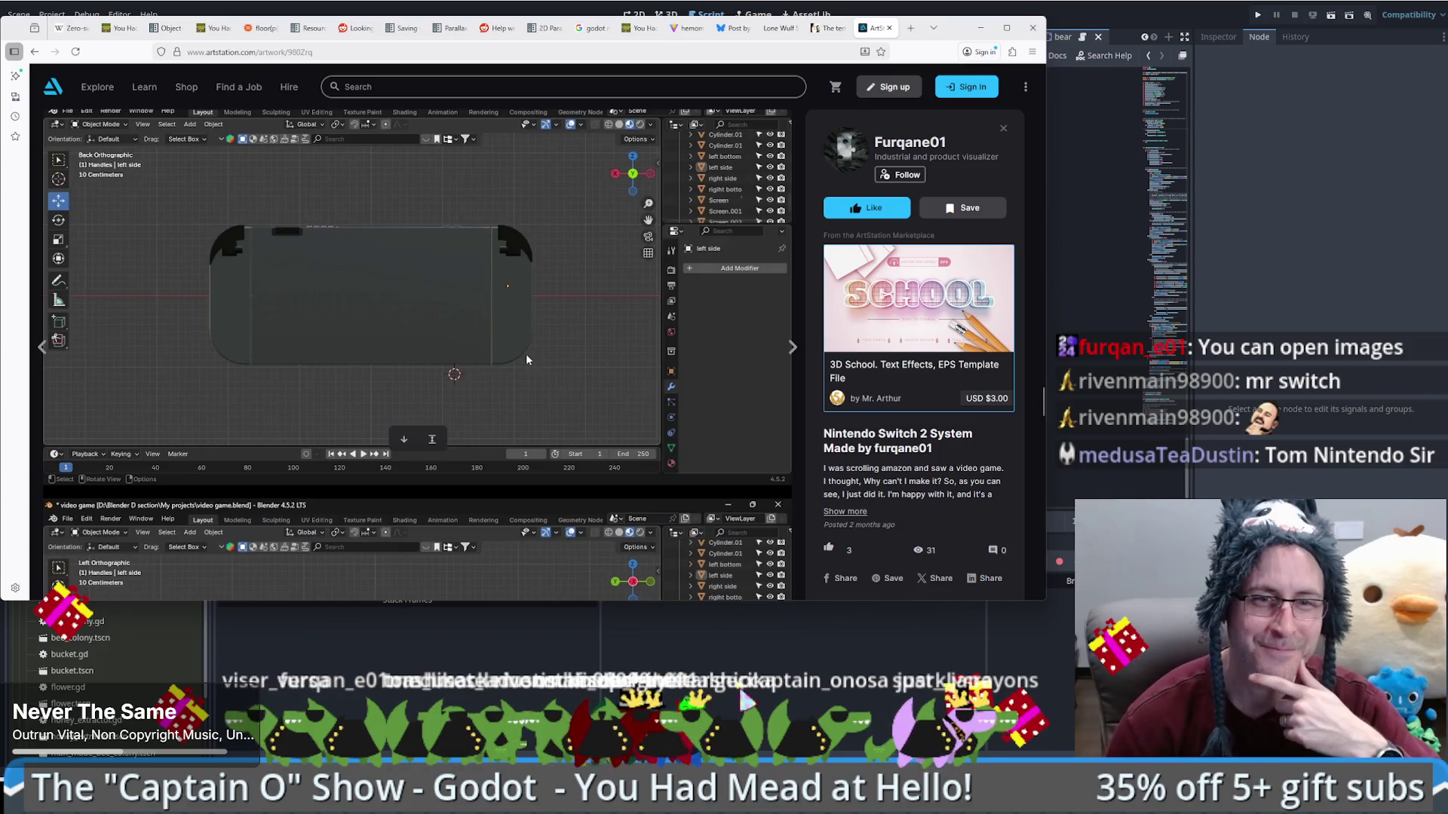
pyautogui.scroll(-9, 527, 360)
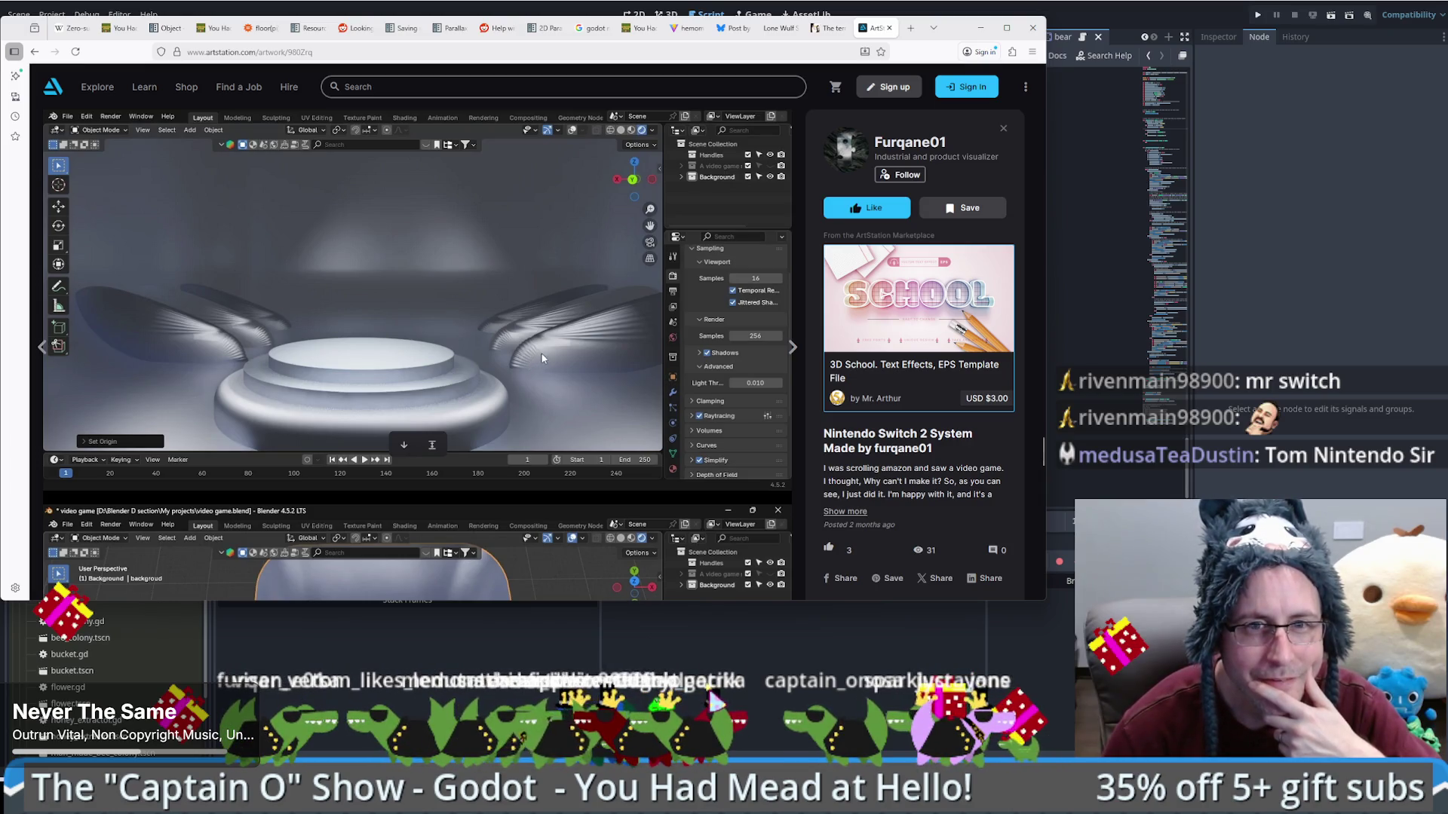
pyautogui.scroll(-5, 537, 362)
pyautogui.scroll(-10, 545, 361)
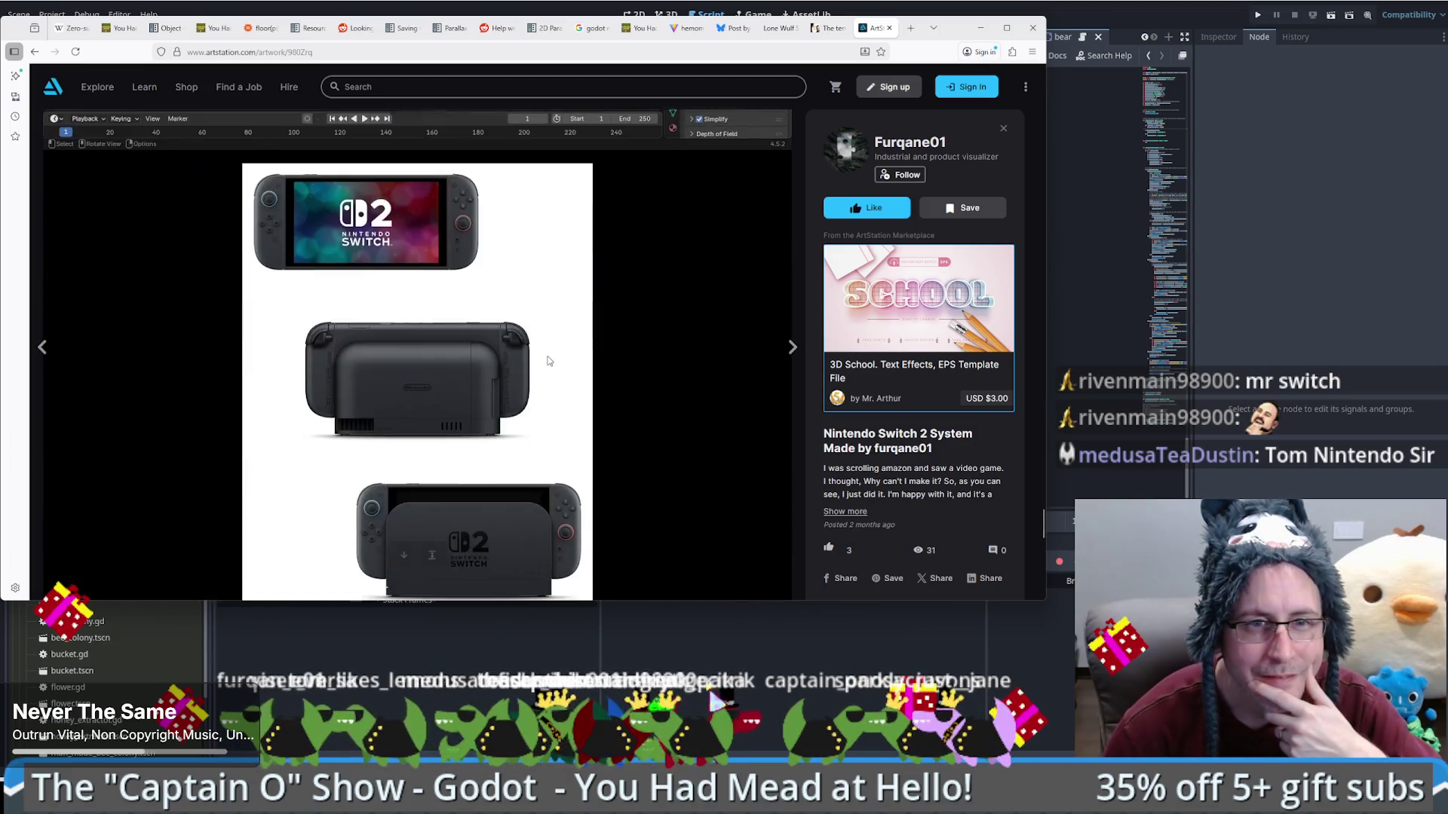
pyautogui.scroll(-10, 550, 356)
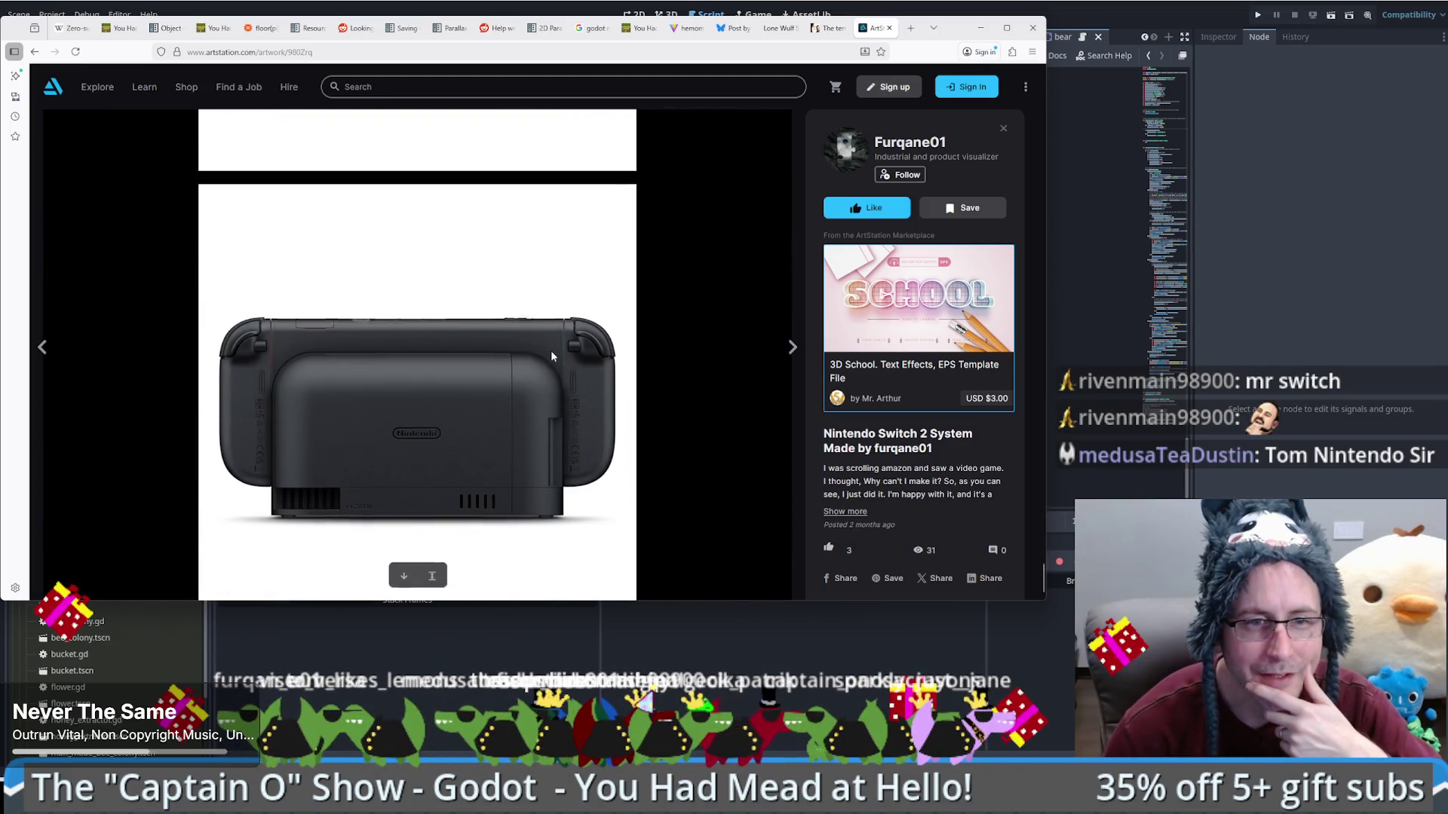
pyautogui.scroll(-10, 555, 361)
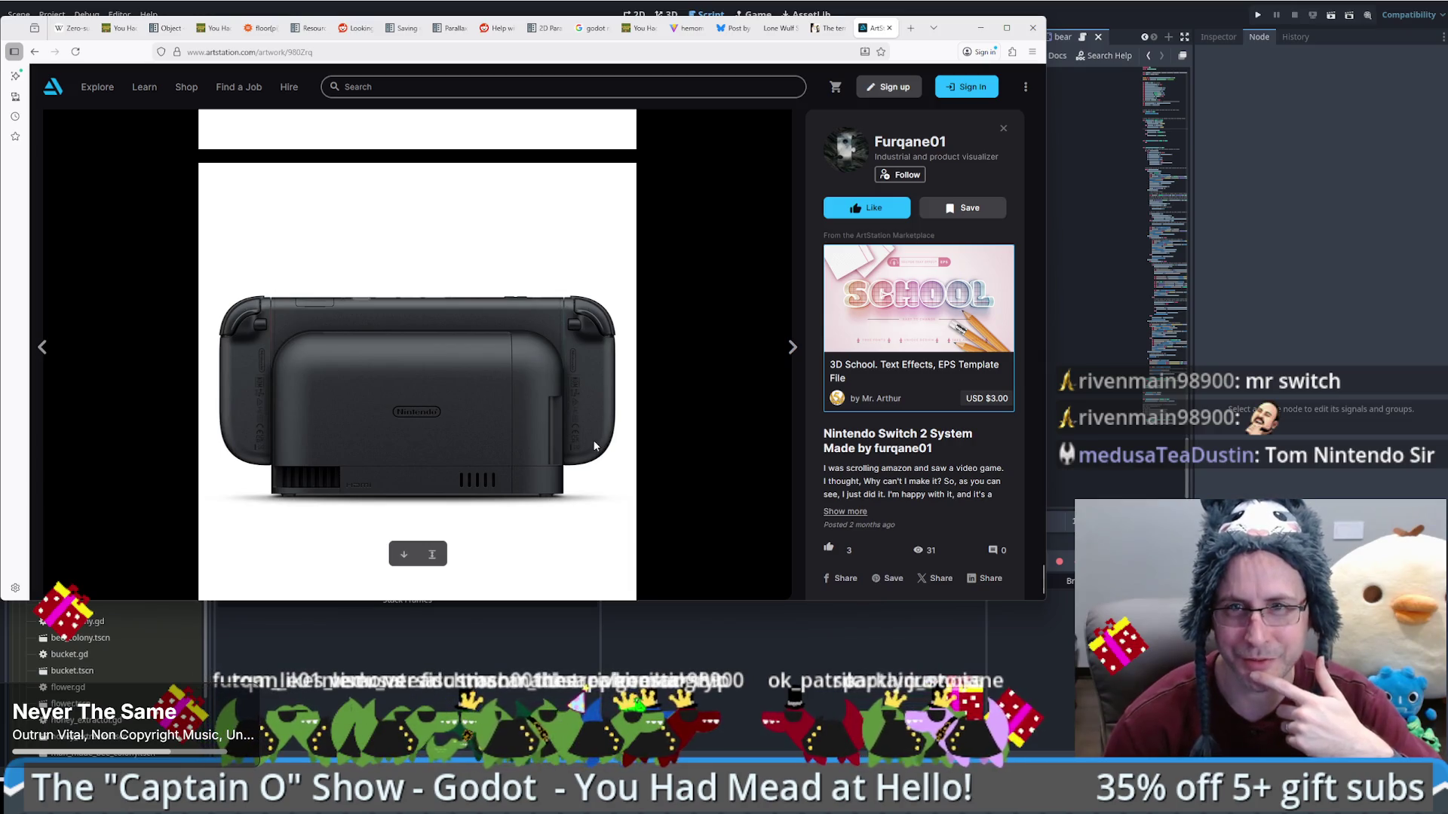
pyautogui.press('Escape')
pyautogui.scroll(2, 549, 463)
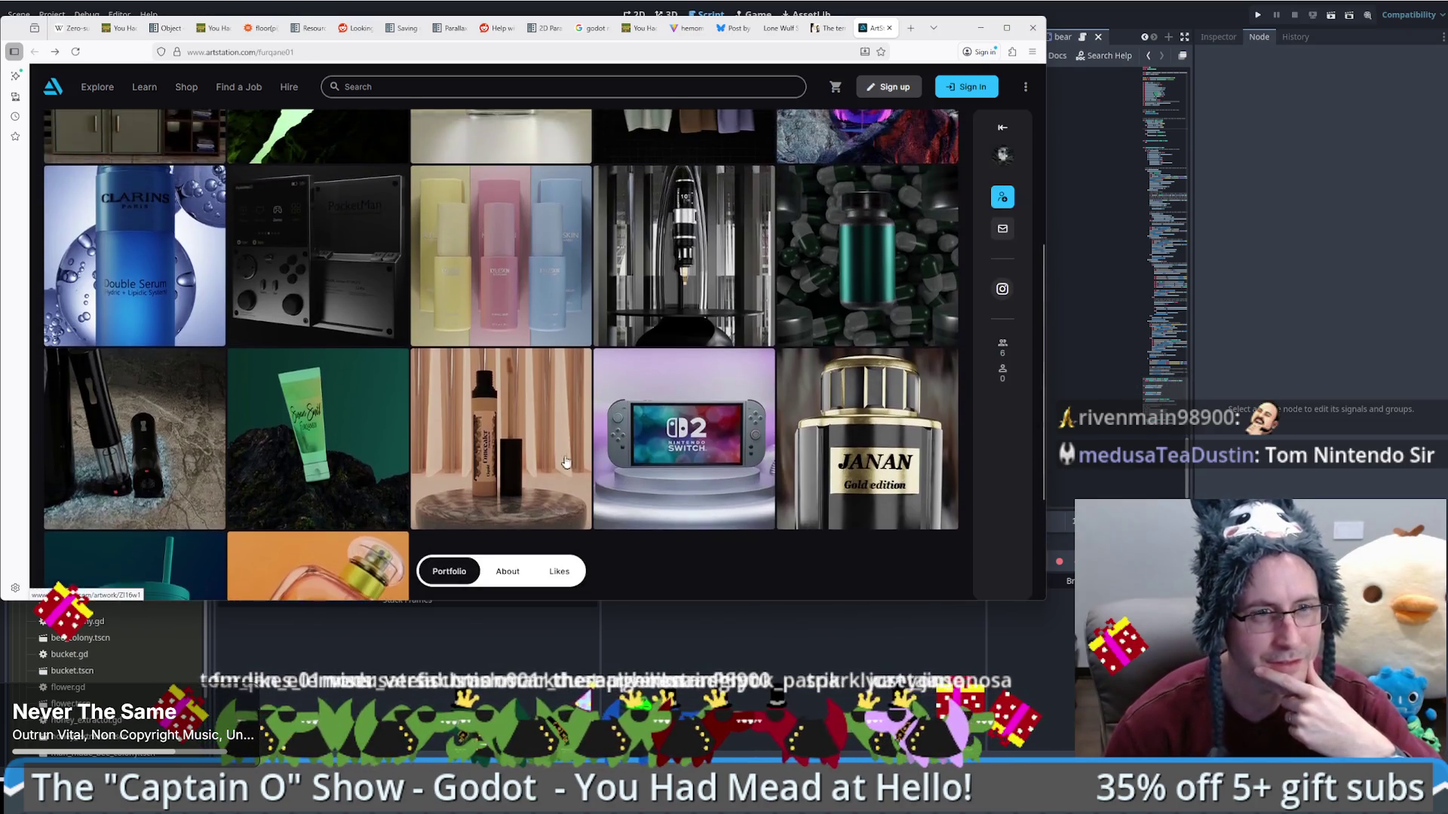
# Step: Return to the top of the portfolio grid and open the bathroom interior design artwork
pyautogui.scroll(2, 563, 462)
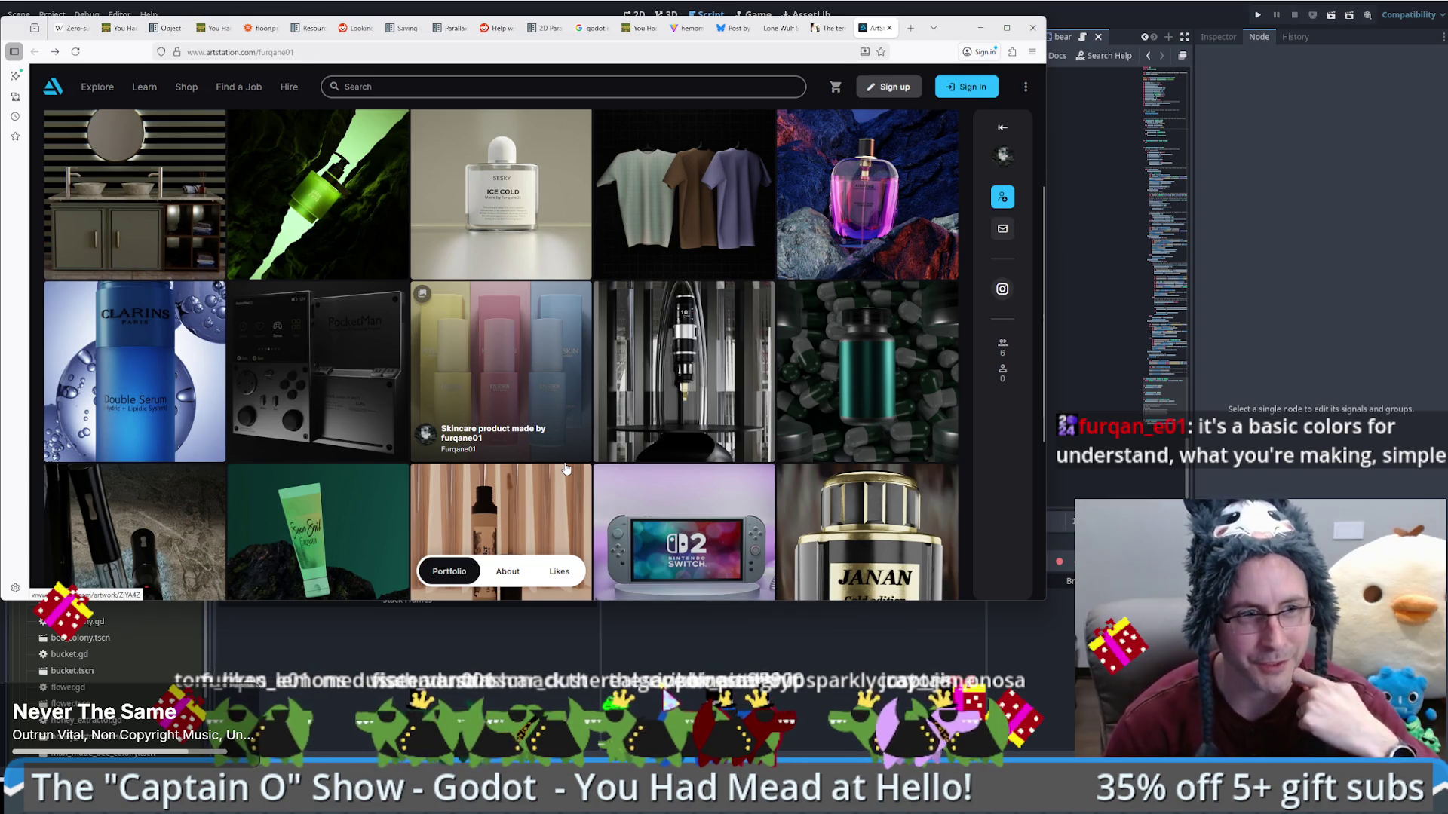
pyautogui.scroll(1, 564, 471)
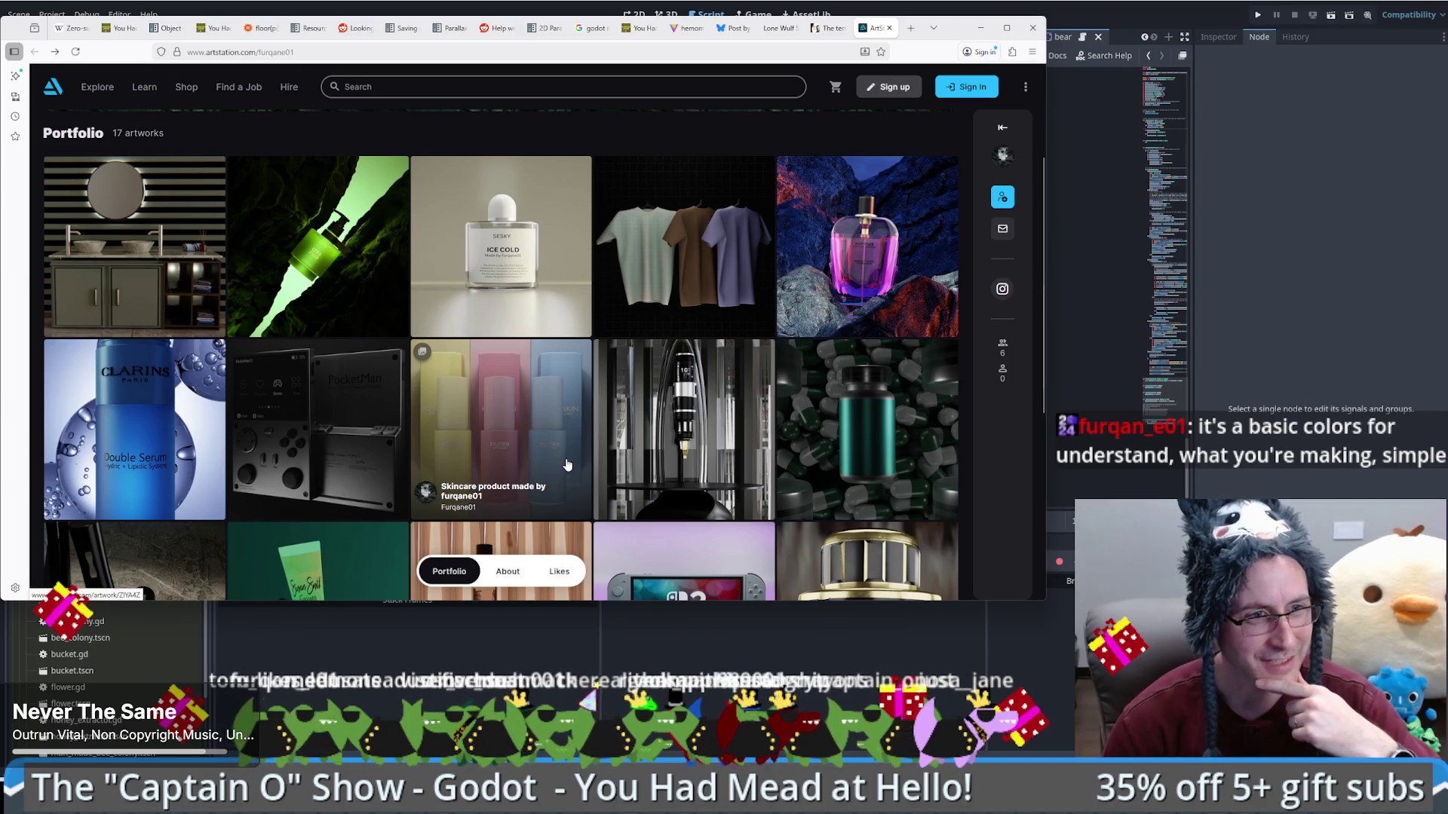
pyautogui.scroll(-3, 567, 476)
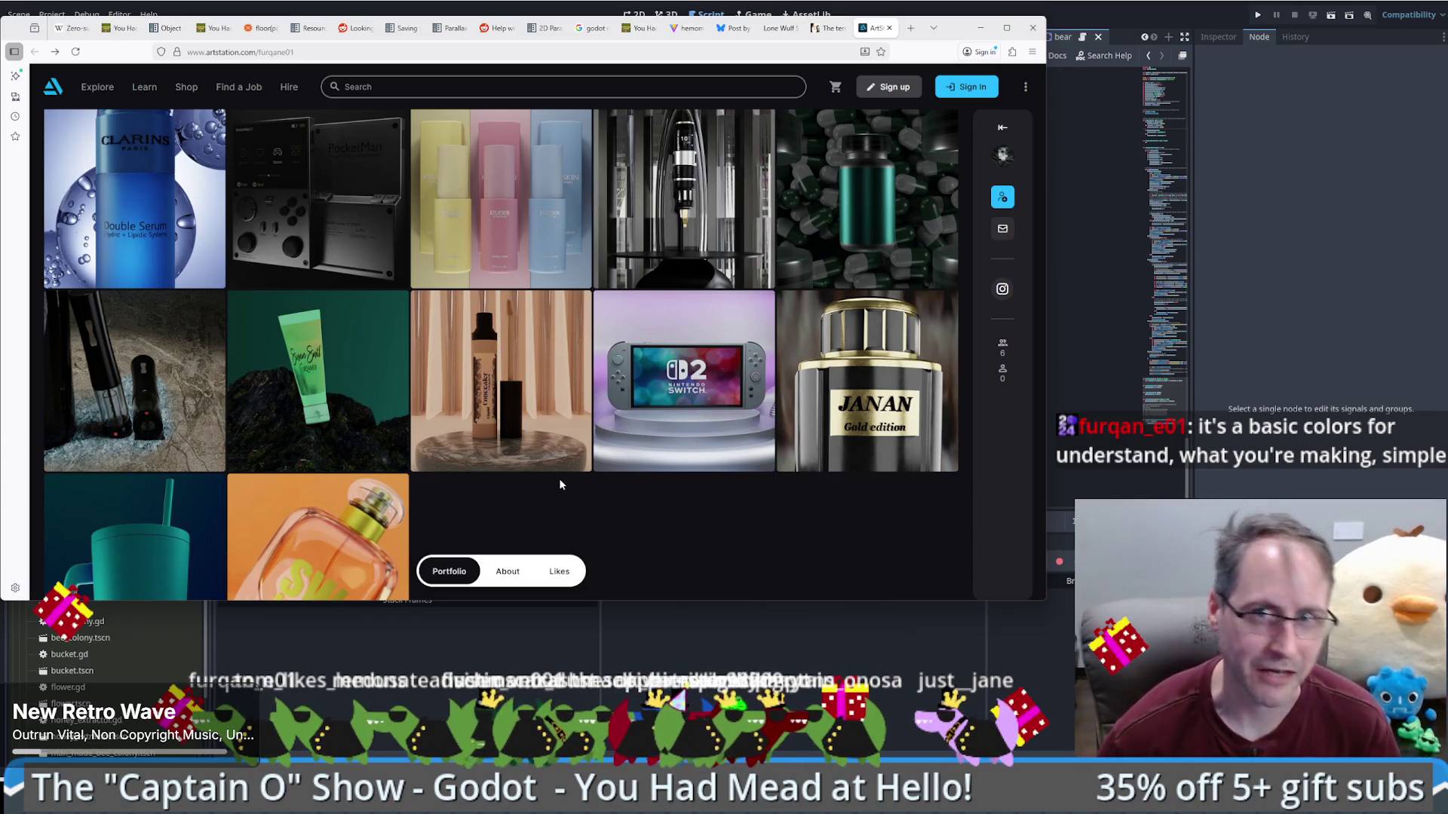
pyautogui.scroll(5, 598, 482)
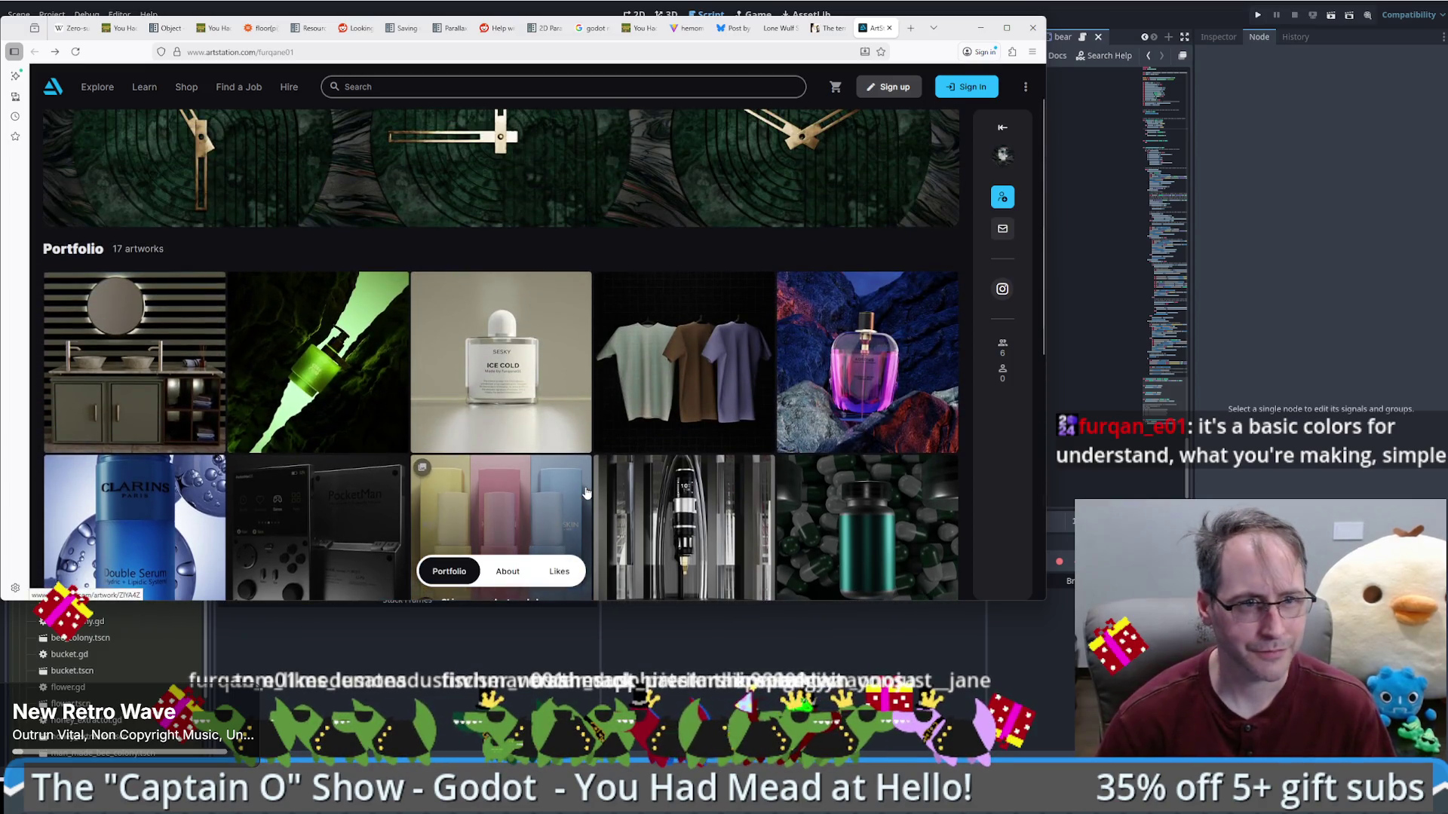
pyautogui.click(143, 393)
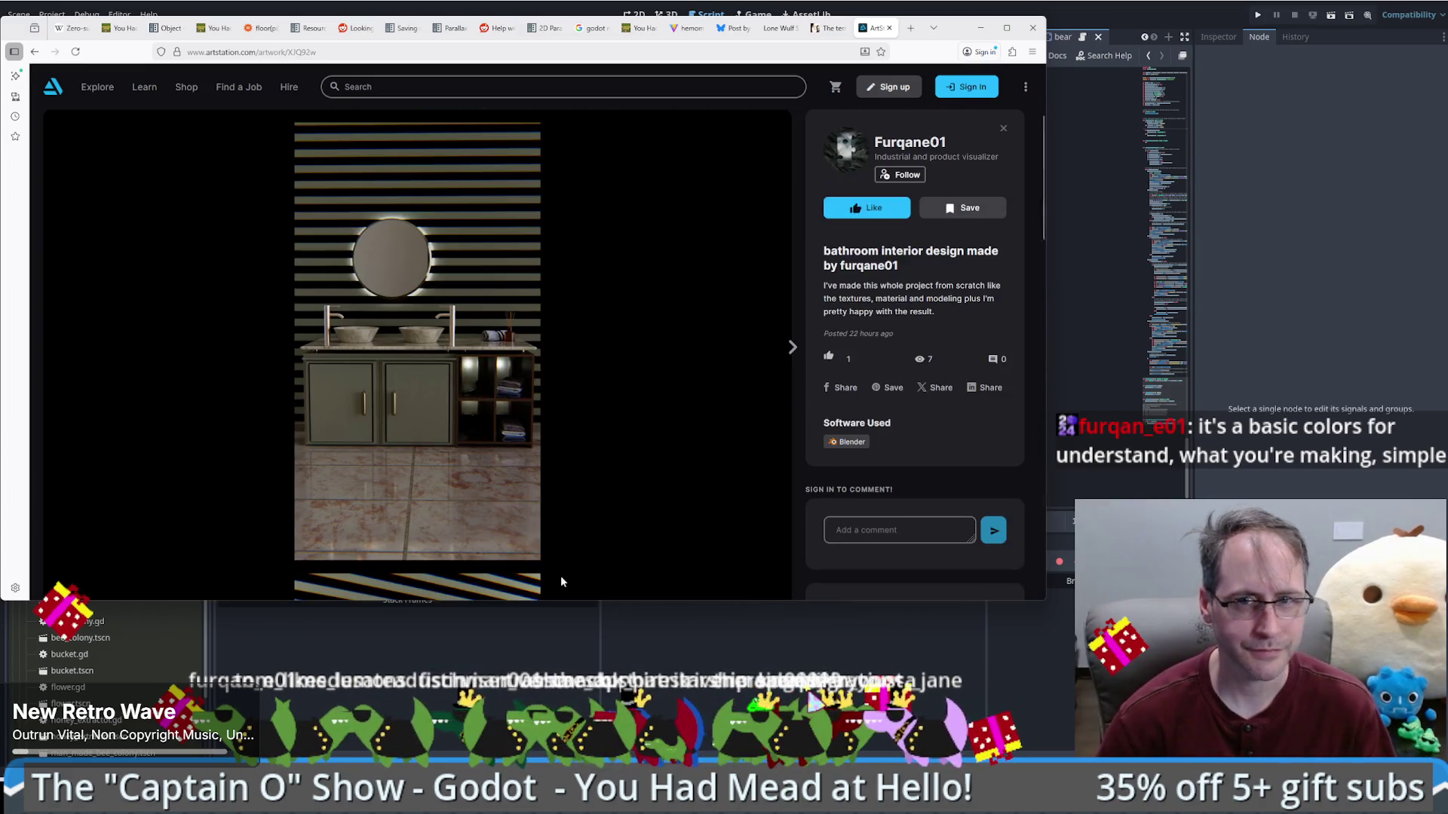
# Step: Scroll through the bathroom interior Blender renders, then close the artwork viewer
pyautogui.scroll(-10, 482, 392)
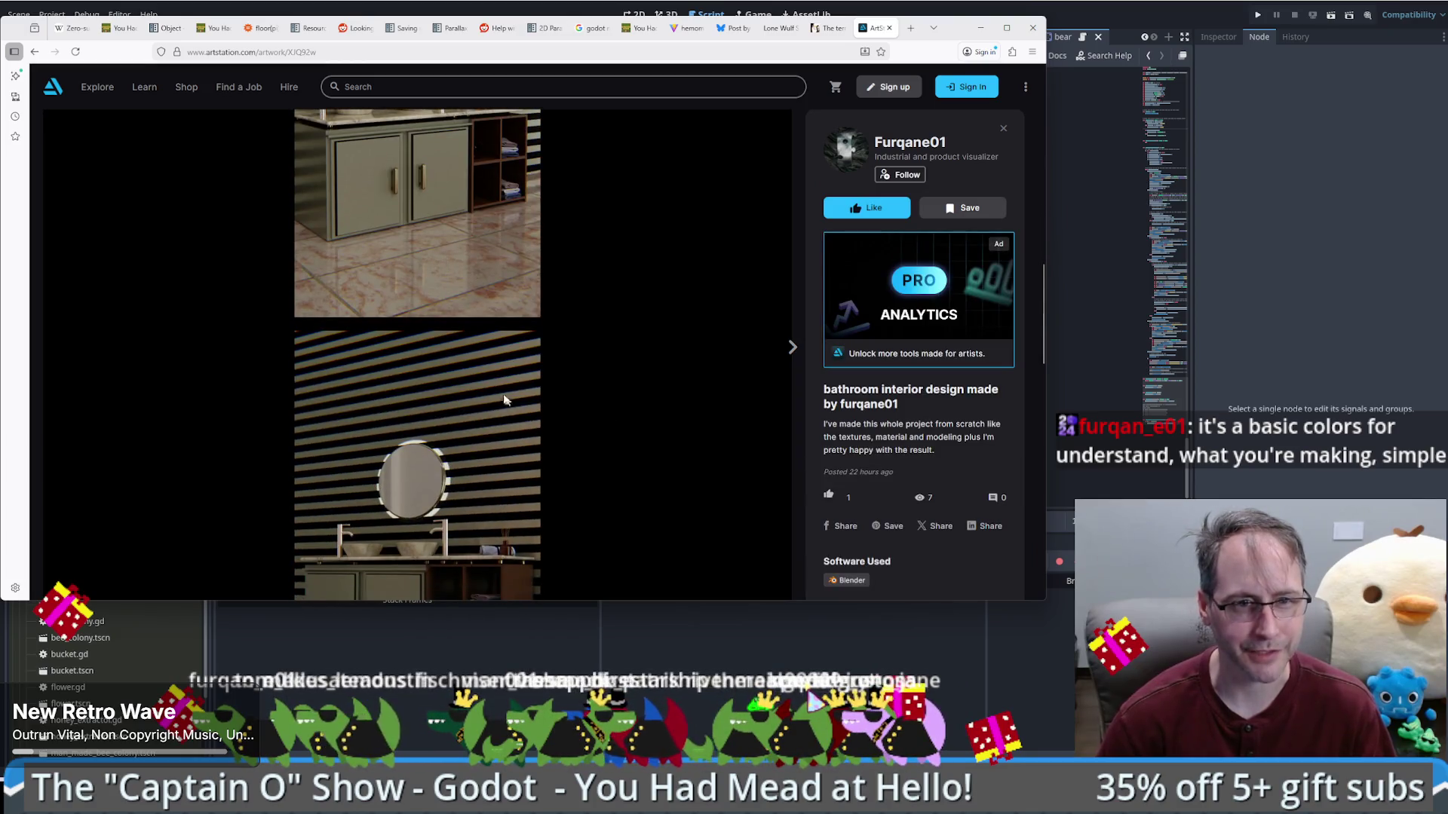
pyautogui.scroll(-2, 484, 410)
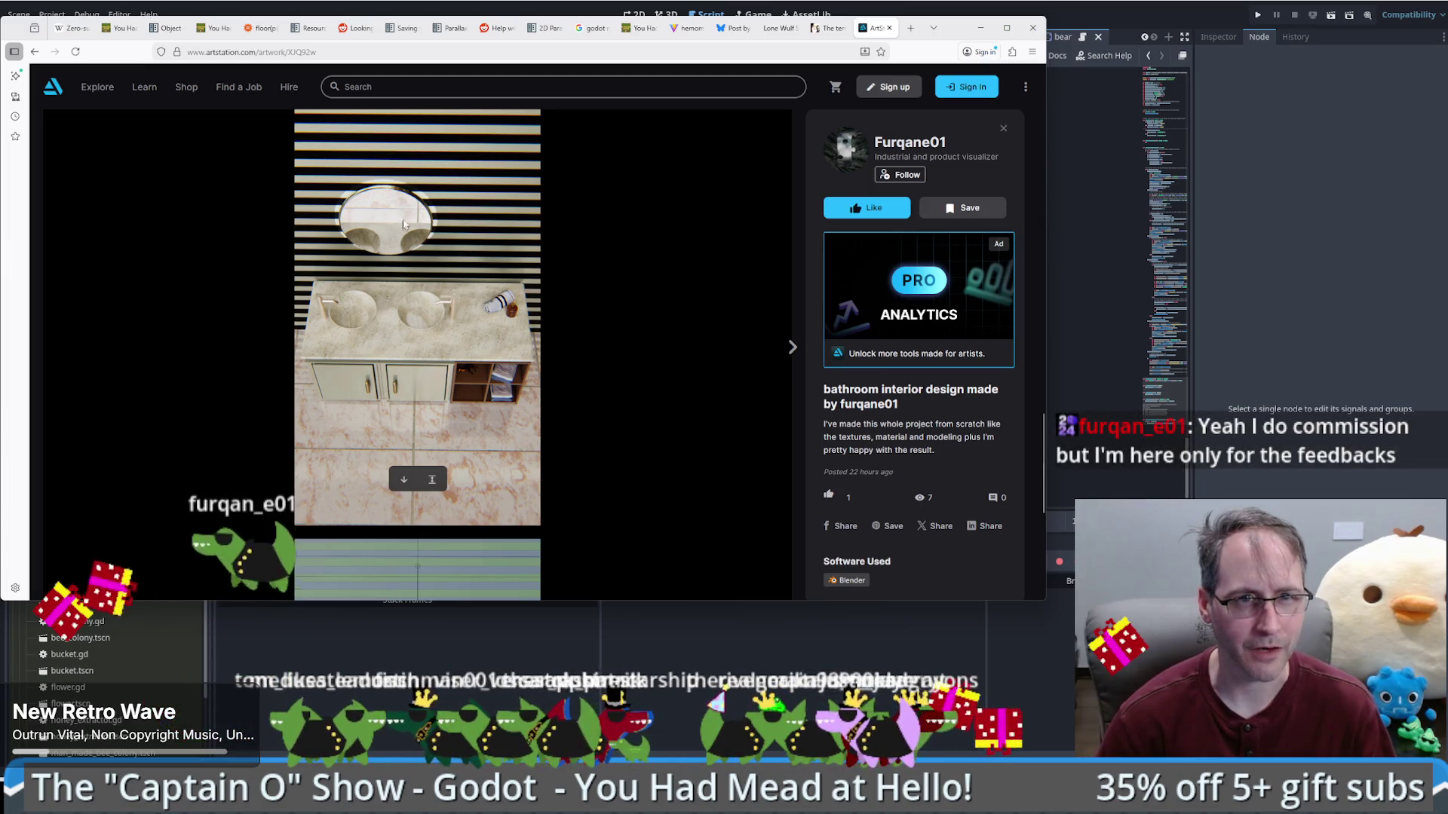
pyautogui.scroll(-5, 374, 242)
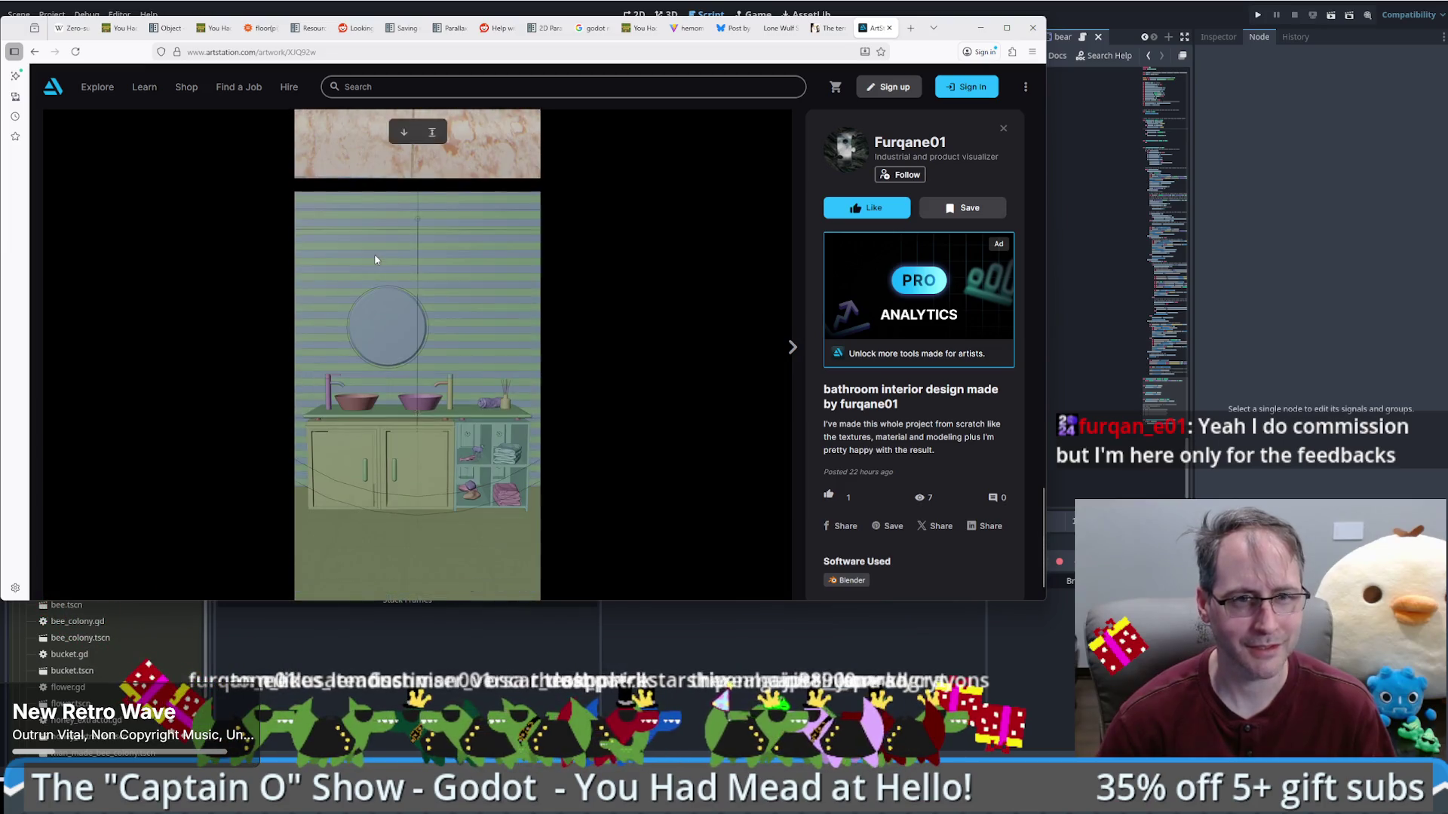
pyautogui.scroll(-1, 377, 260)
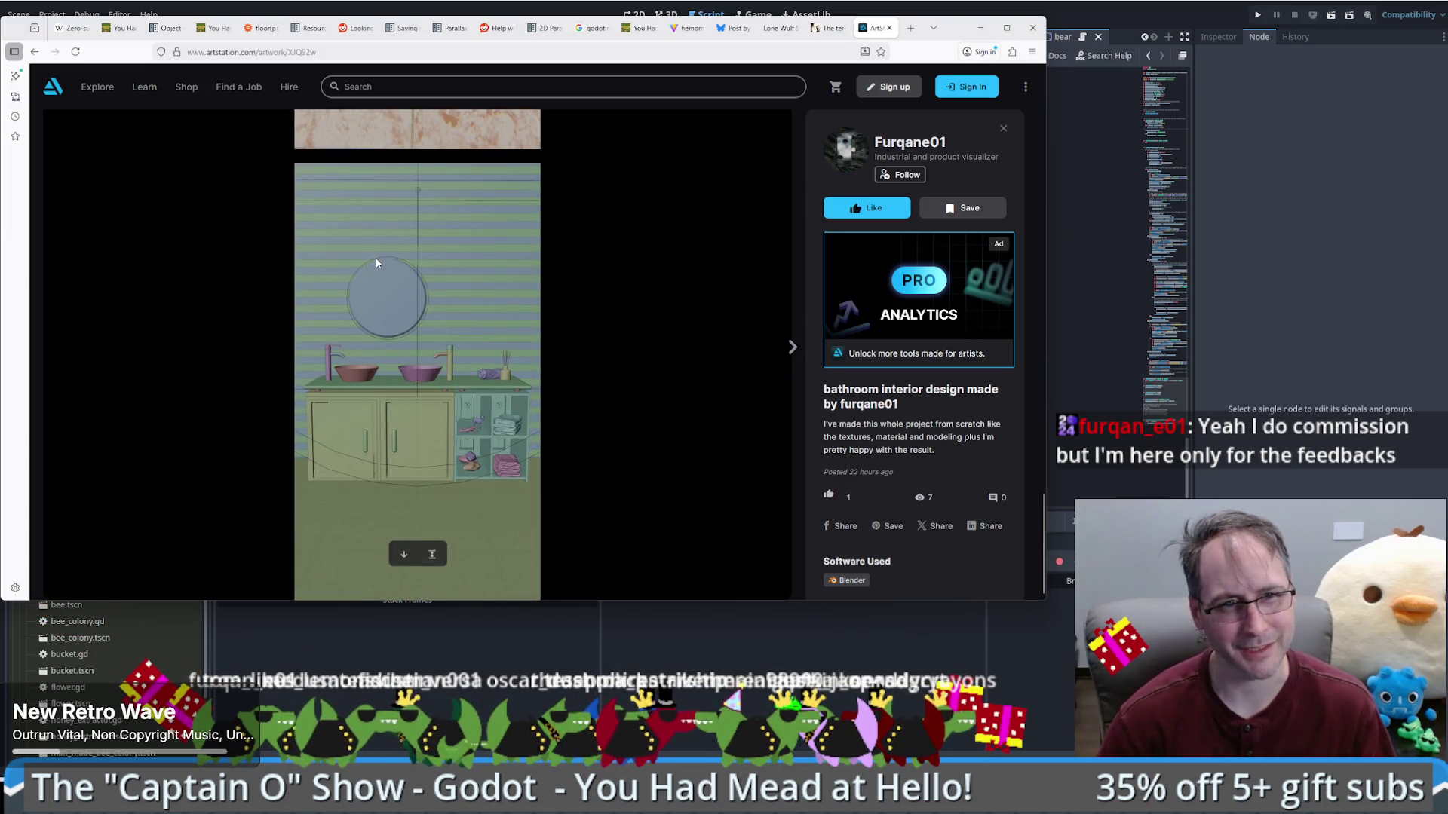
pyautogui.scroll(-10, 374, 259)
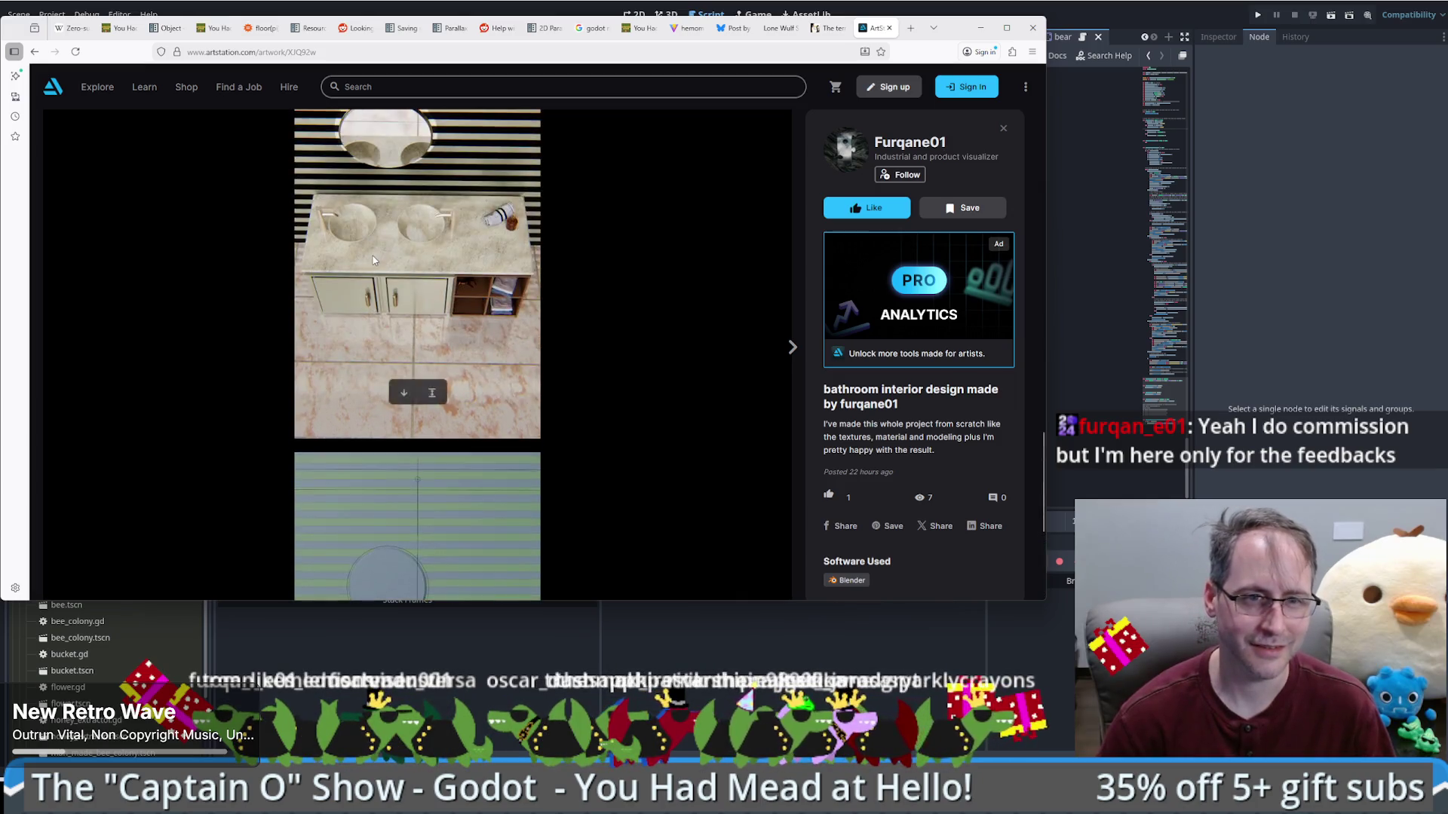
pyautogui.click(555, 338)
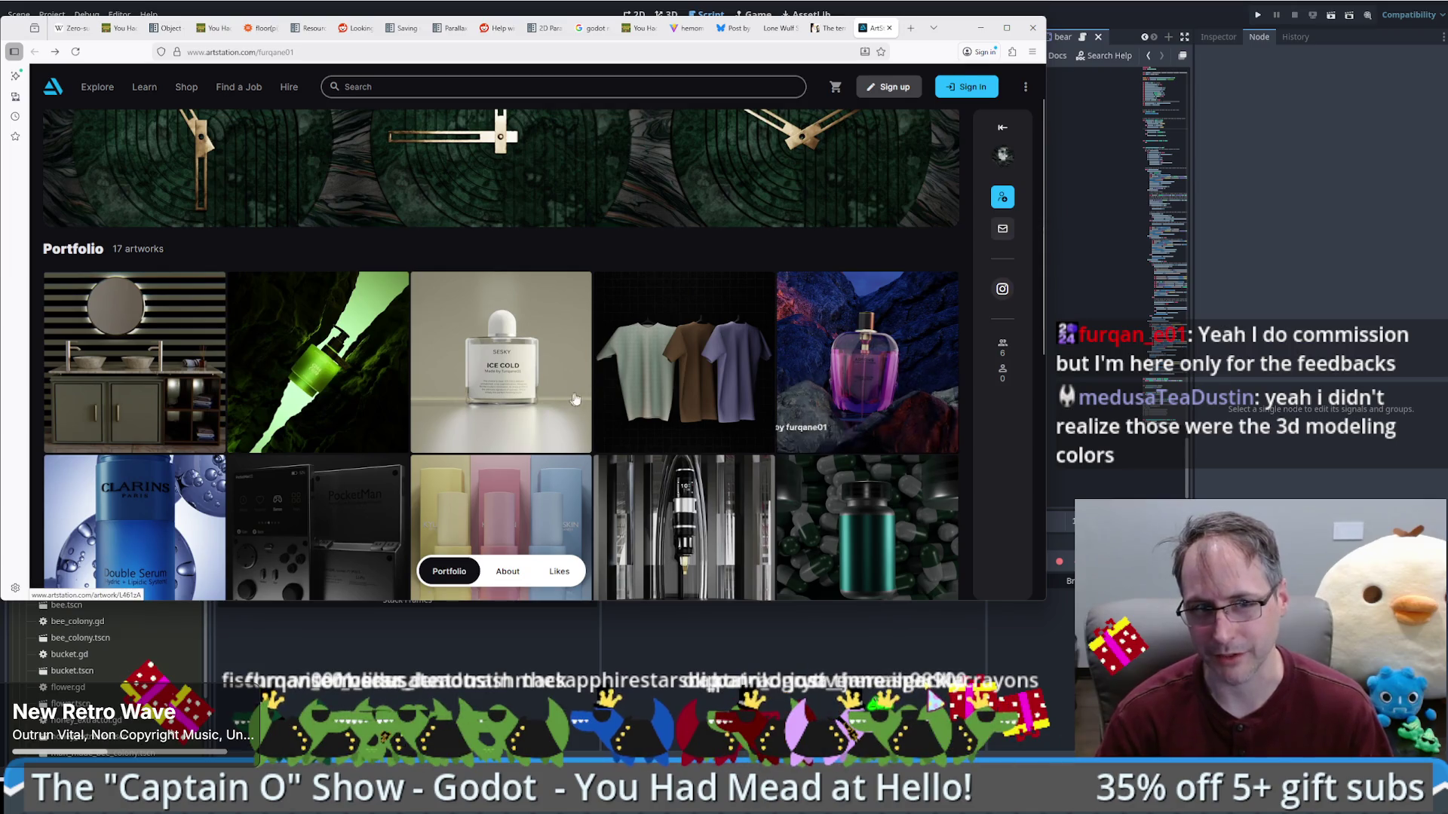
# Step: Scroll further down the portfolio grid, then close the ArtStation tab
pyautogui.scroll(-4, 571, 399)
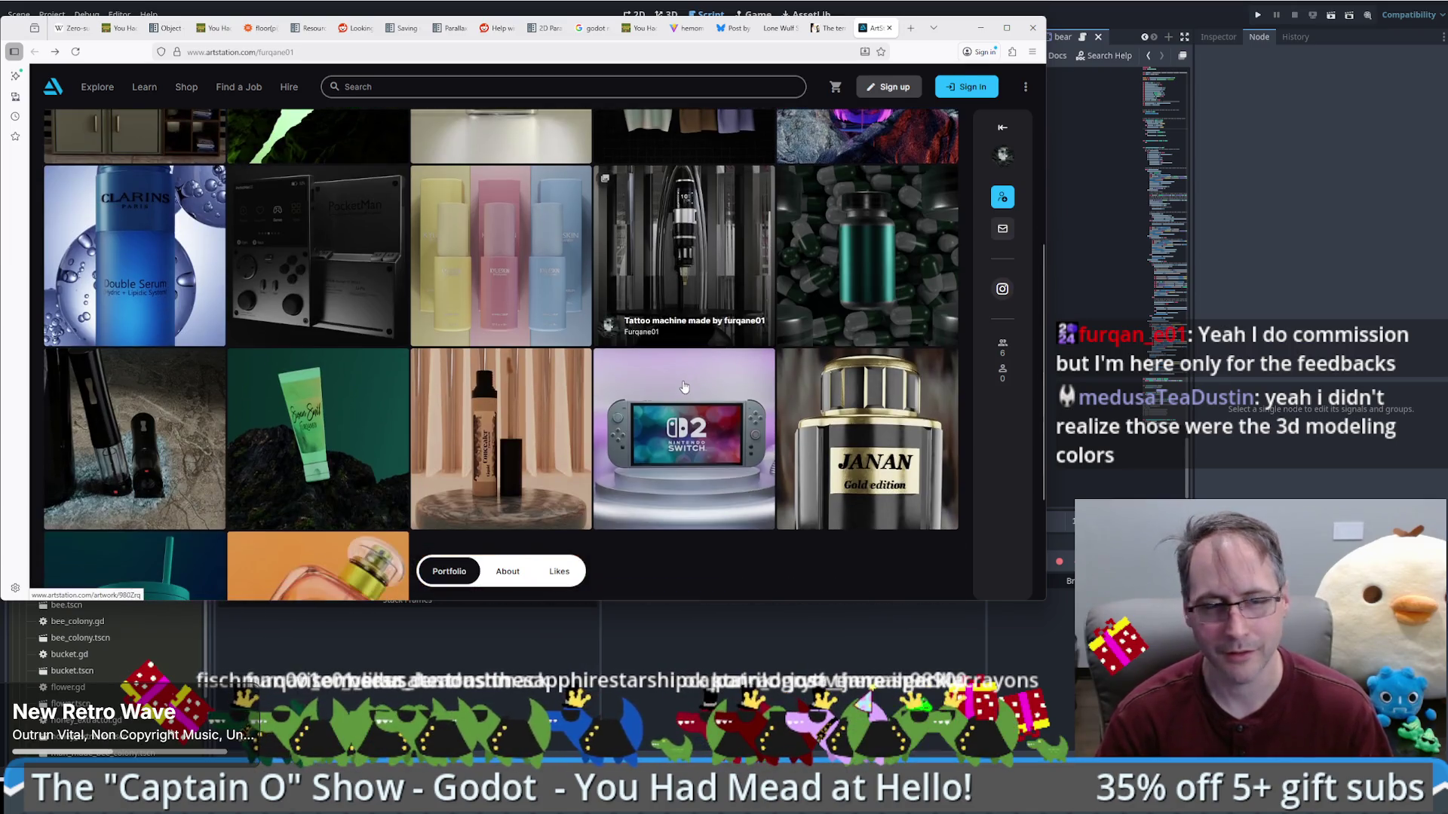
pyautogui.scroll(-1, 688, 387)
pyautogui.scroll(-1, 694, 388)
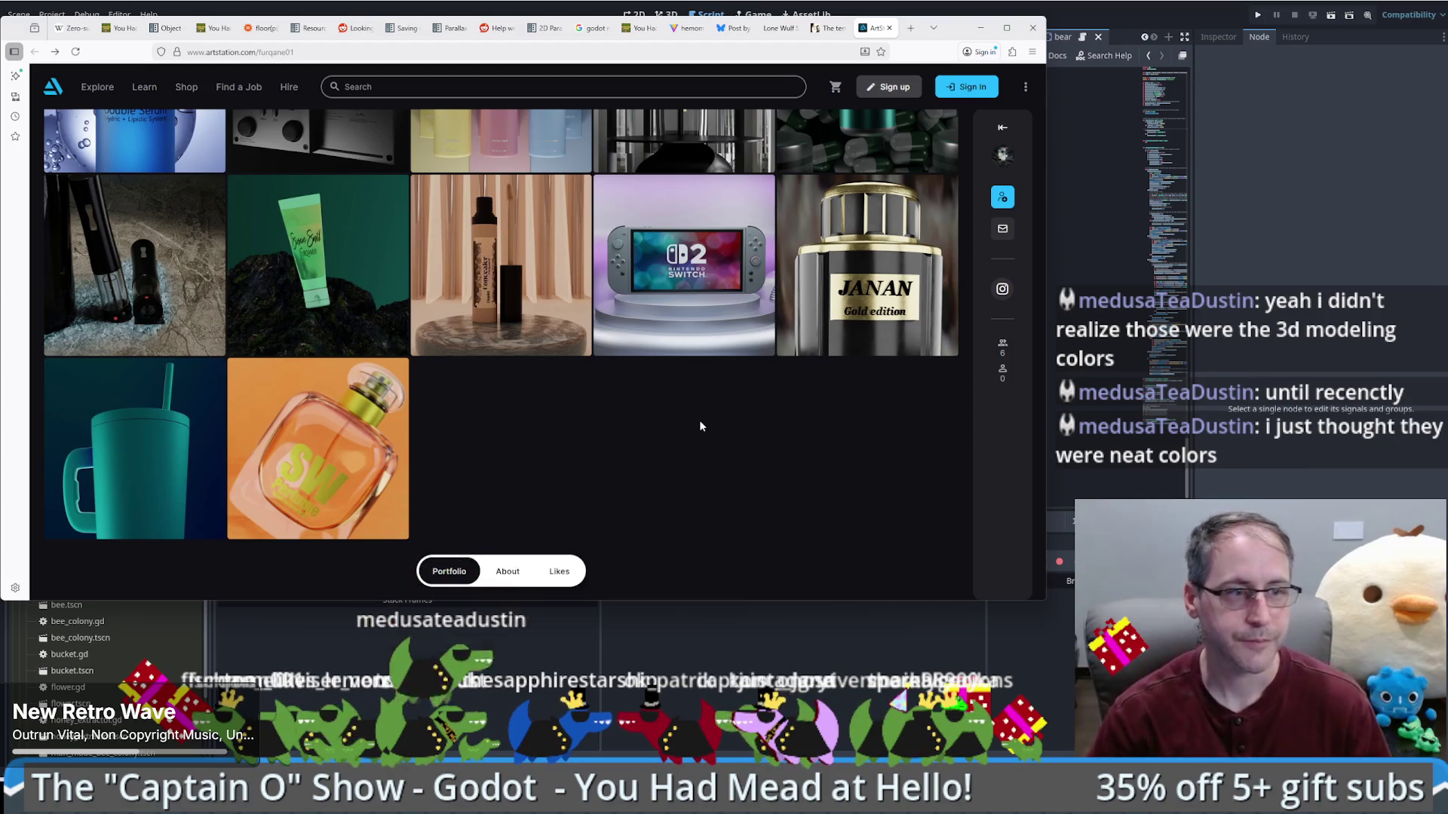
pyautogui.middleClick(872, 30)
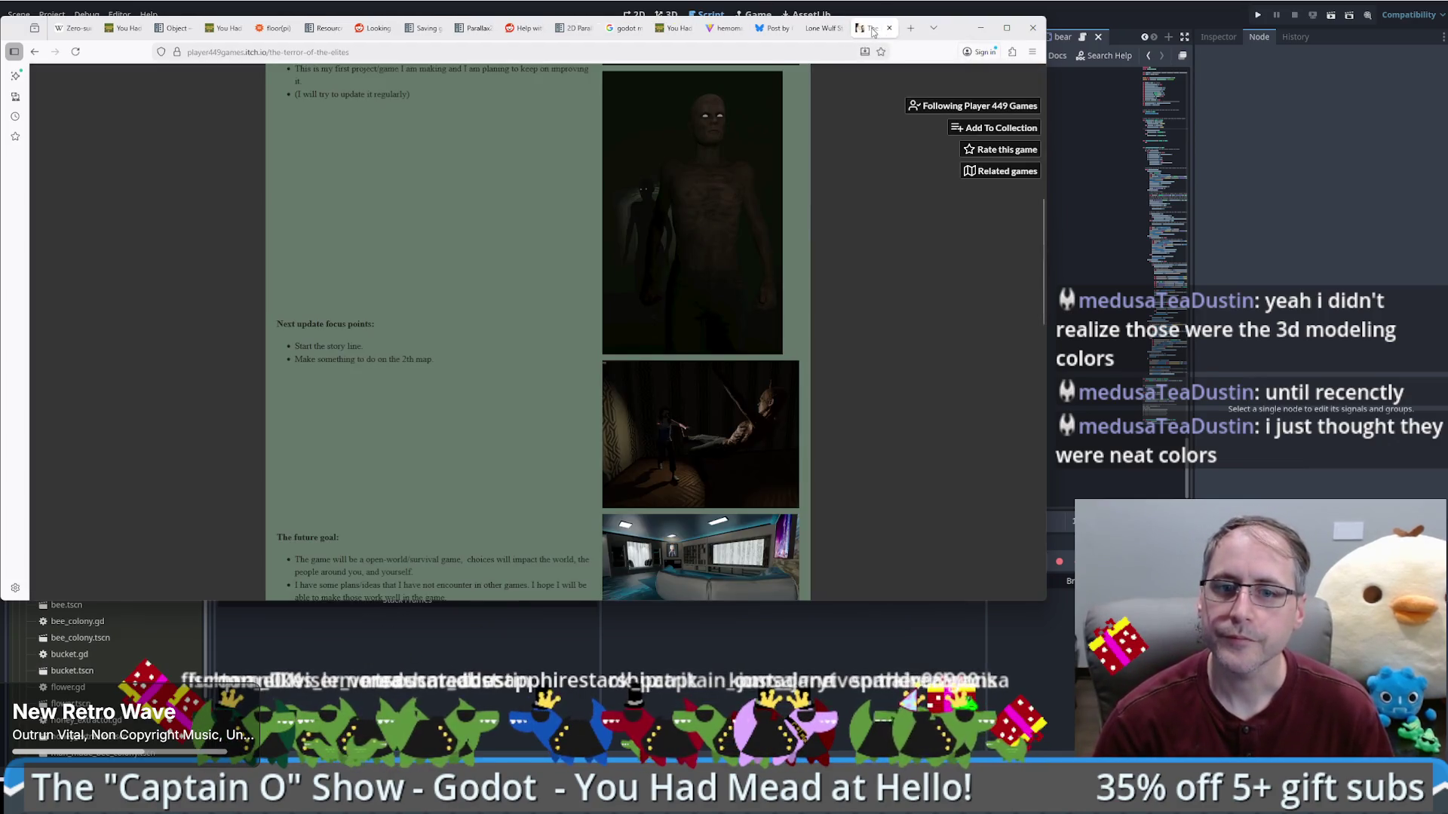
# Step: Close The Terror of the Elites, Lone Wulf, Bluesky and Hemomancer tabs
pyautogui.middleClick(872, 31)
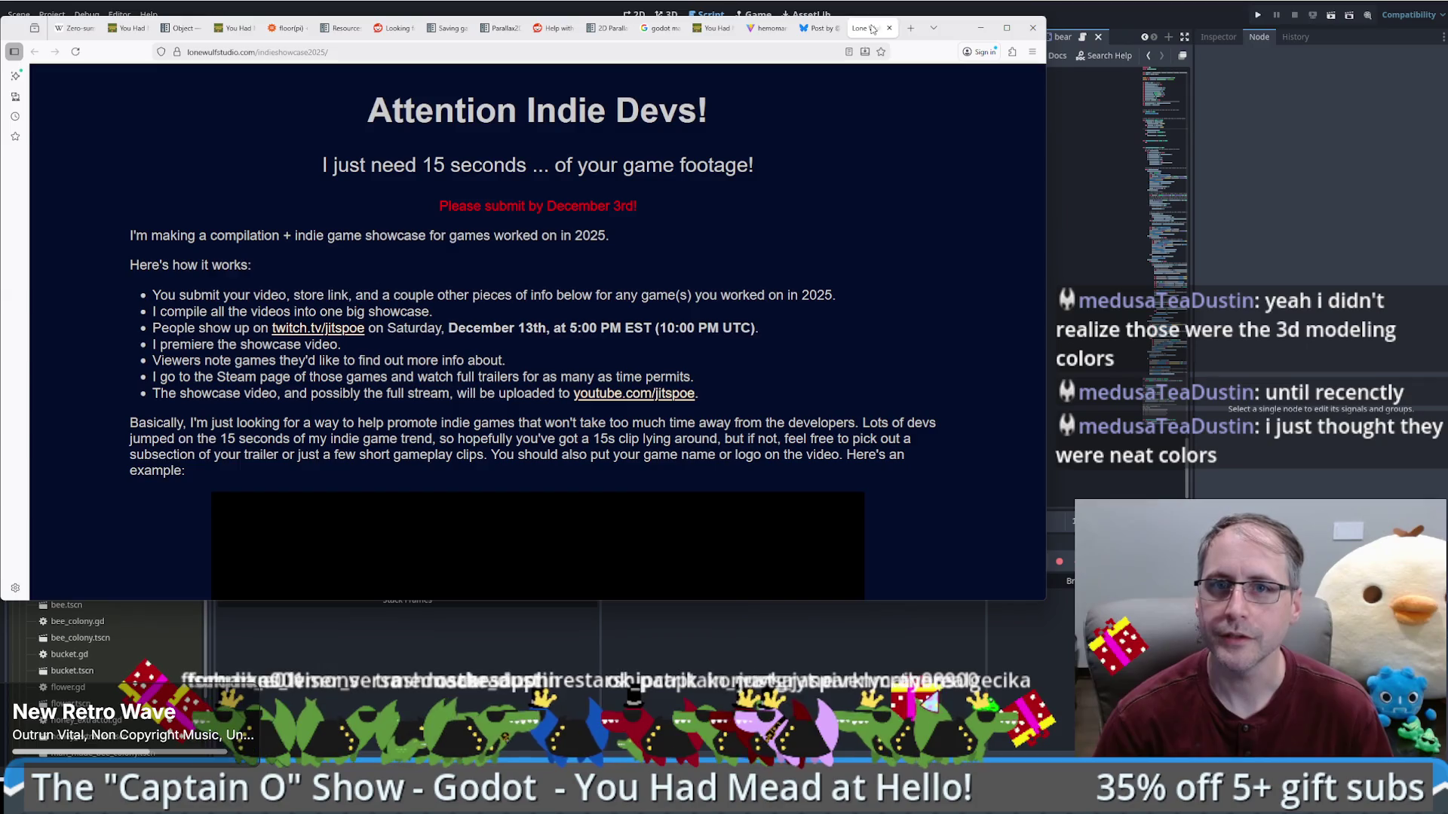
pyautogui.middleClick(872, 29)
pyautogui.middleClick(872, 28)
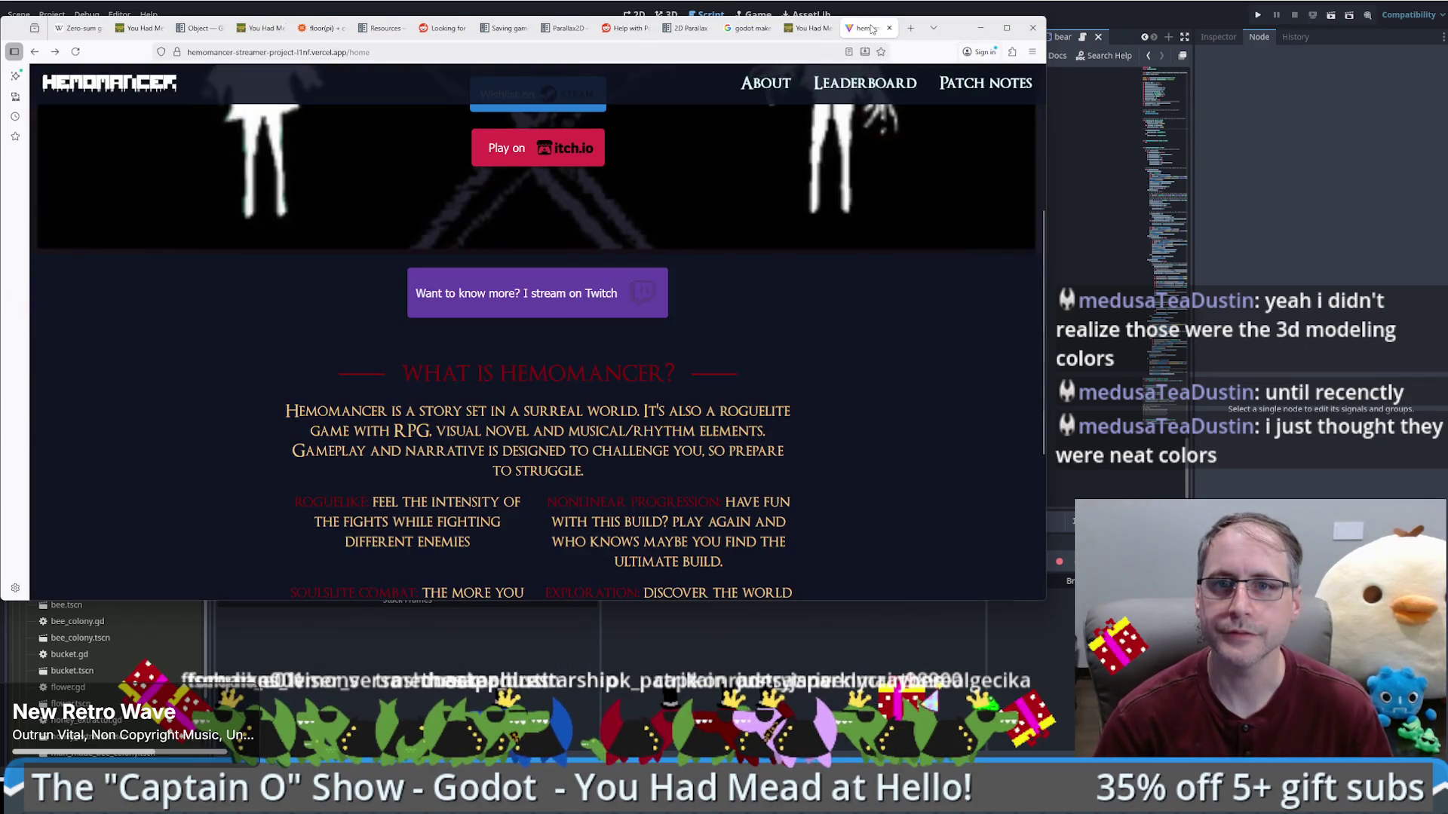
pyautogui.middleClick(870, 30)
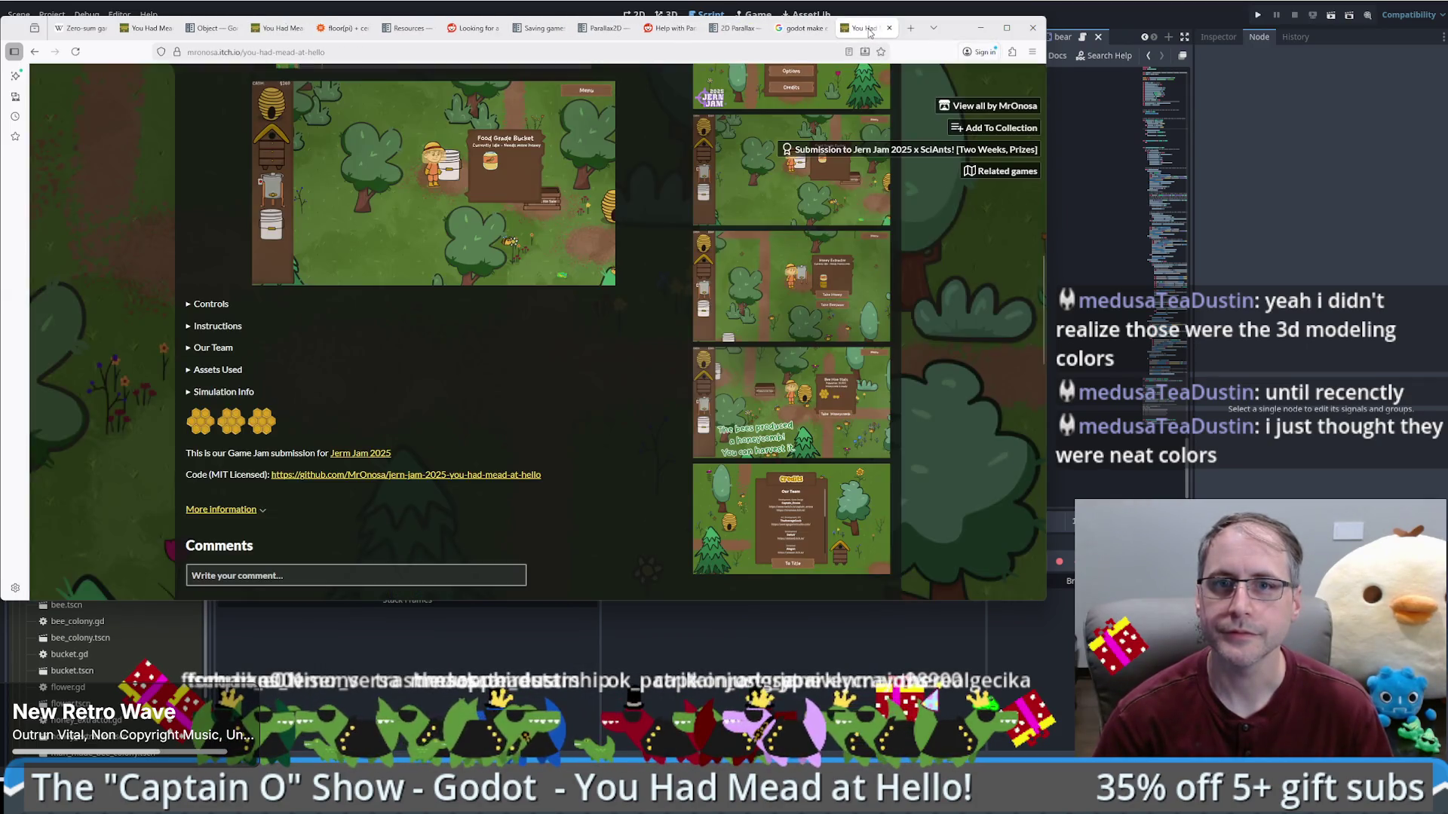
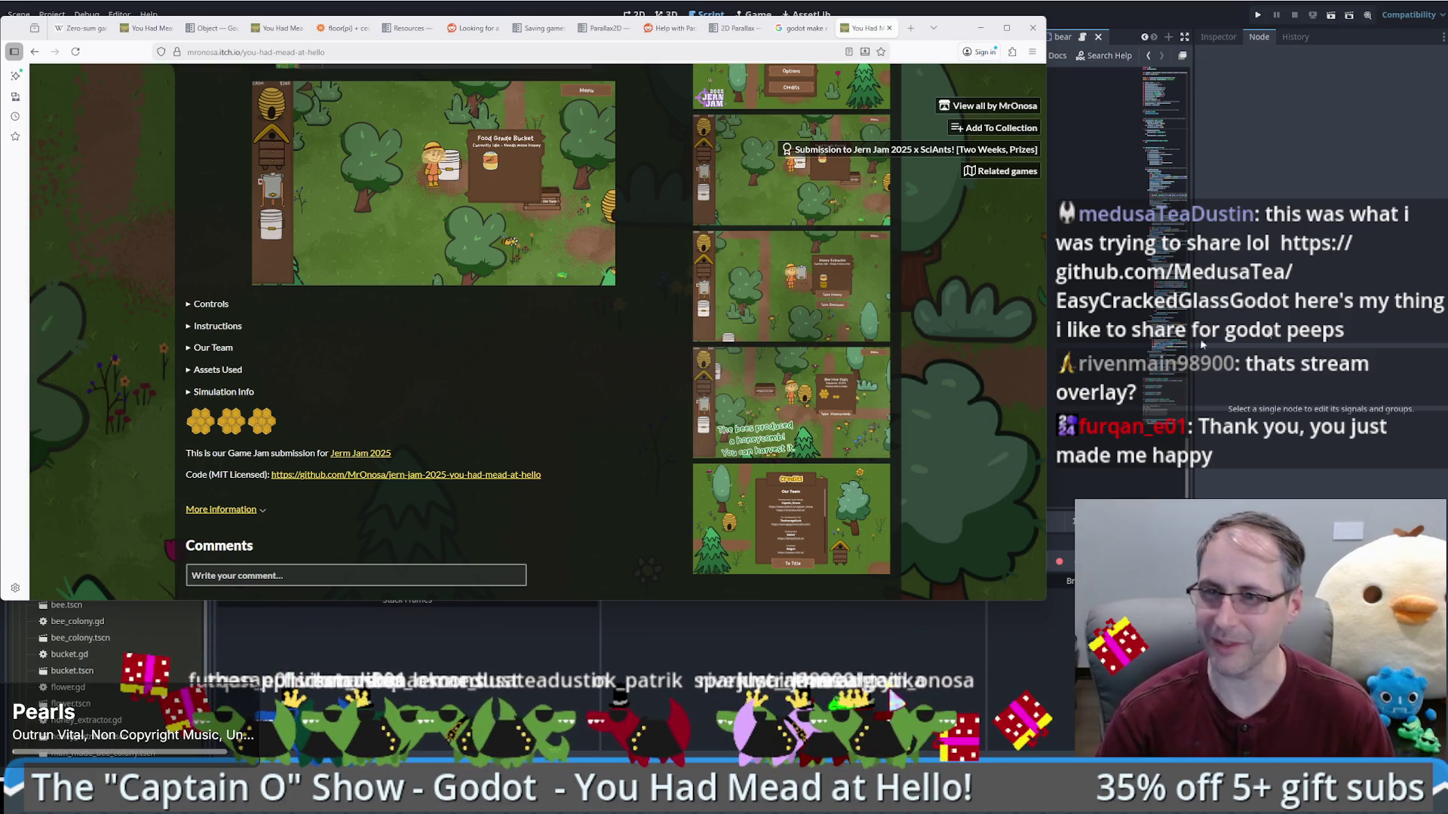
# Step: Open github.com/MedusaTea/EasyCrackedGlassGodot in a new browser tab
pyautogui.click(910, 33)
pyautogui.write('github.com/MedusaTea/EasyCrackedGlassGodot')
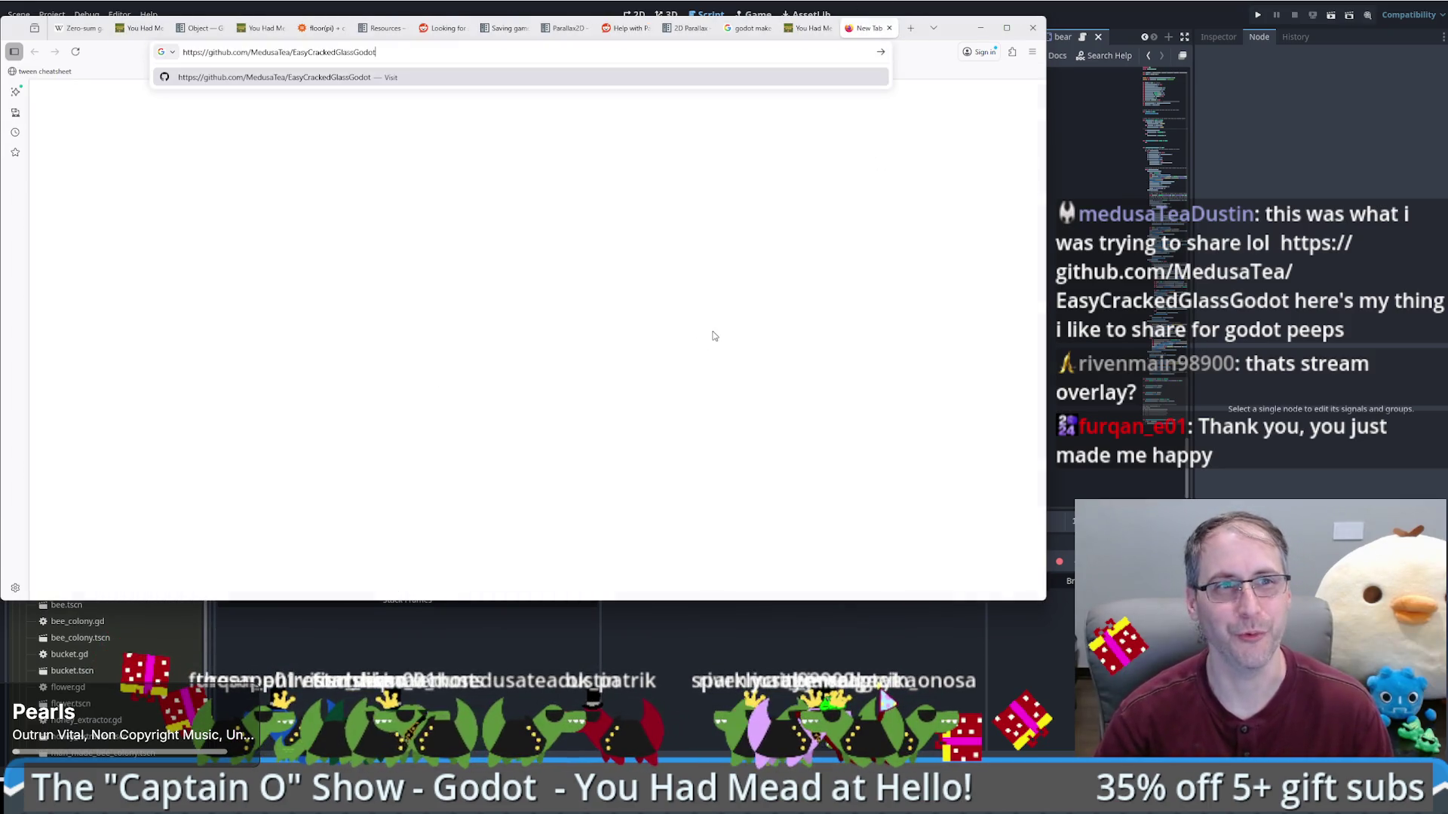
pyautogui.press('Return')
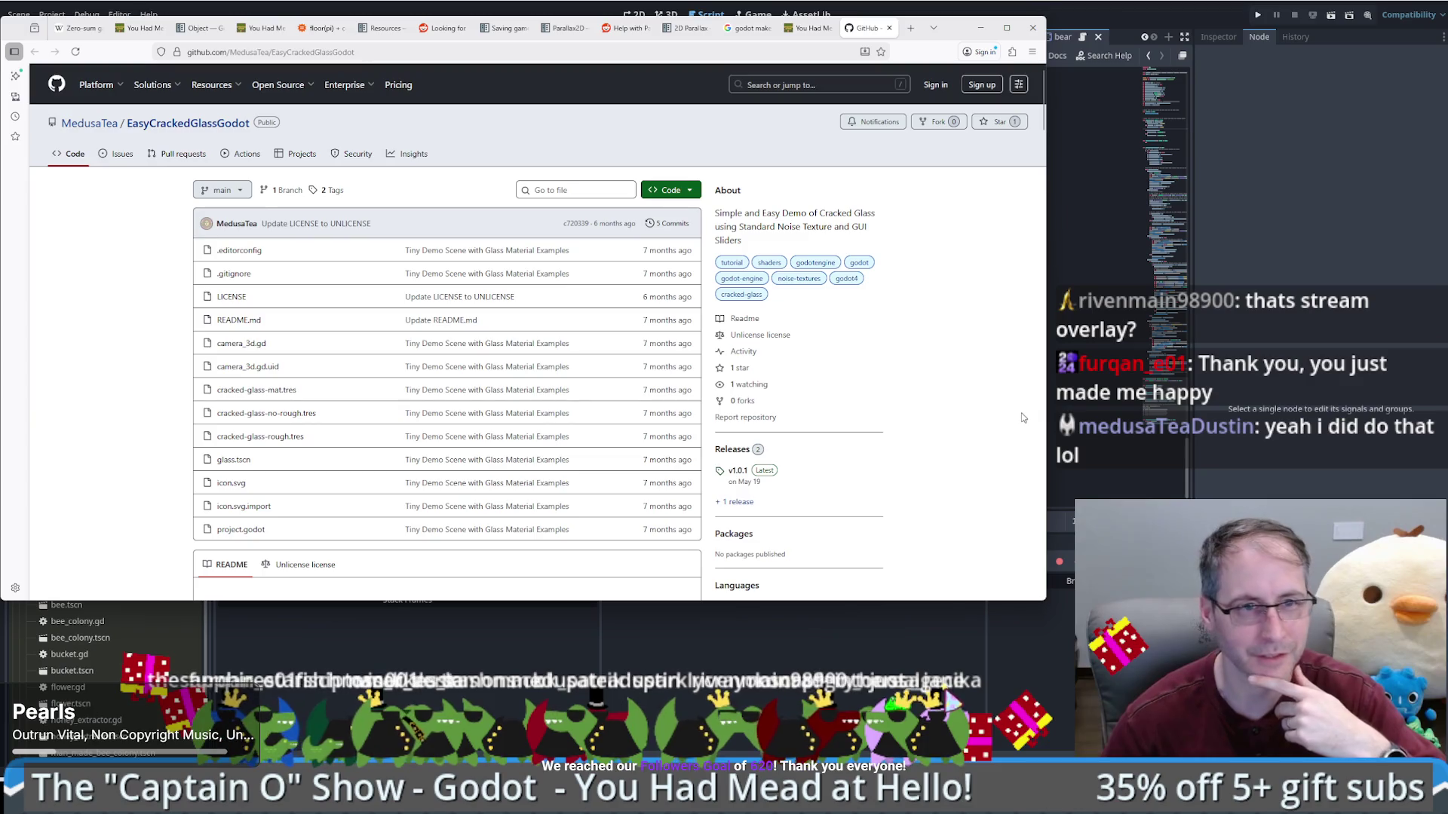
pyautogui.scroll(-2, 1022, 420)
# Step: Highlight the README description's 'Sliders' text and view the Demo Material screenshot full-size
pyautogui.scroll(2, 1010, 426)
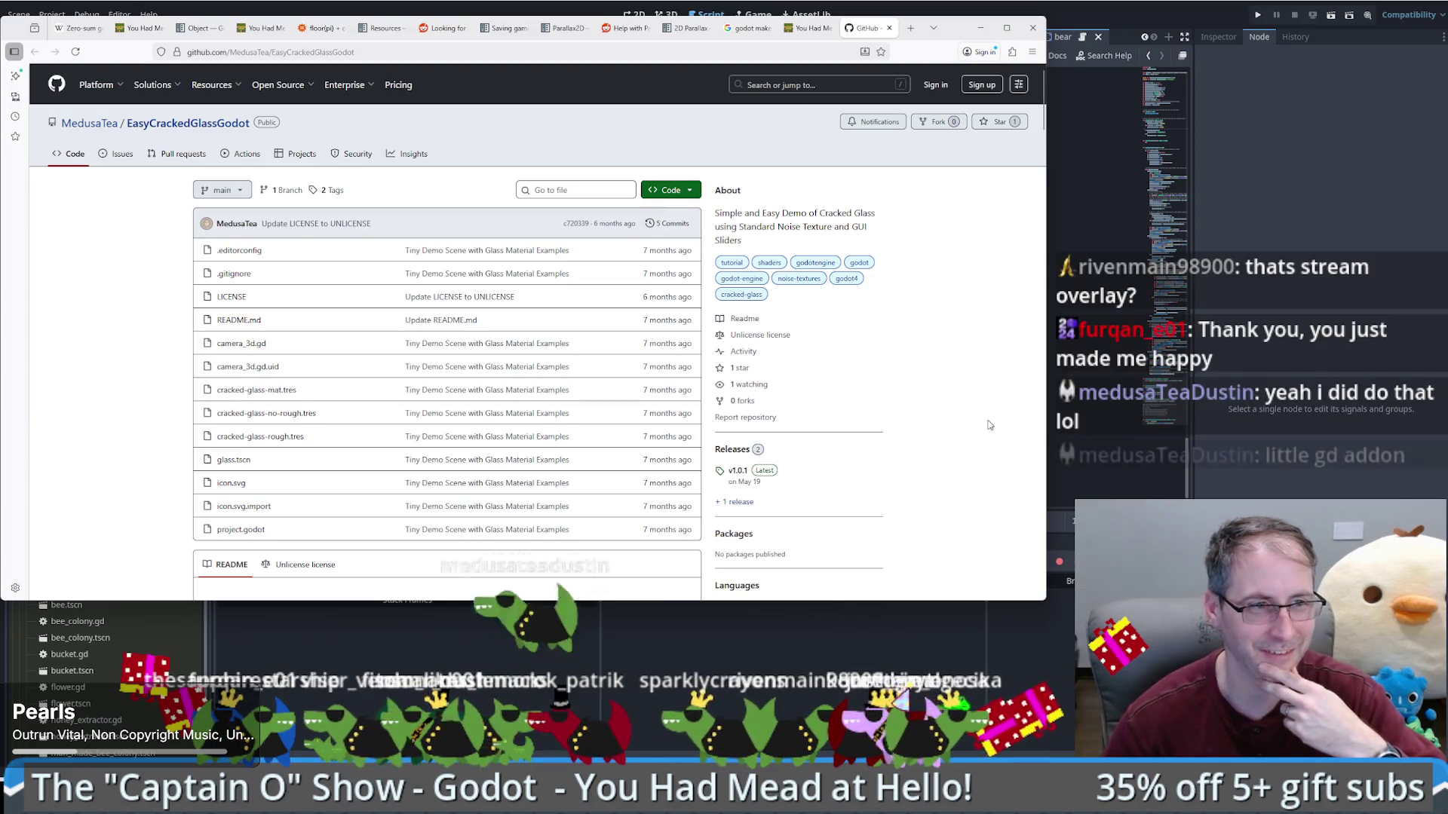
pyautogui.scroll(-5, 986, 425)
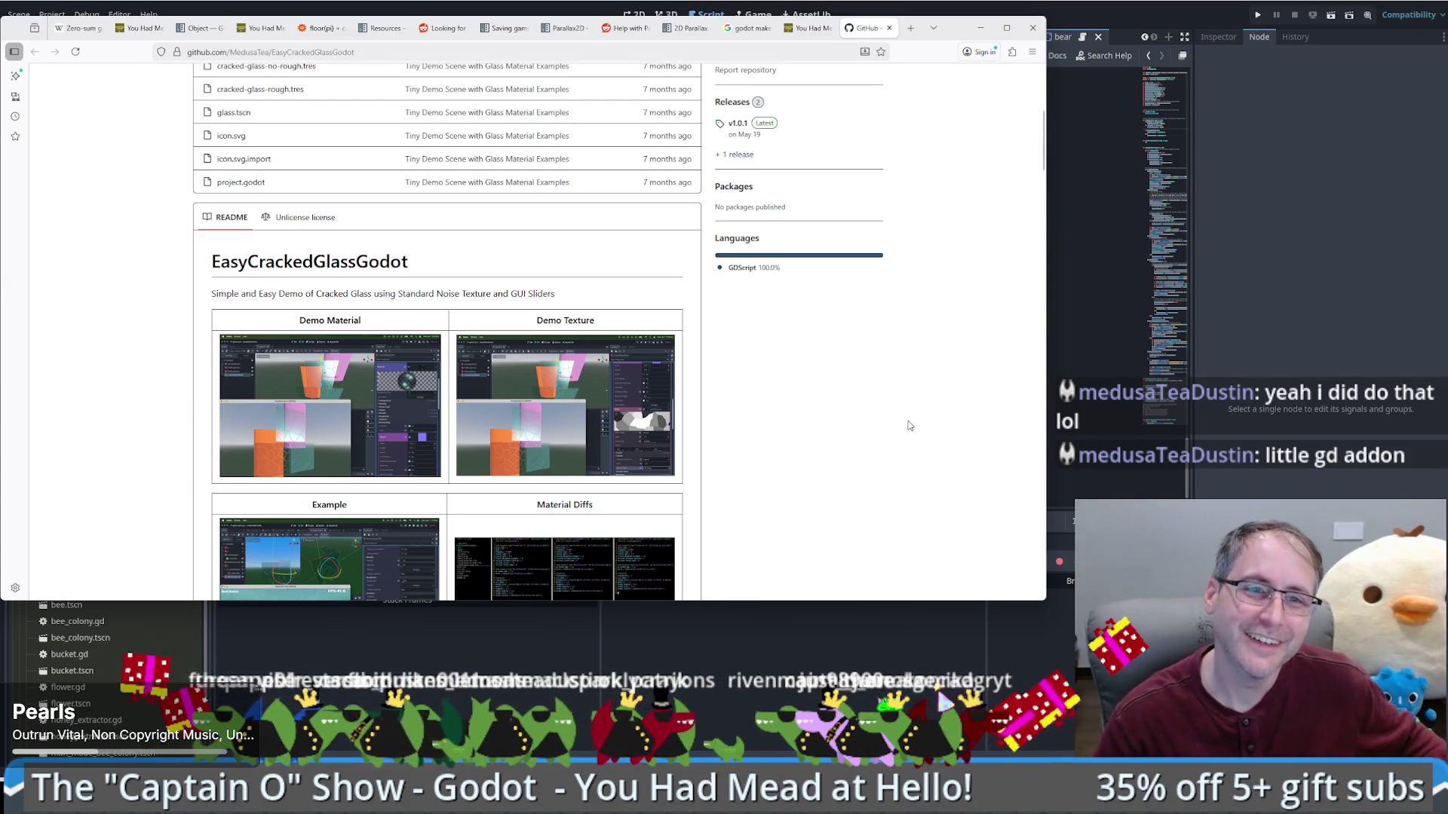
pyautogui.scroll(-3, 905, 429)
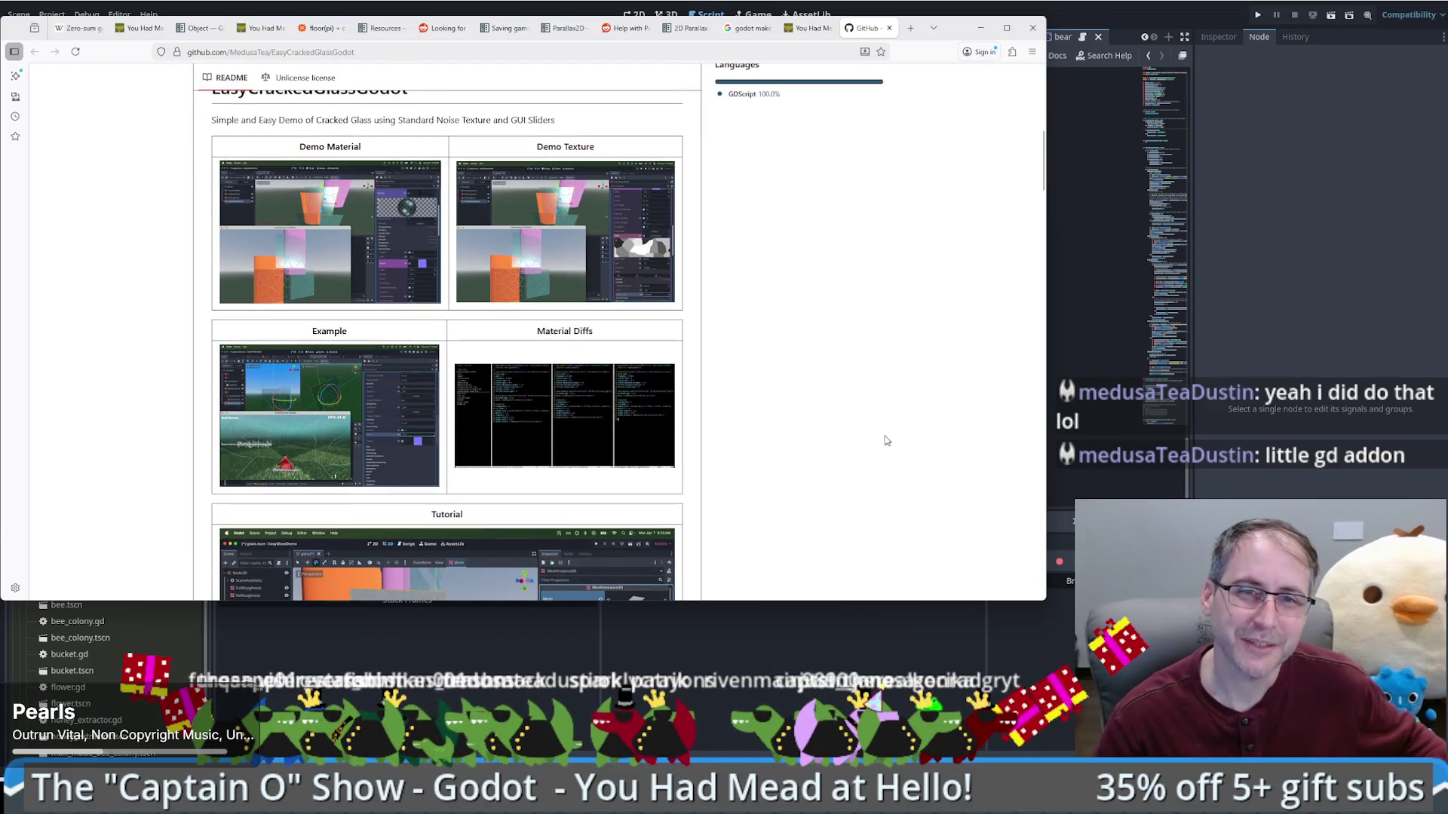
pyautogui.scroll(-1, 894, 449)
pyautogui.scroll(2, 888, 430)
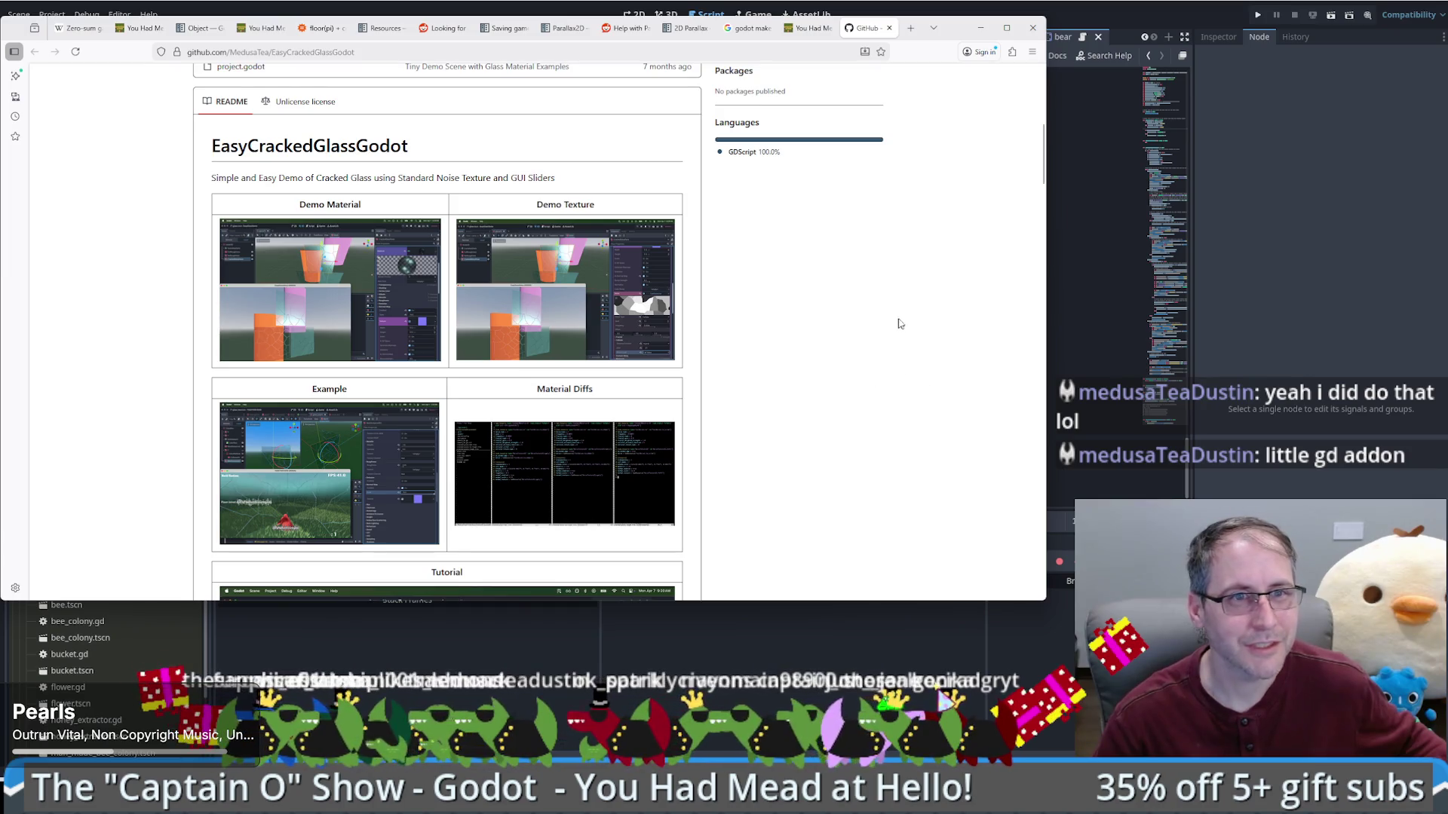
pyautogui.moveTo(218, 178); pyautogui.dragTo(478, 178)
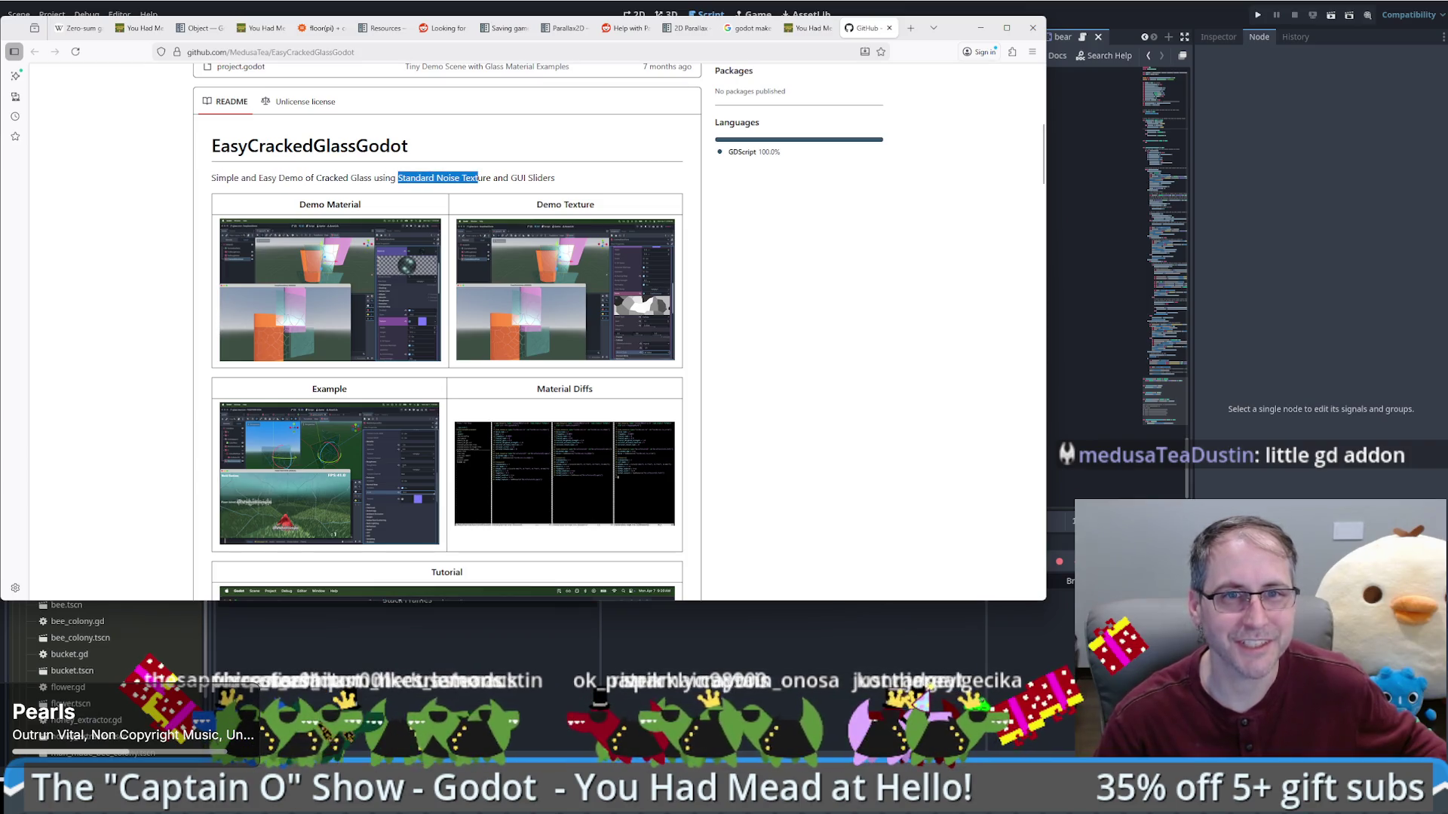
pyautogui.doubleClick(539, 178)
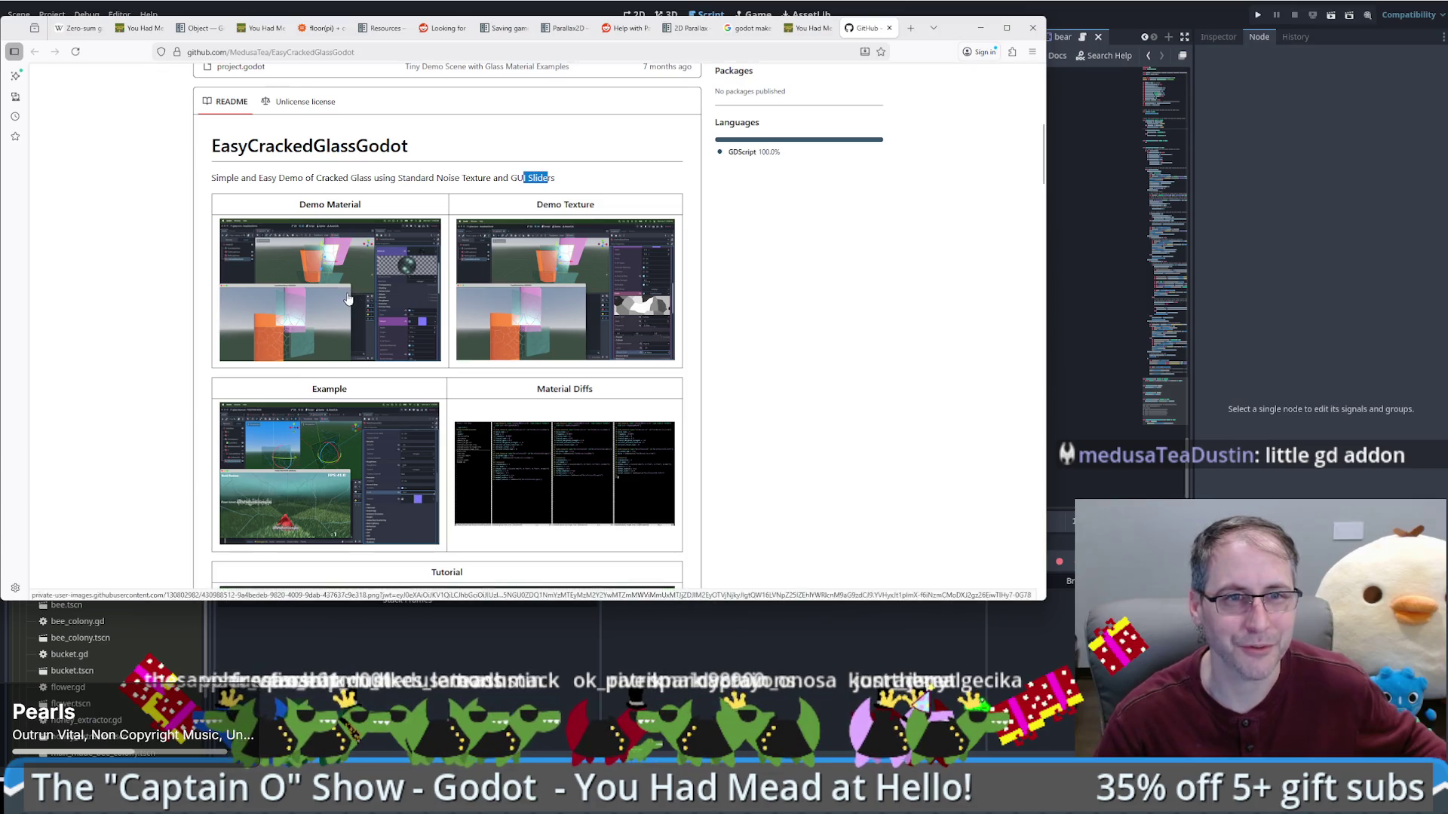
pyautogui.click(345, 295)
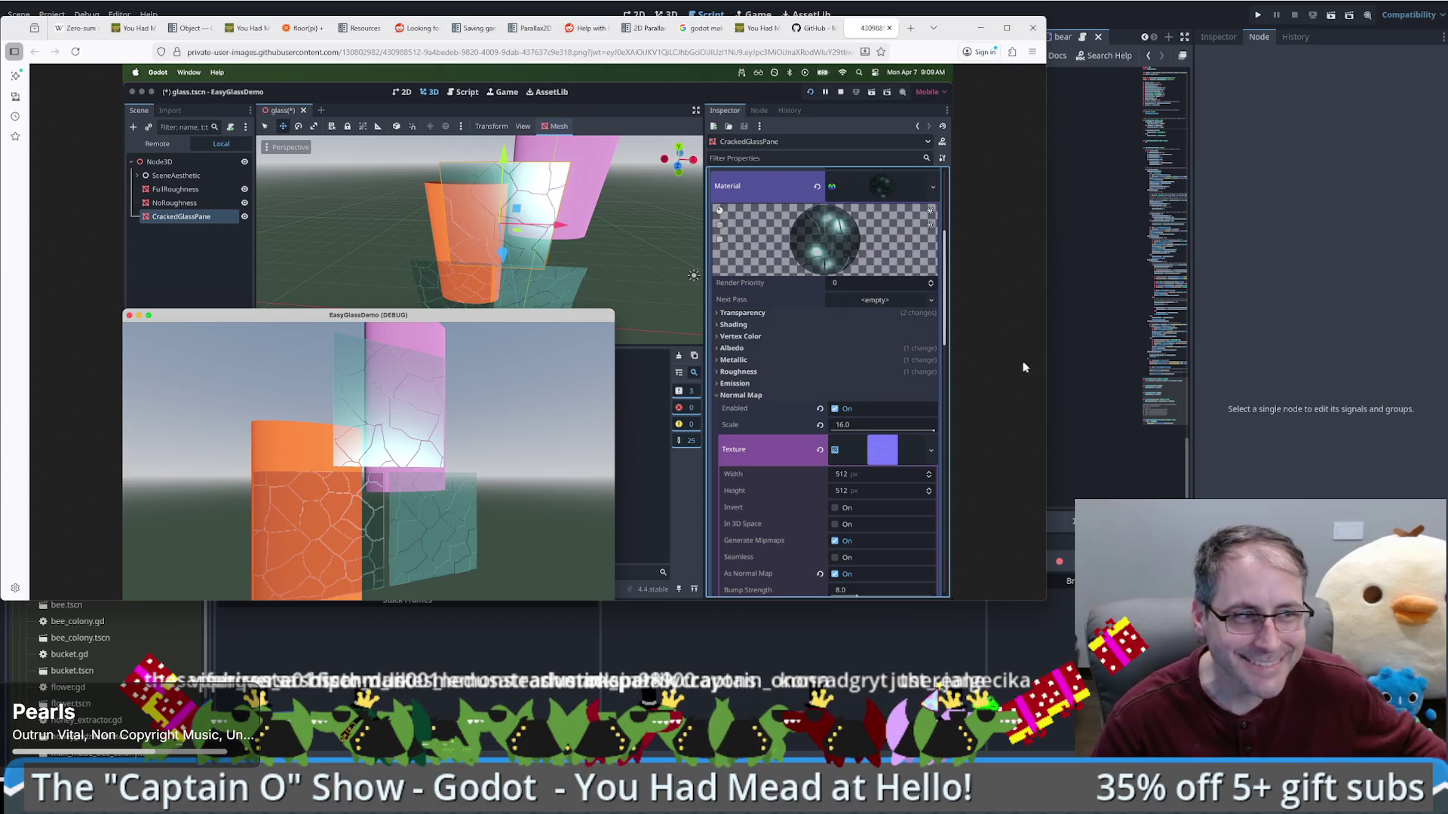
# Step: Enlarge the browser window and briefly view another README screenshot before returning
pyautogui.moveTo(1045, 601); pyautogui.dragTo(1134, 663)
pyautogui.hotkey('alt', 'Left')
pyautogui.click(603, 278)
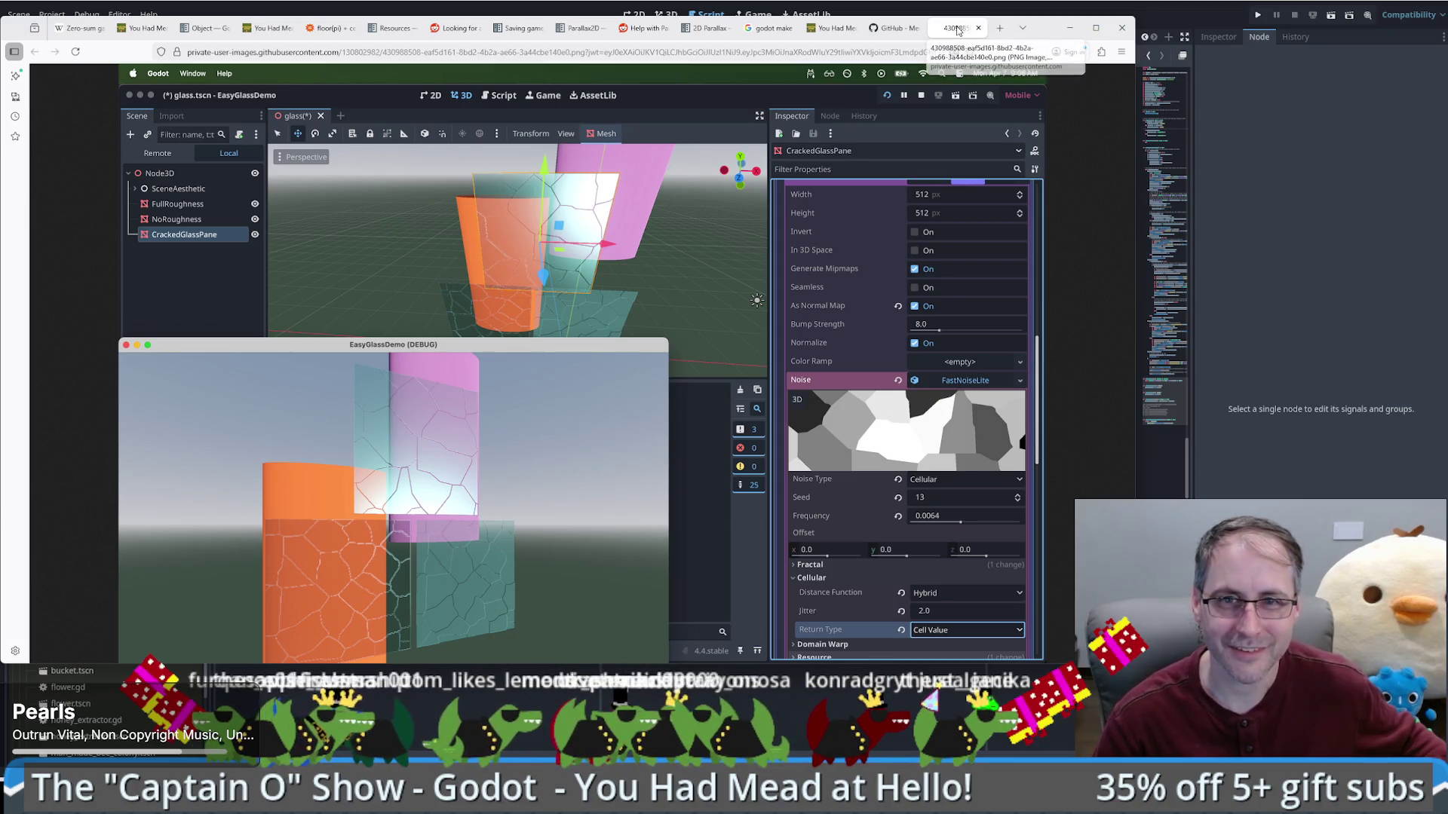
pyautogui.hotkey('alt', 'Left')
# Step: View the Example screenshot zoomed to native size and fitted, then close it
pyautogui.click(352, 494)
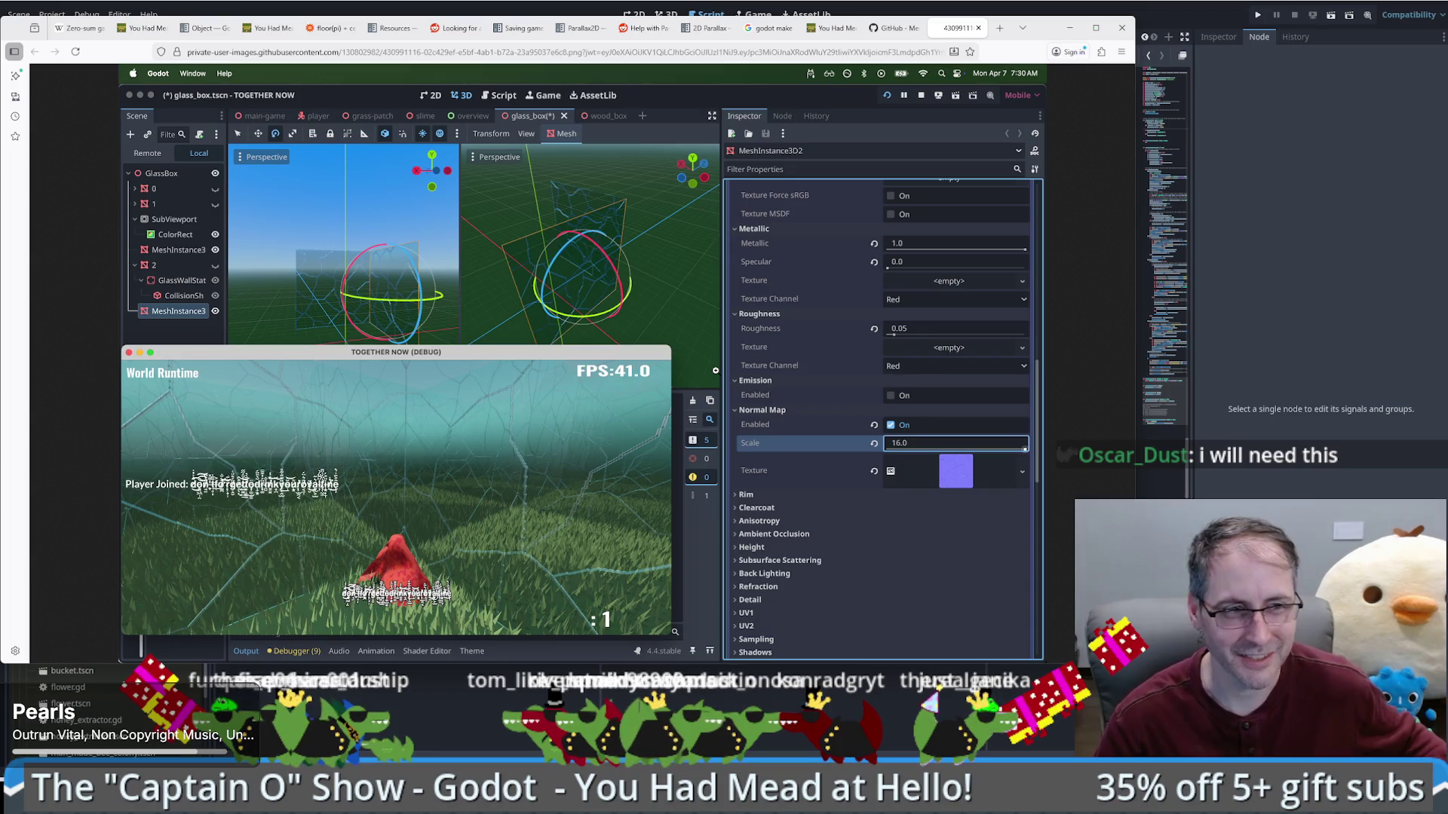
pyautogui.click(353, 595)
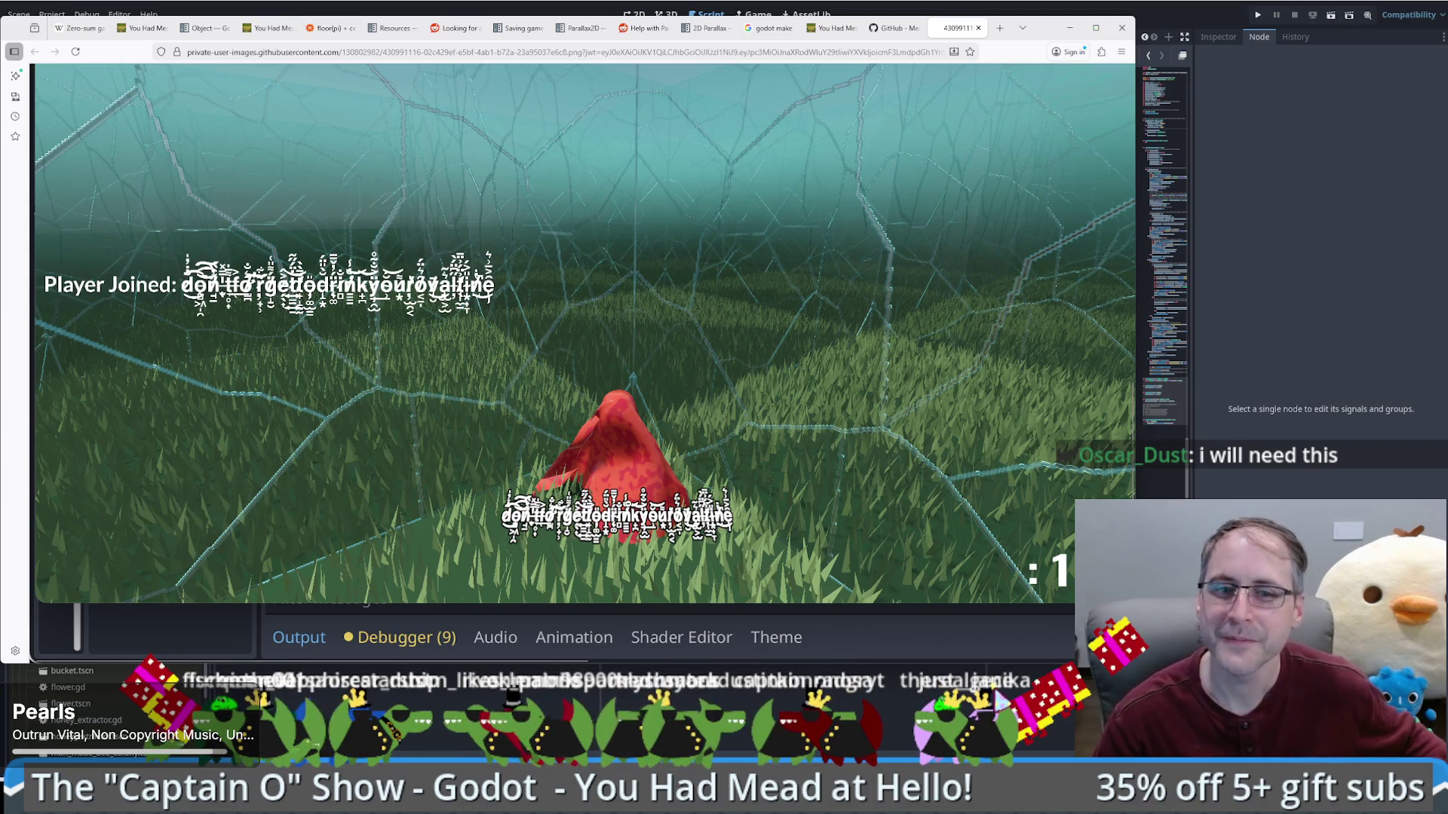
pyautogui.click(824, 363)
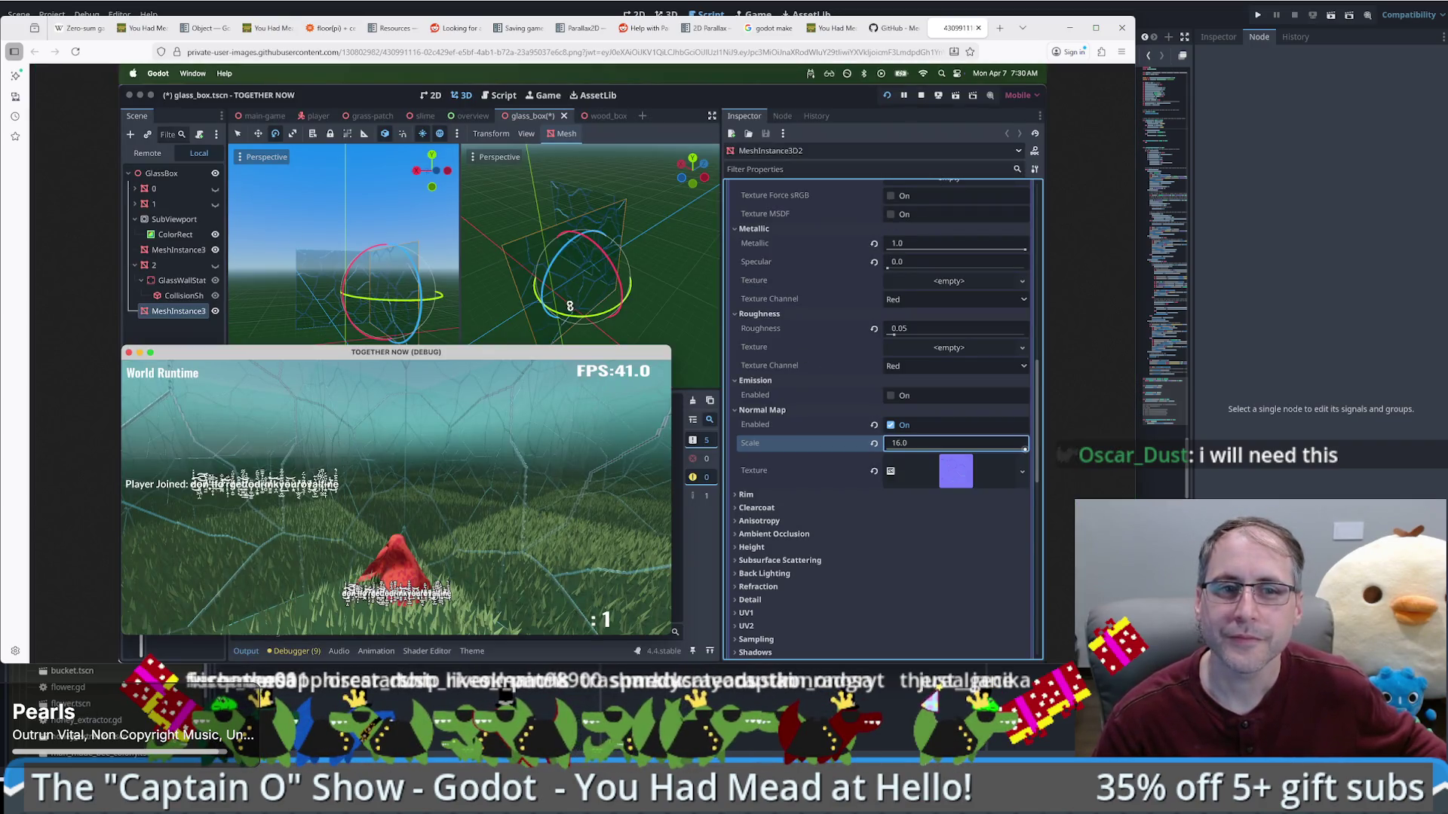
pyautogui.click(978, 27)
pyautogui.scroll(-5, 903, 249)
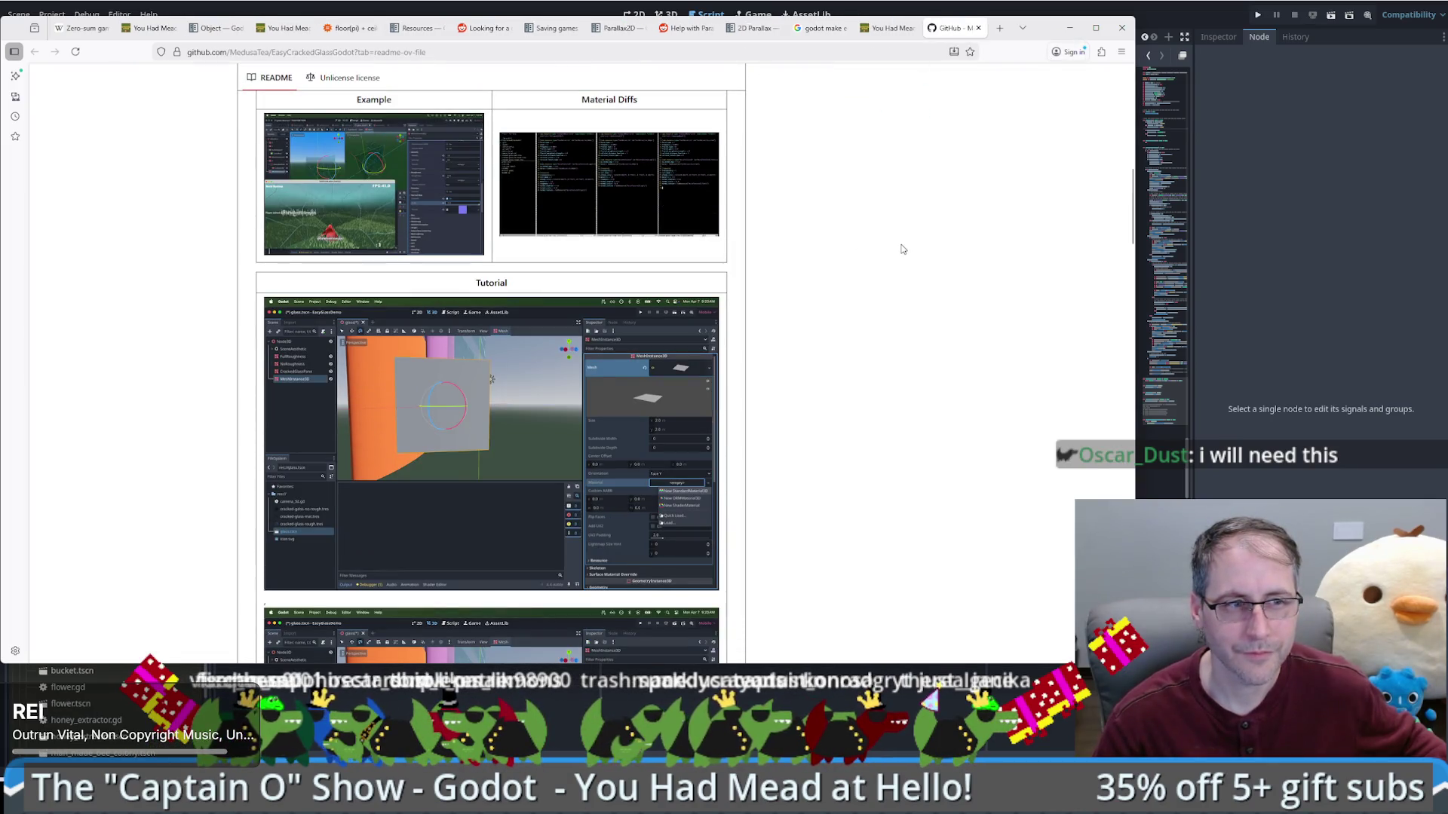
# Step: Copy the repository page link and scroll down to the Tutorial screenshots
pyautogui.hotkey('ctrl', 'l')
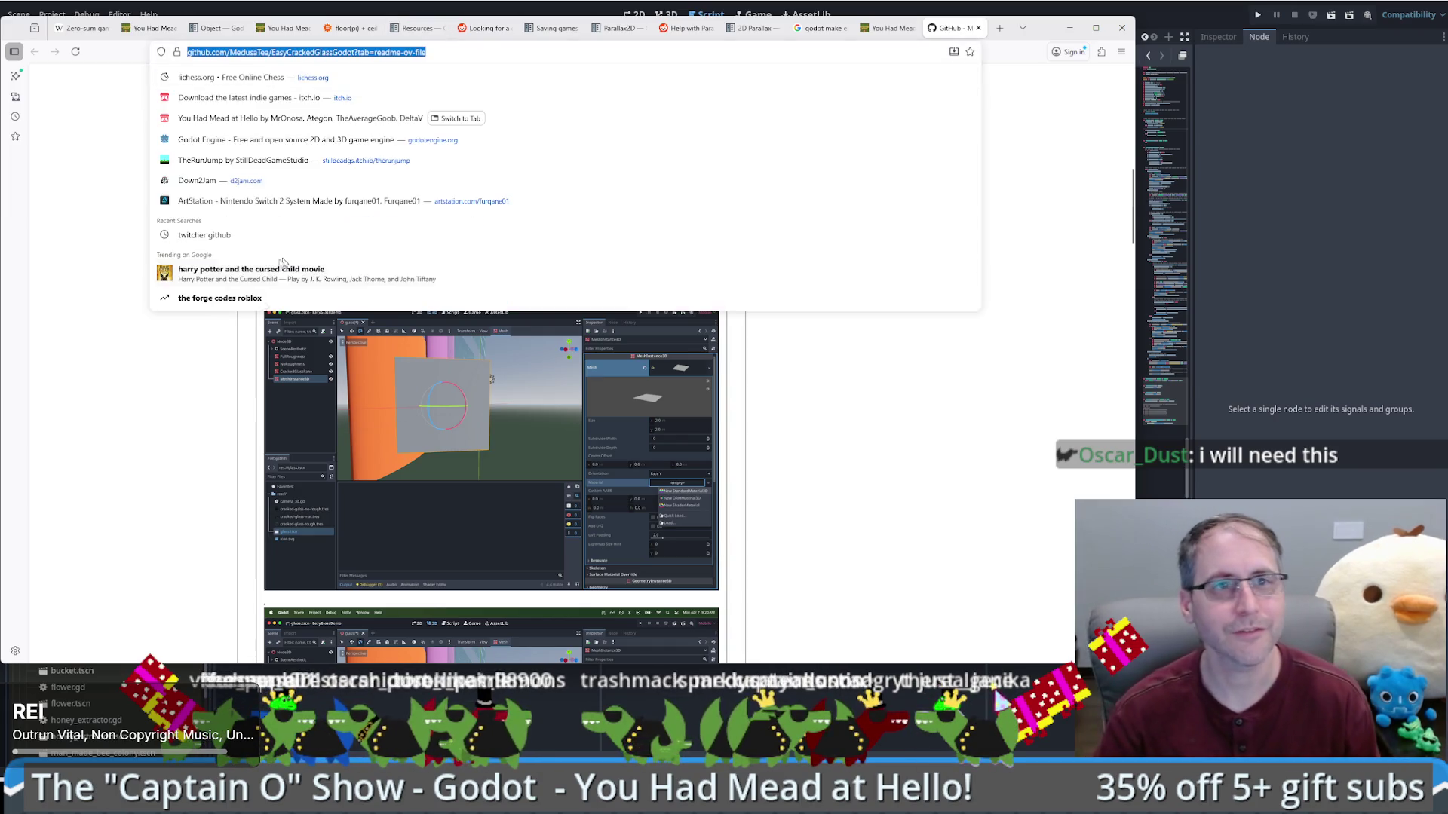
pyautogui.hotkey('ctrl', 'c')
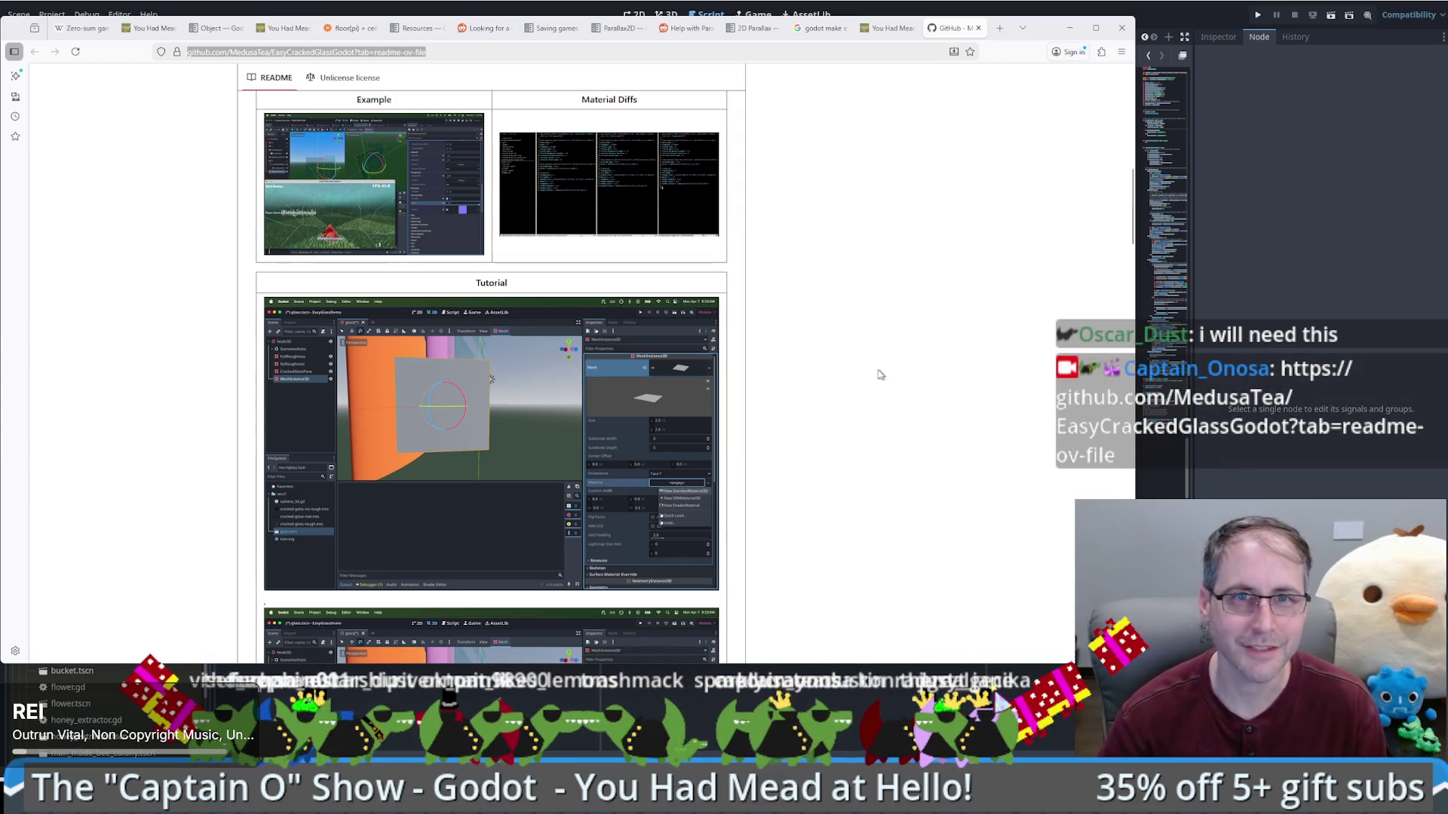
pyautogui.scroll(-3, 875, 370)
pyautogui.scroll(-1, 873, 362)
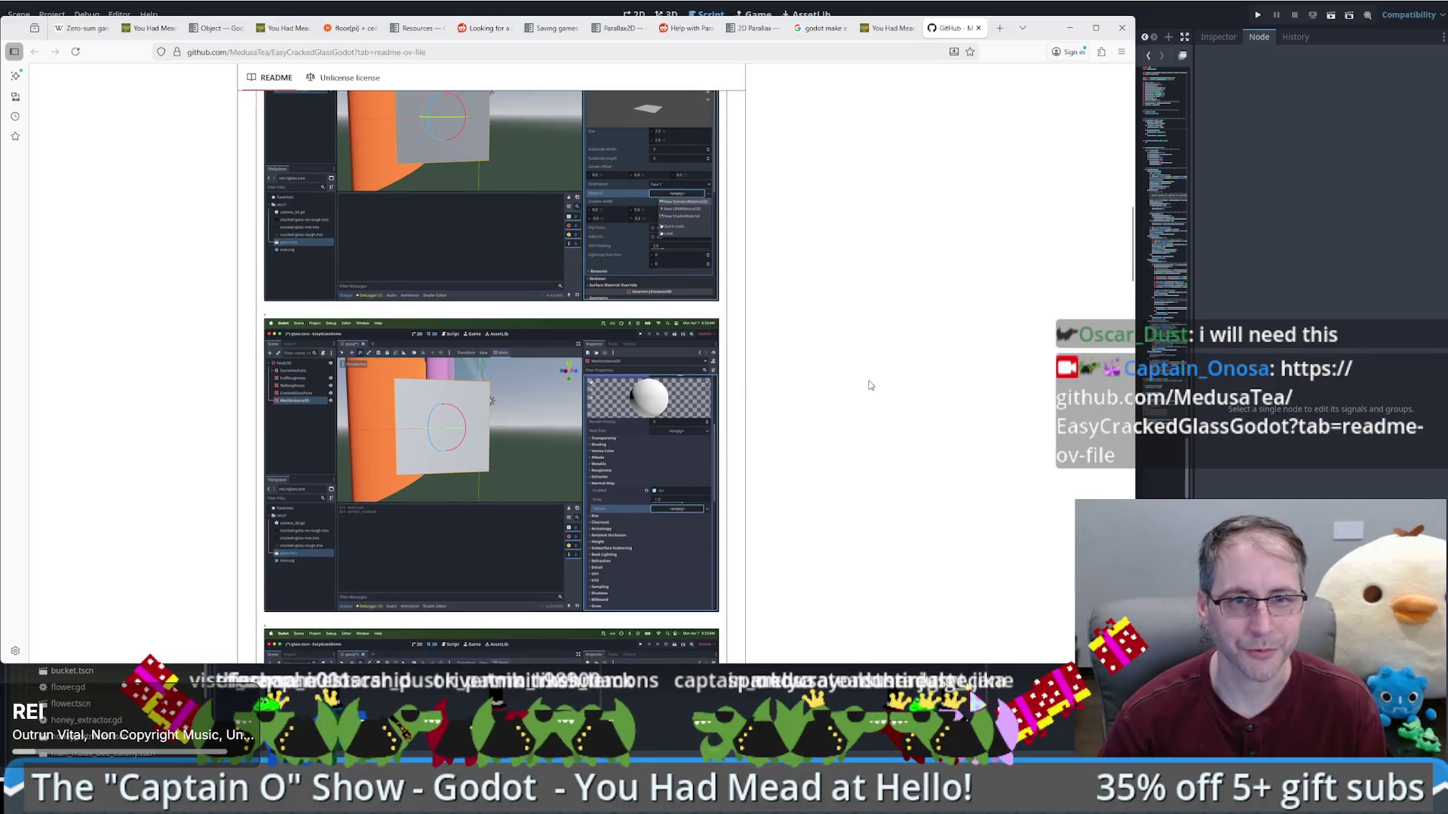
pyautogui.scroll(-4, 874, 368)
pyautogui.scroll(-3, 873, 331)
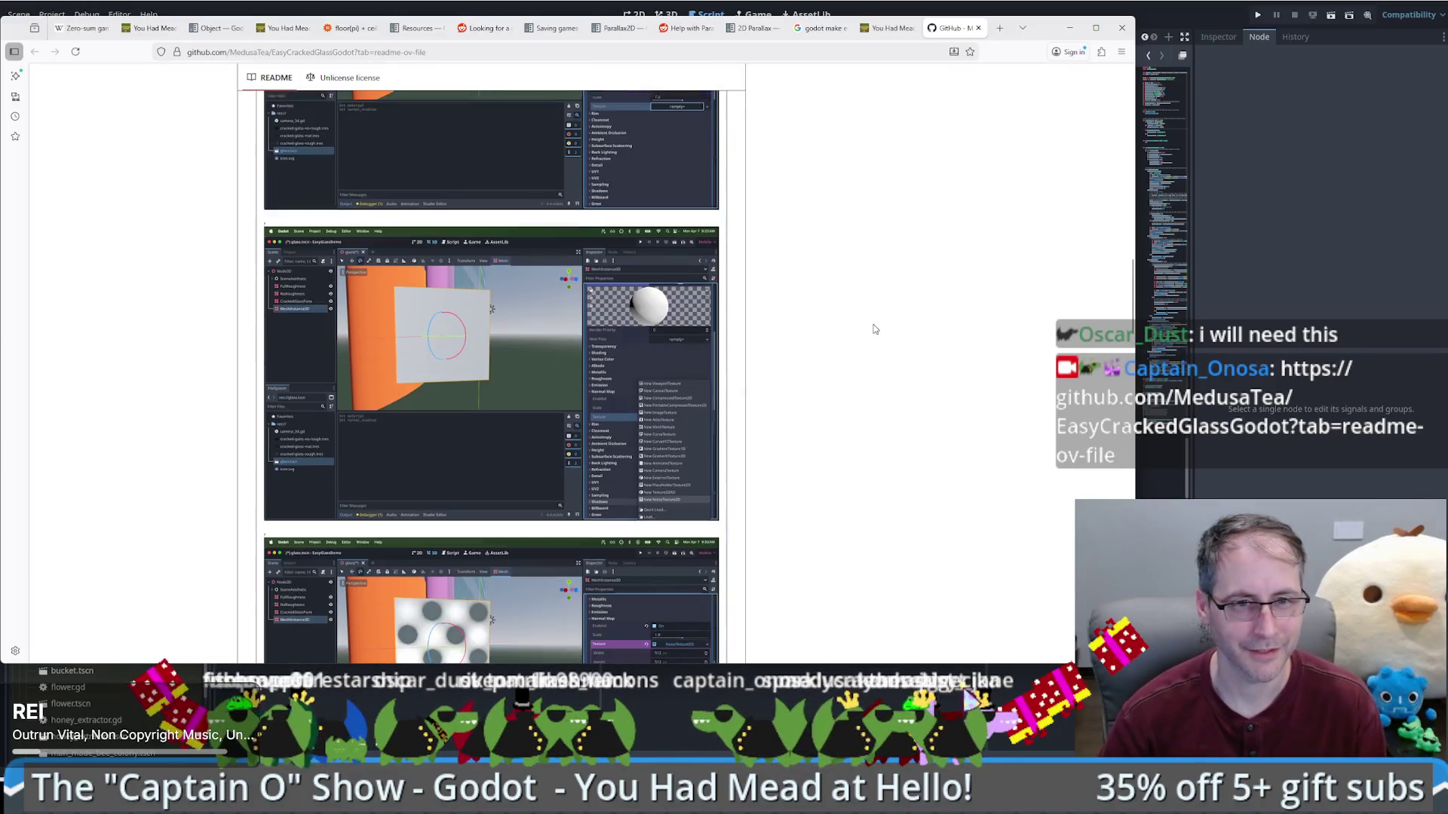
pyautogui.scroll(-3, 873, 330)
# Step: Inspect a tutorial screenshot at full size, then close it
pyautogui.click(448, 447)
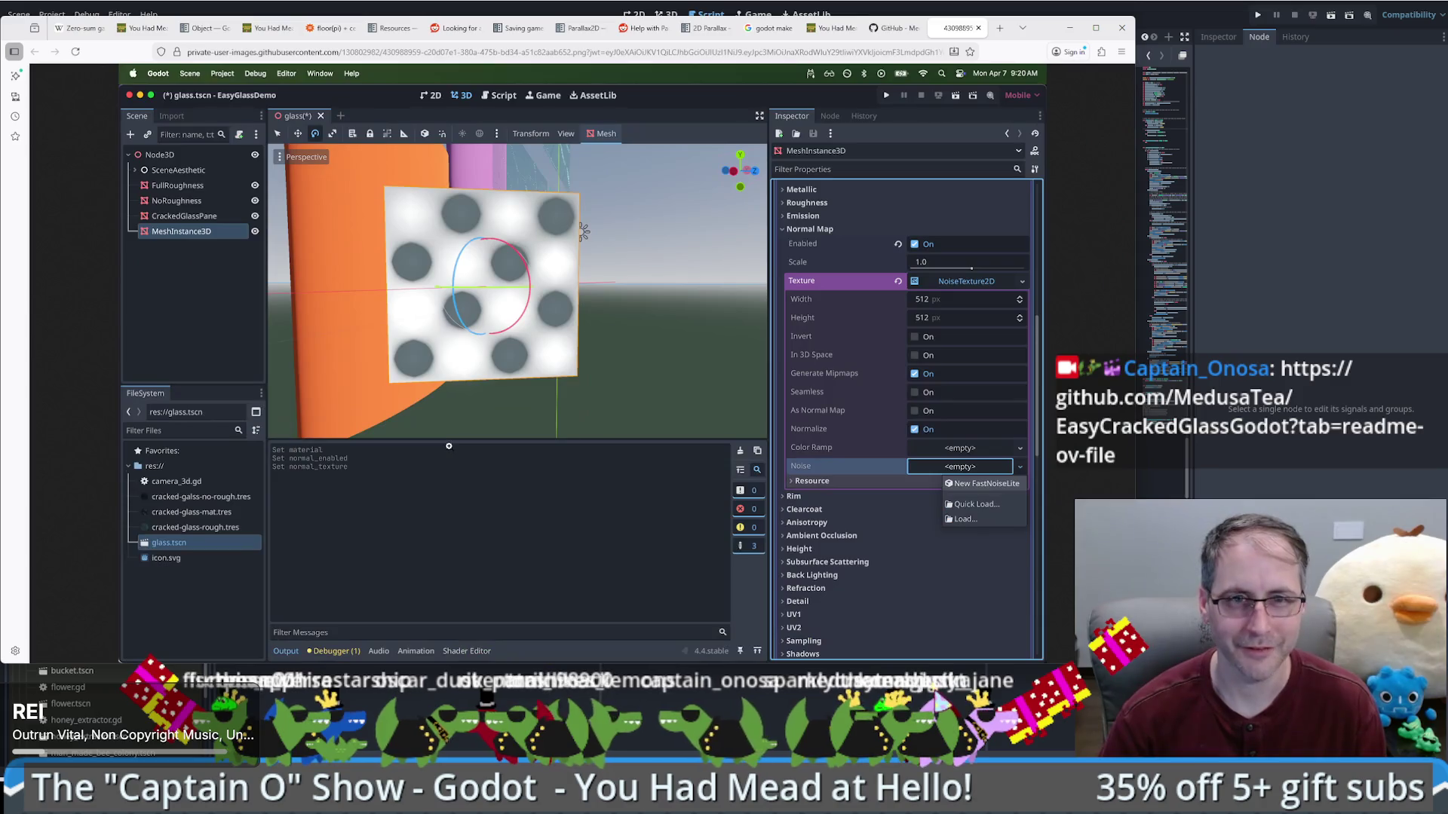
pyautogui.click(506, 281)
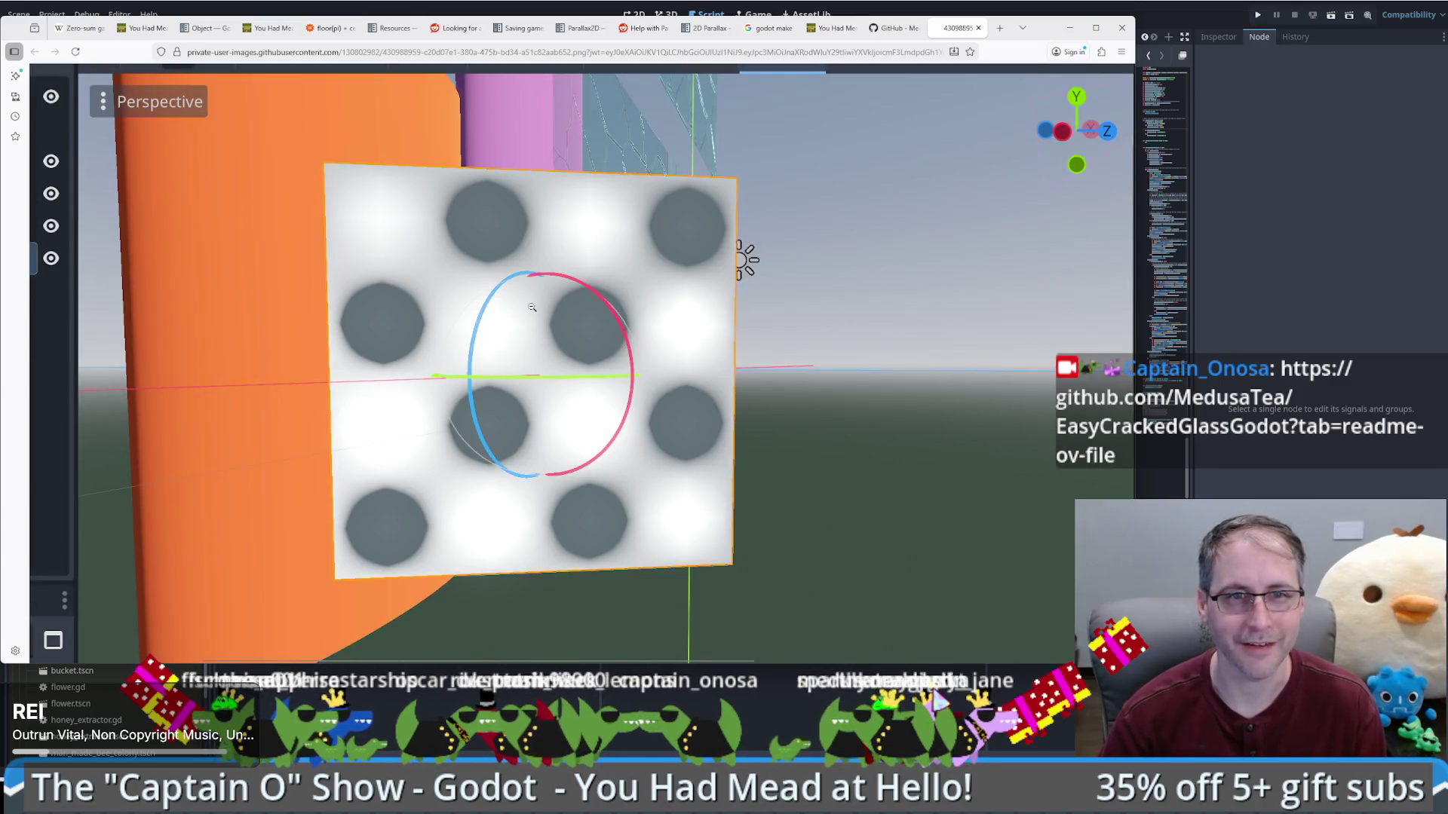
pyautogui.click(532, 307)
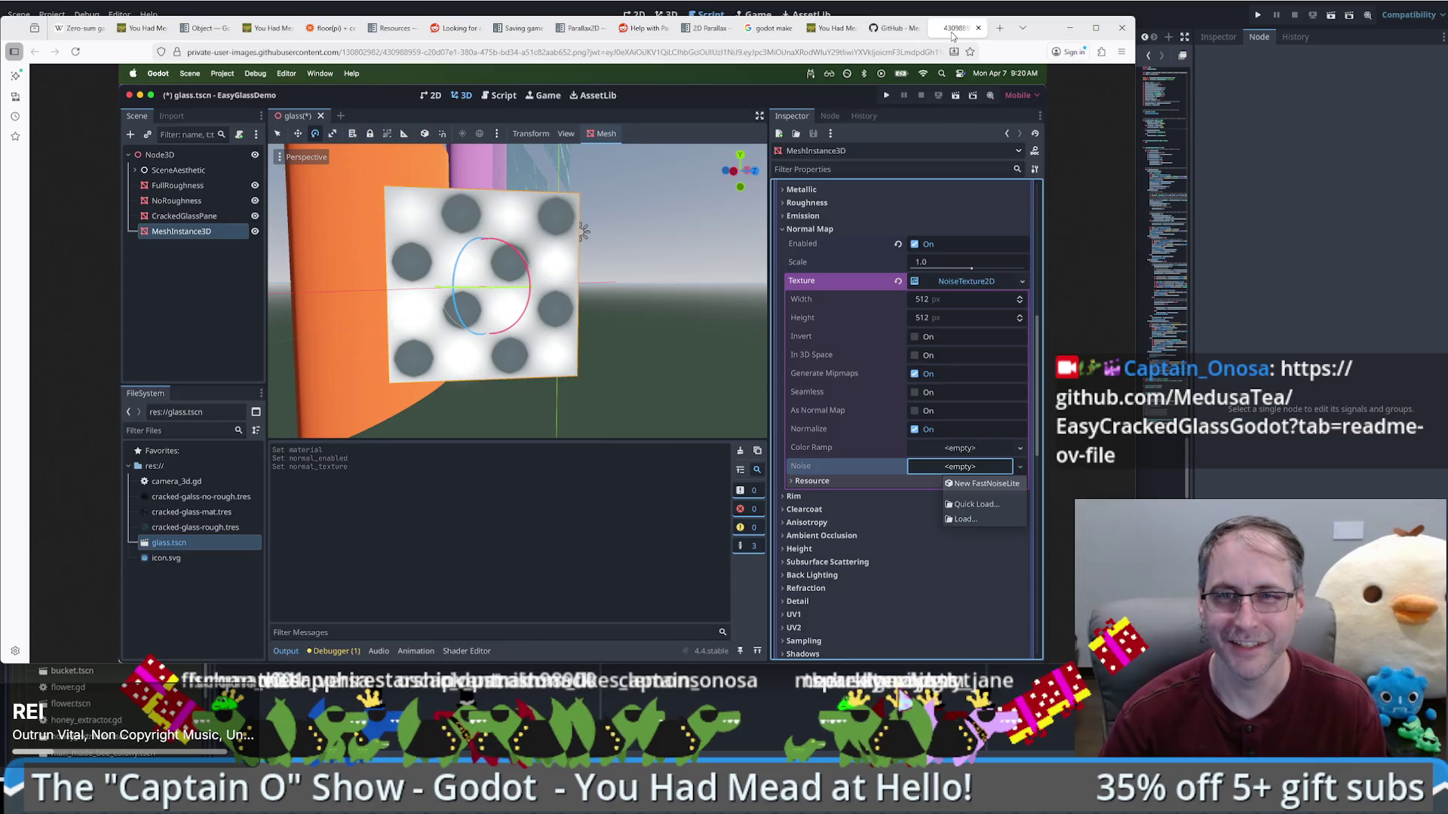
pyautogui.middleClick(952, 34)
# Step: Zoom into the next tutorial screenshot to inspect the noise texture result, then close it
pyautogui.click(505, 506)
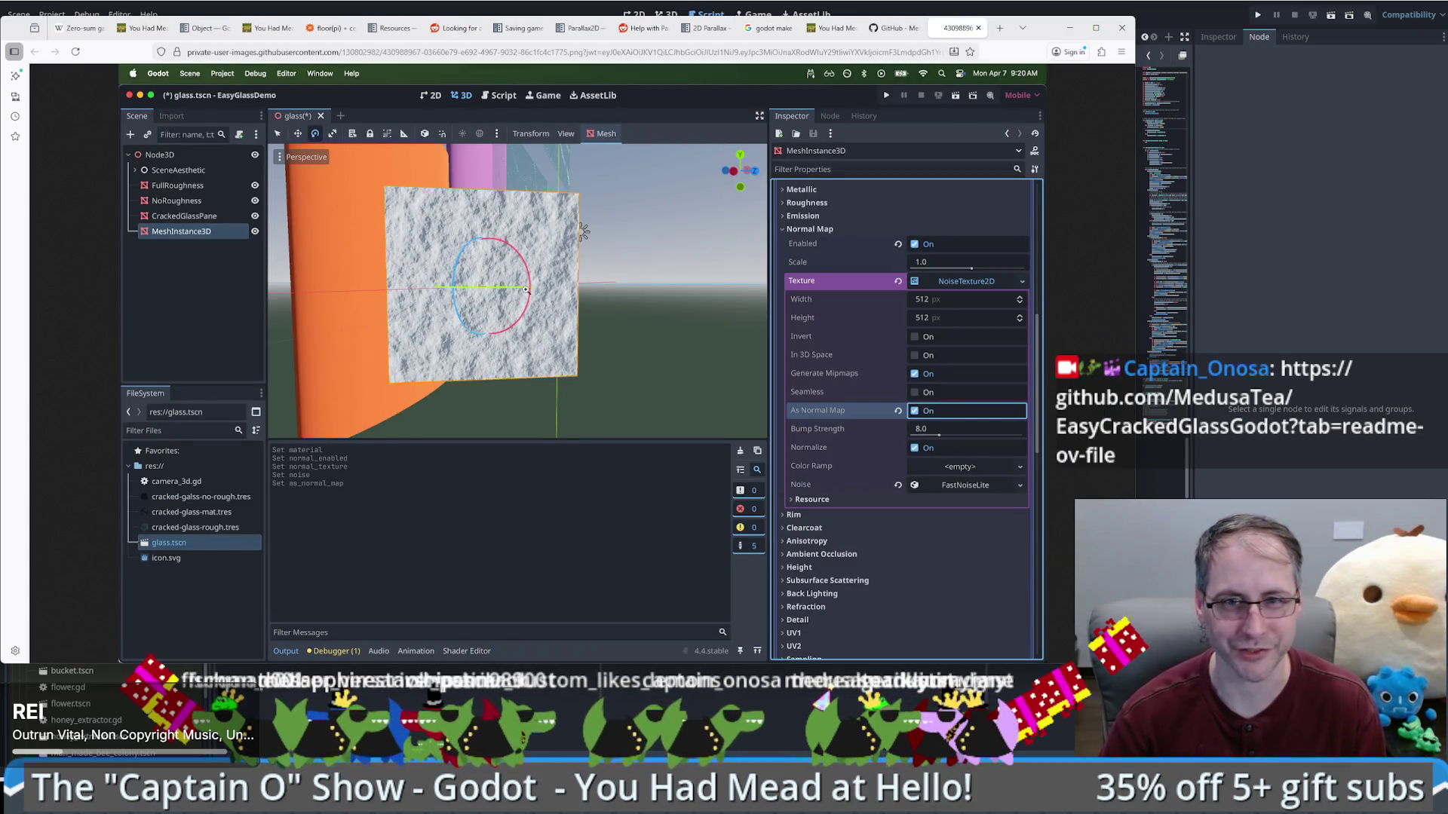
pyautogui.click(458, 292)
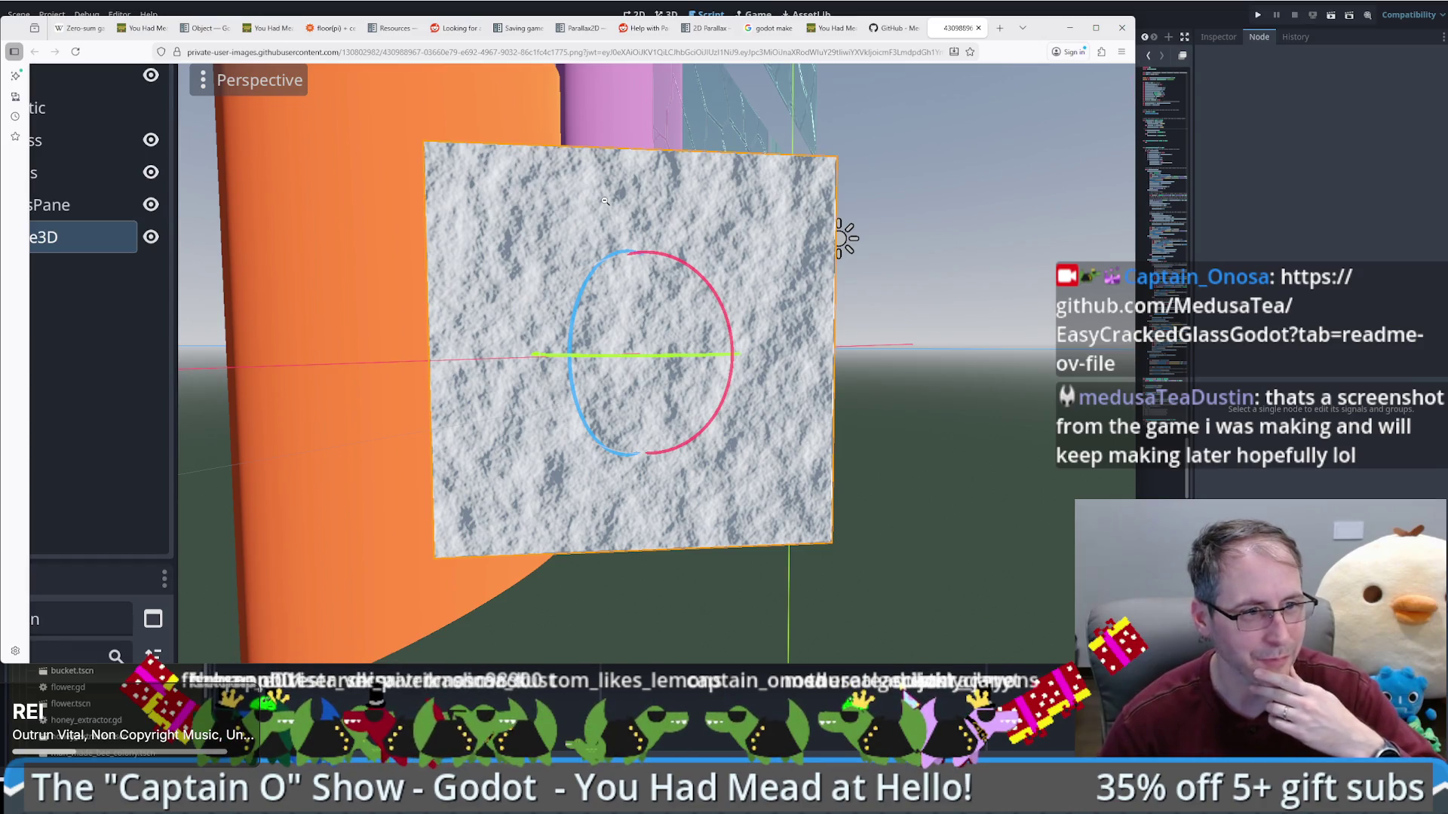
pyautogui.click(614, 231)
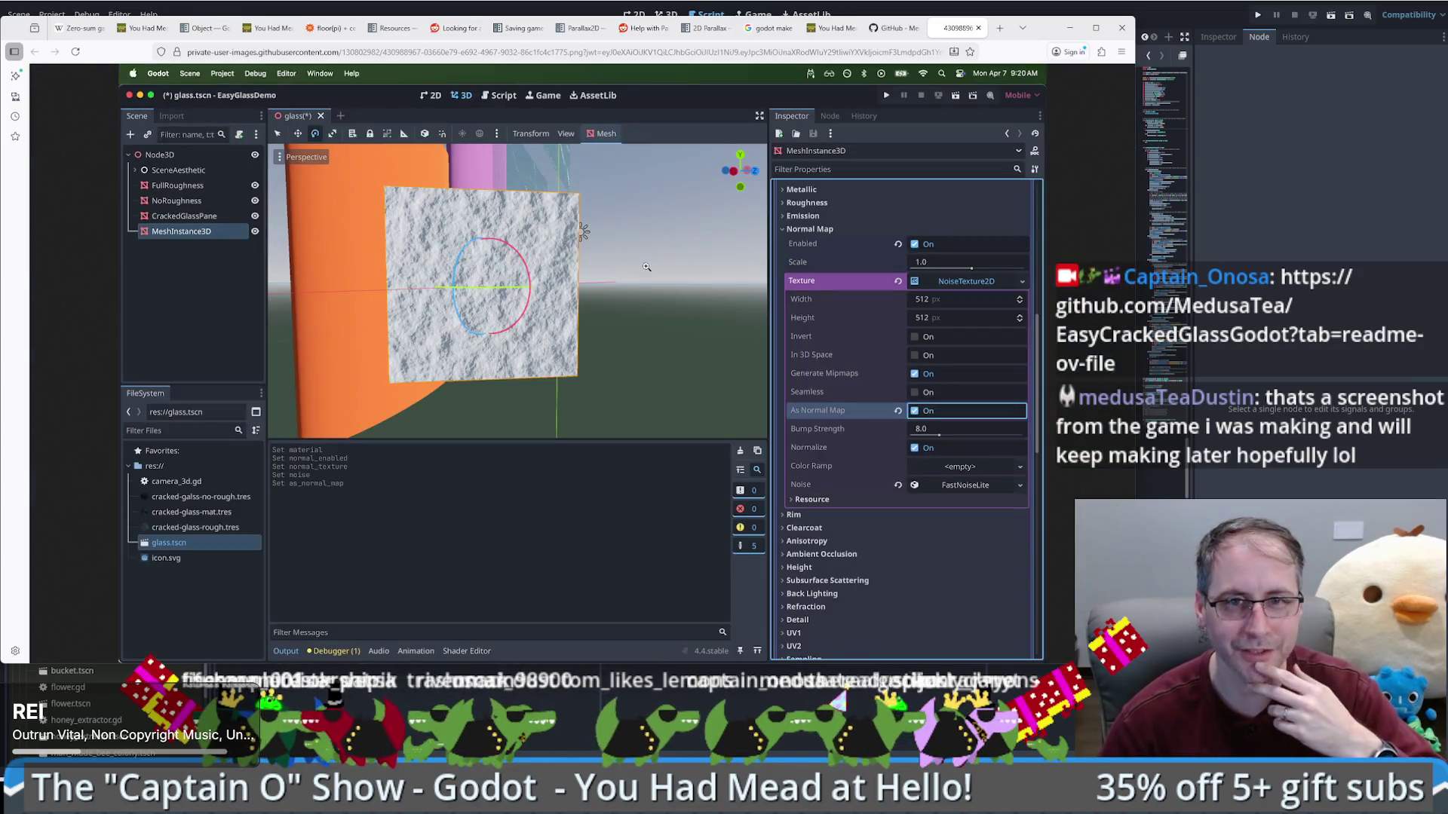
pyautogui.click(978, 28)
pyautogui.scroll(-5, 860, 294)
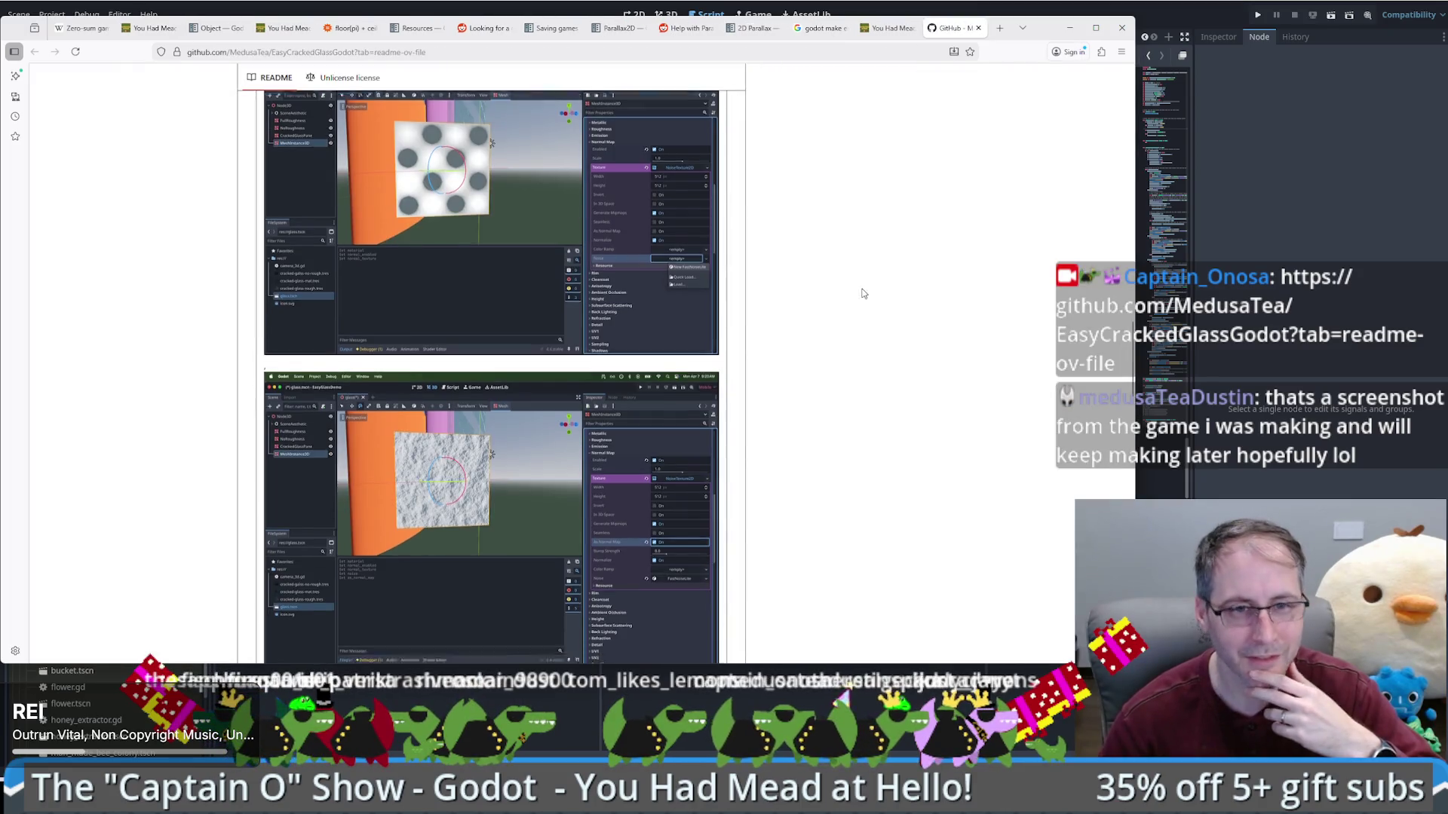
# Step: Scroll through the remaining tutorial screenshots, then back up to the file list and About topics
pyautogui.scroll(-3, 855, 317)
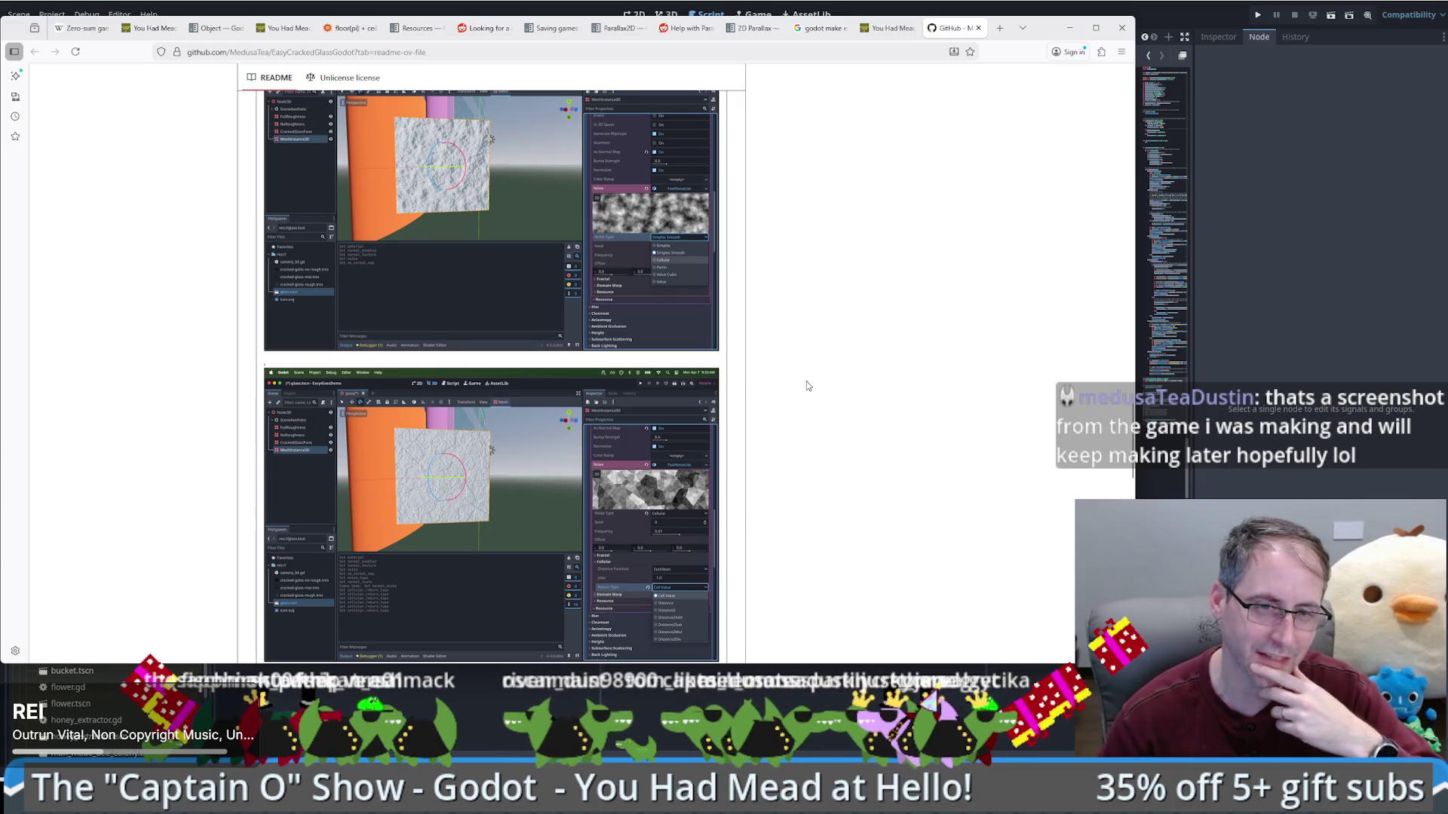
pyautogui.scroll(-3, 801, 407)
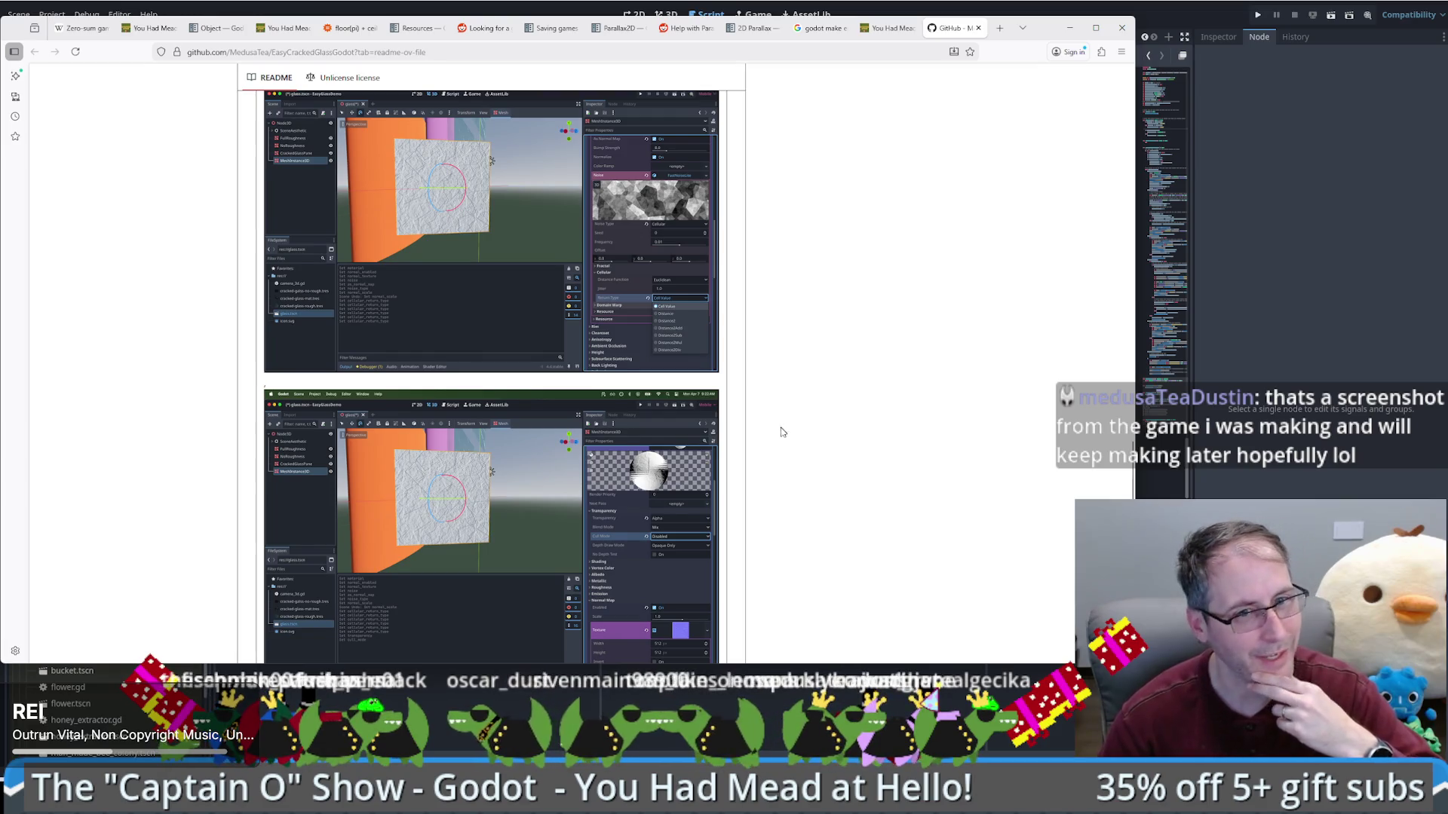
pyautogui.scroll(-5, 782, 431)
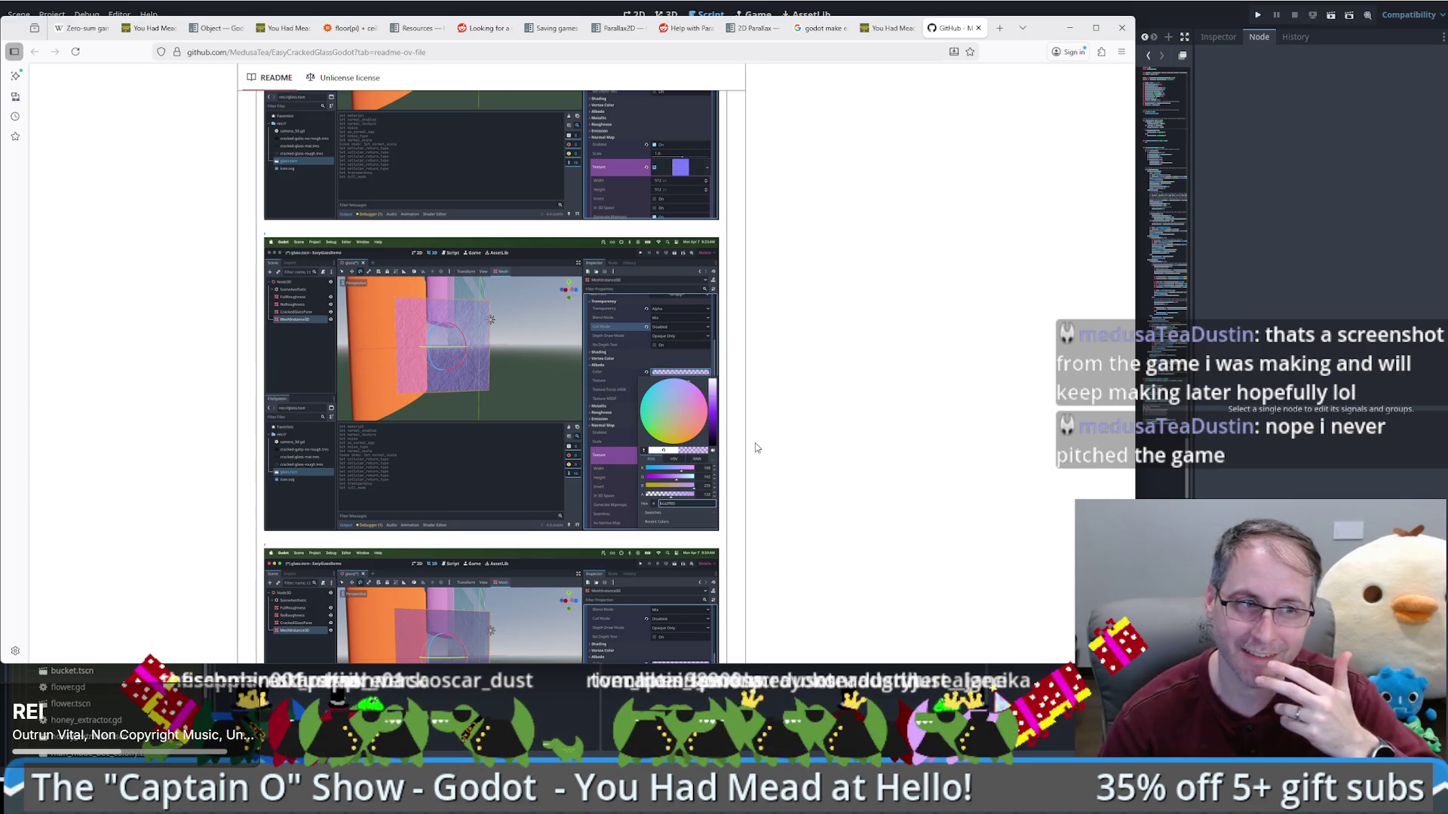
pyautogui.scroll(-3, 757, 448)
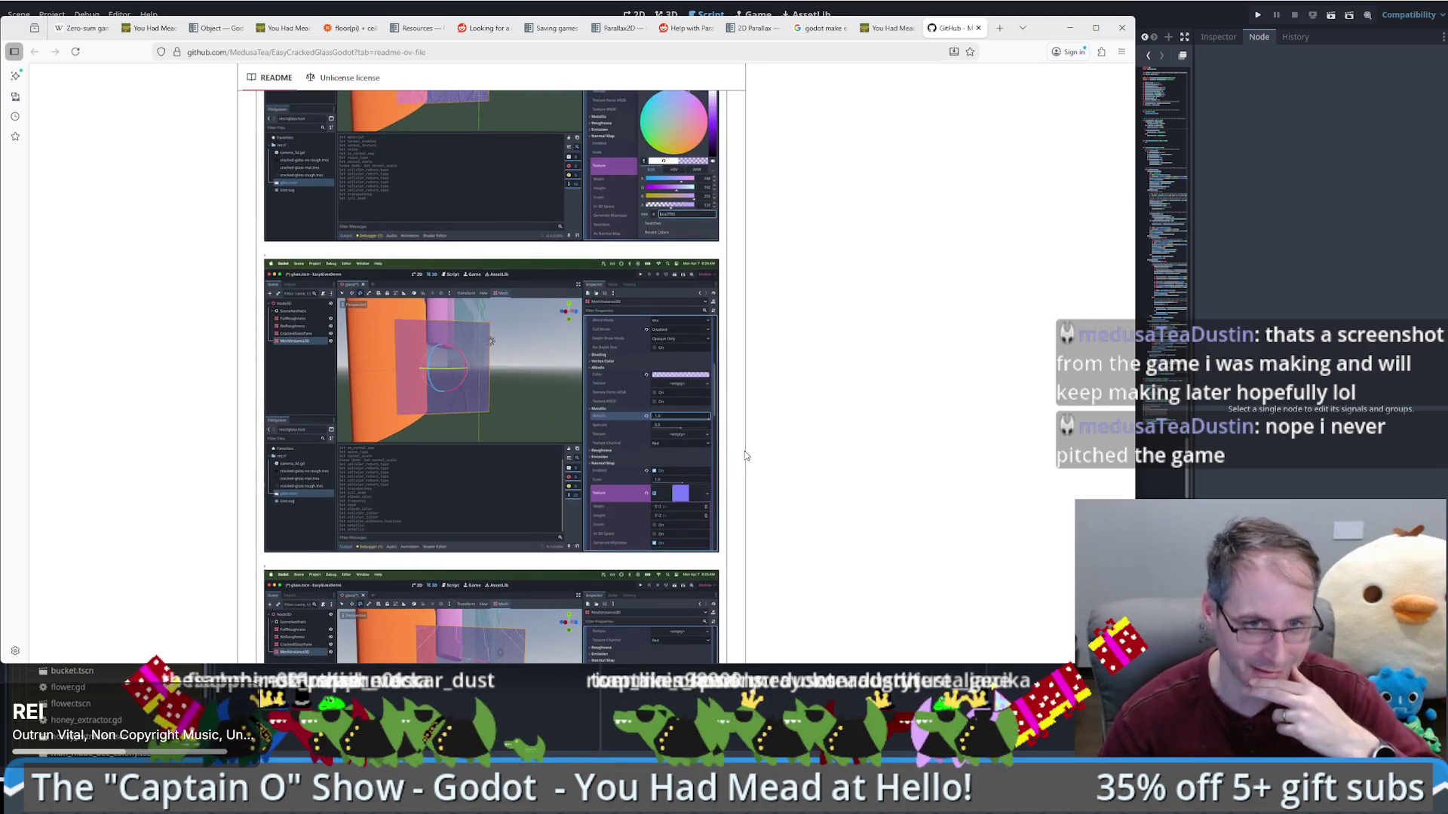
pyautogui.scroll(-3, 765, 455)
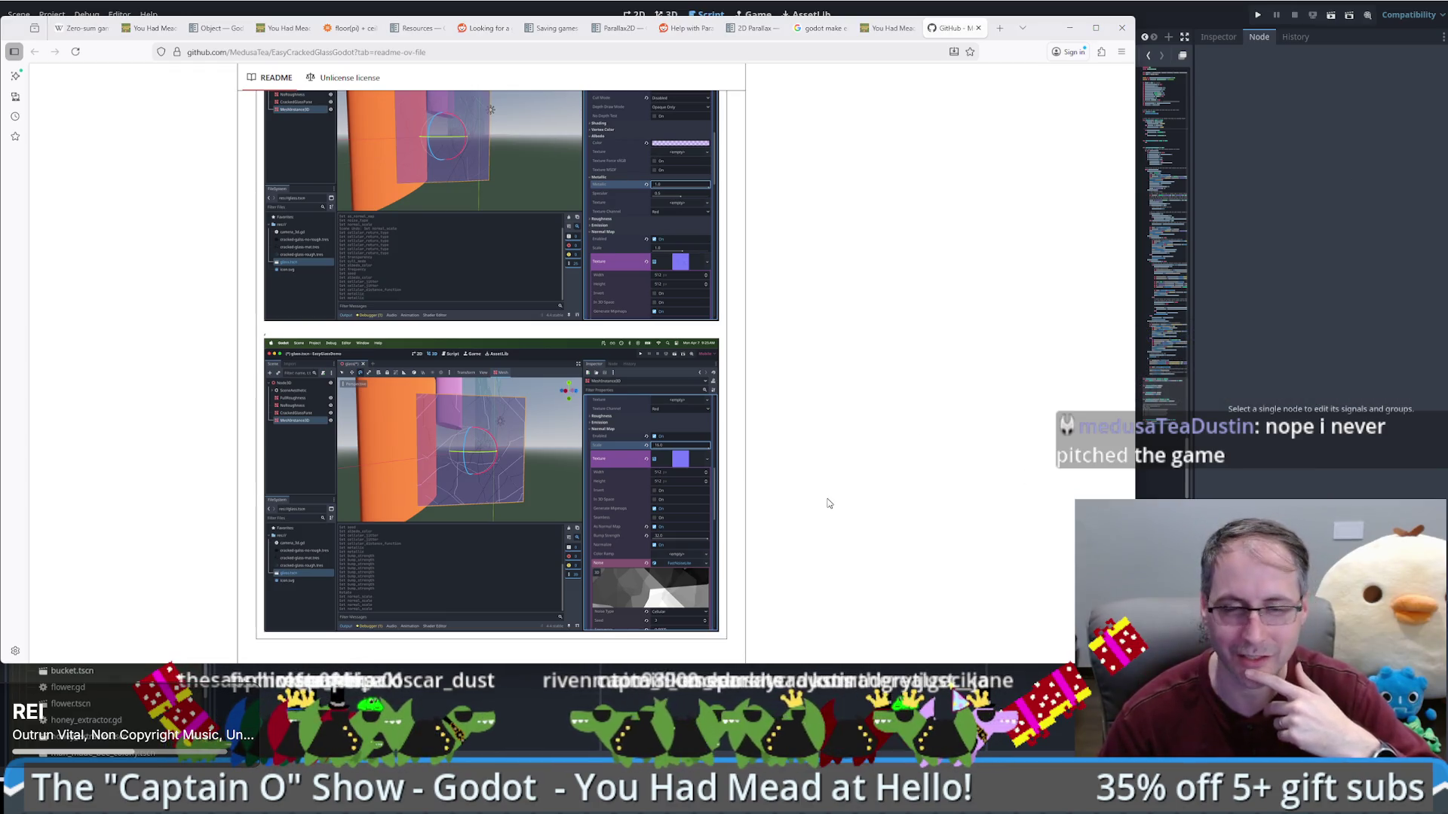
pyautogui.scroll(-2, 808, 485)
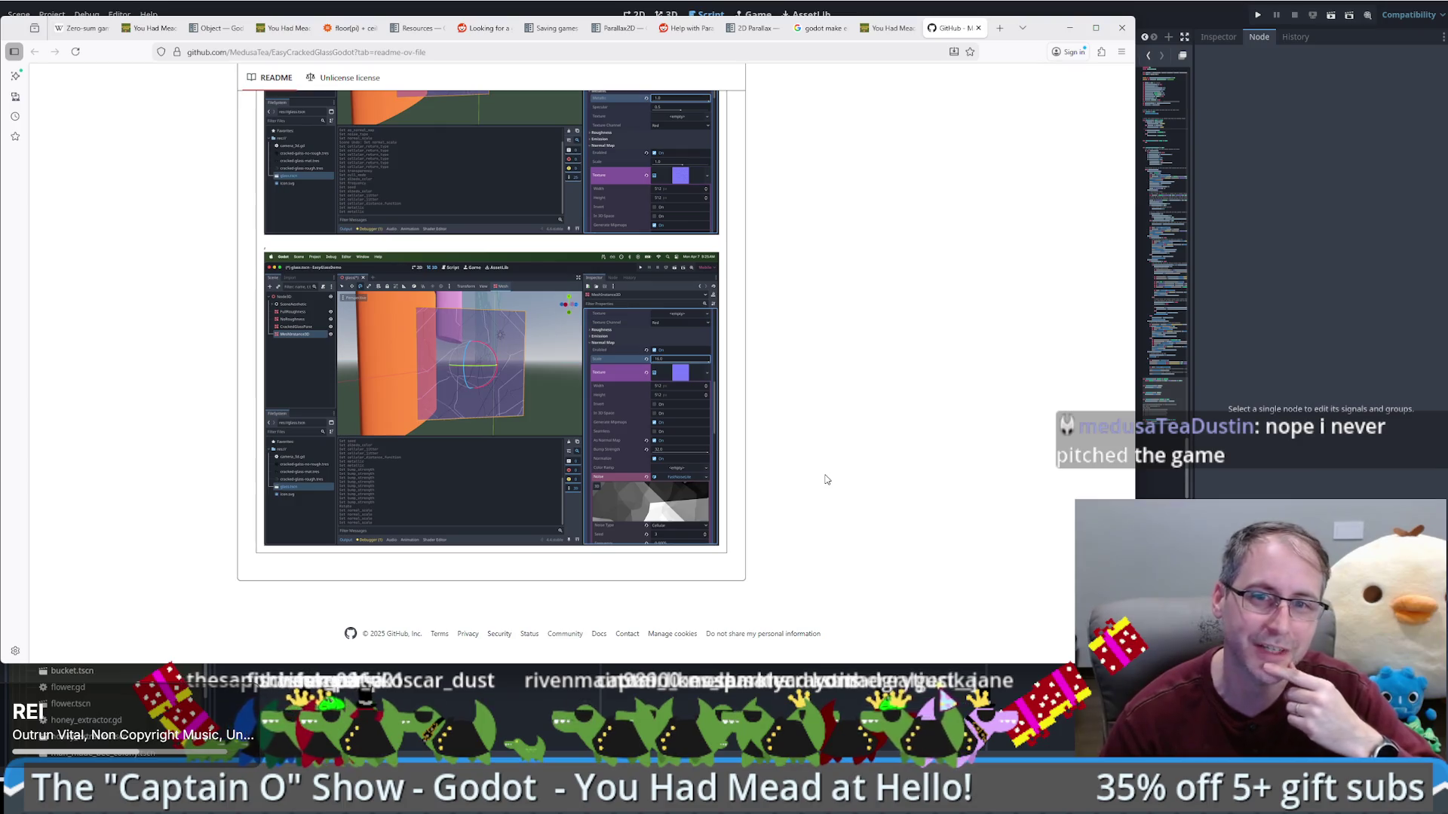
pyautogui.scroll(20, 815, 469)
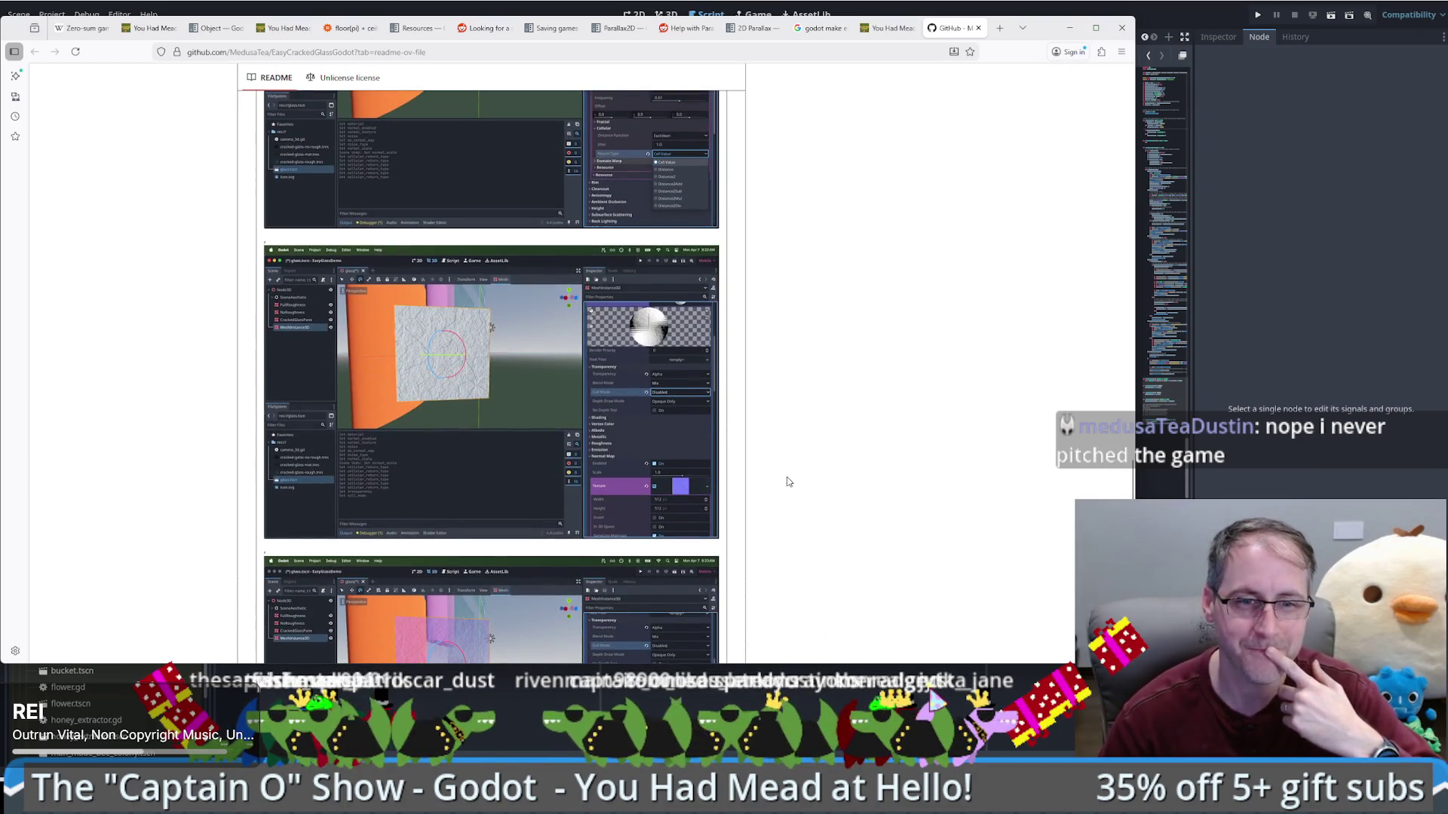
pyautogui.scroll(-10, 788, 484)
pyautogui.scroll(15, 785, 488)
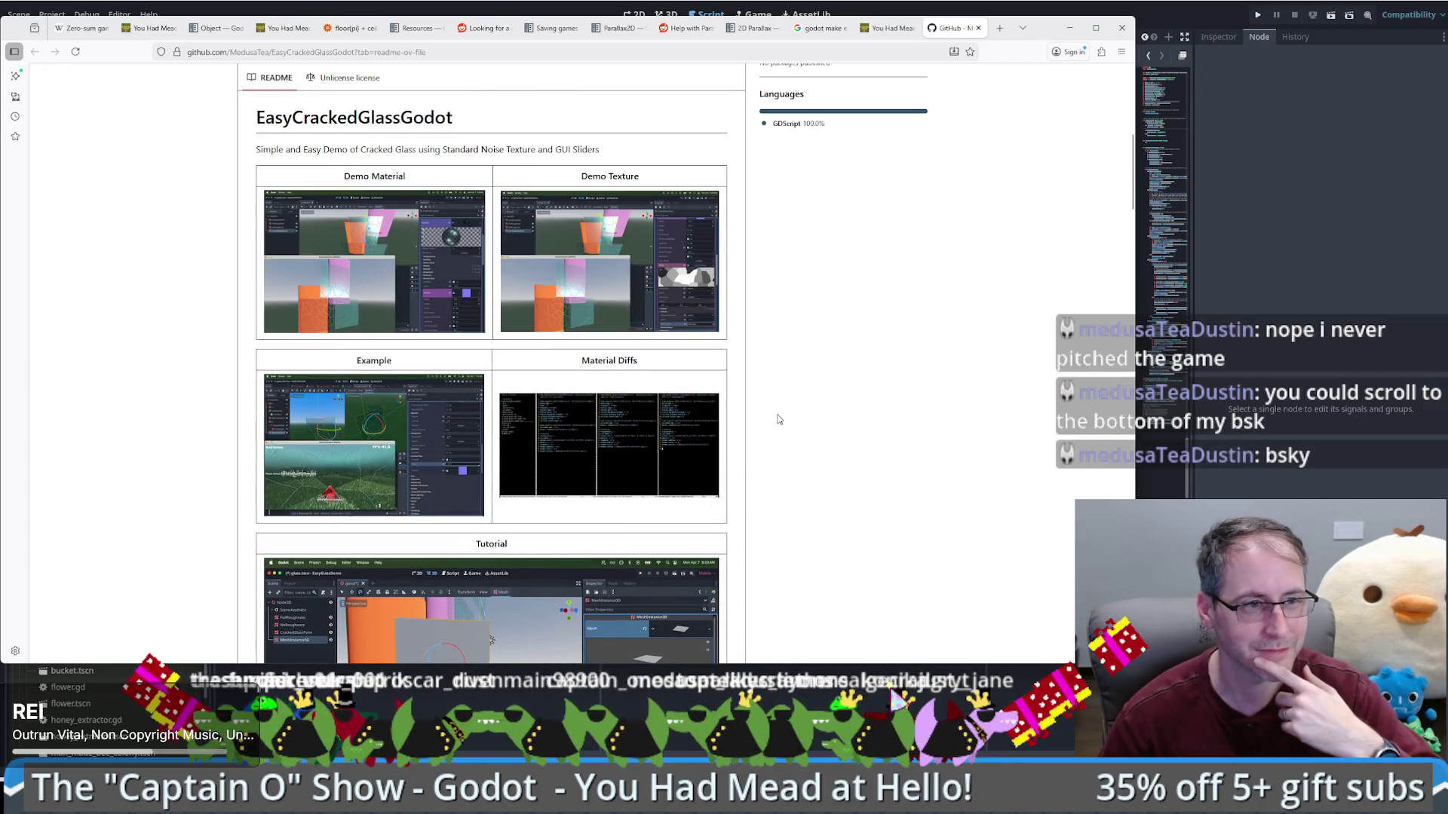
pyautogui.scroll(6, 884, 386)
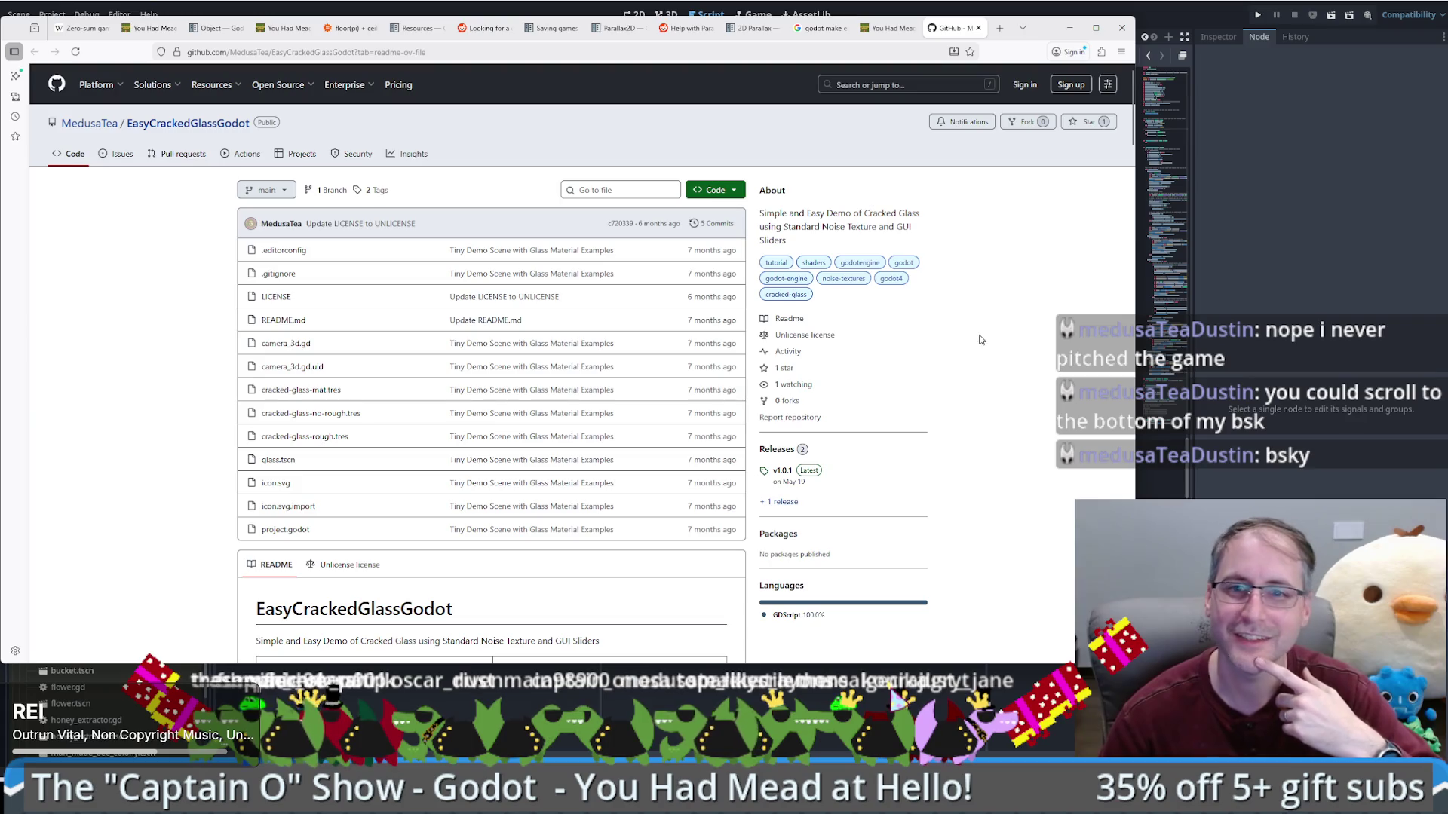
# Step: Follow back the repository owner on Bluesky via their GitHub profile link
pyautogui.click(66, 123)
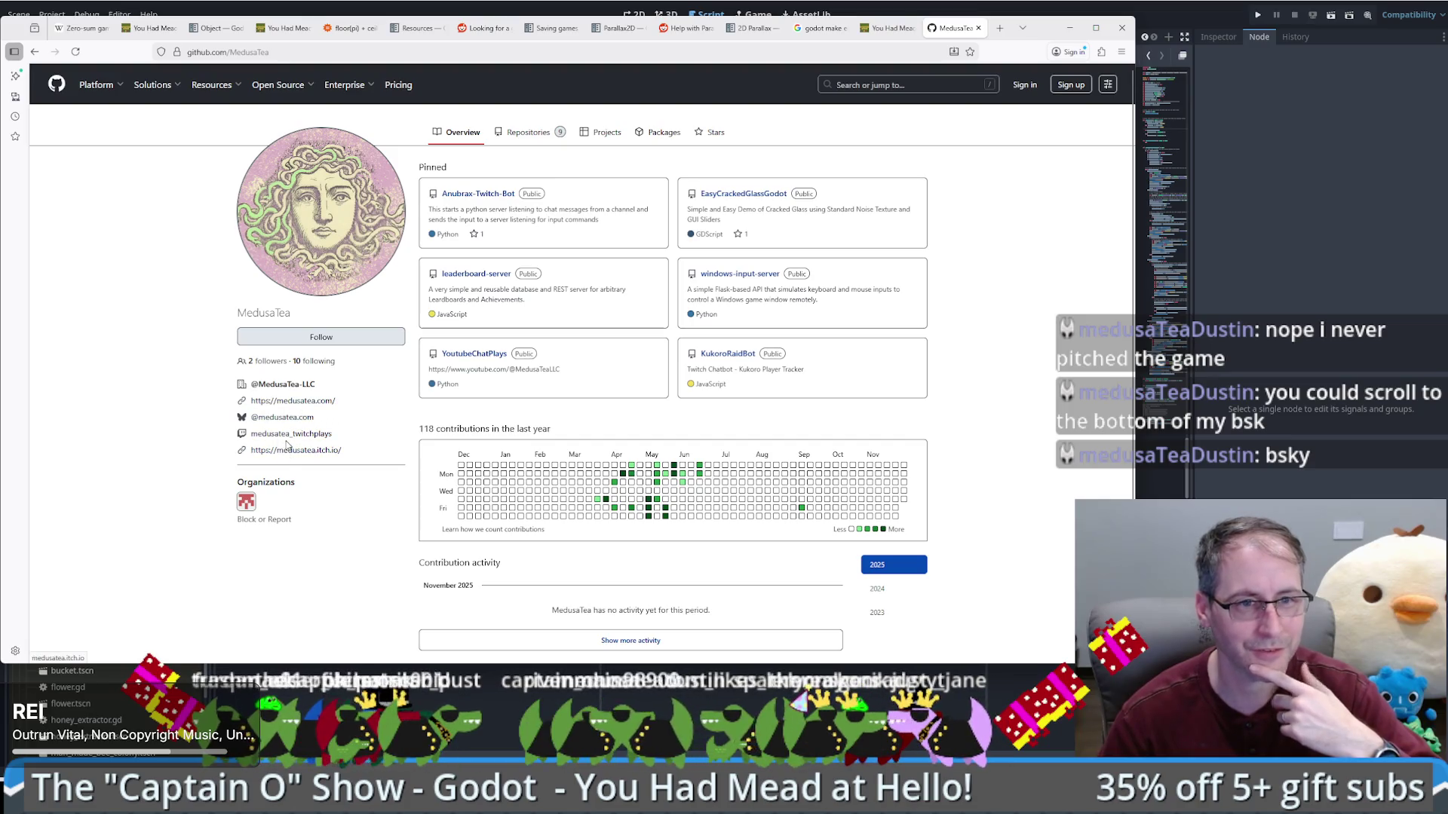
pyautogui.click(274, 419)
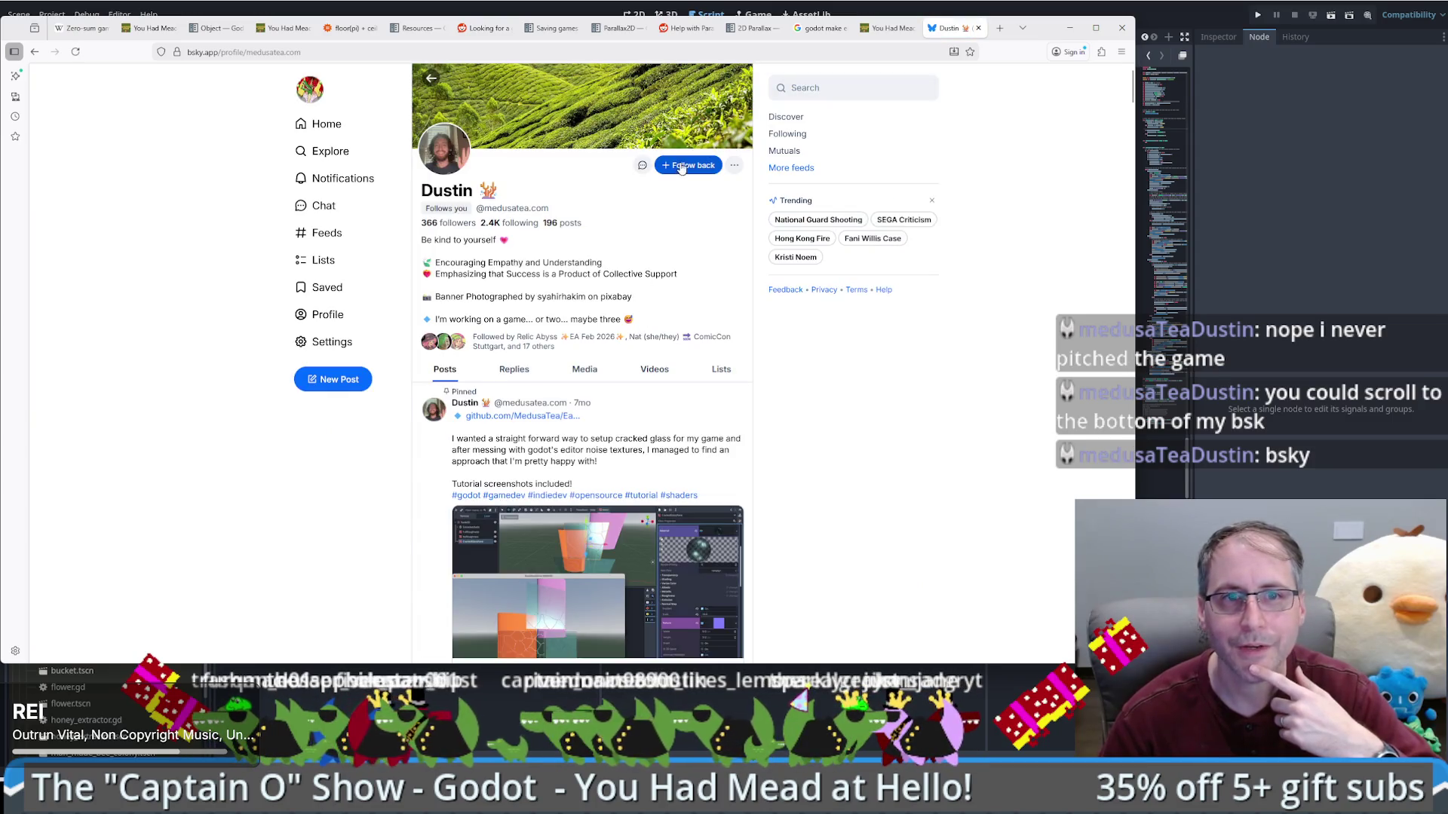
pyautogui.click(681, 167)
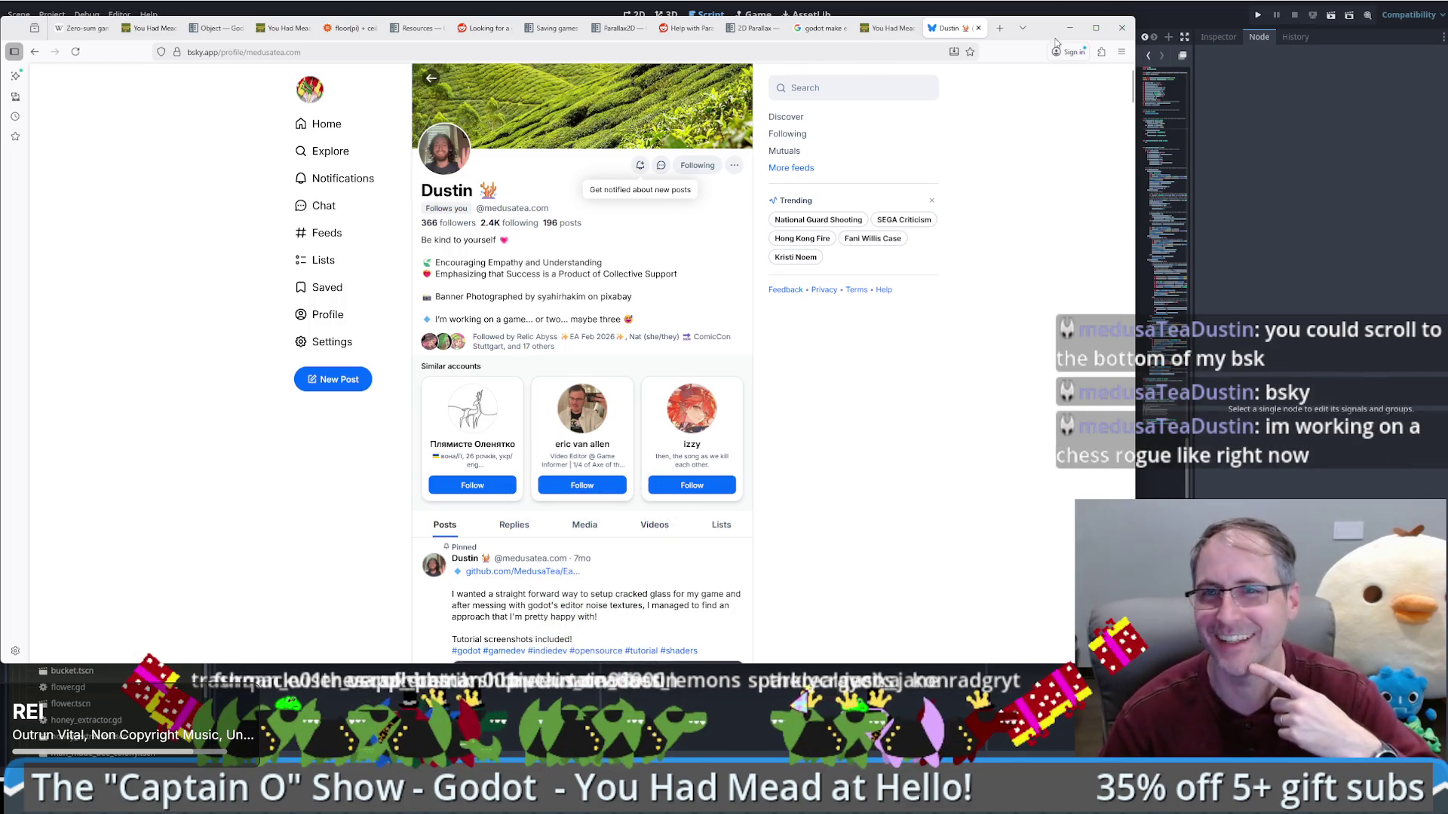
pyautogui.moveTo(1055, 43); pyautogui.dragTo(1089, 51)
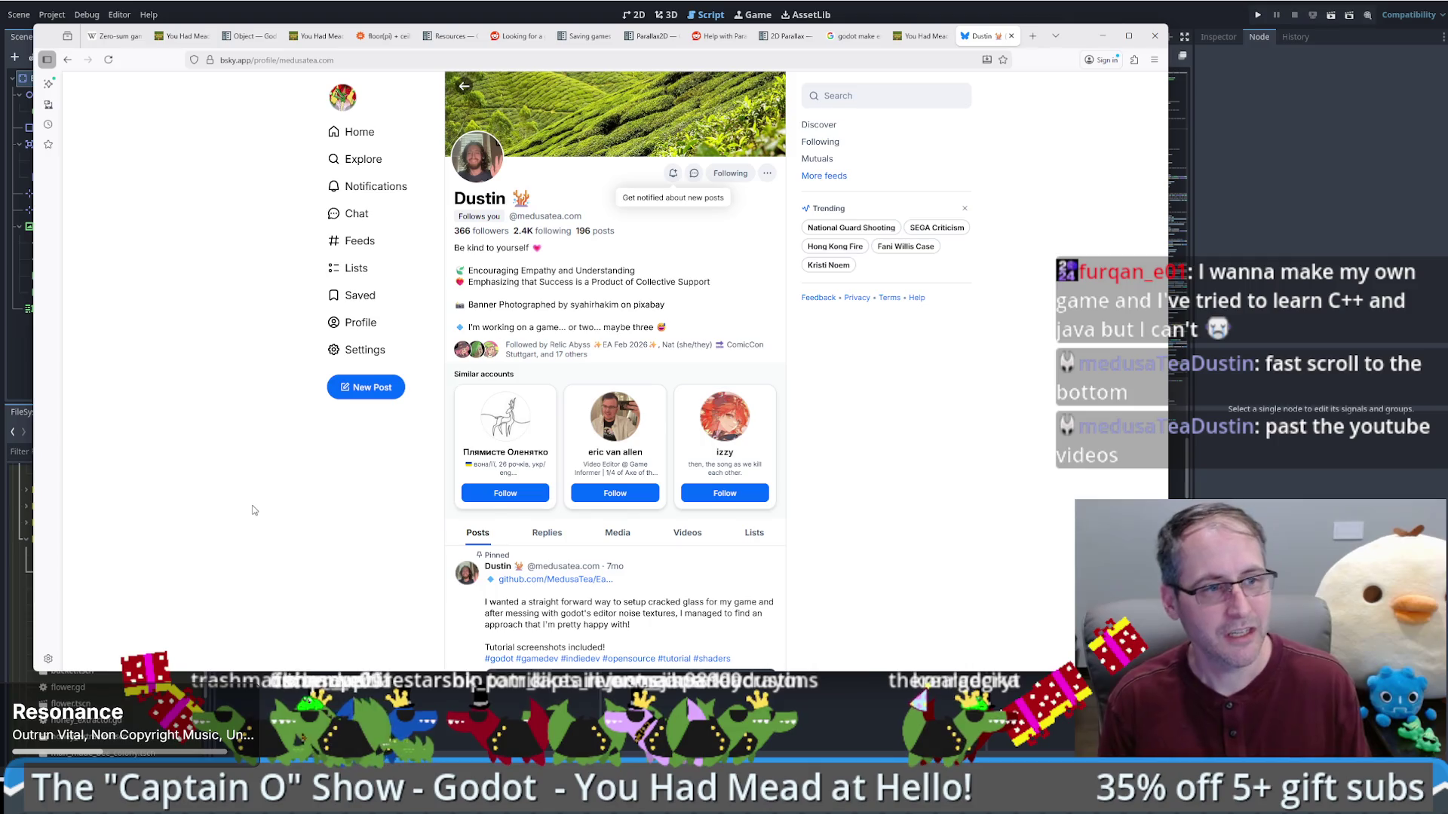
# Step: Browse the owner's Bluesky posts feed, then minimize the browser
pyautogui.scroll(-10, 256, 510)
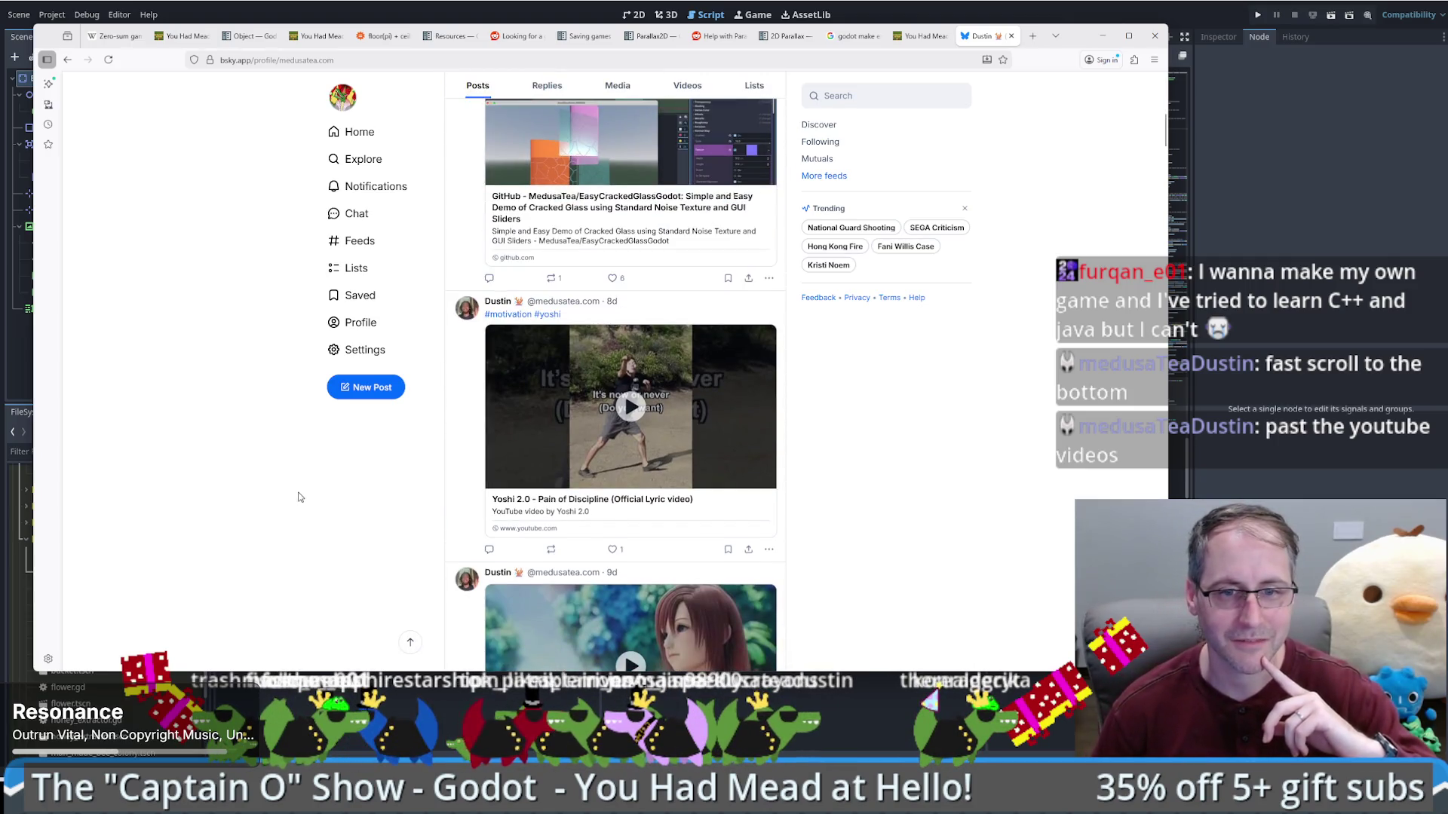
pyautogui.scroll(-2, 300, 499)
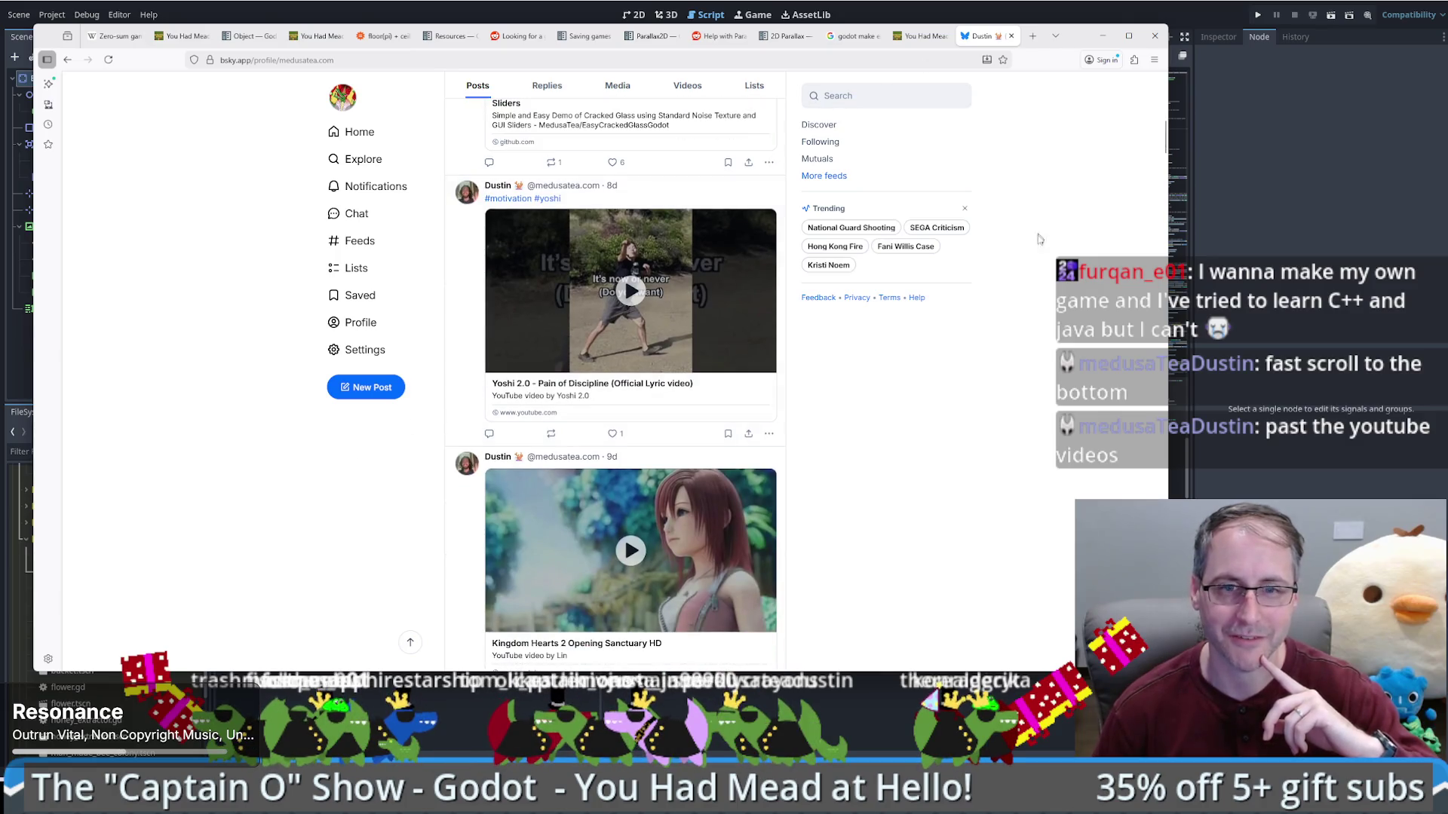
pyautogui.scroll(4, 1002, 290)
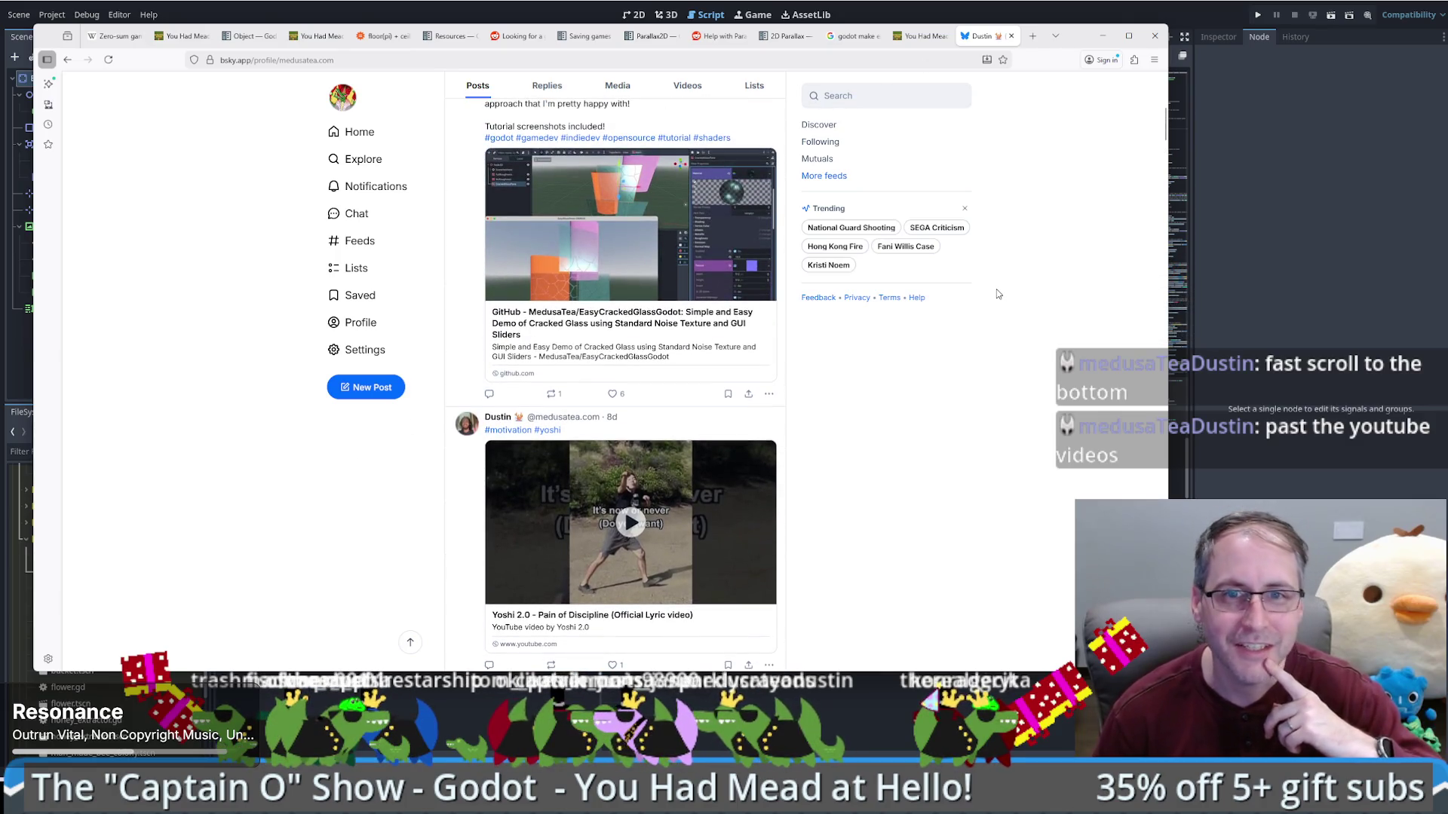
pyautogui.scroll(1, 996, 298)
pyautogui.scroll(-6, 987, 313)
pyautogui.scroll(-15, 985, 320)
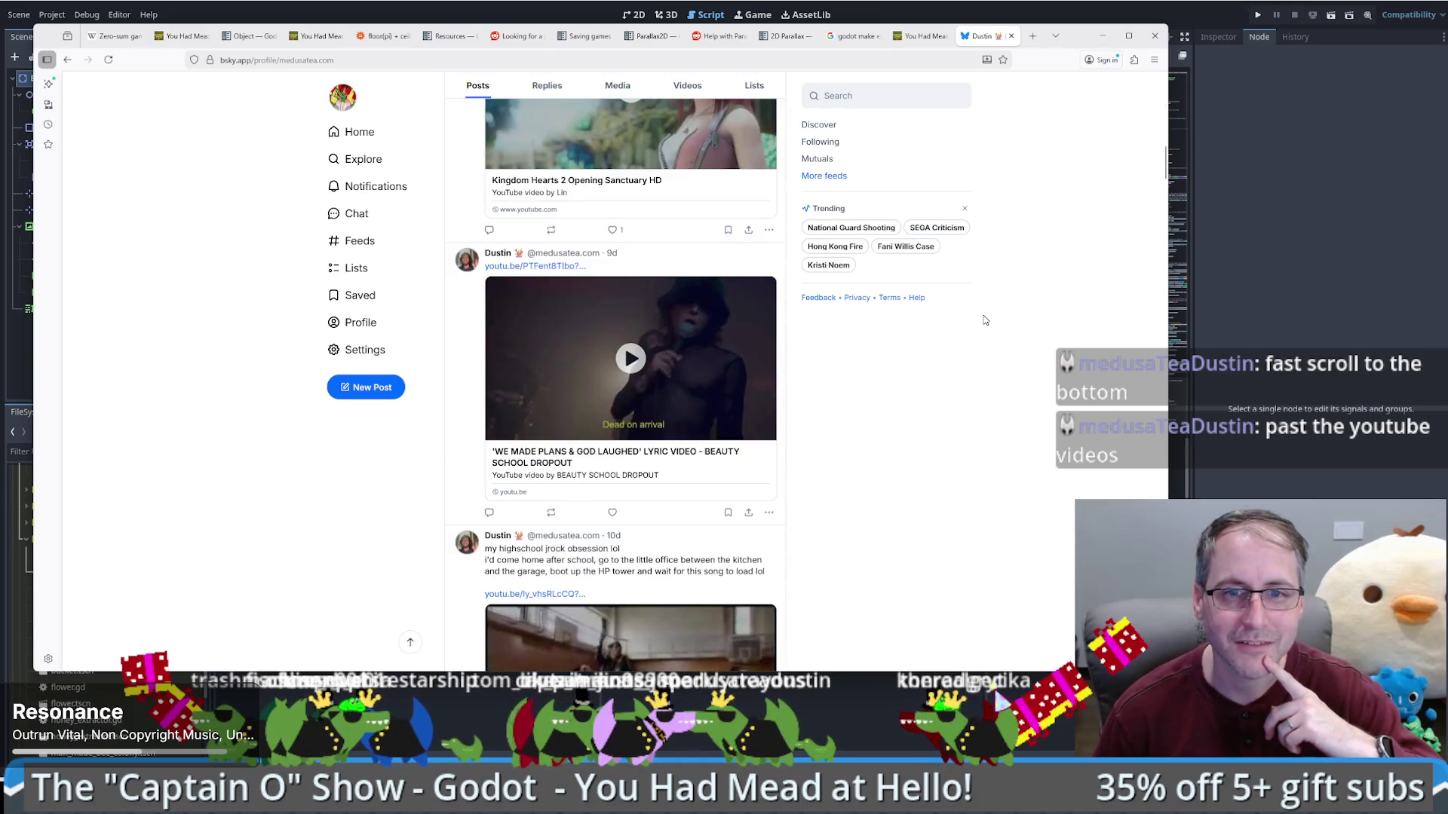
pyautogui.scroll(-5, 984, 323)
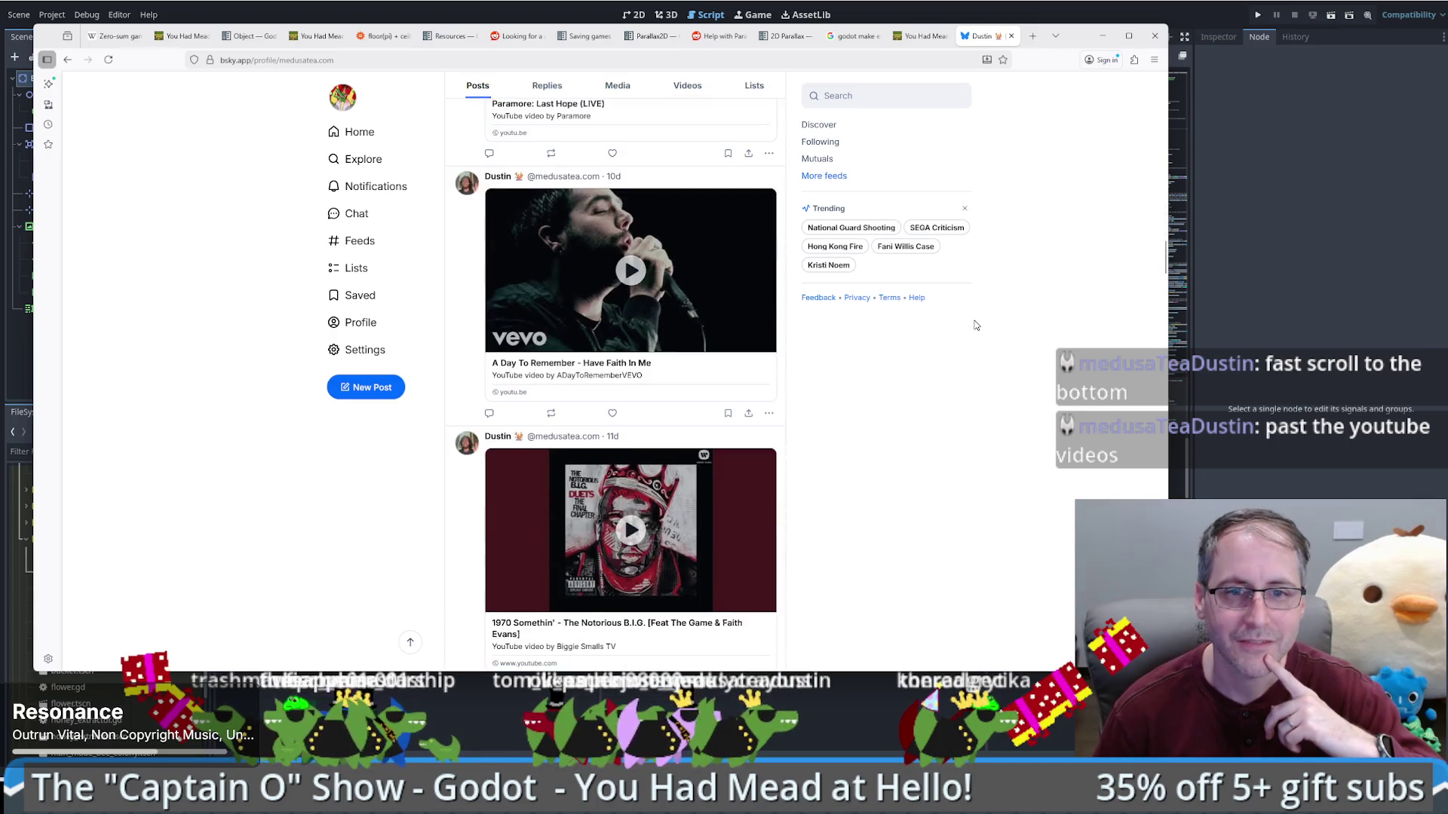
pyautogui.scroll(-5, 973, 328)
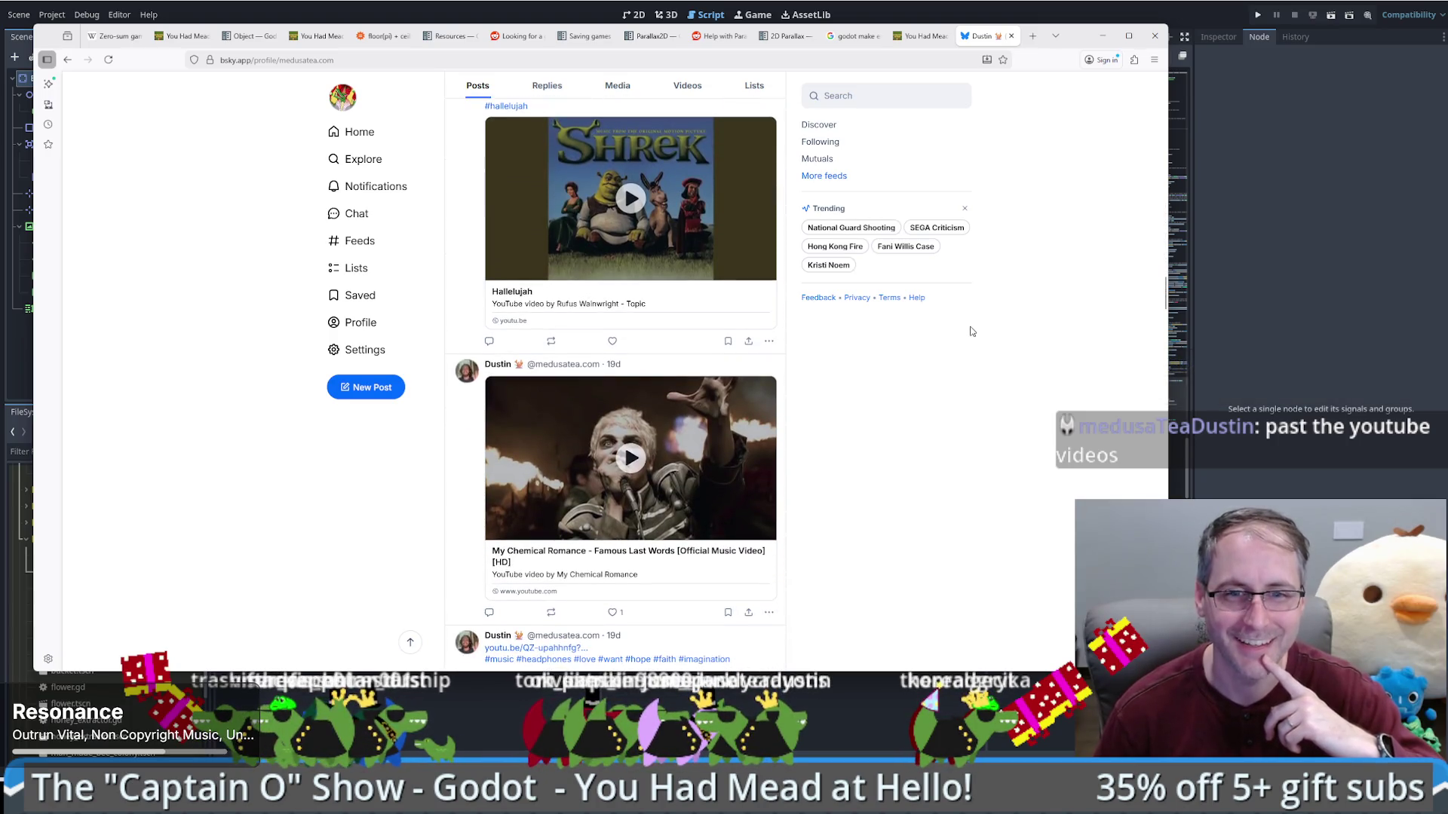
pyautogui.scroll(-4, 973, 332)
pyautogui.scroll(-20, 972, 341)
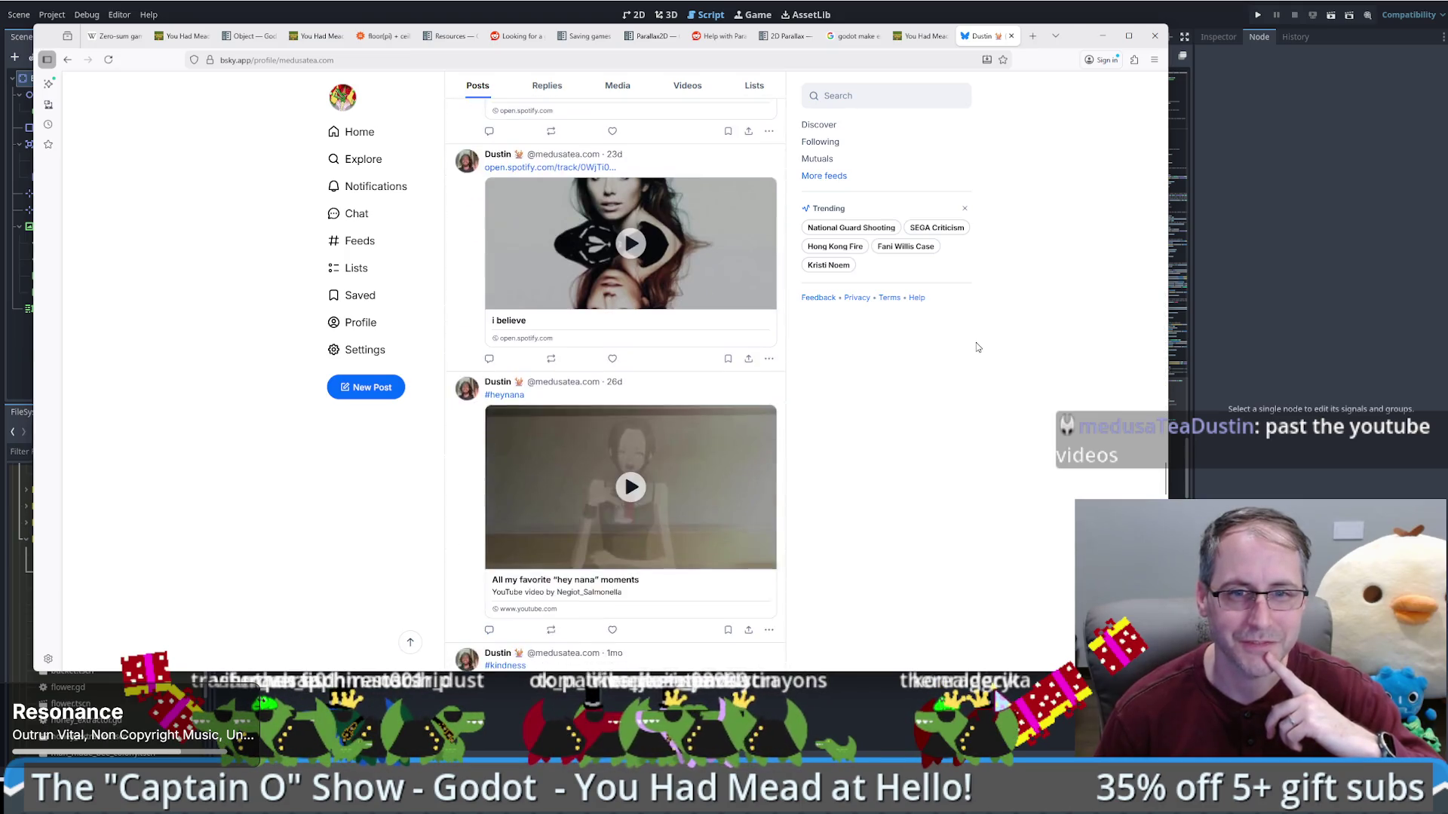
pyautogui.scroll(-15, 976, 347)
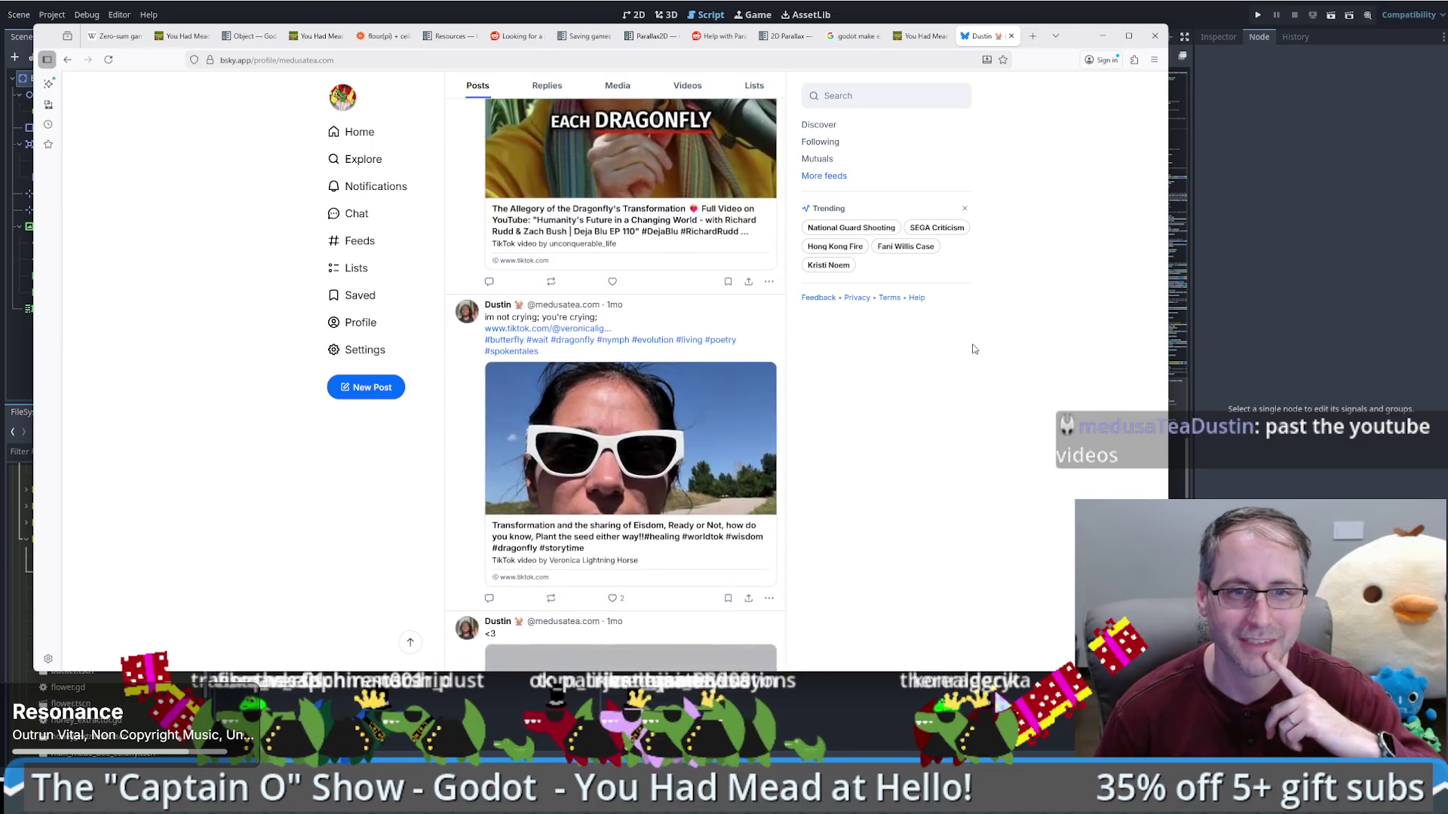
pyautogui.scroll(-20, 973, 349)
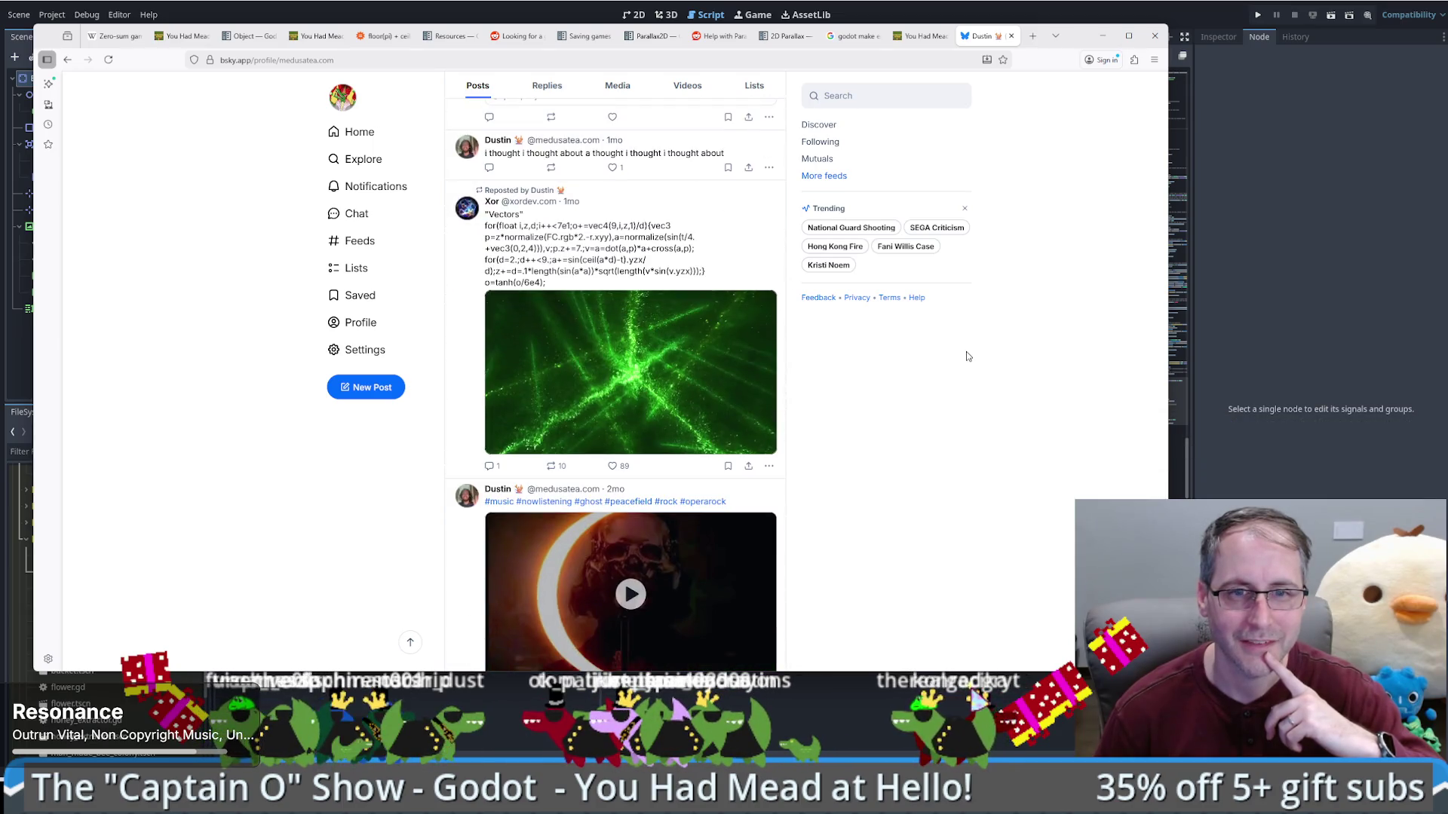
pyautogui.scroll(-15, 966, 356)
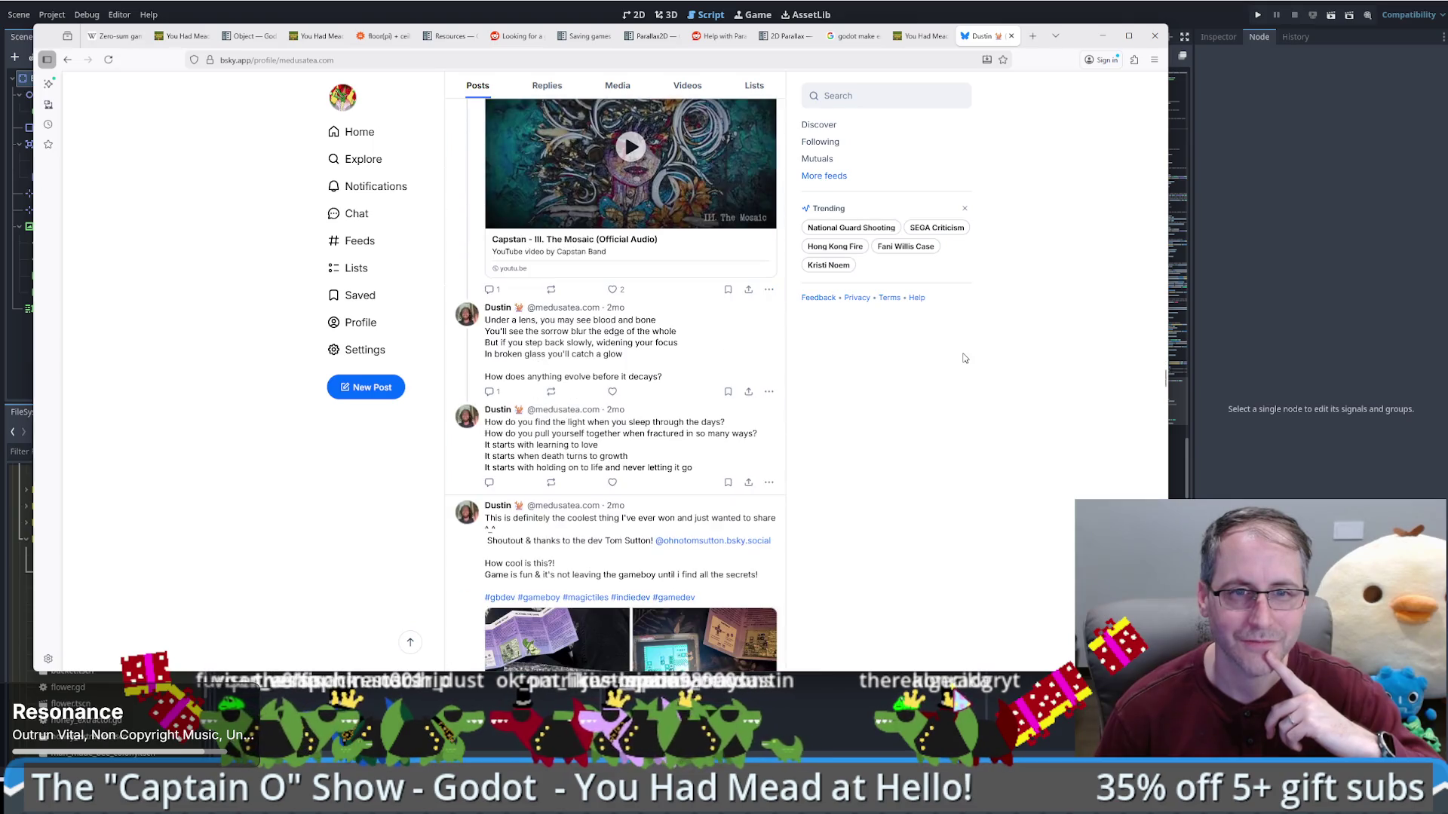
pyautogui.scroll(-7, 965, 358)
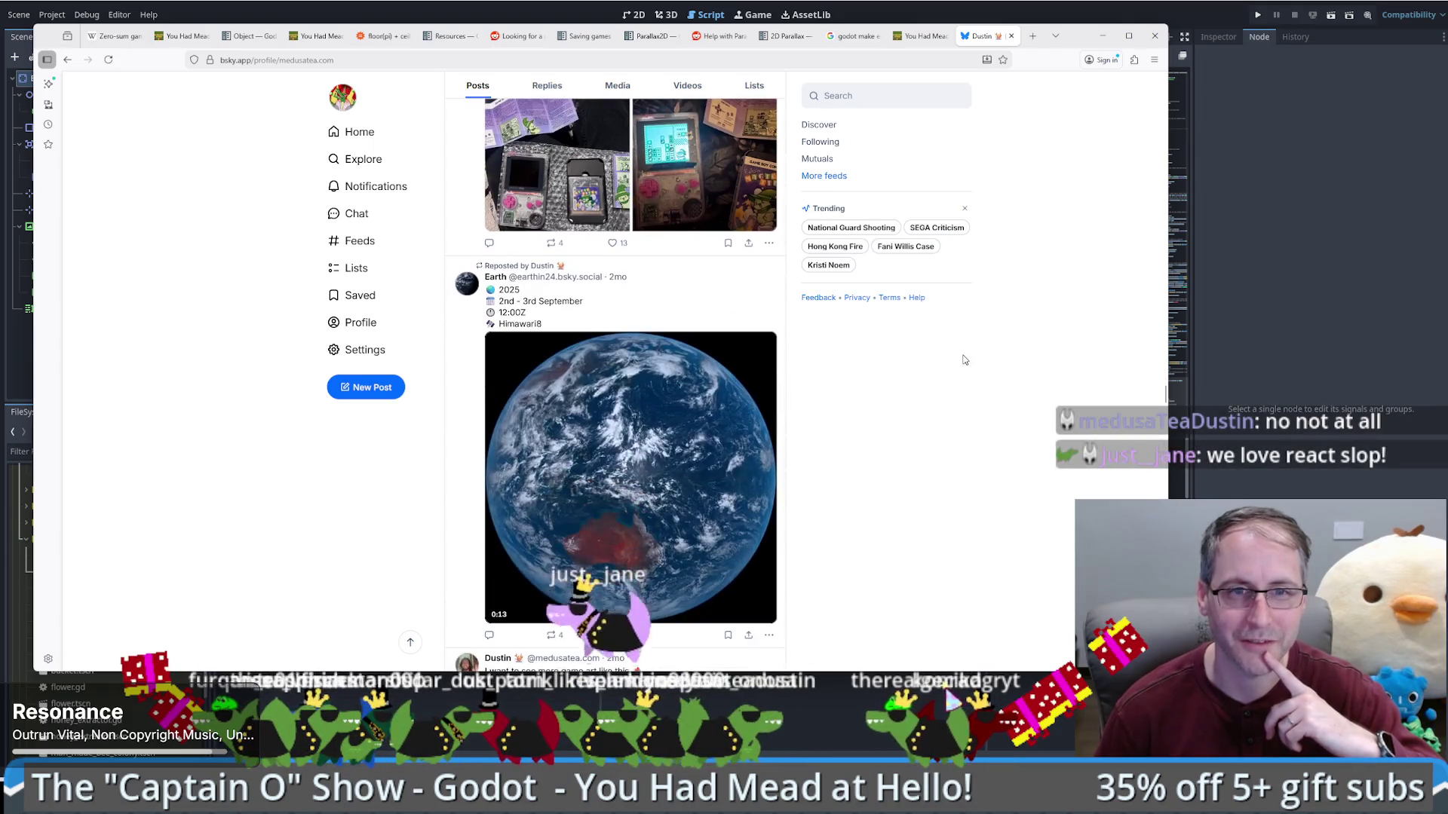
pyautogui.scroll(-4, 965, 360)
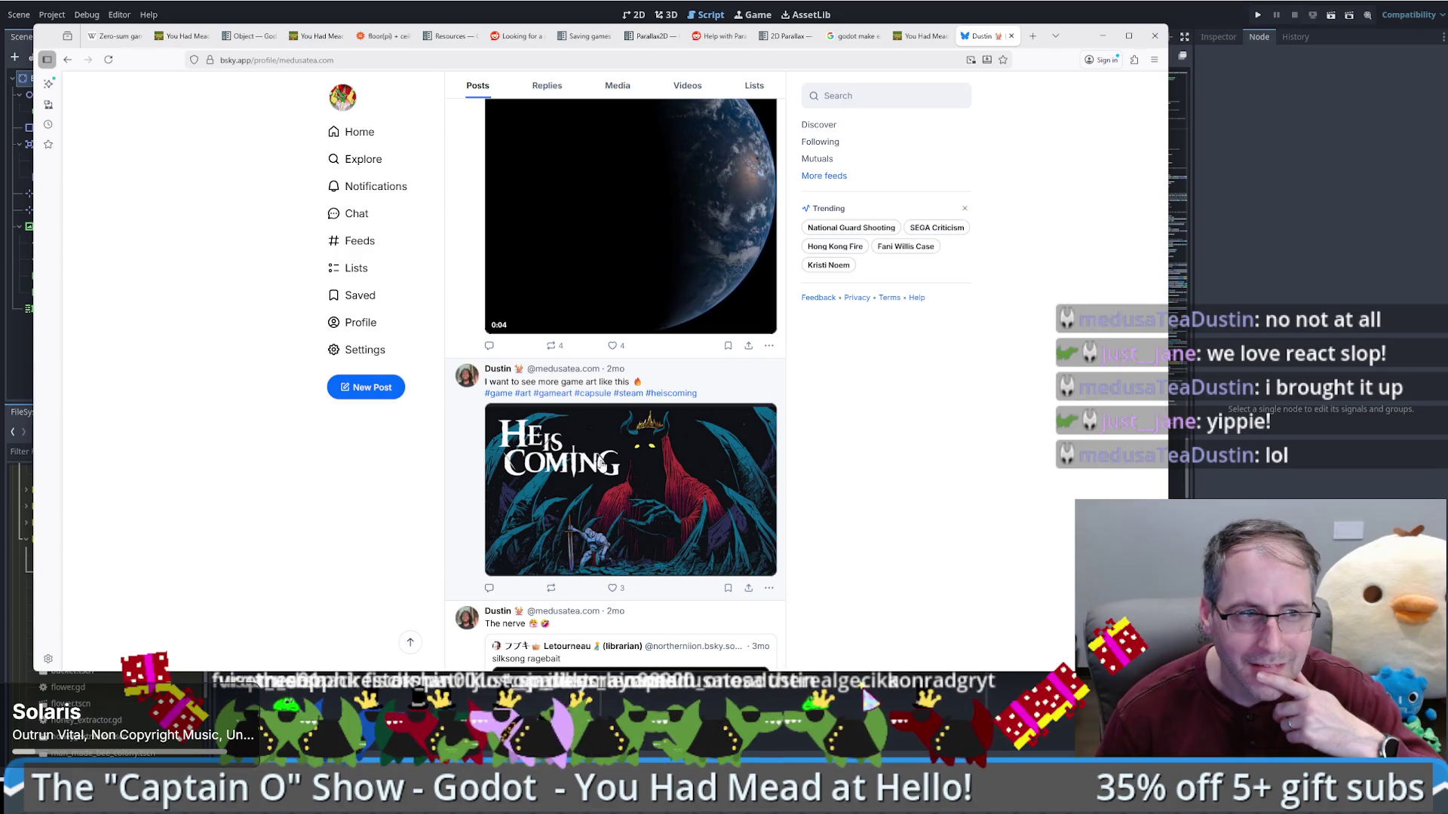
pyautogui.scroll(-2, 745, 388)
pyautogui.scroll(-2, 729, 376)
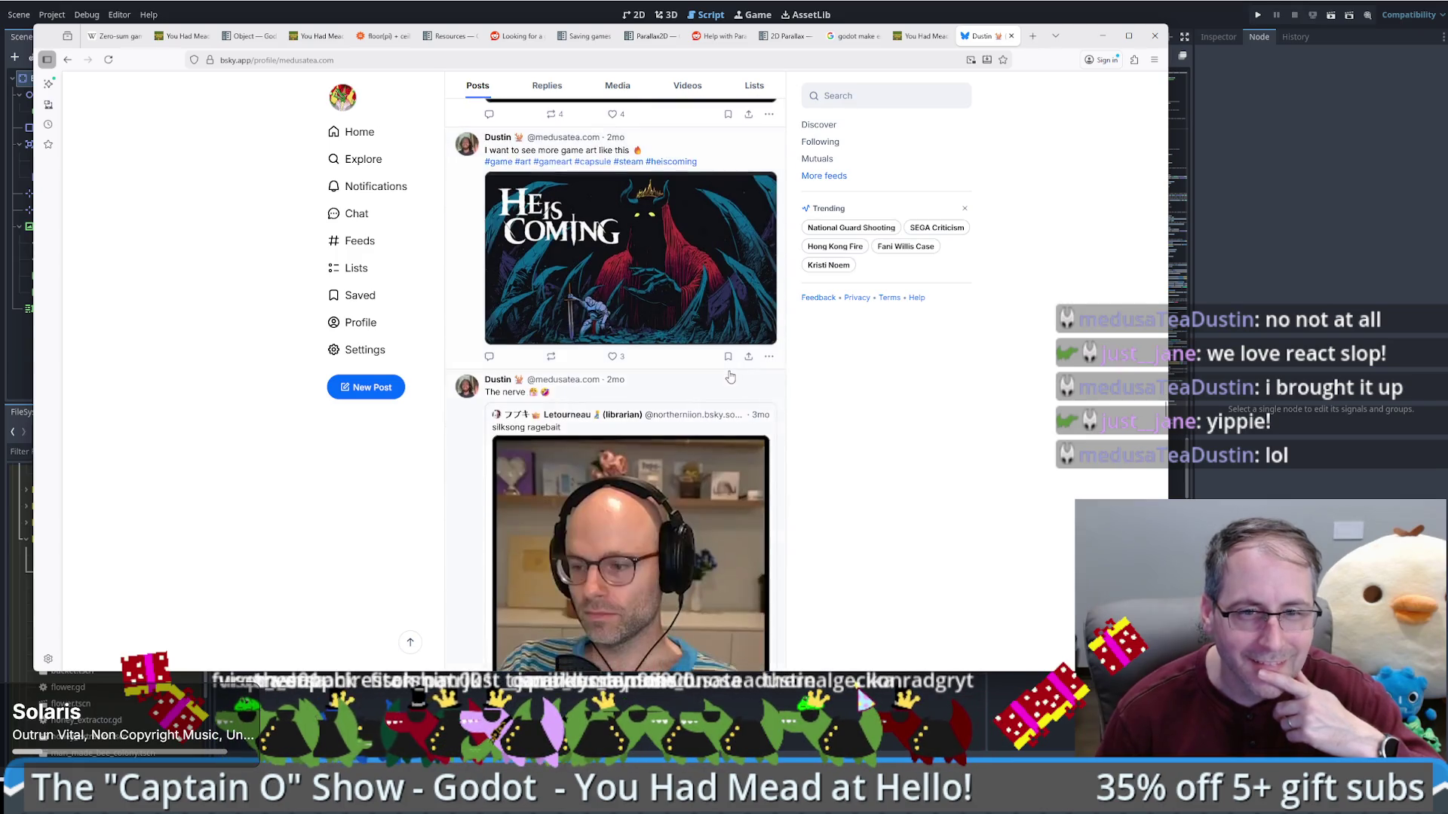
pyautogui.moveTo(662, 450)
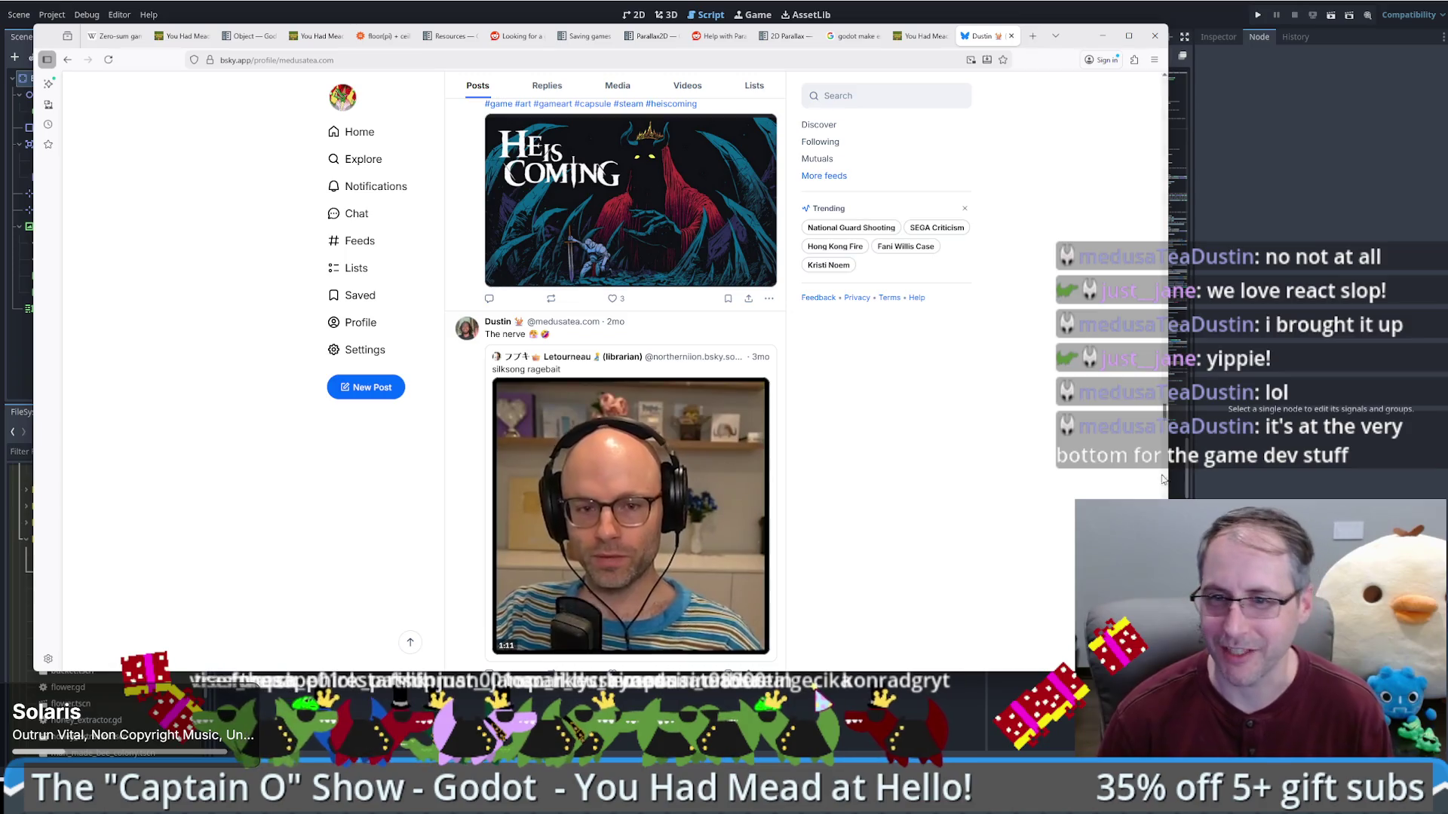
pyautogui.scroll(15, 980, 226)
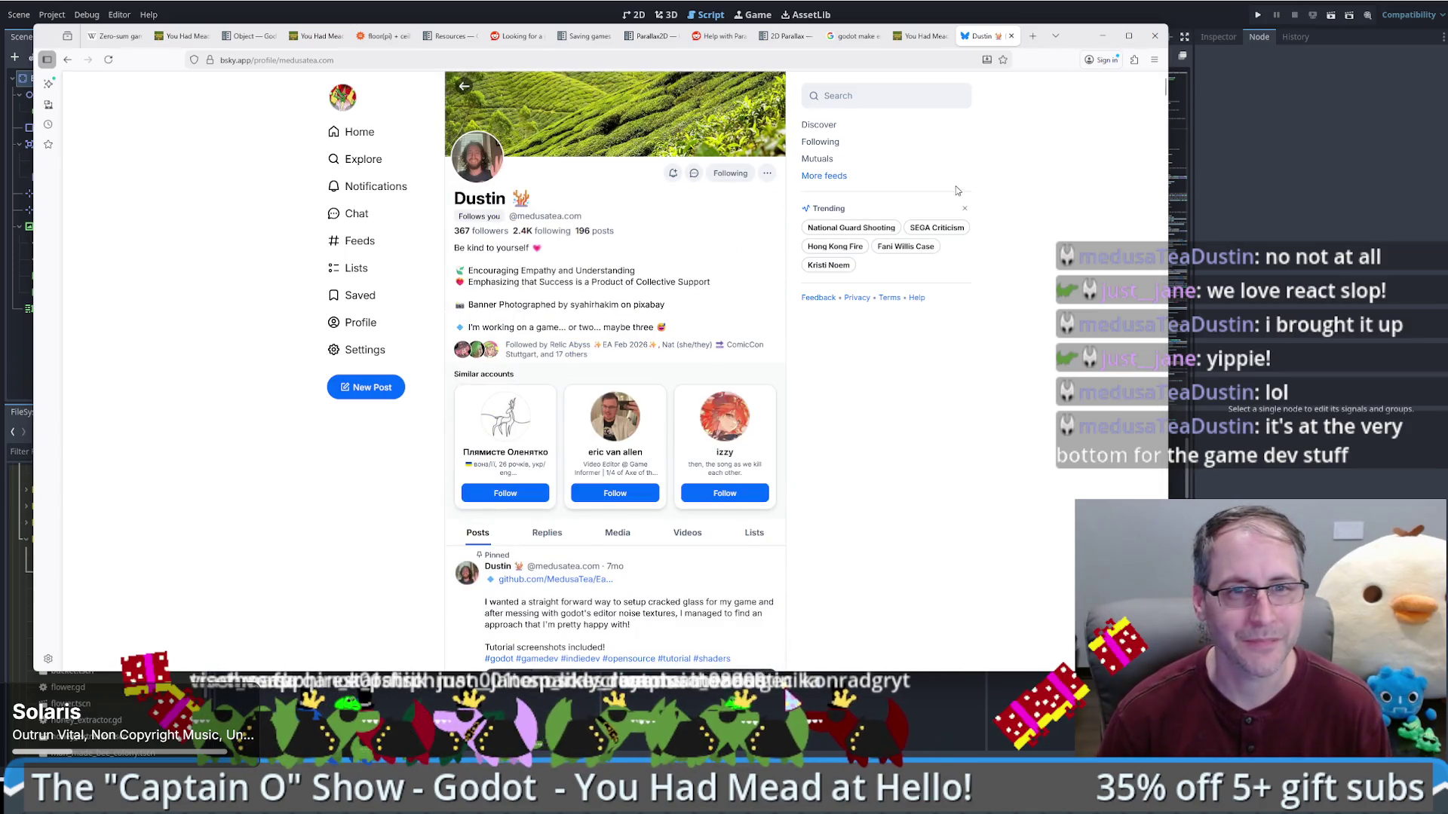
pyautogui.click(1102, 36)
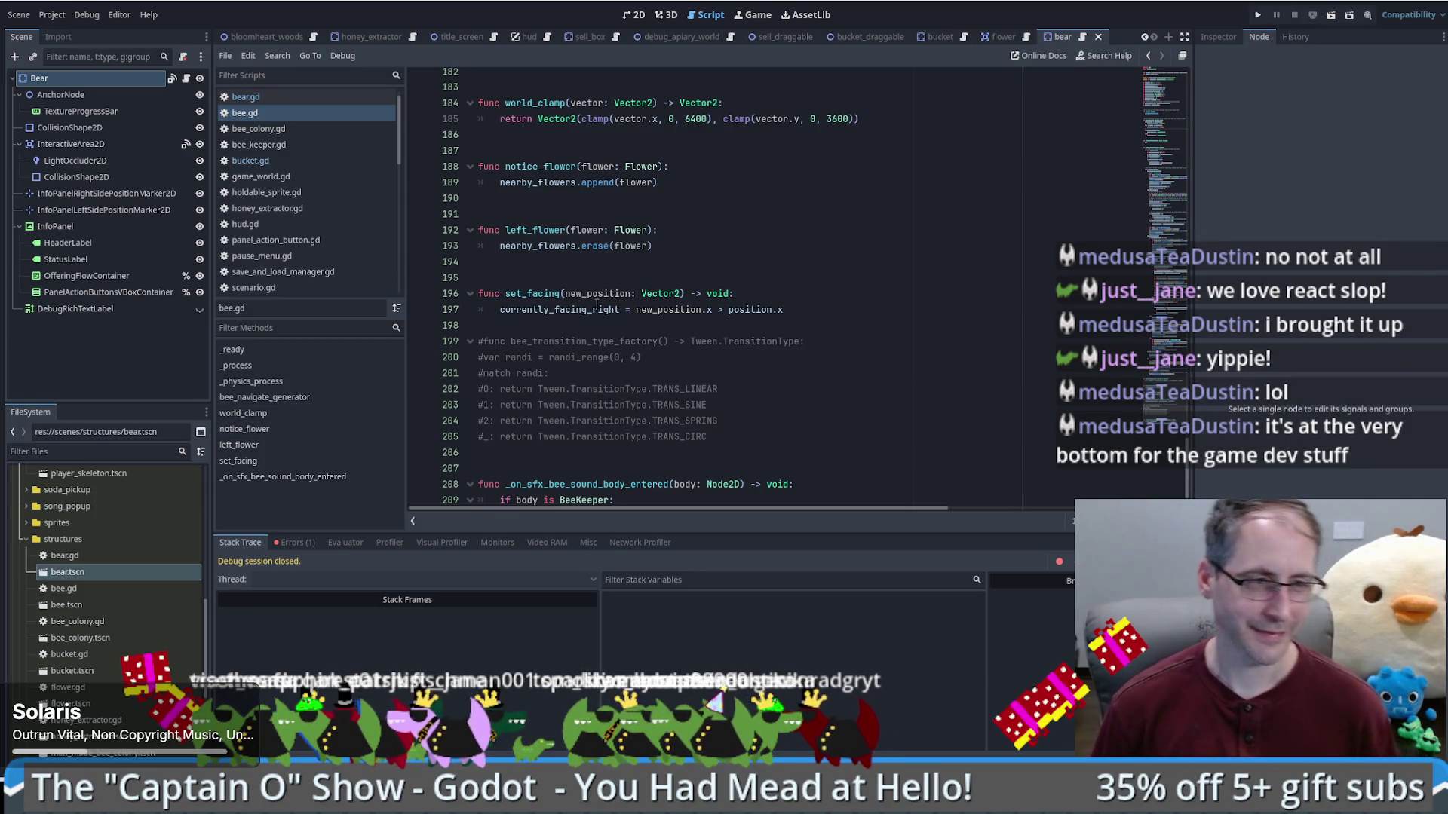
# Step: Put away the browser window showing the Bluesky profile
pyautogui.moveTo(616, 306)
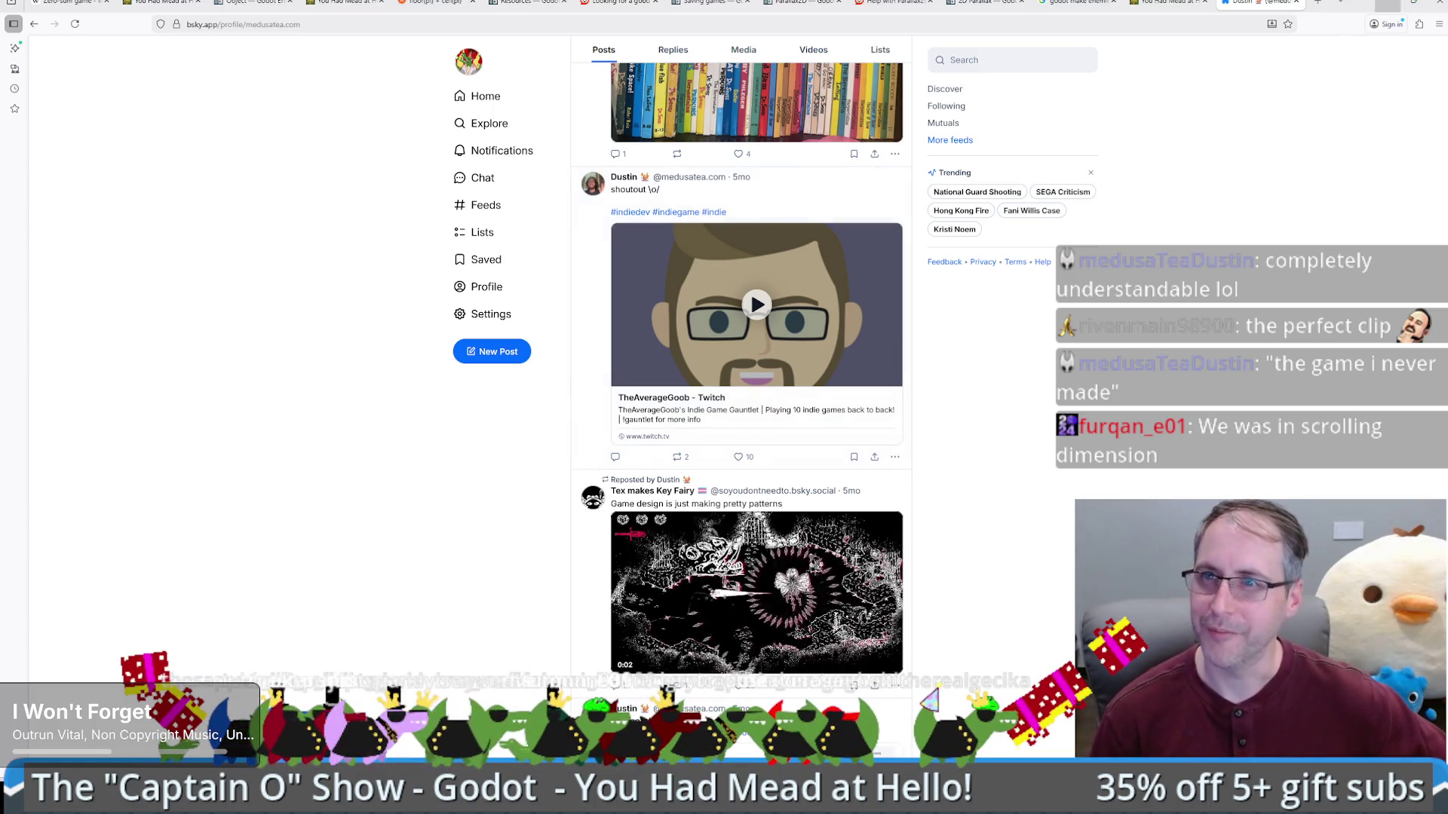
pyautogui.click(1361, 2)
# Step: Hide the remaining browser window and place the caret after TRANS_LINEAR on line 202
pyautogui.click(803, 356)
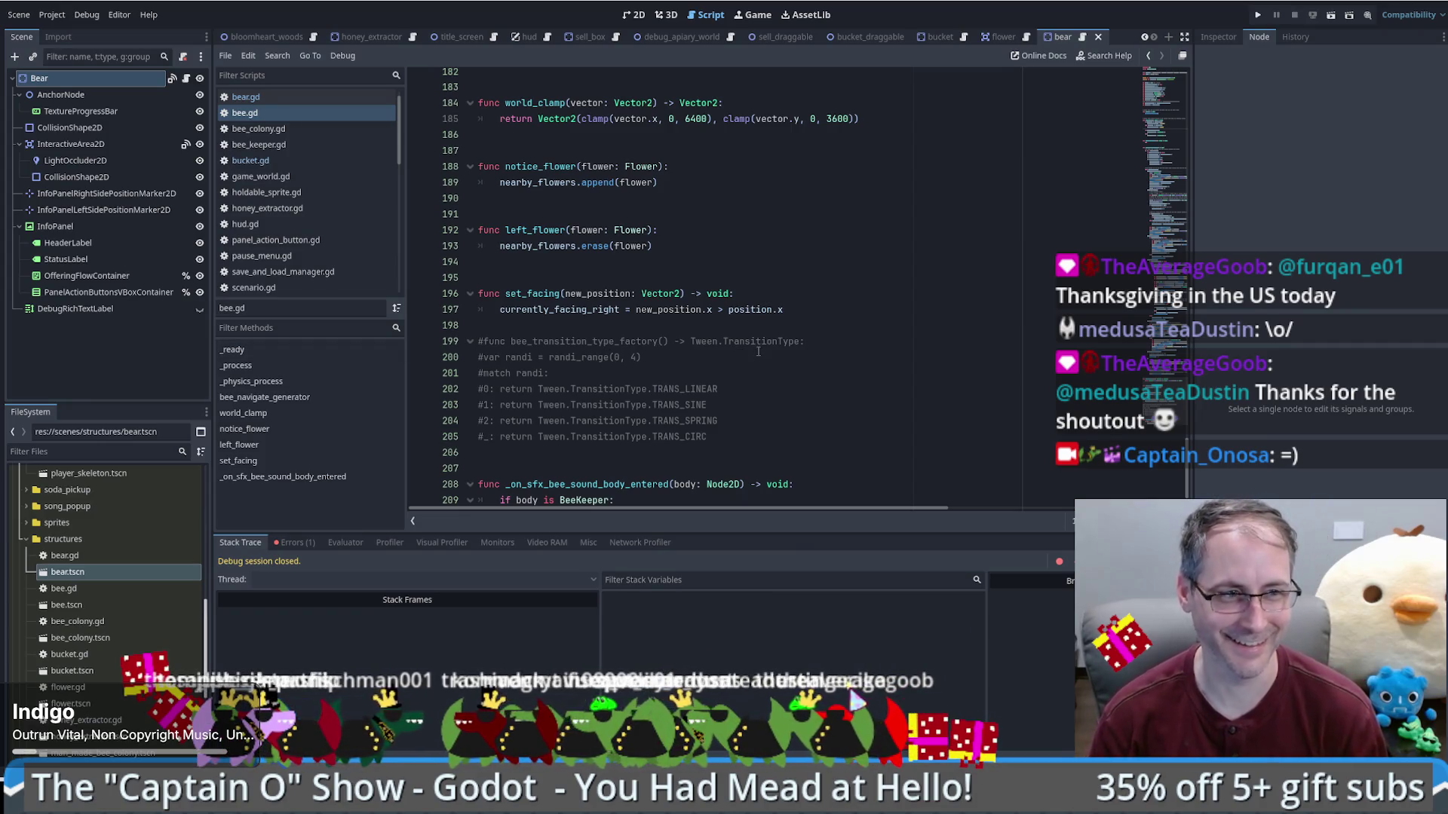
pyautogui.click(936, 395)
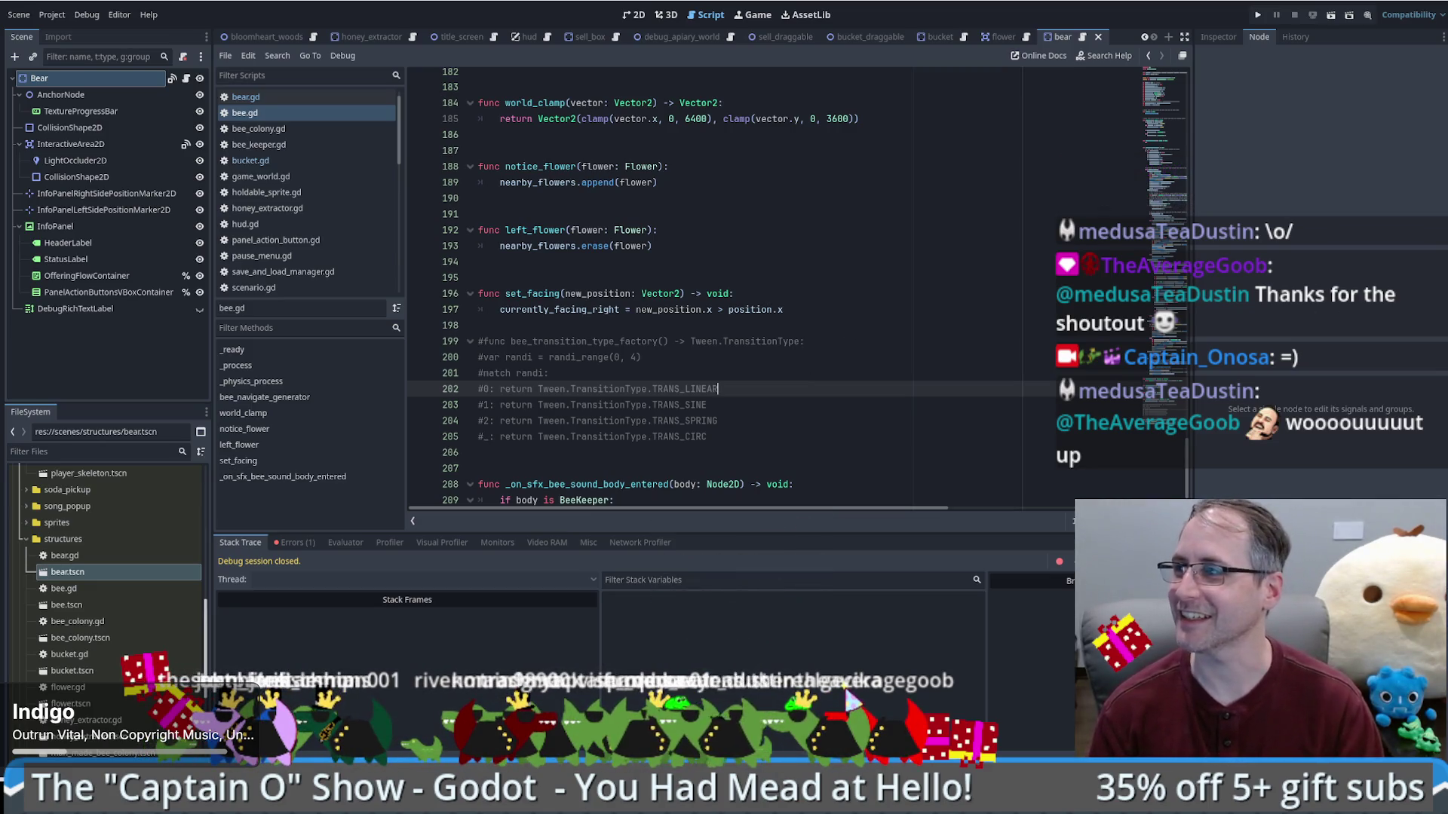
# Step: Close the Bluesky browser window
pyautogui.hotkey('alt', 'Tab')
pyautogui.click(1190, 99)
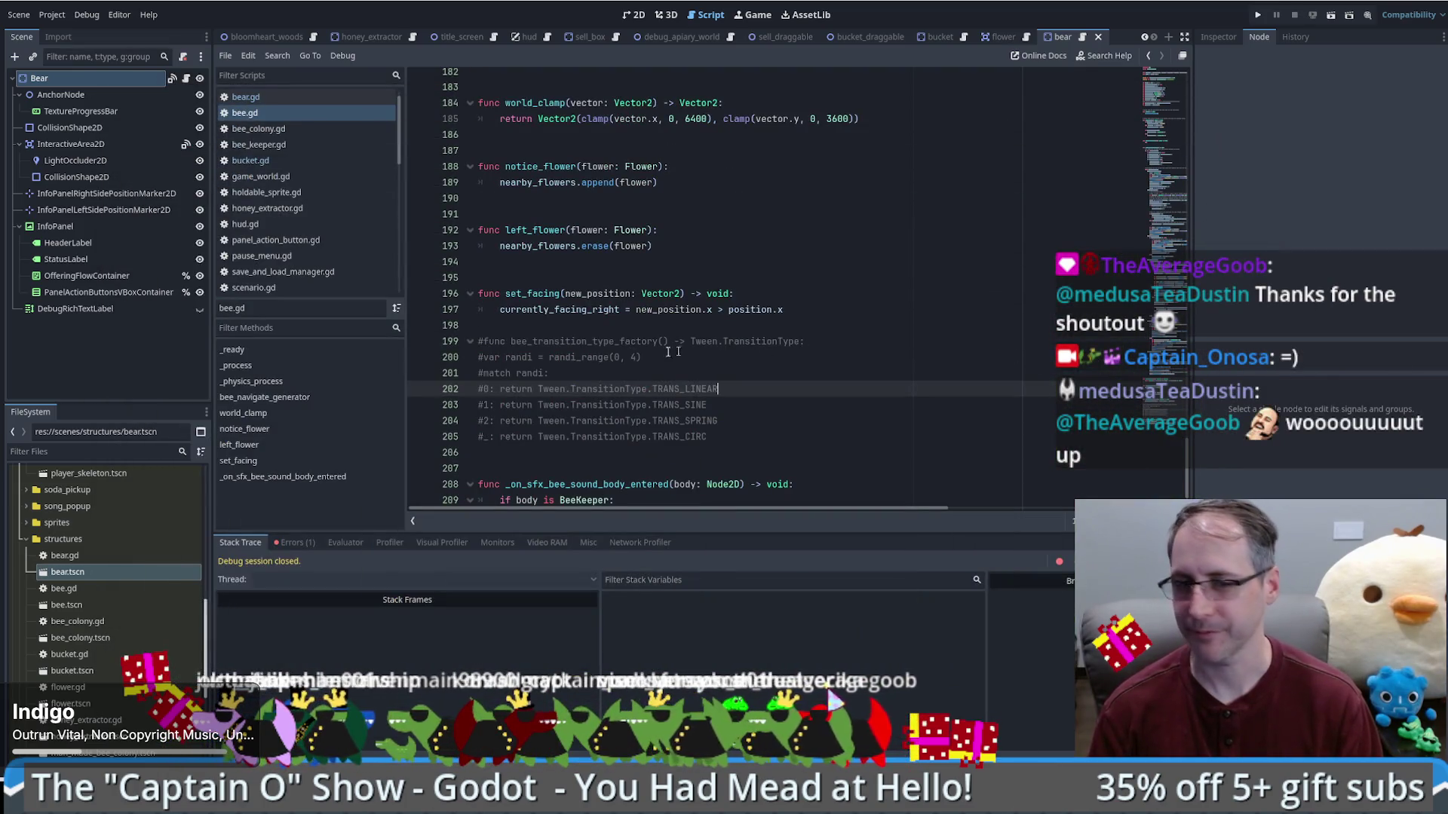
pyautogui.scroll(-1, 843, 375)
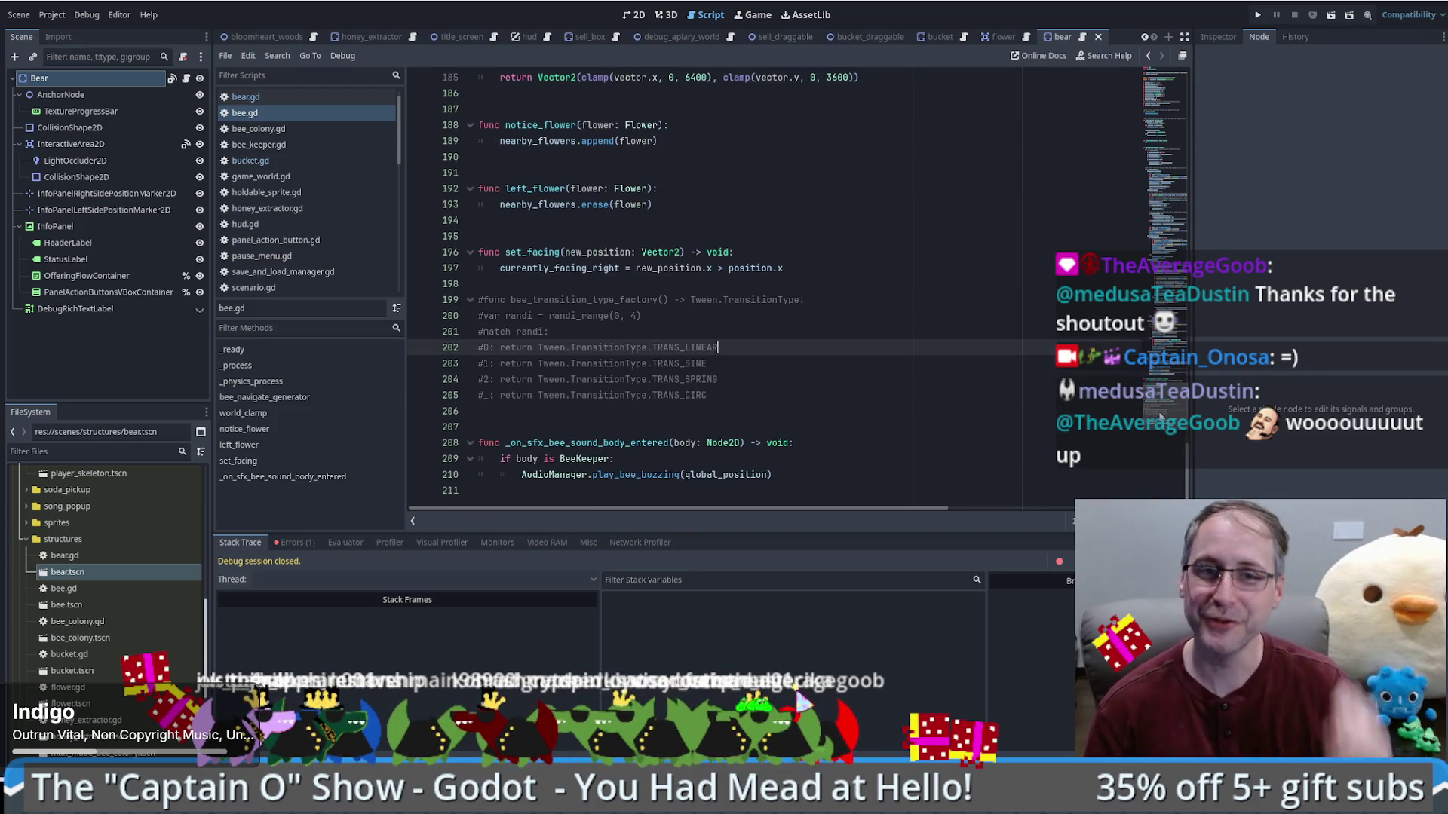
# Step: Drag the minimap to an earlier part of bee.gd, then switch to bear.gd
pyautogui.click(1185, 248)
pyautogui.moveTo(1185, 247); pyautogui.dragTo(1147, 79)
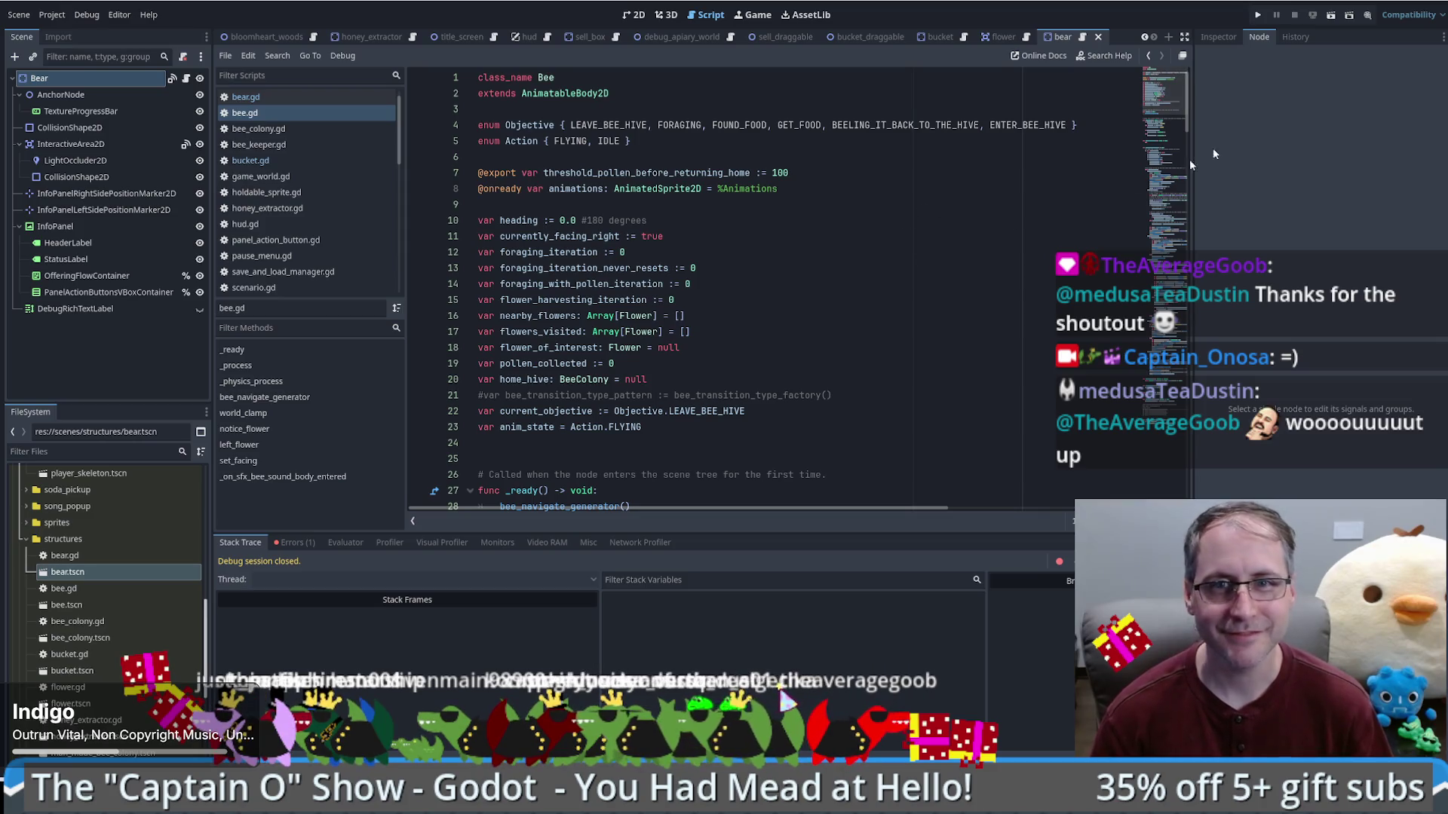
pyautogui.moveTo(1175, 117)
pyautogui.mouseDown()
pyautogui.moveTo(1183, 91)
pyautogui.moveTo(1185, 139)
pyautogui.moveTo(1191, 82)
pyautogui.mouseUp()
pyautogui.scroll(-4, 712, 324)
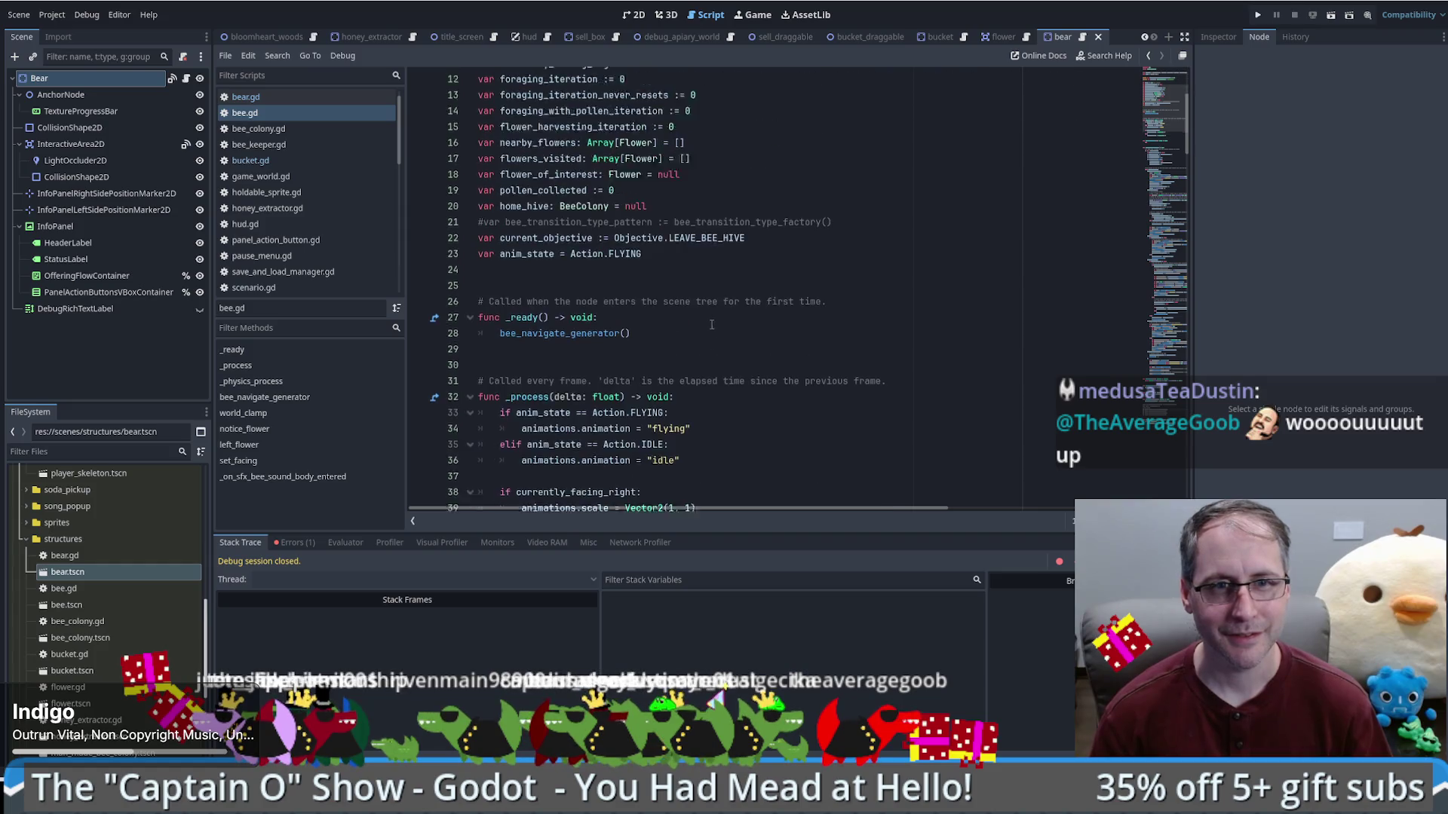
pyautogui.scroll(3, 712, 324)
pyautogui.scroll(-6, 802, 279)
pyautogui.scroll(7, 802, 280)
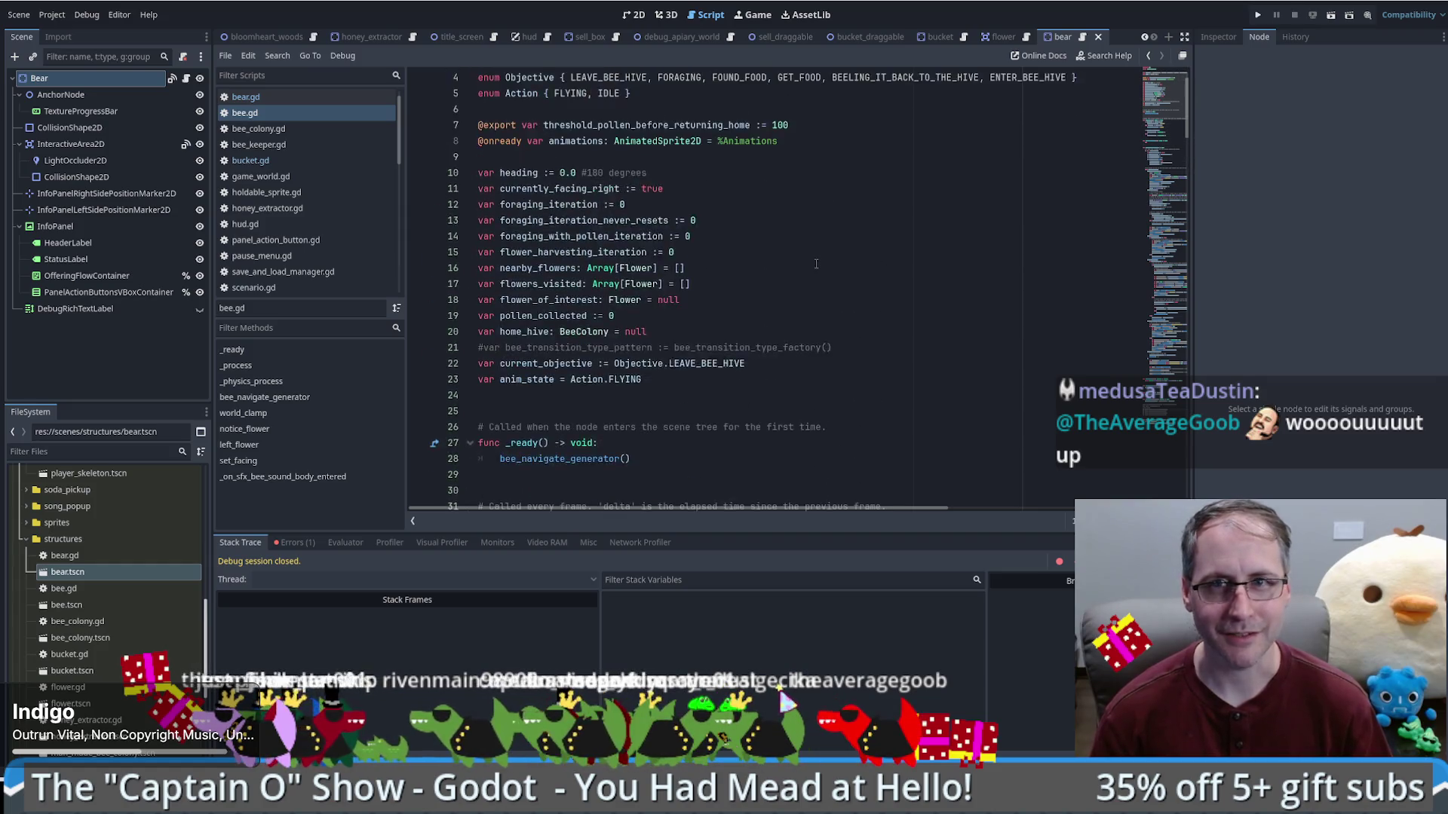
pyautogui.click(1083, 37)
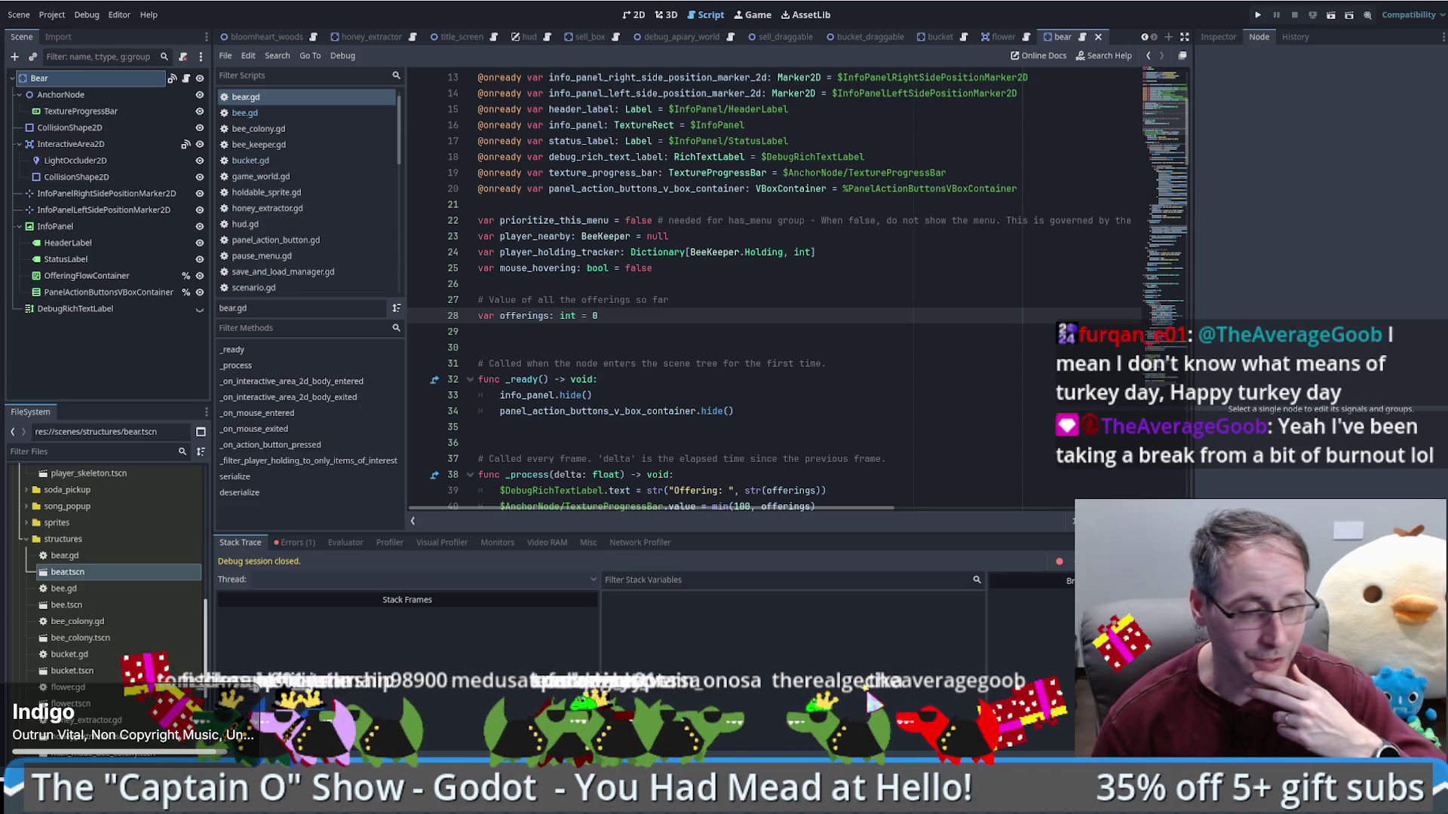
# Step: Move to the empty line above the offerings comment and scroll through bear.gd
pyautogui.press('Up')
pyautogui.press('Up')
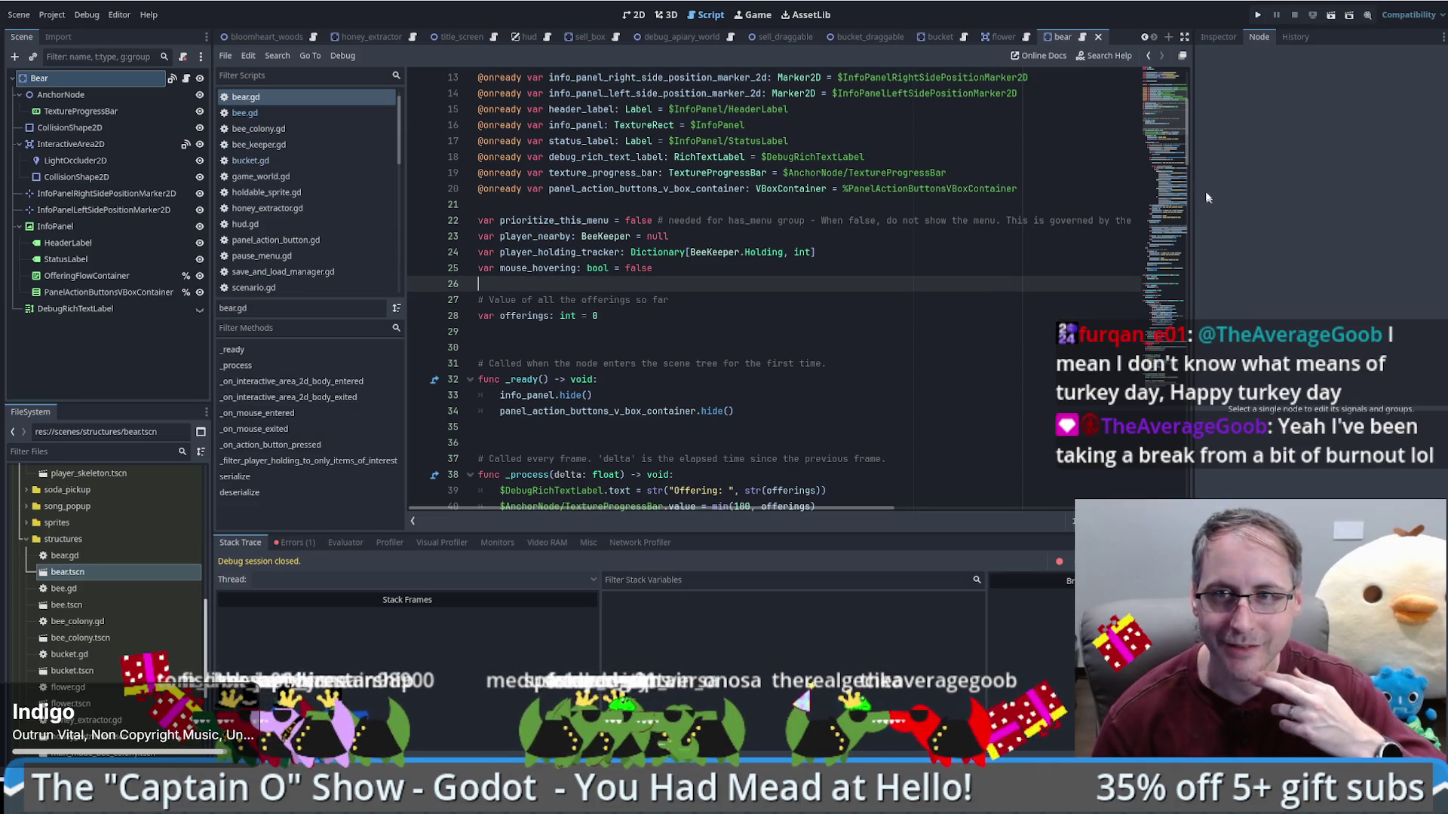
pyautogui.scroll(-1, 1166, 126)
pyautogui.scroll(-1, 1167, 126)
pyautogui.scroll(1, 1169, 115)
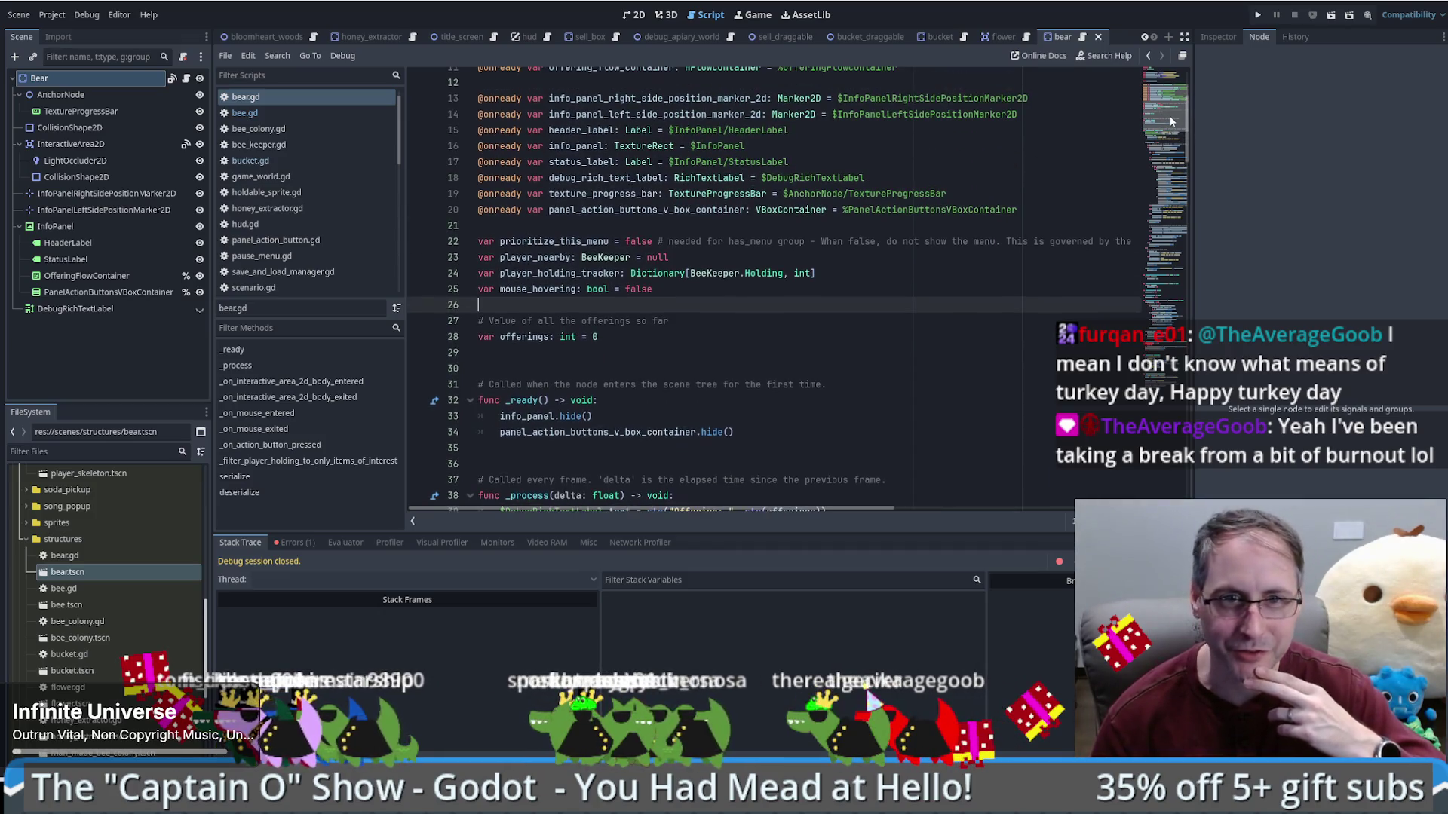
pyautogui.scroll(-2, 1173, 119)
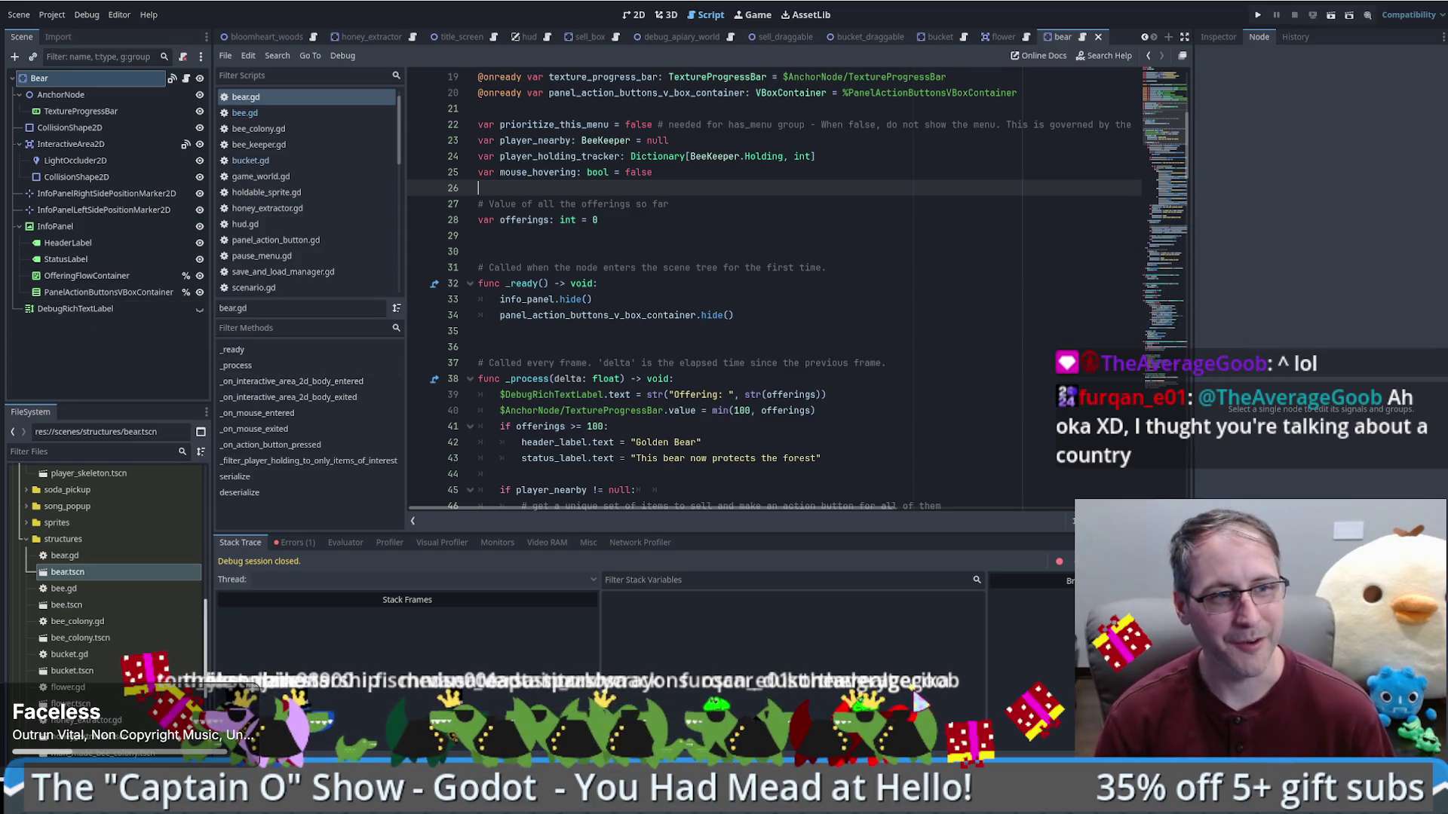
pyautogui.scroll(-4, 898, 342)
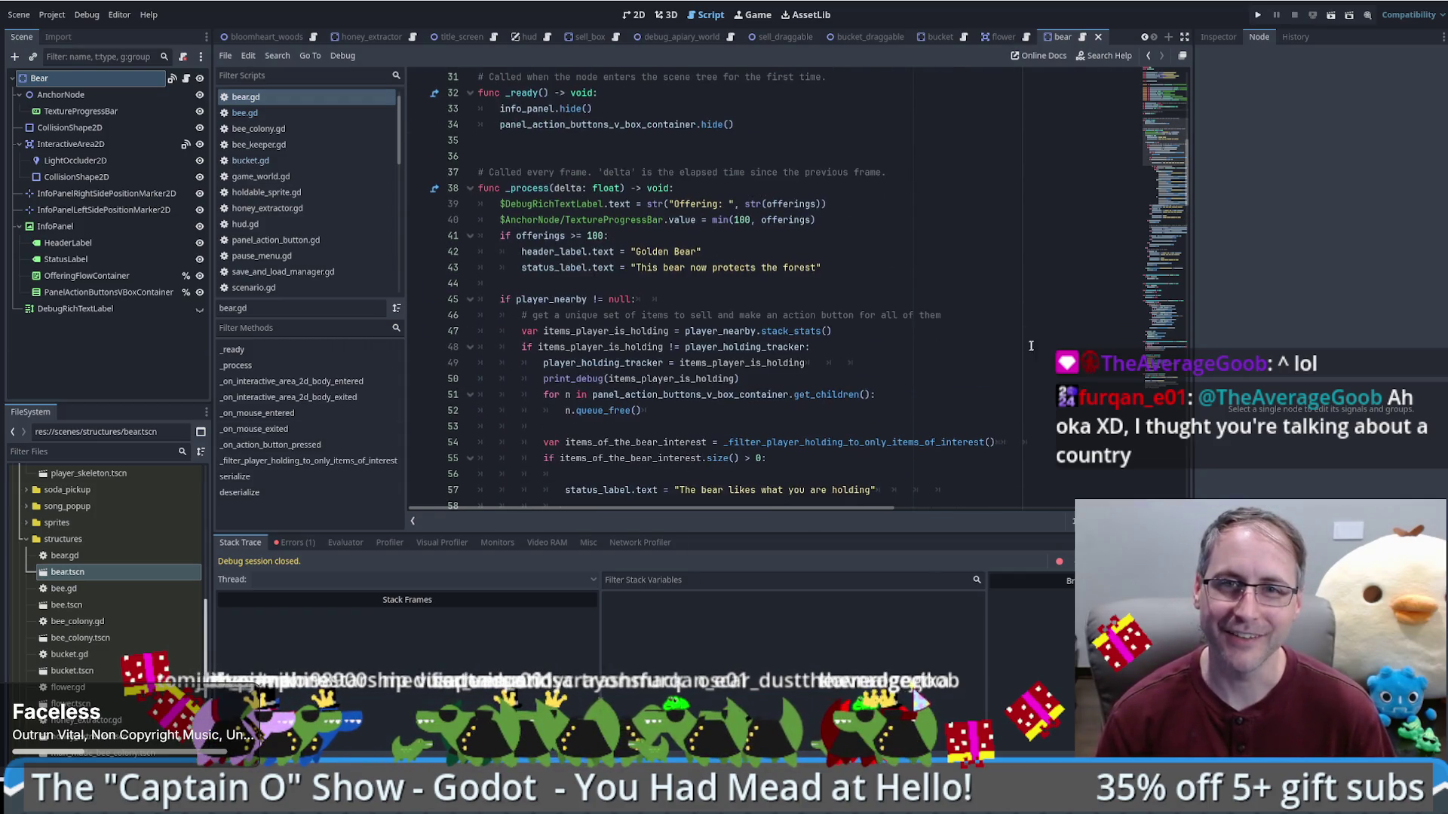
pyautogui.scroll(4, 1172, 149)
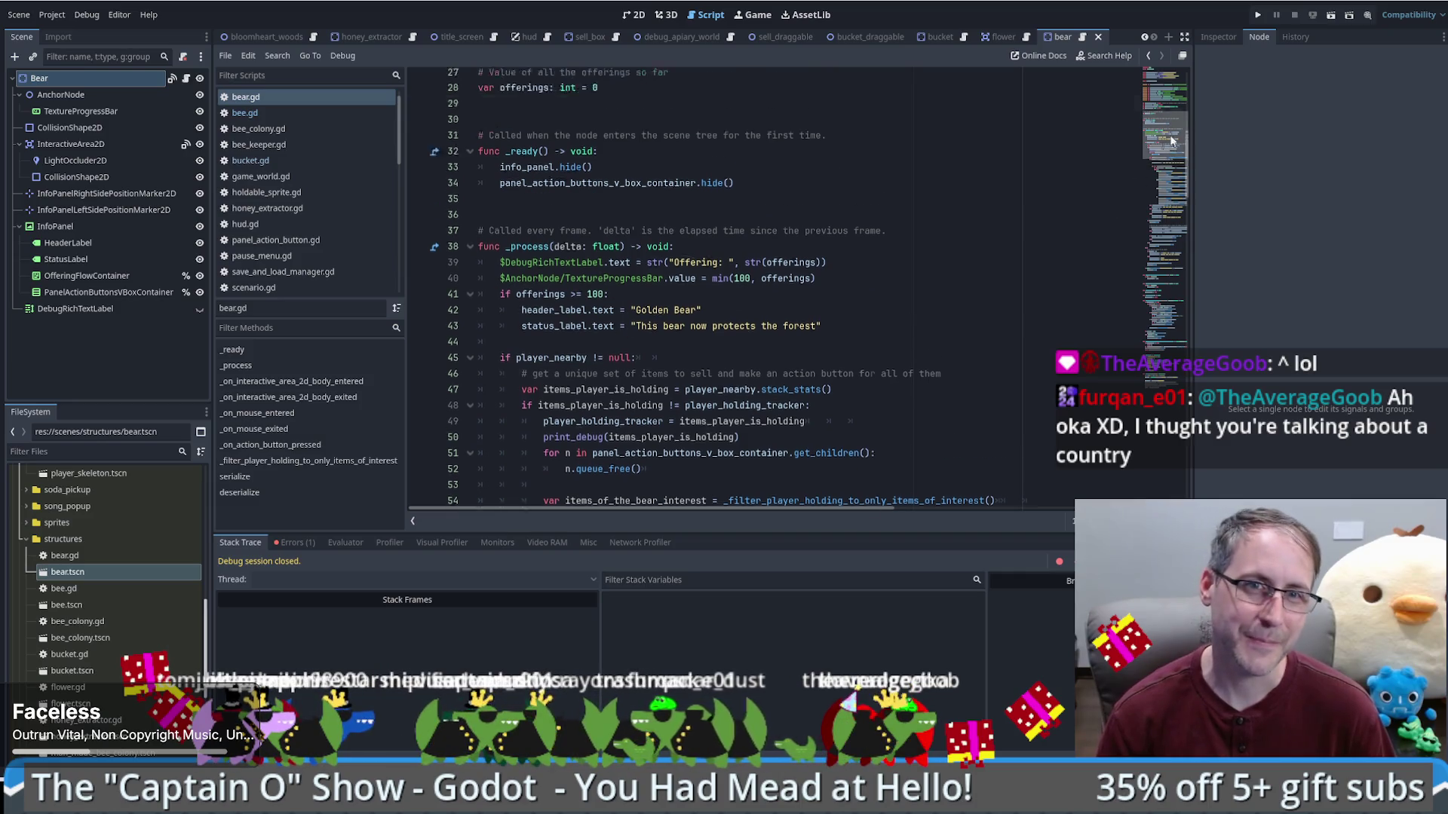
# Step: Add and then delete a 'var' line under the offerings declaration, then run the game
pyautogui.click(679, 243)
pyautogui.press('Return')
pyautogui.write('var')
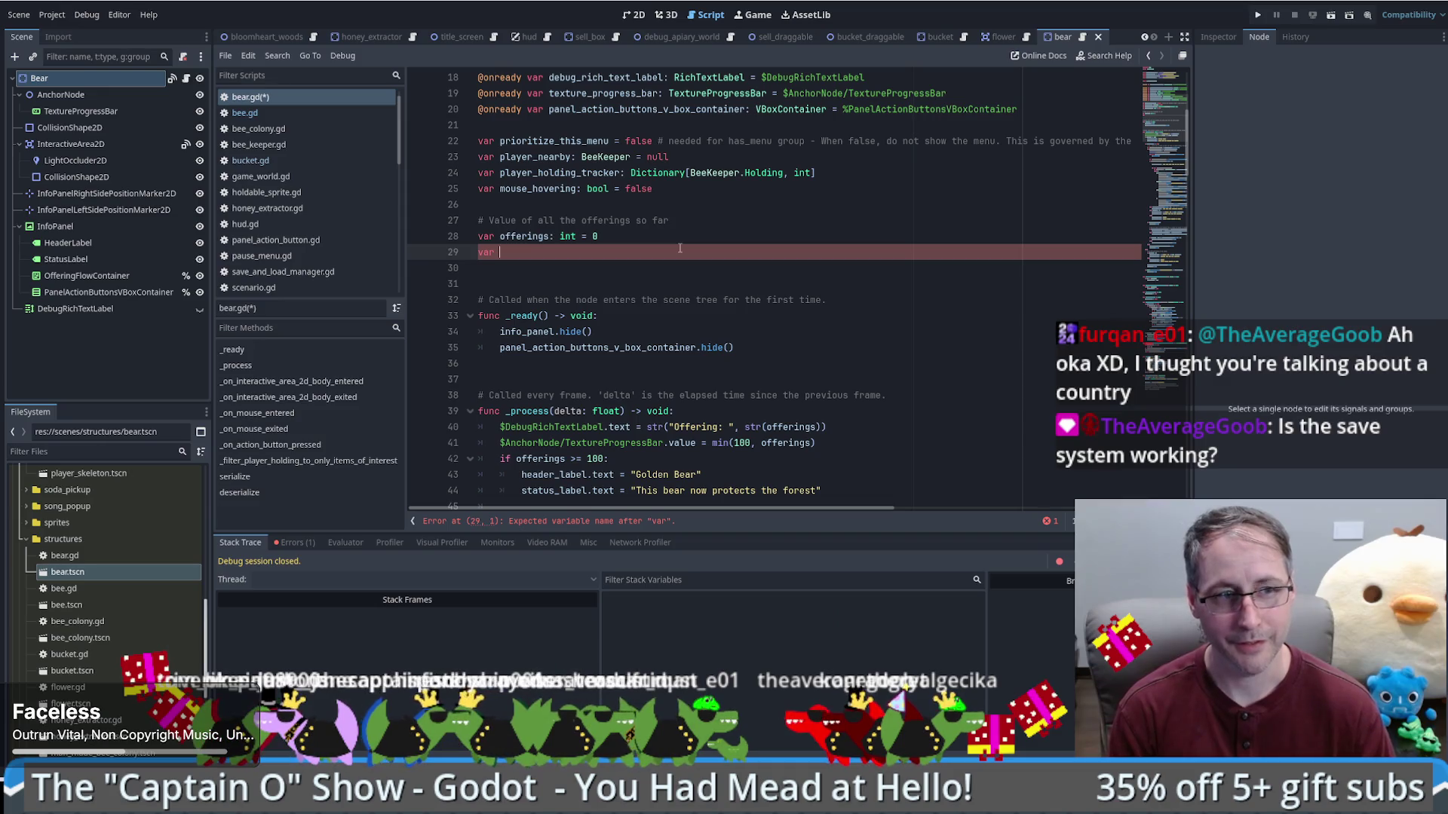
pyautogui.press('BackSpace')
pyautogui.press('BackSpace')
pyautogui.press('BackSpace')
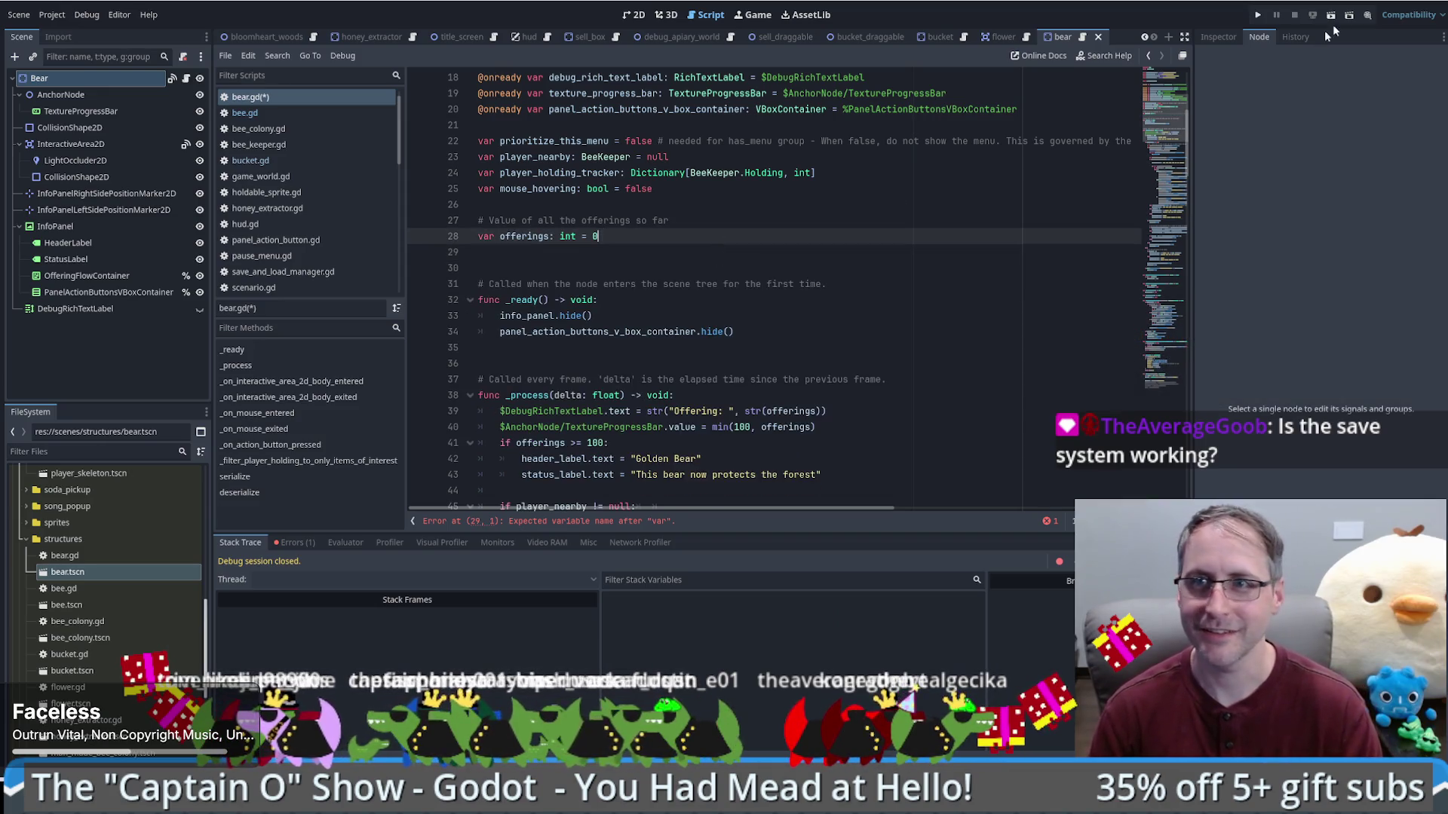
pyautogui.click(1257, 15)
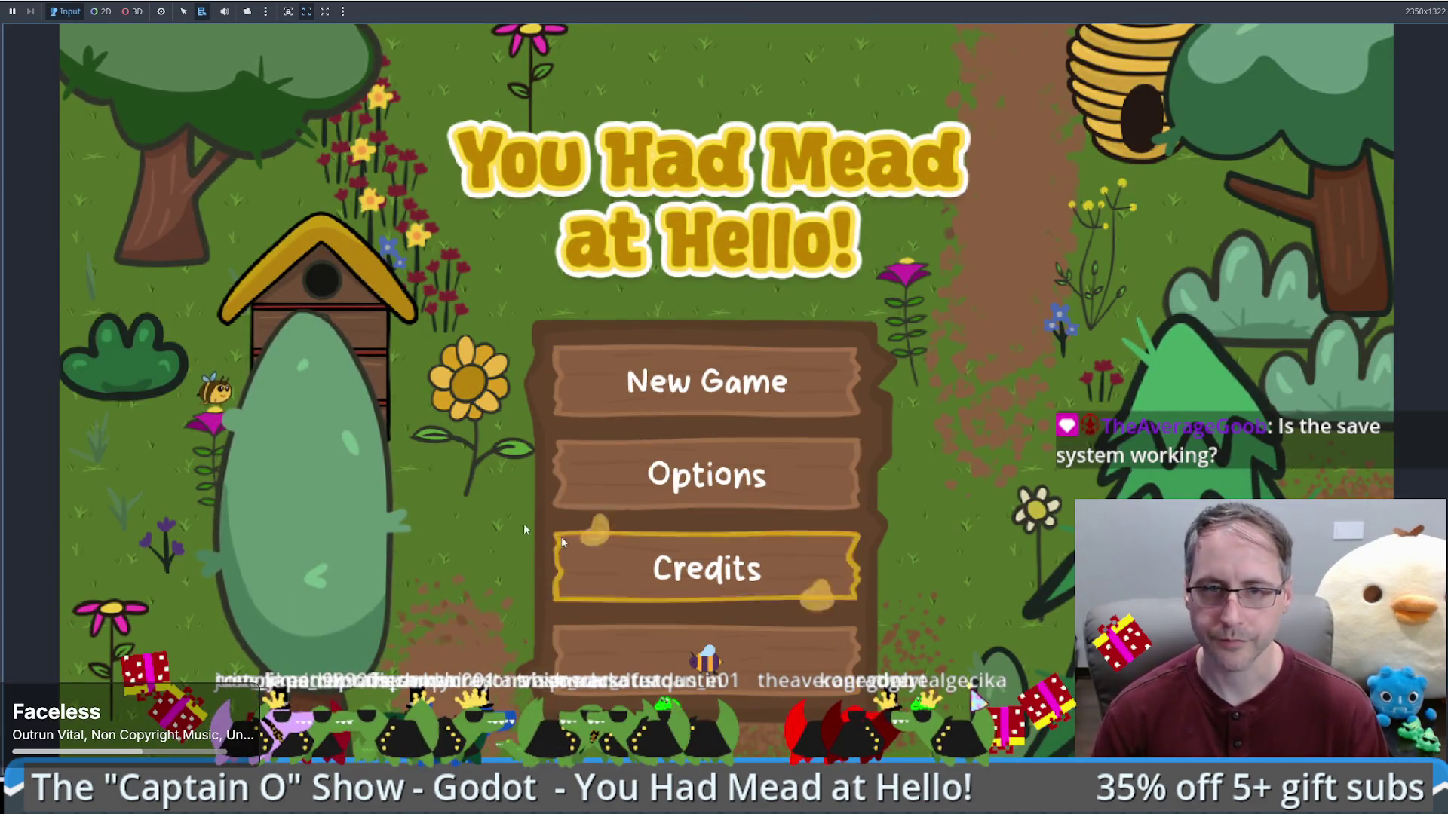
# Step: Mute the running game's audio and bring up savegame.save in Notepad
pyautogui.click(224, 12)
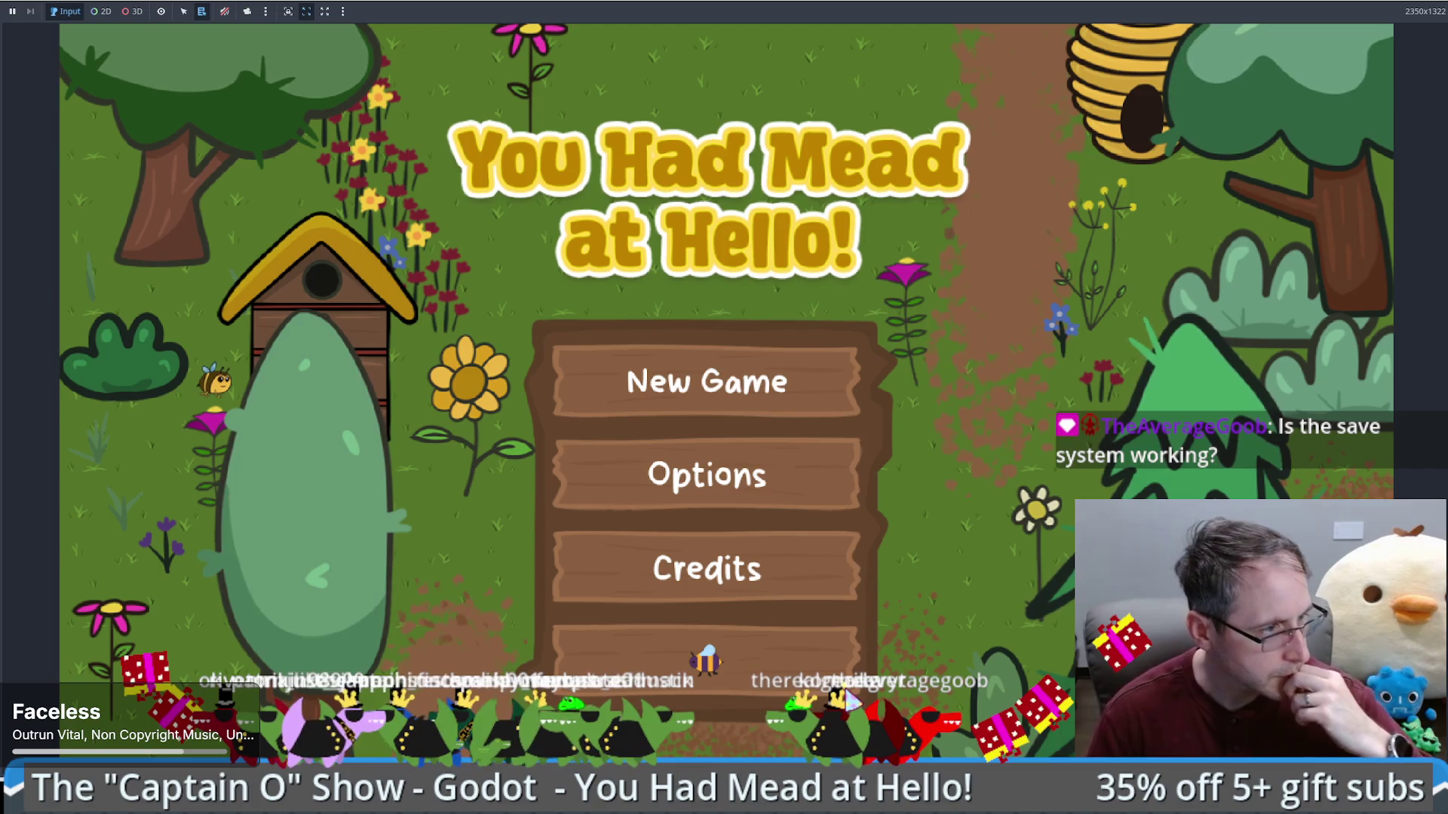
pyautogui.hotkey('alt', 'Tab')
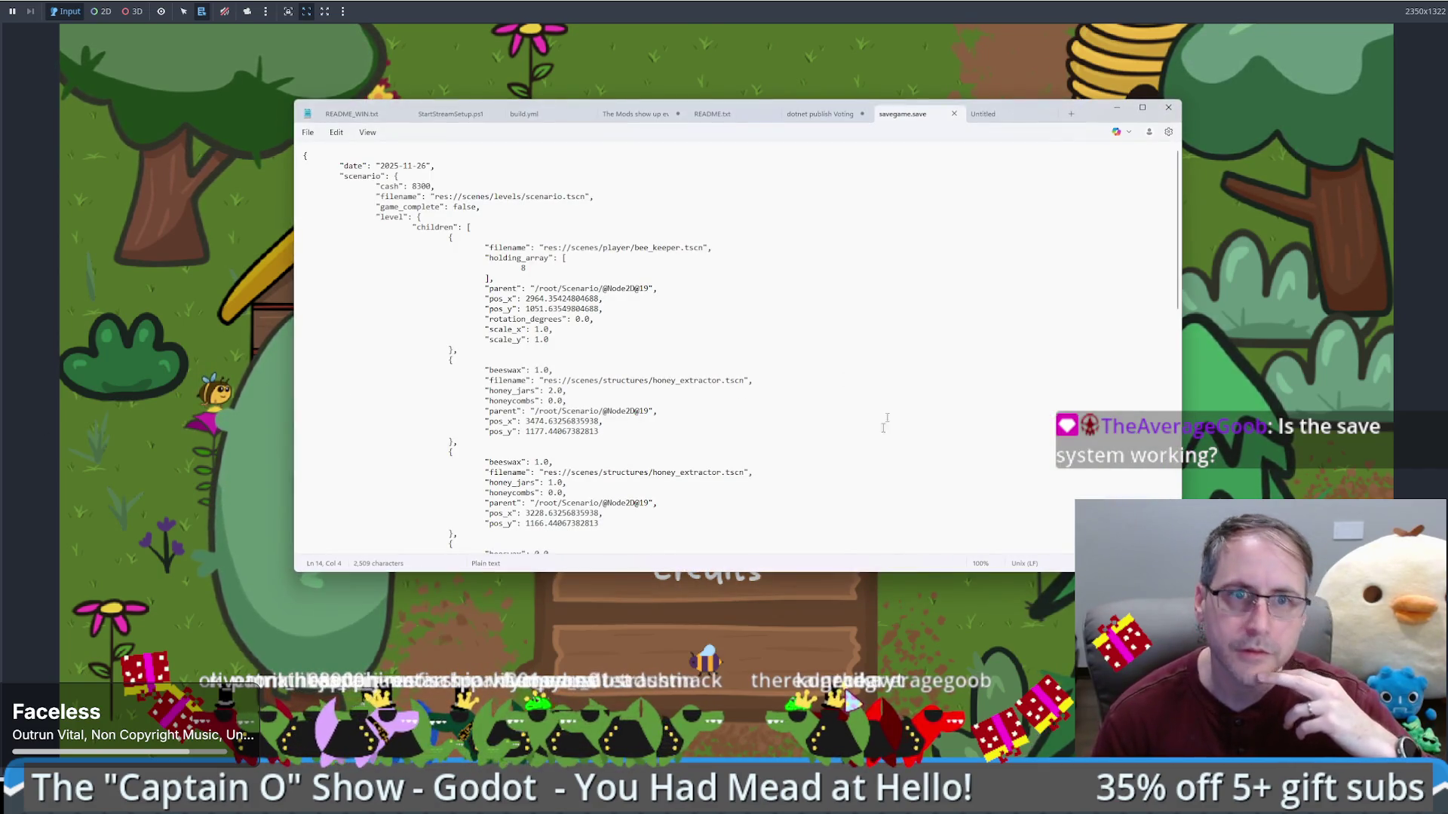
# Step: Inspect the game_complete, date, scenario, level and children entries at the top of savegame.save
pyautogui.click(481, 206)
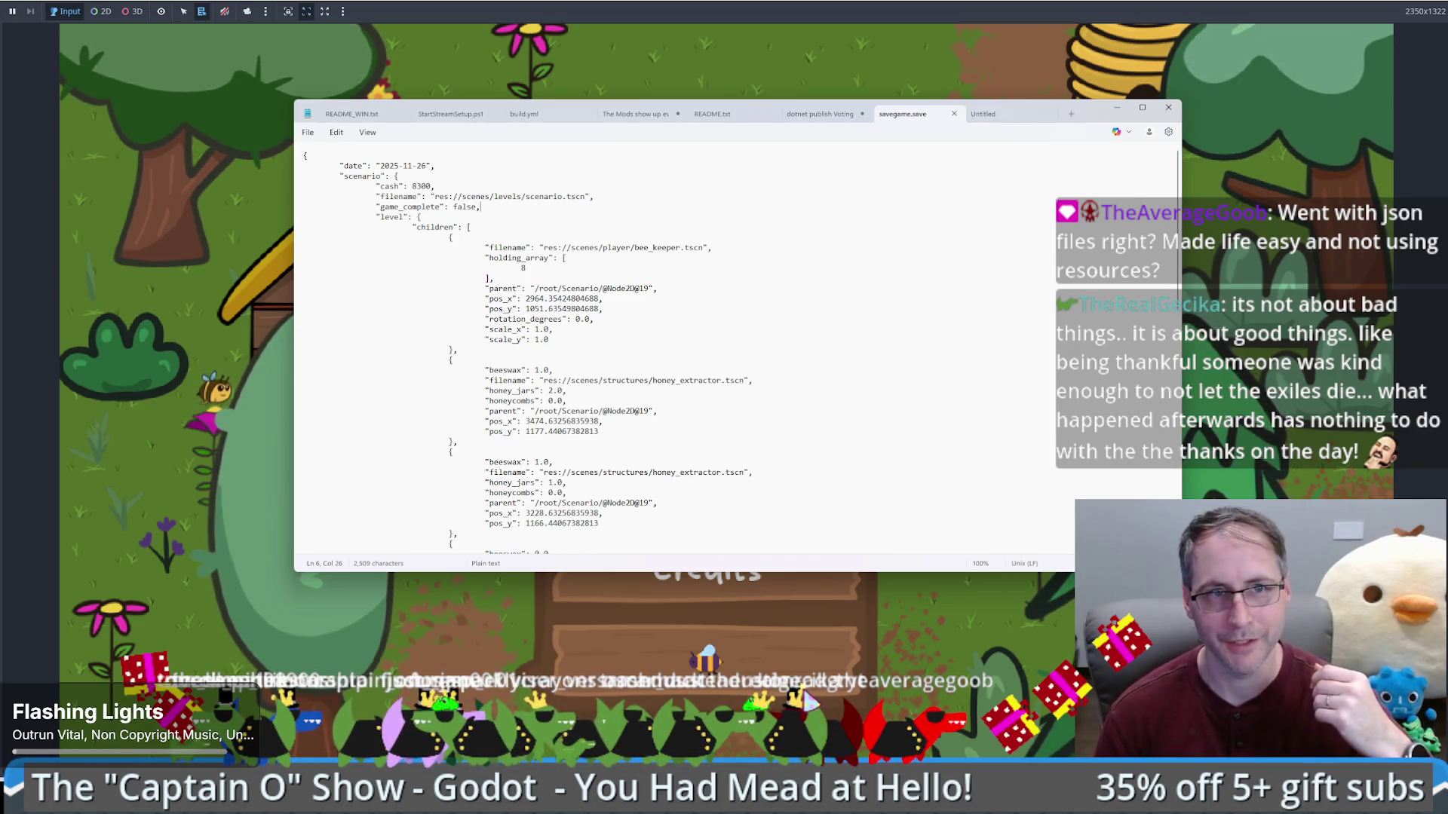
pyautogui.moveTo(303, 165); pyautogui.dragTo(483, 177)
pyautogui.click(359, 175)
pyautogui.moveTo(359, 176); pyautogui.dragTo(452, 224)
pyautogui.click(452, 224)
pyautogui.moveTo(304, 216)
pyautogui.mouseDown()
pyautogui.moveTo(471, 227)
pyautogui.moveTo(495, 249)
pyautogui.mouseUp()
# Step: Review the honey extractor, bee keeper holding_array and utility/version entries, then return to the game
pyautogui.scroll(-5, 522, 258)
pyautogui.click(451, 382)
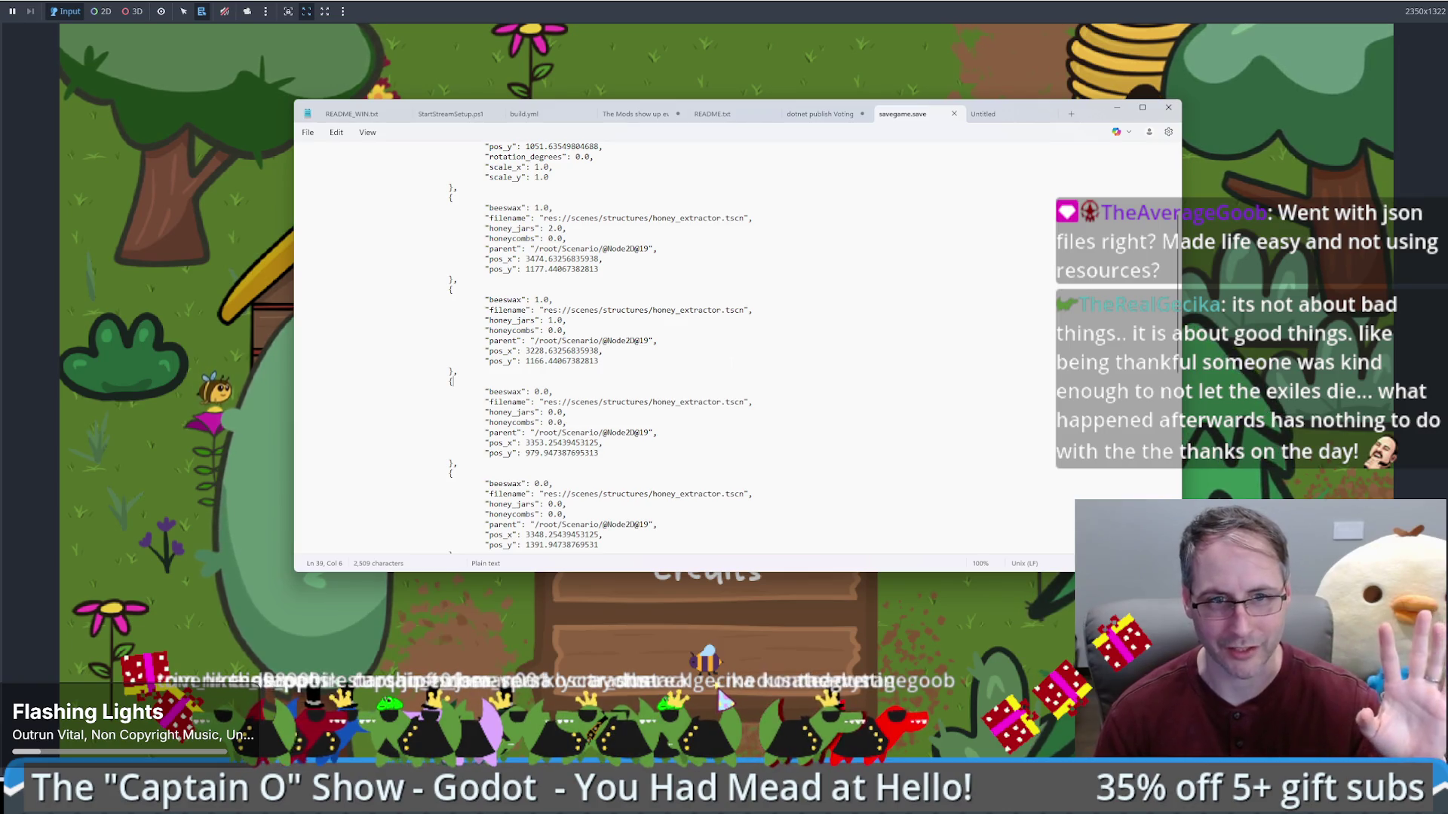
pyautogui.scroll(5, 599, 347)
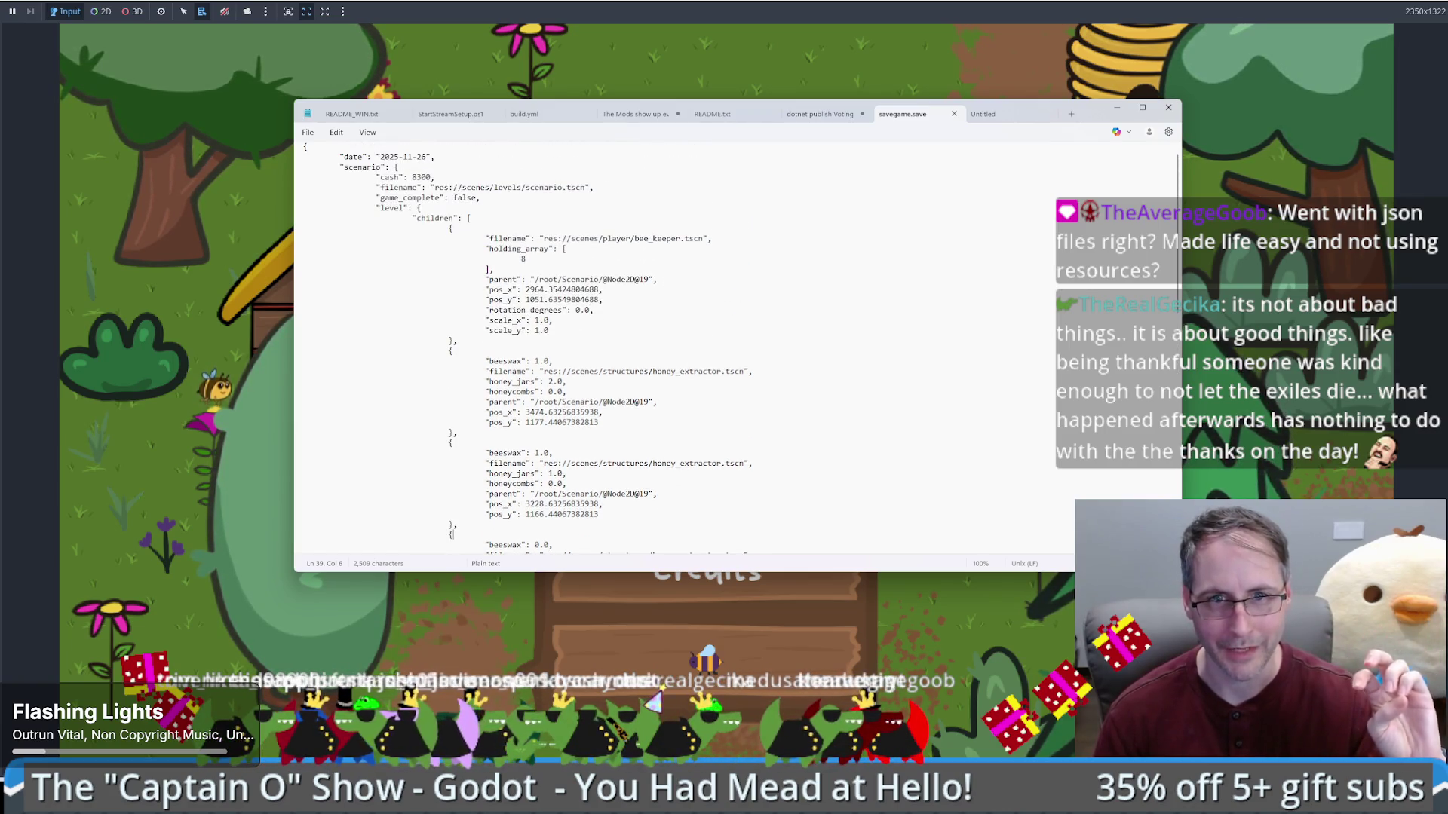
pyautogui.moveTo(498, 258)
pyautogui.mouseDown()
pyautogui.moveTo(567, 250)
pyautogui.moveTo(571, 279)
pyautogui.mouseUp()
pyautogui.click(562, 260)
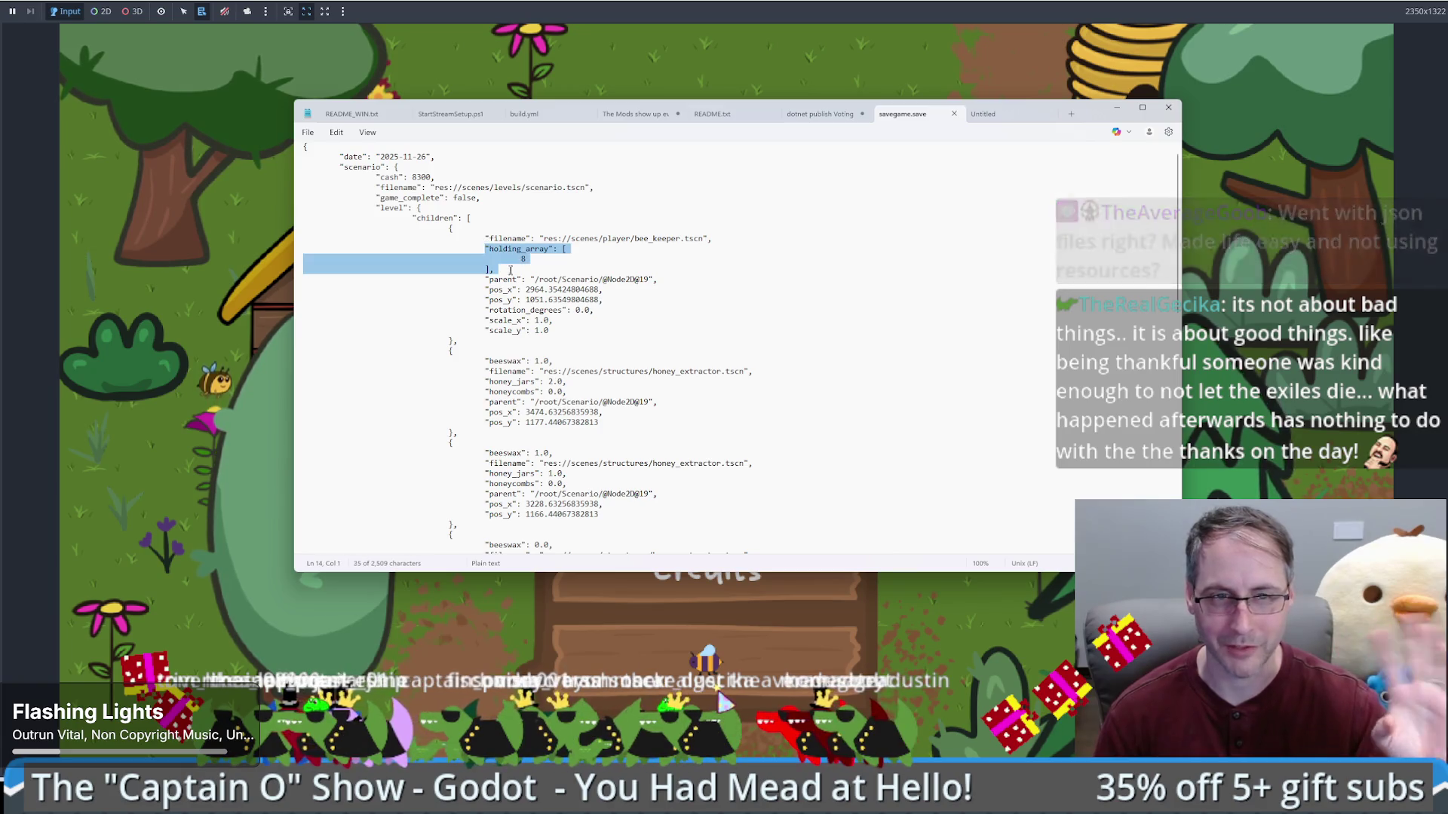
pyautogui.click(570, 279)
pyautogui.scroll(-10, 669, 356)
pyautogui.scroll(-8, 669, 355)
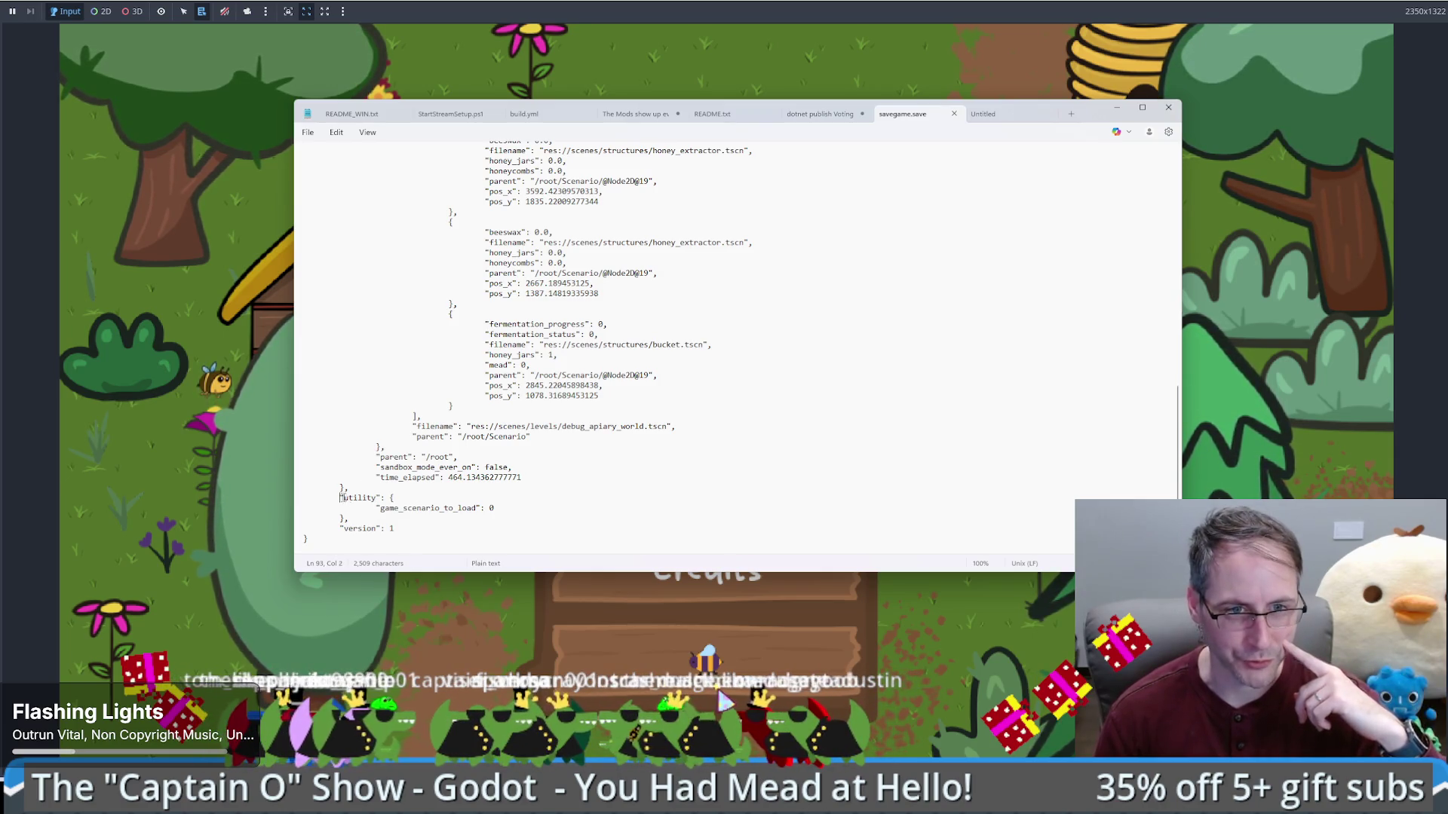
pyautogui.moveTo(340, 498); pyautogui.dragTo(420, 526)
pyautogui.click(420, 526)
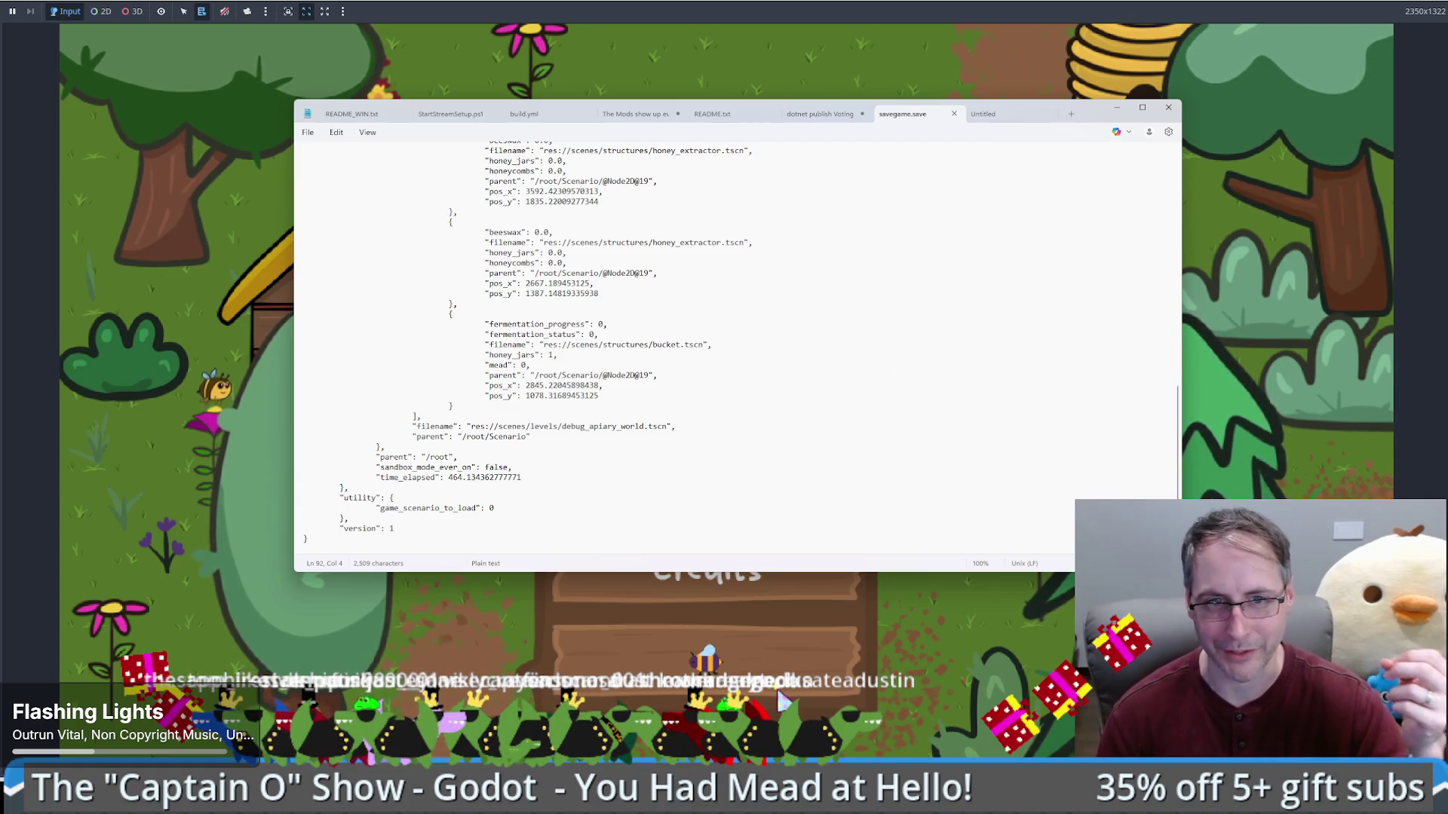
pyautogui.click(1052, 648)
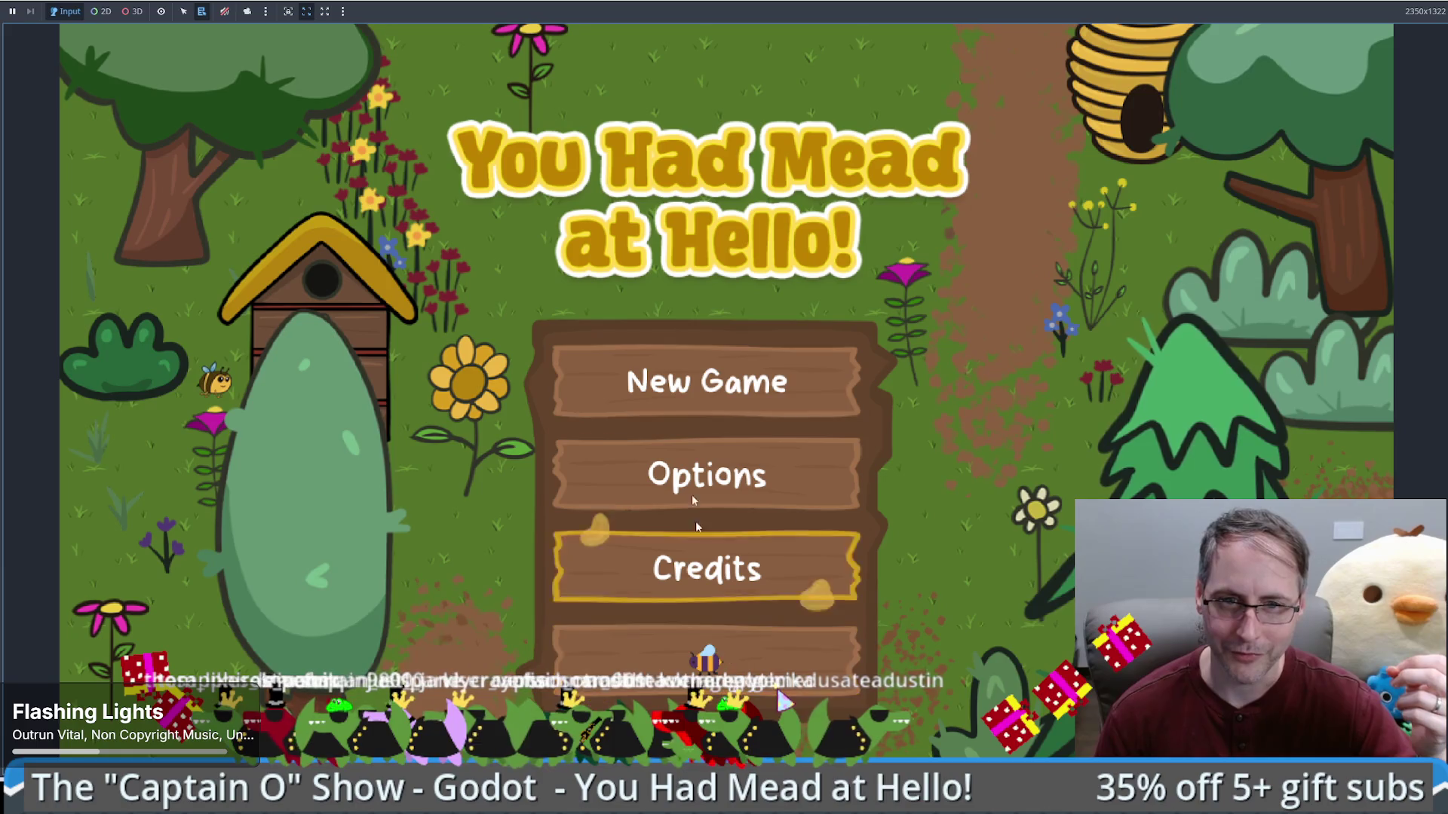
# Step: Start a new game, place a honey extractor, then reload the saved game
pyautogui.click(817, 373)
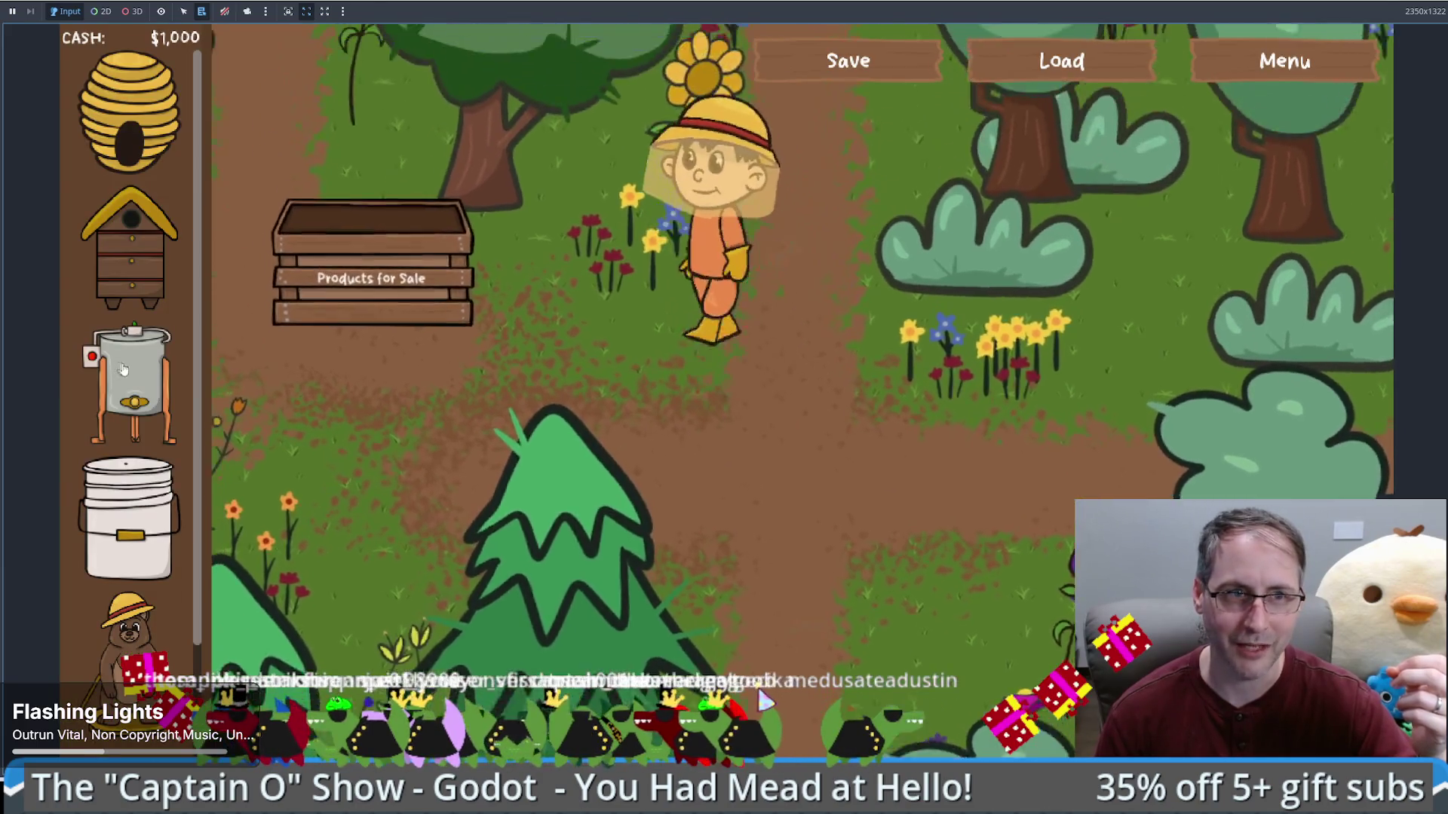
pyautogui.moveTo(128, 385); pyautogui.dragTo(874, 634)
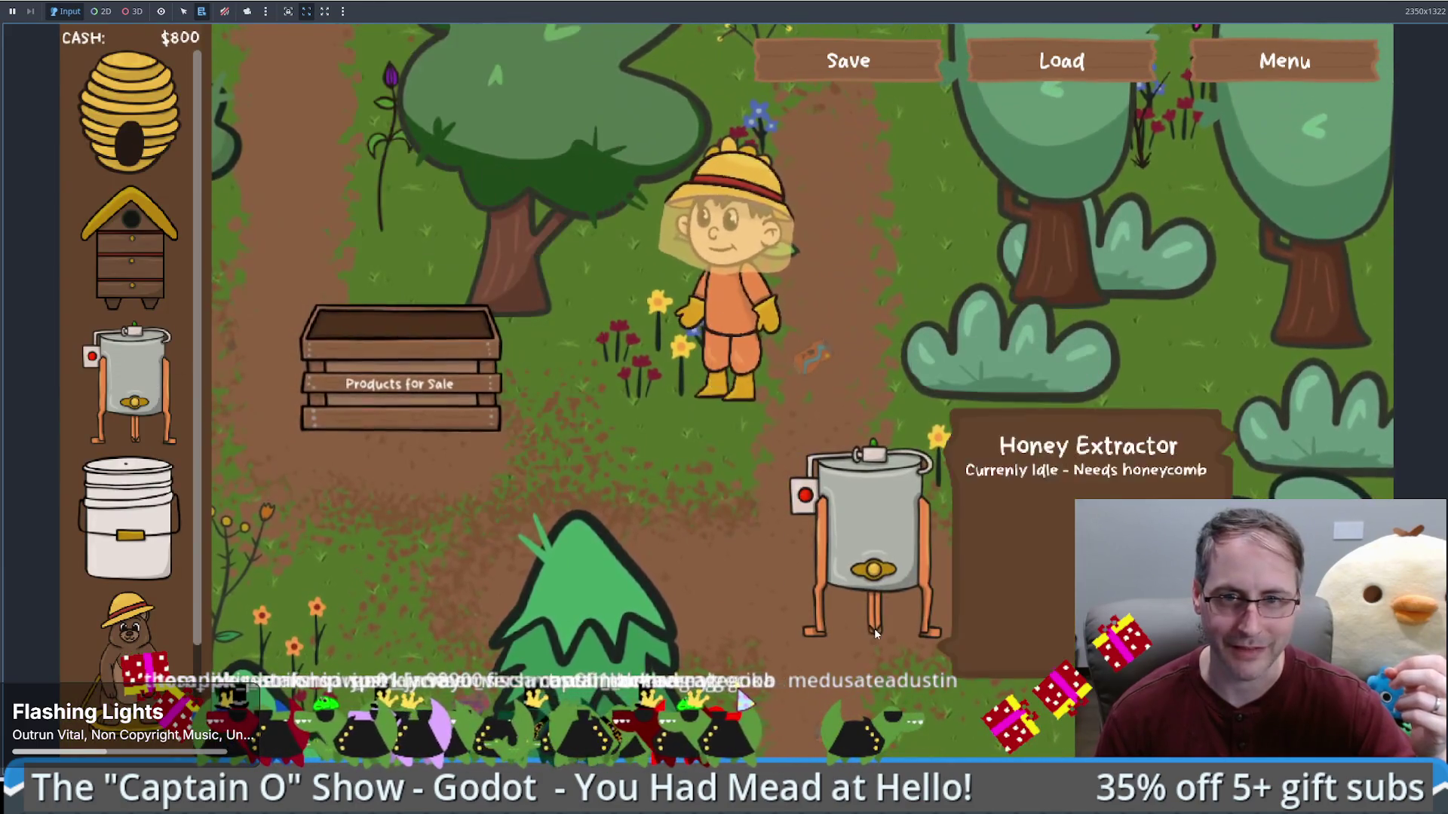
pyautogui.click(1052, 67)
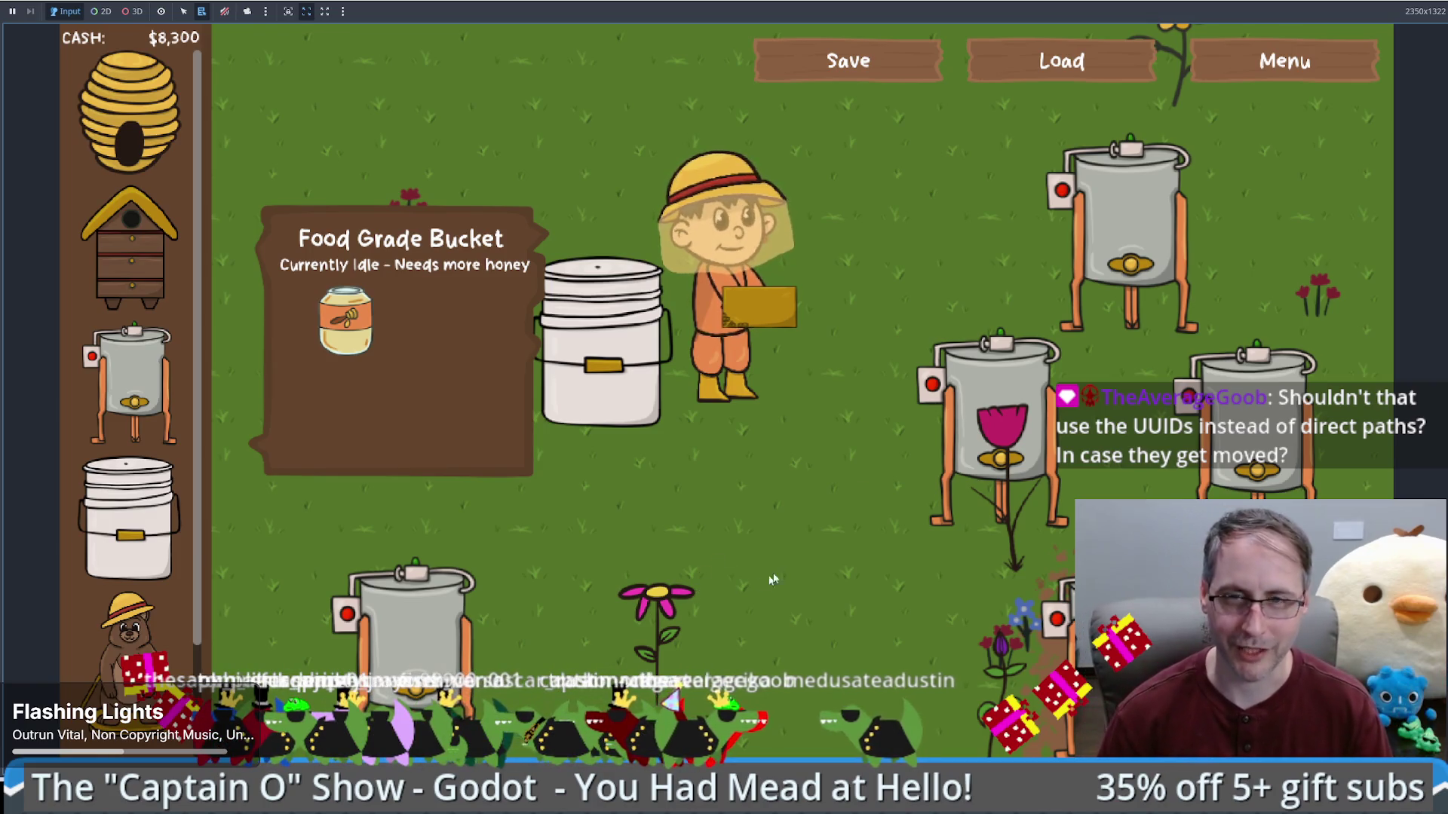
pyautogui.click(880, 466)
pyautogui.press('F9')
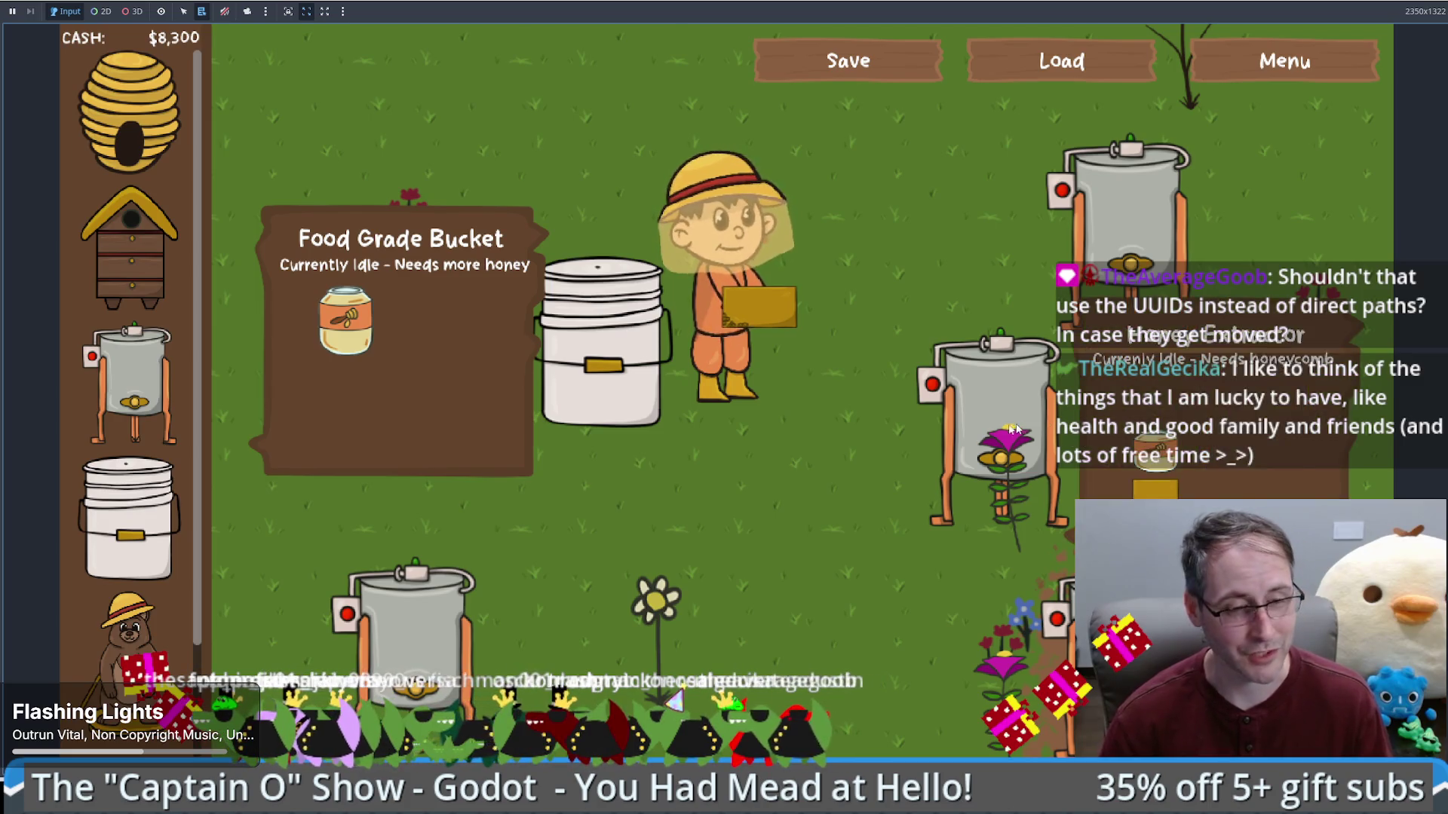
# Step: Place a Bear Statue, offer it the bucket's mead, then load the saved game to test persistence
pyautogui.moveTo(128, 626)
pyautogui.mouseDown()
pyautogui.moveTo(875, 215)
pyautogui.moveTo(811, 192)
pyautogui.mouseUp()
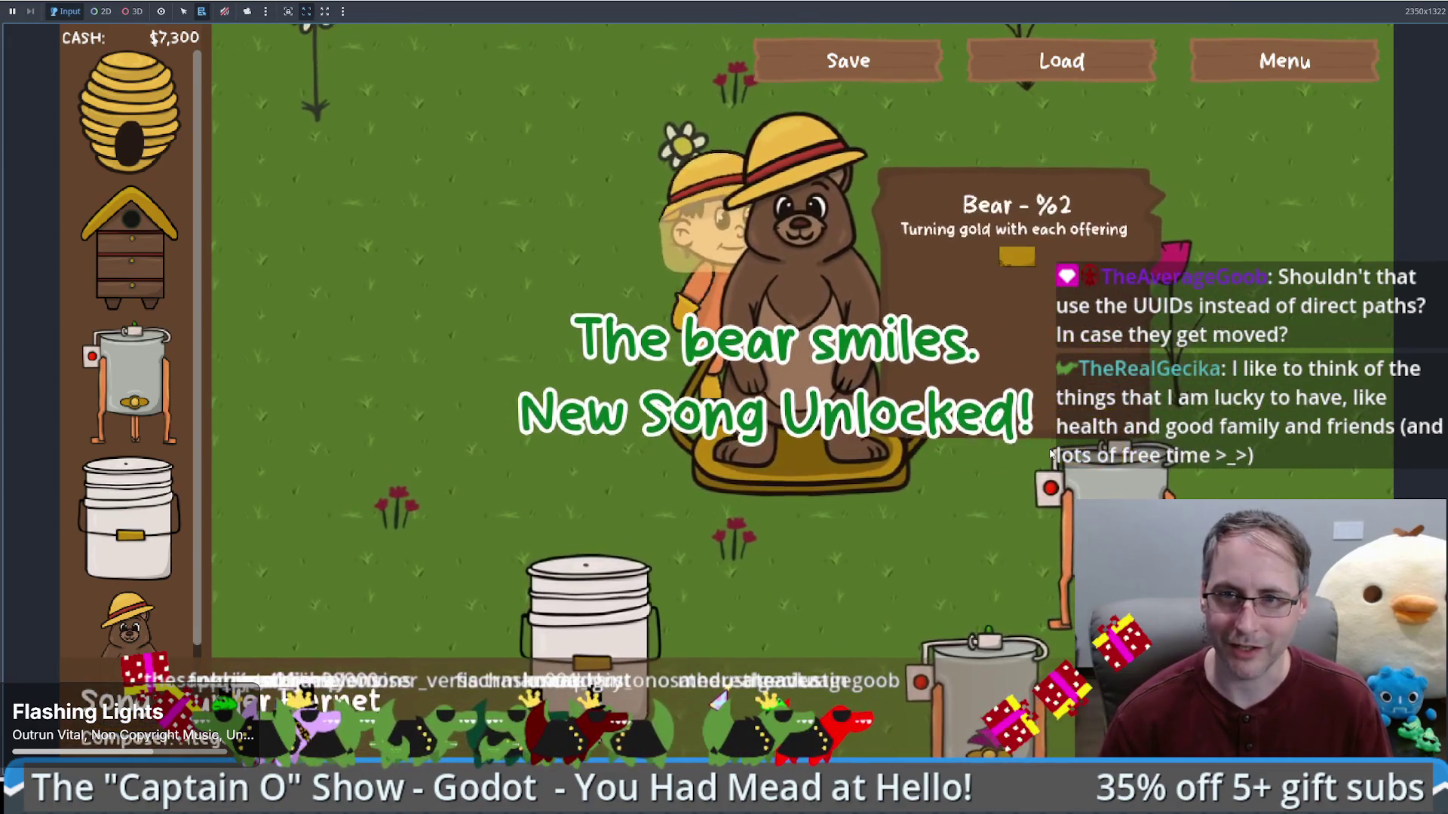
pyautogui.click(596, 603)
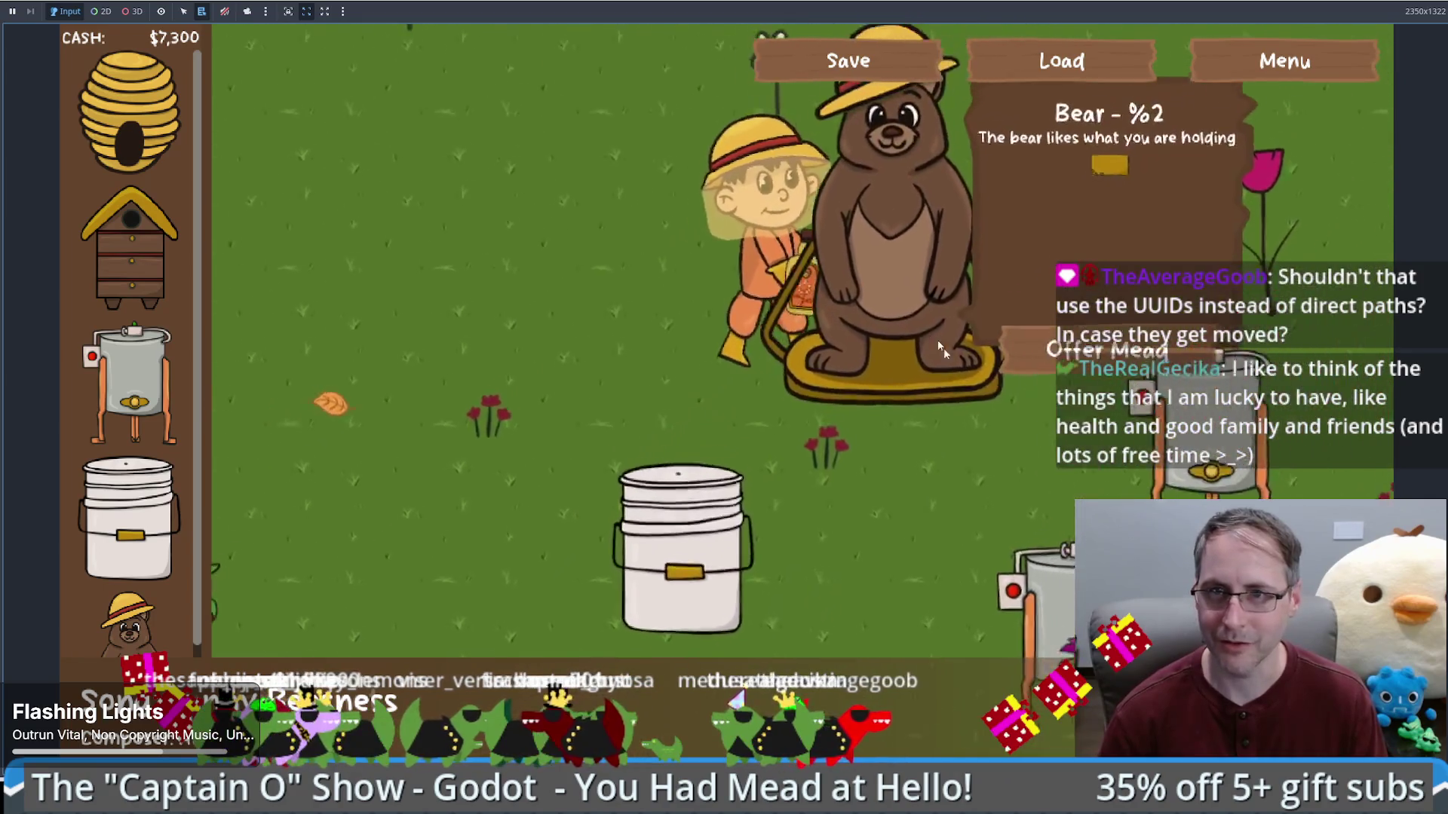
pyautogui.click(1021, 435)
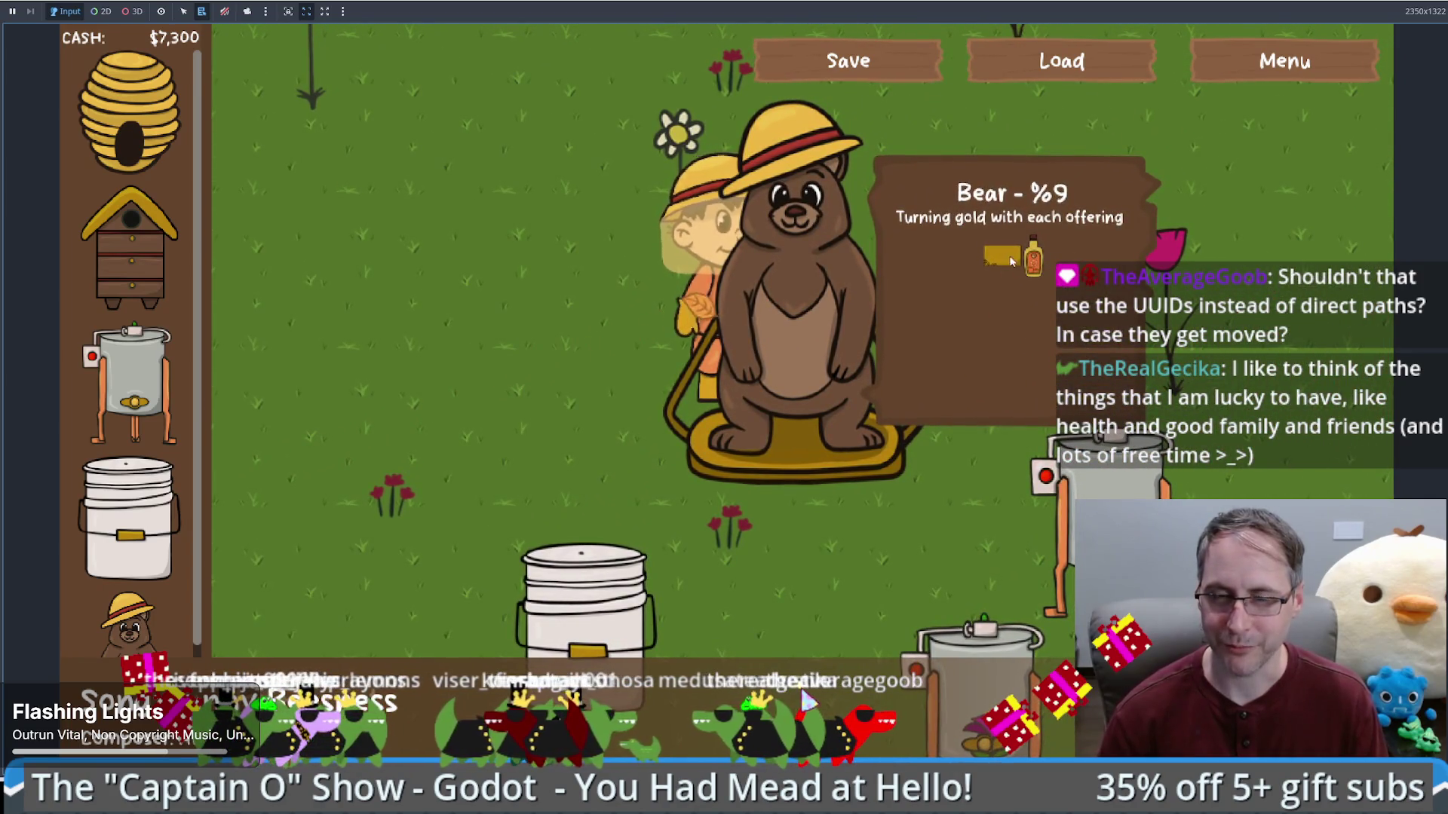
pyautogui.click(611, 416)
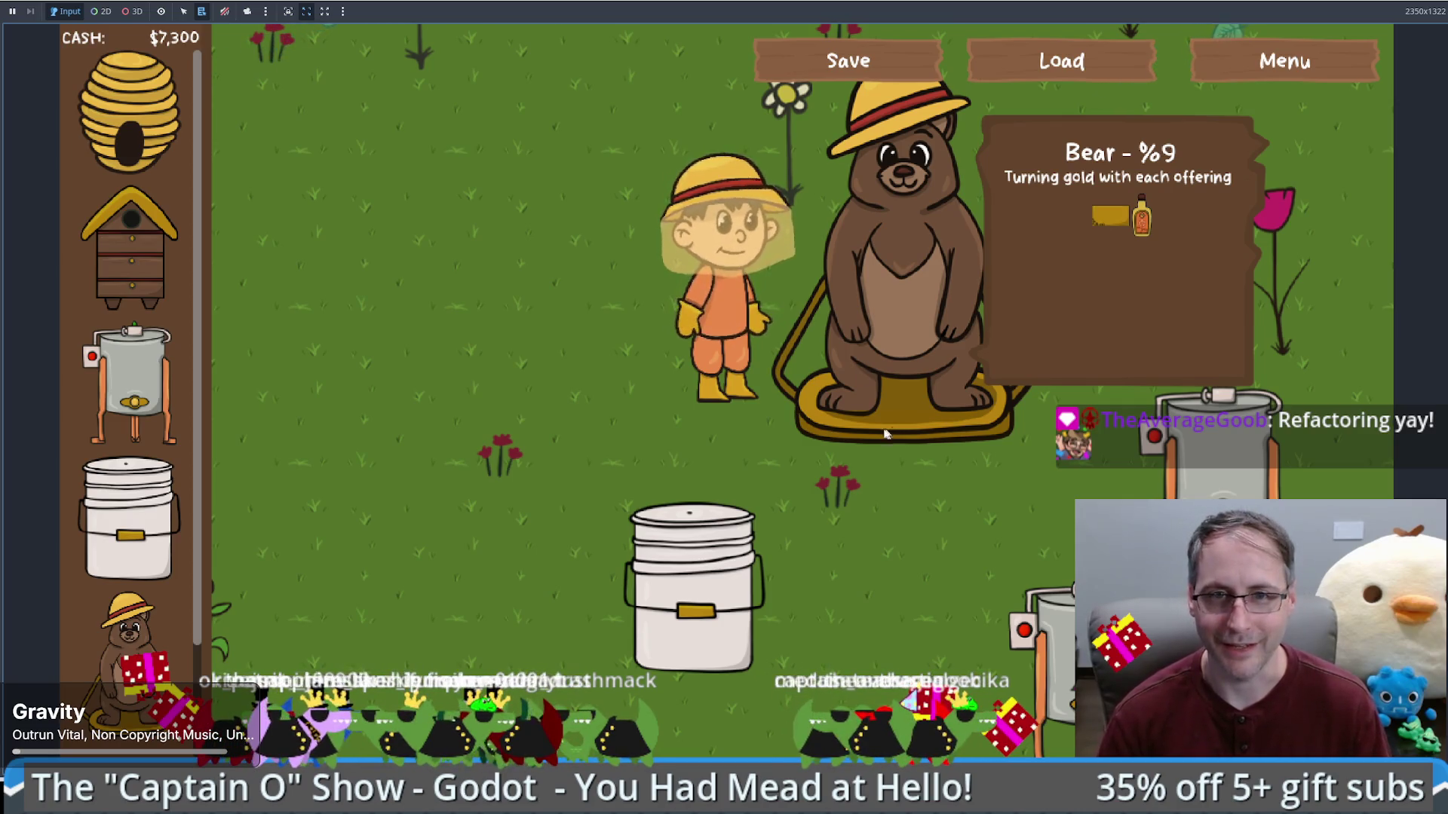
pyautogui.click(635, 355)
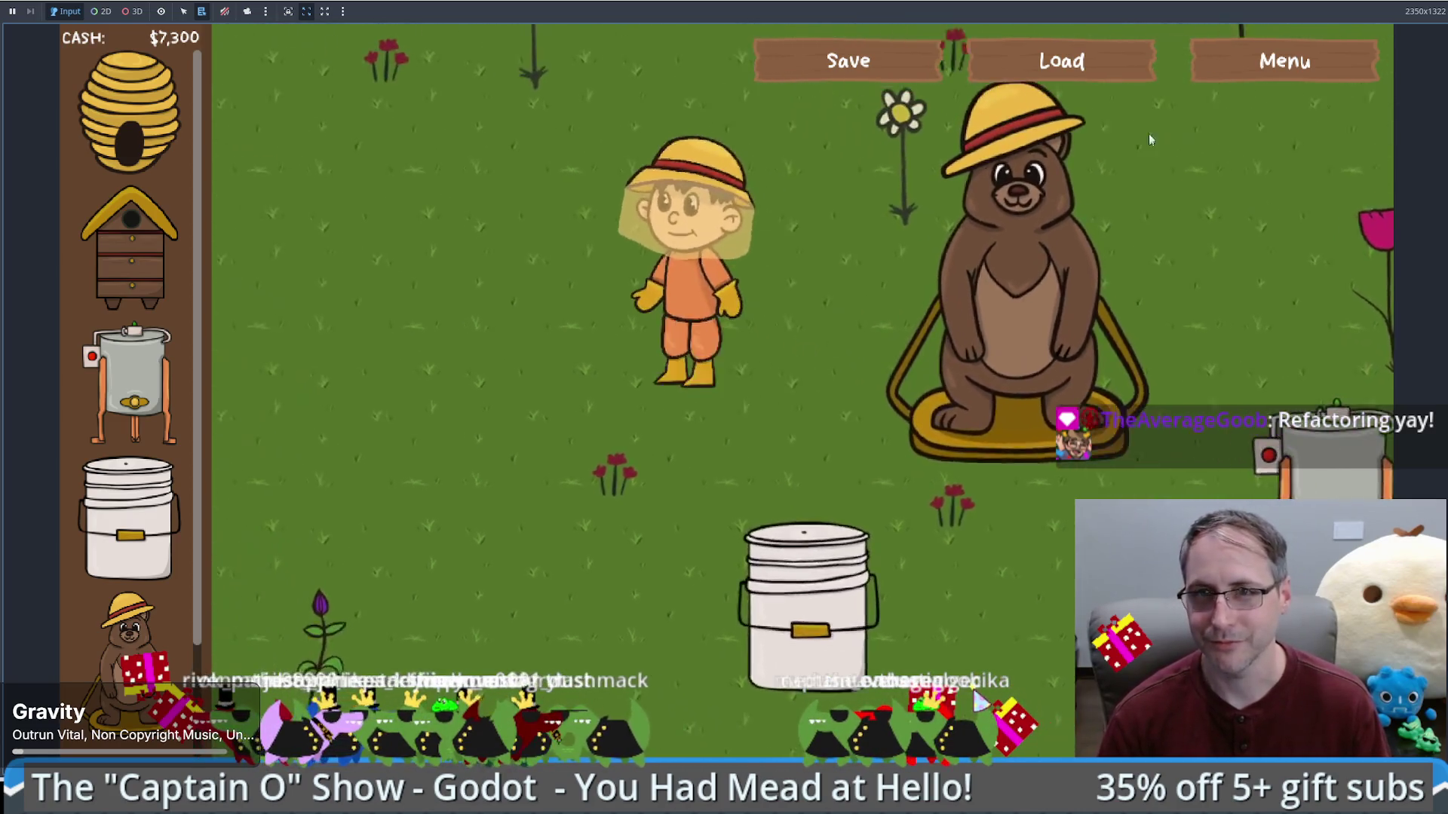
pyautogui.click(1061, 60)
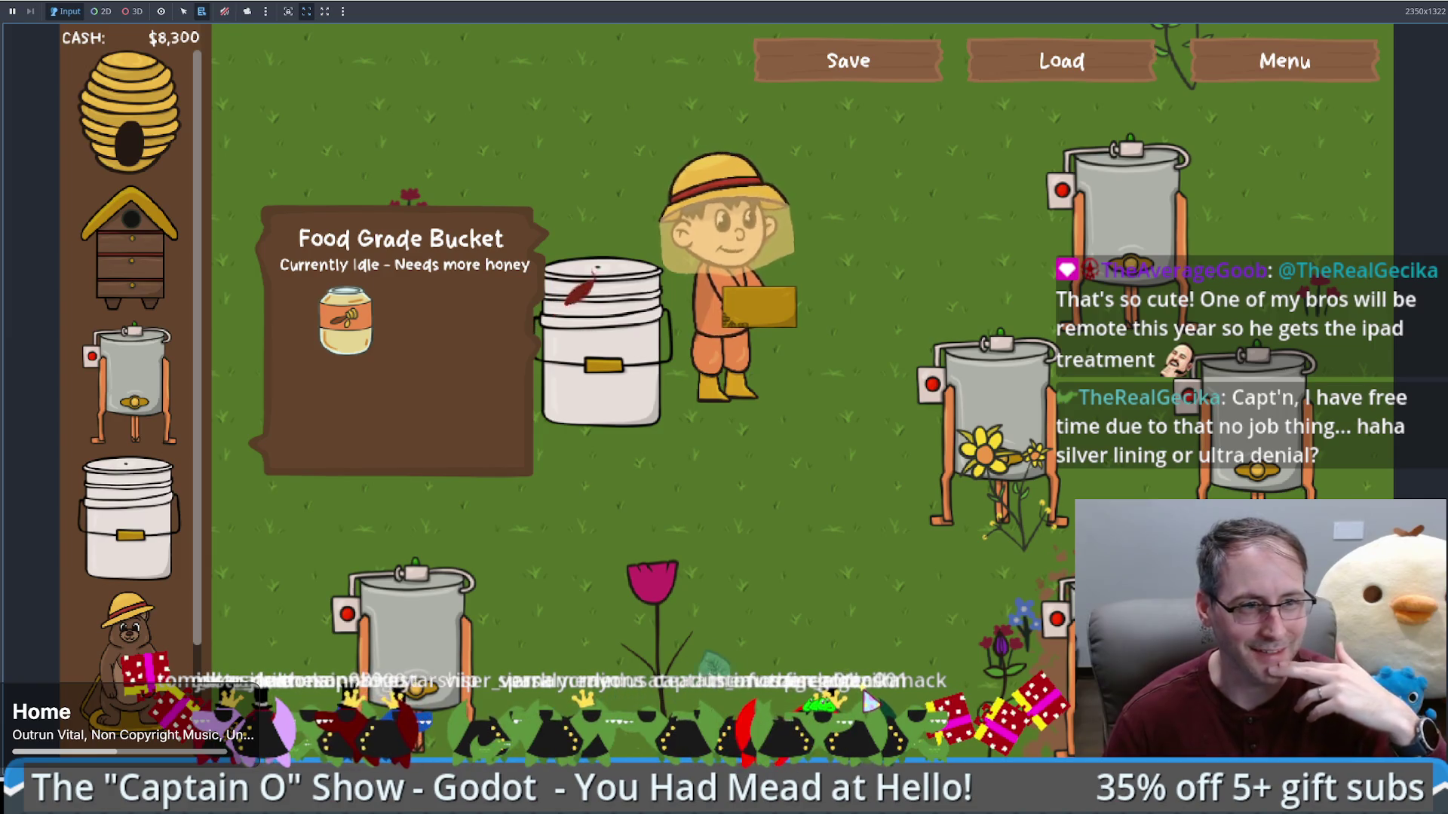
pyautogui.click(857, 325)
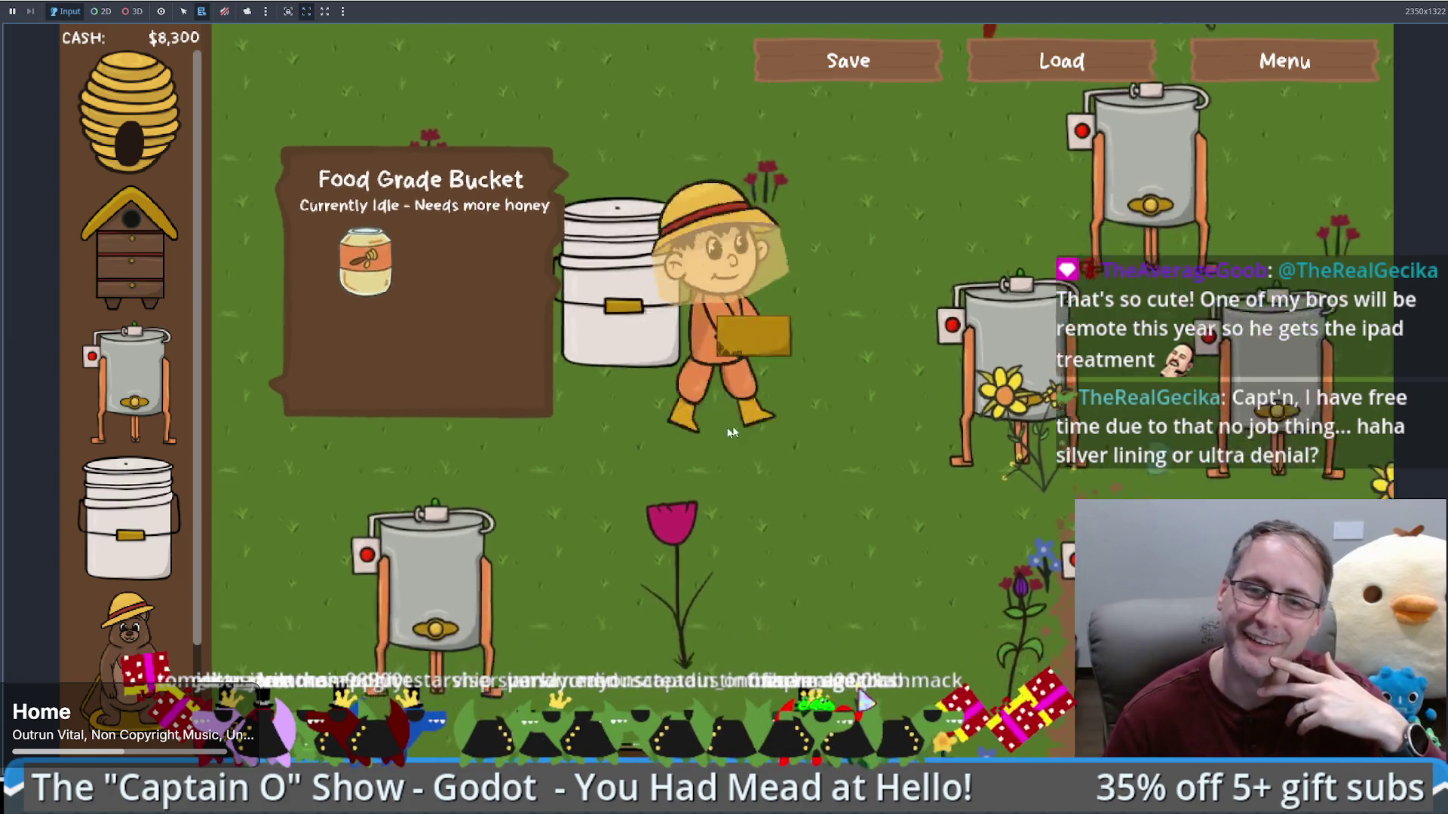
# Step: Walk the beekeeper between the extractor, sales crate and bucket, then leave the game for the editor
pyautogui.click(114, 481)
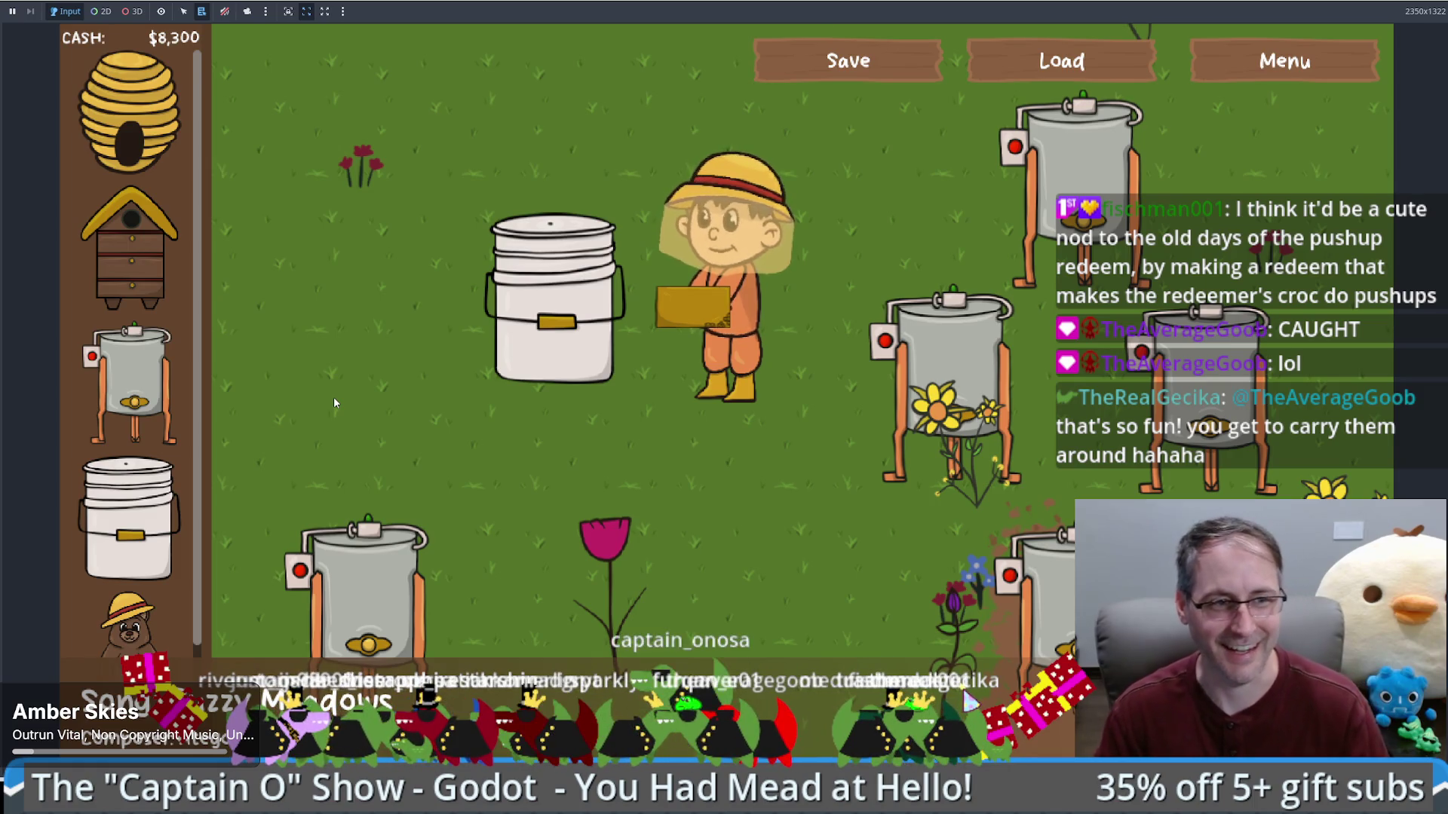
pyautogui.click(816, 467)
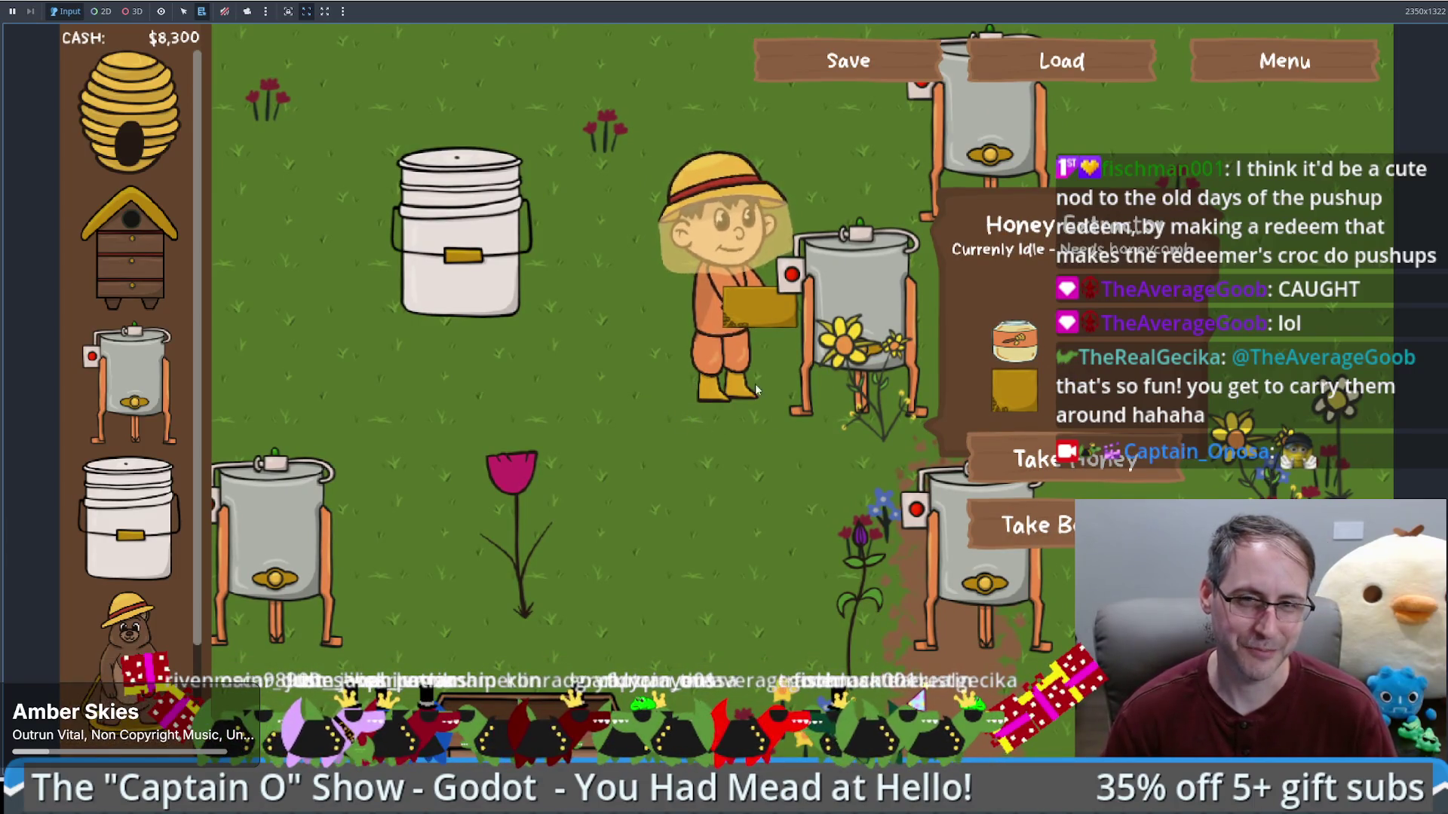
pyautogui.click(748, 447)
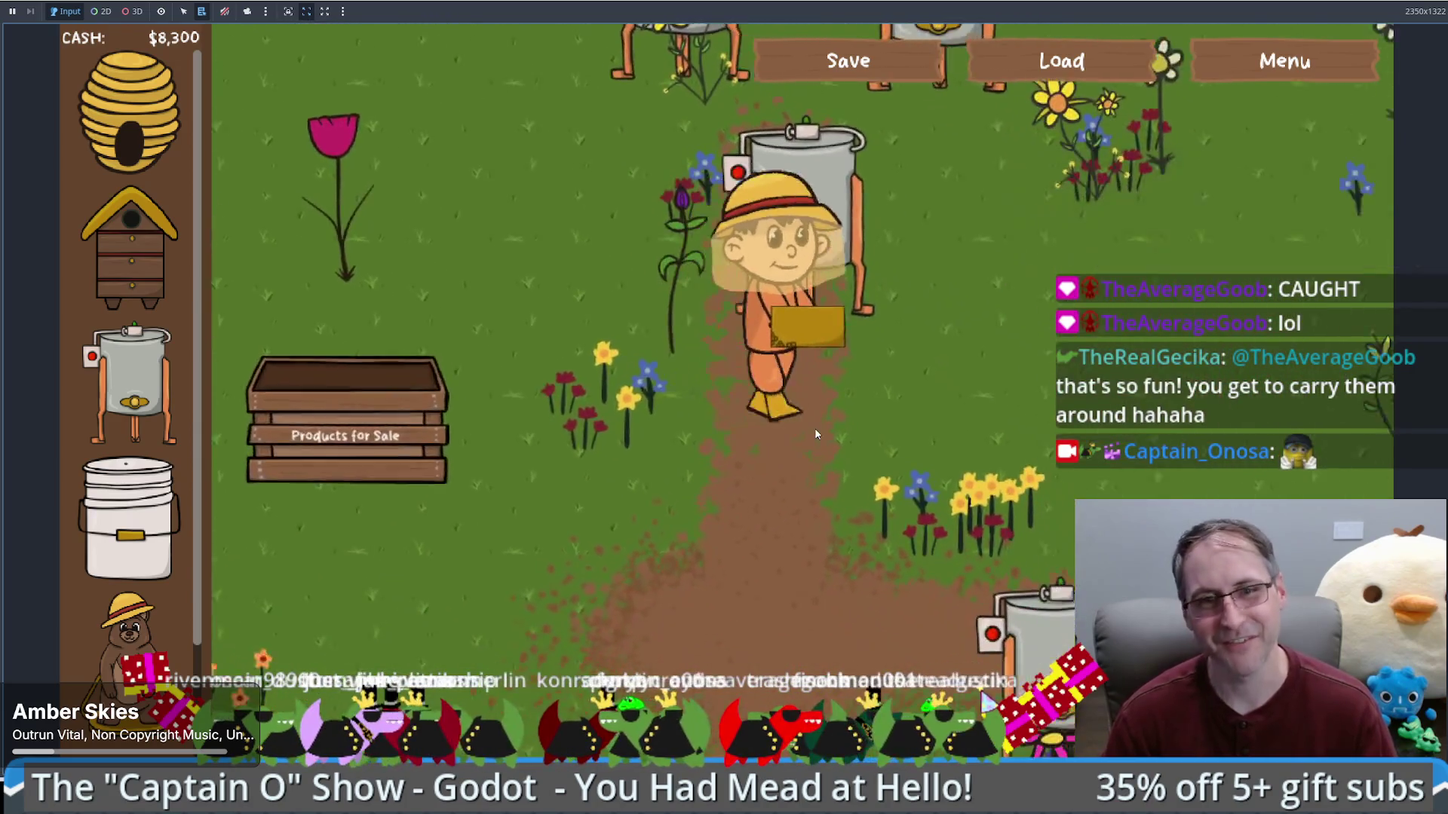
pyautogui.click(609, 238)
pyautogui.moveTo(609, 239)
pyautogui.mouseDown()
pyautogui.moveTo(611, 201)
pyautogui.moveTo(663, 210)
pyautogui.moveTo(613, 167)
pyautogui.moveTo(852, 322)
pyautogui.moveTo(880, 382)
pyautogui.moveTo(745, 591)
pyautogui.moveTo(665, 539)
pyautogui.moveTo(716, 532)
pyautogui.moveTo(651, 587)
pyautogui.moveTo(640, 577)
pyautogui.moveTo(667, 462)
pyautogui.mouseUp()
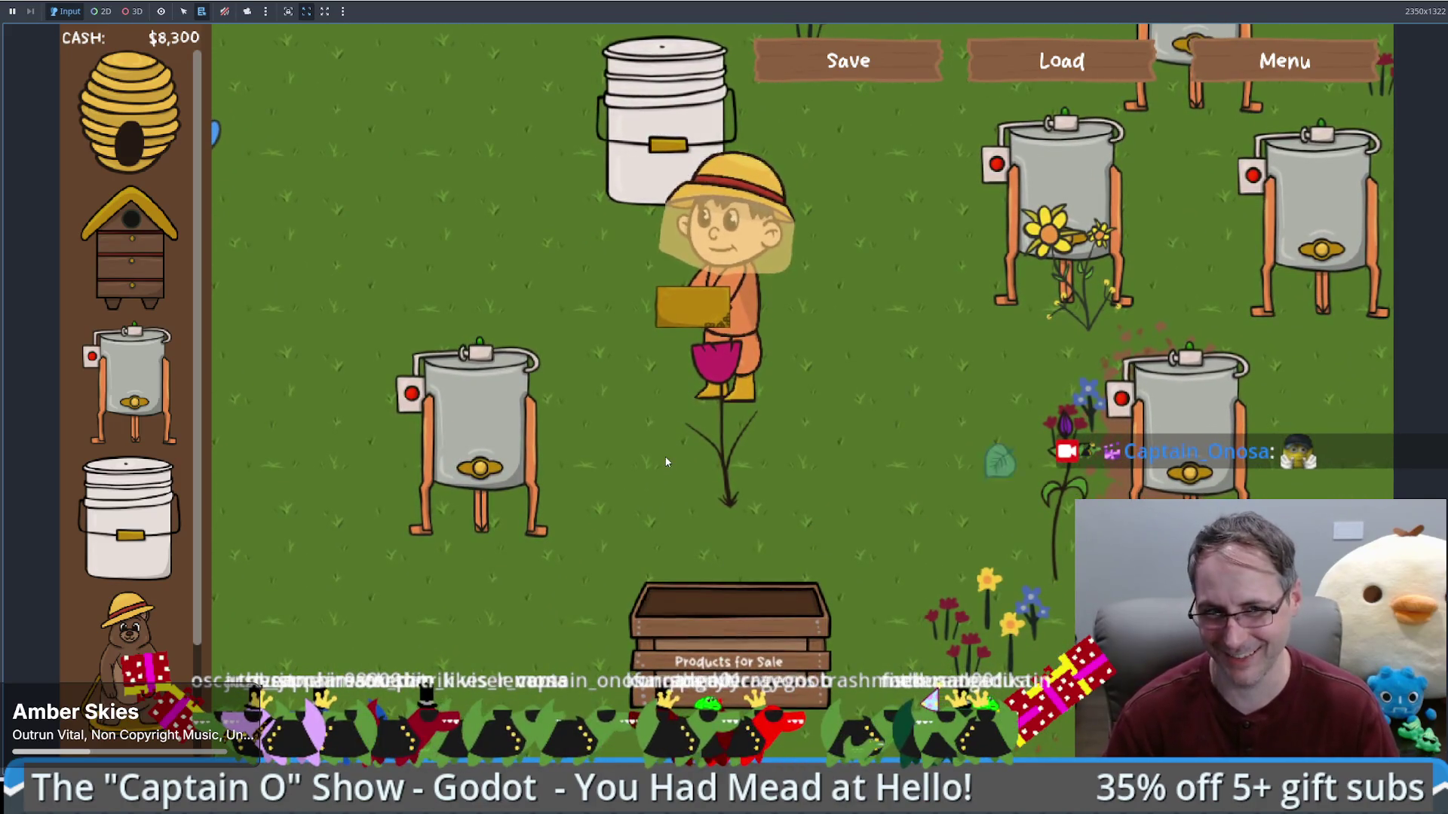
pyautogui.click(857, 431)
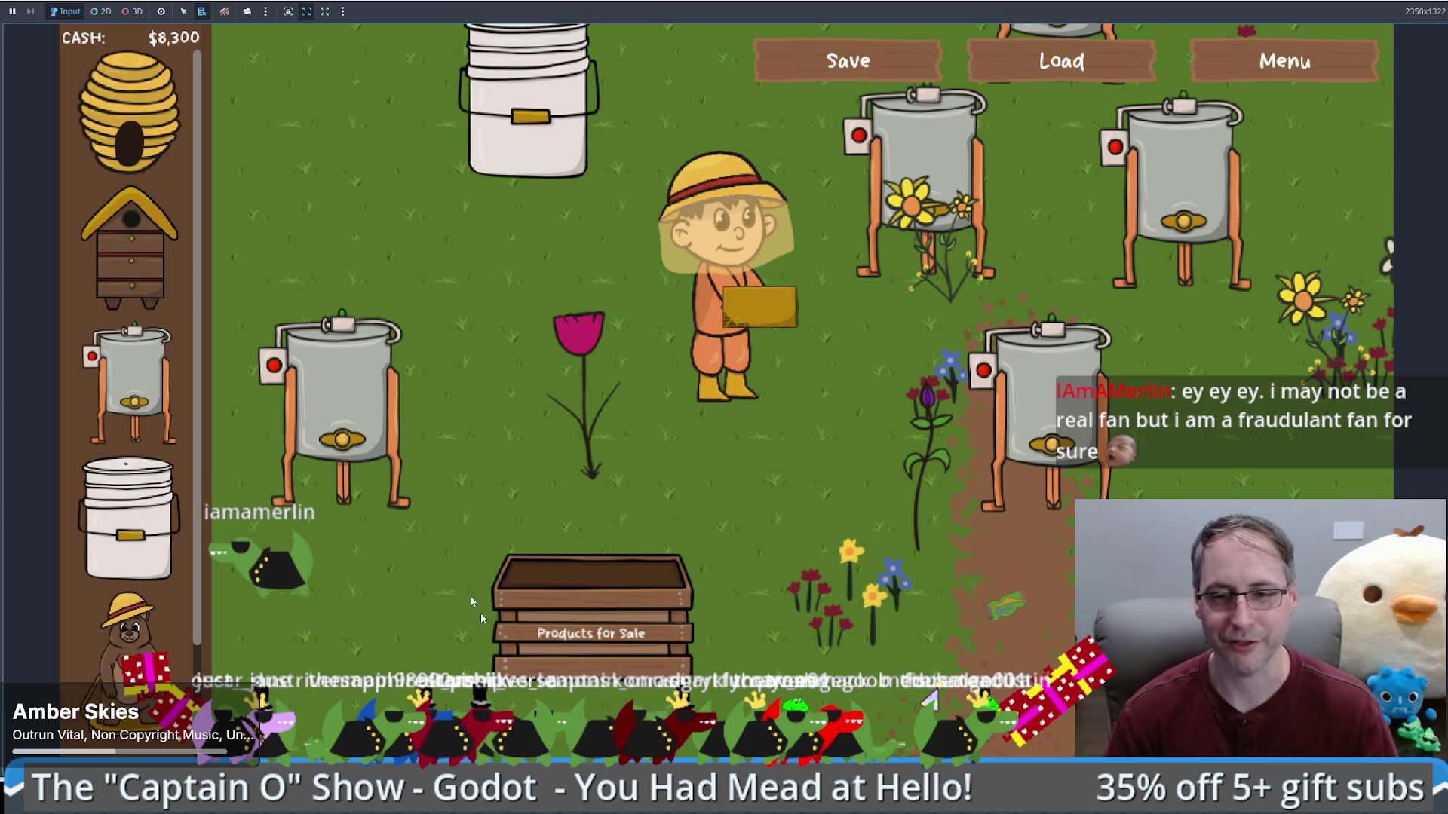
pyautogui.hotkey('alt', 'Tab')
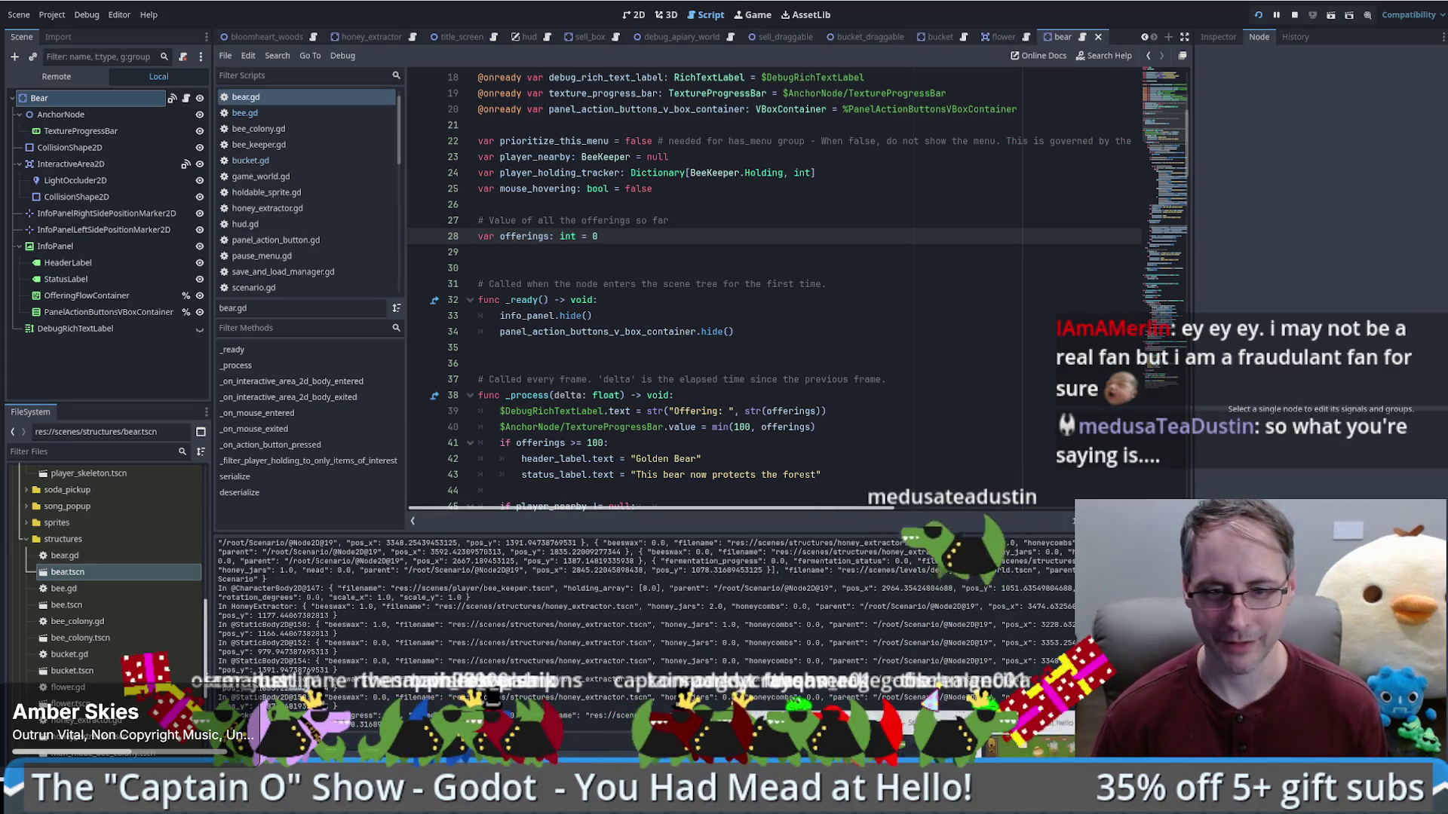
# Step: Add a 'Croco pushup redeem' Todo card in the overlay project with a description crediting the requester
pyautogui.hotkey('alt', 'Tab')
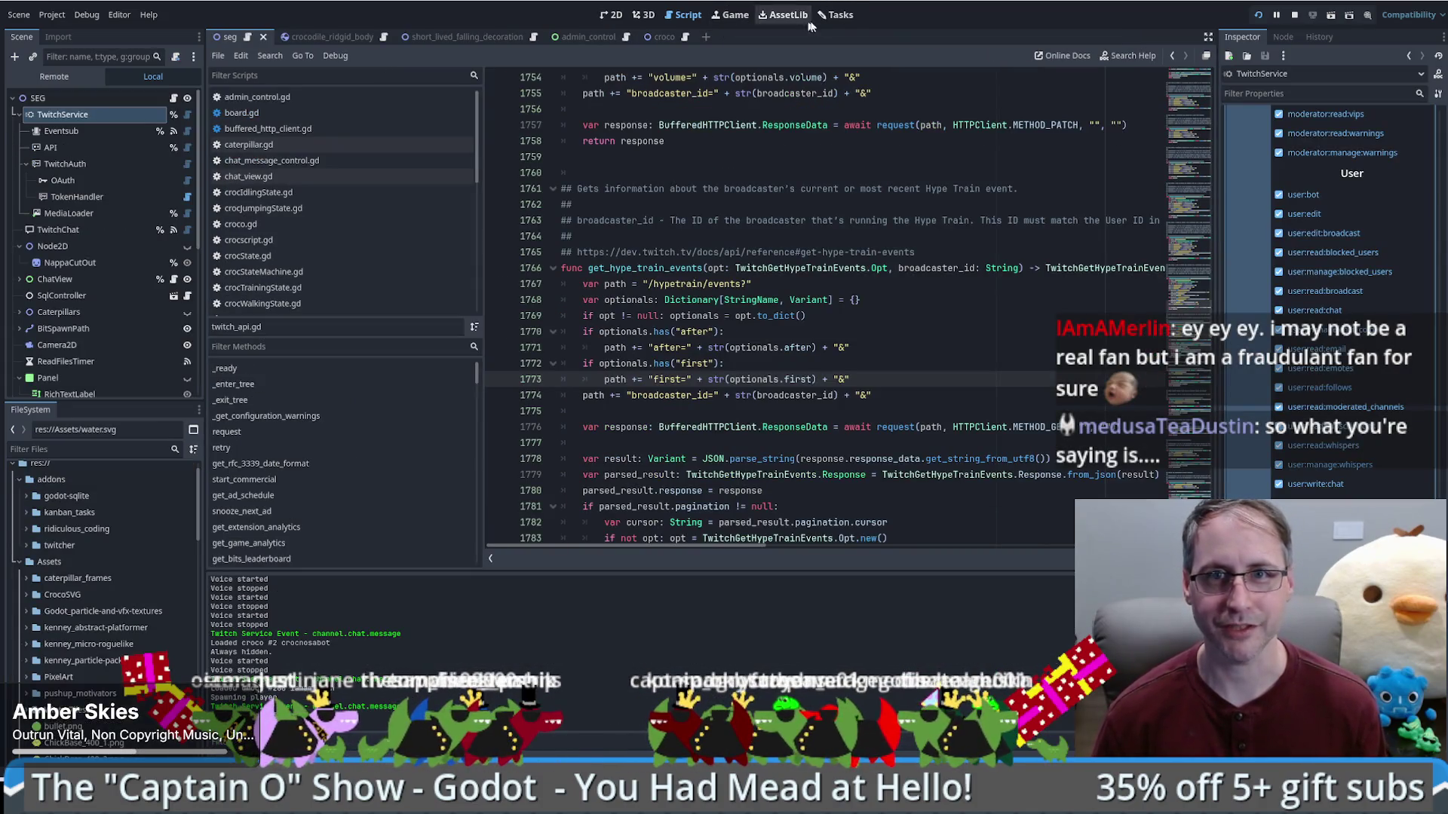
pyautogui.click(836, 15)
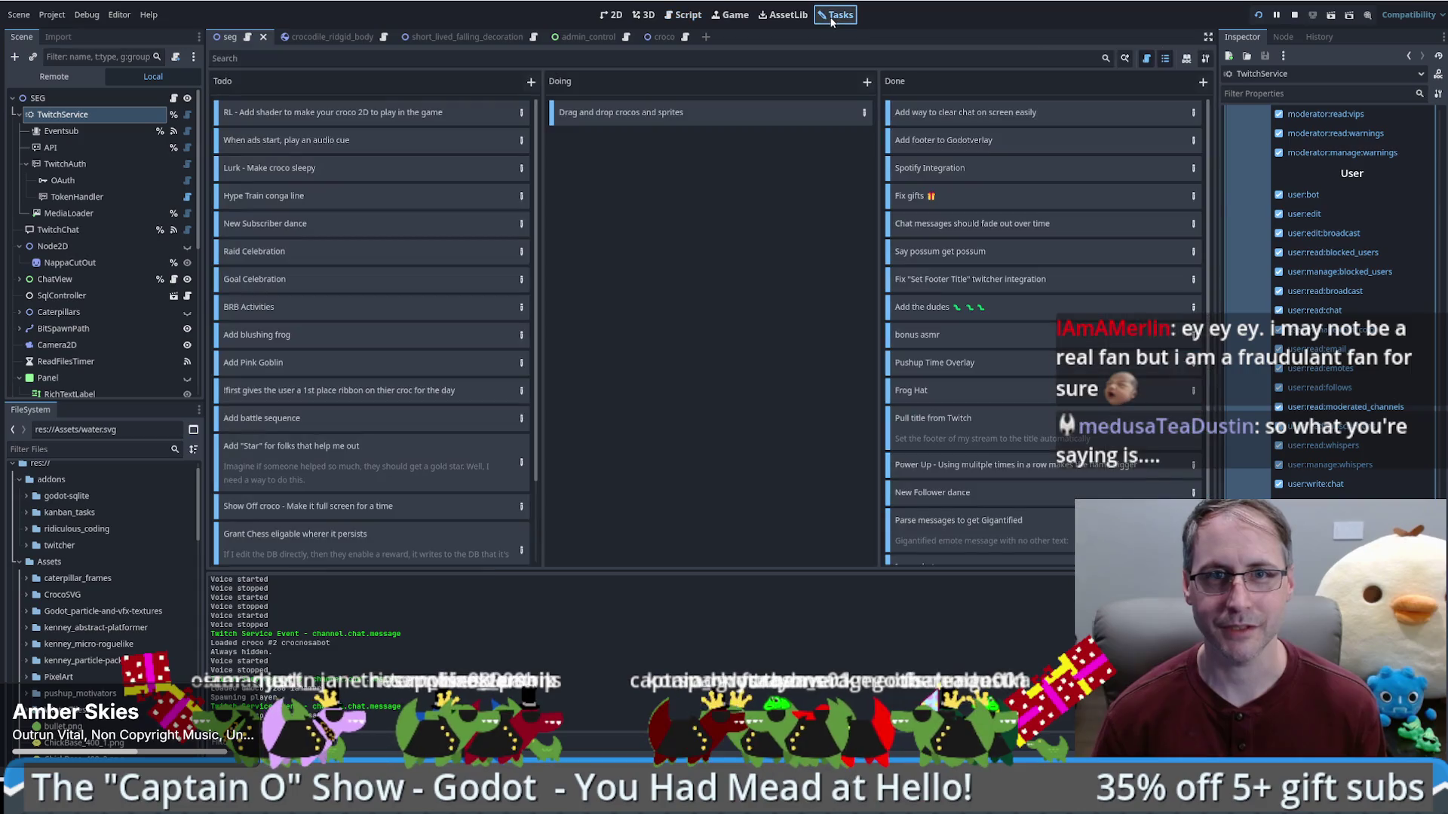
pyautogui.click(531, 81)
pyautogui.write('Push')
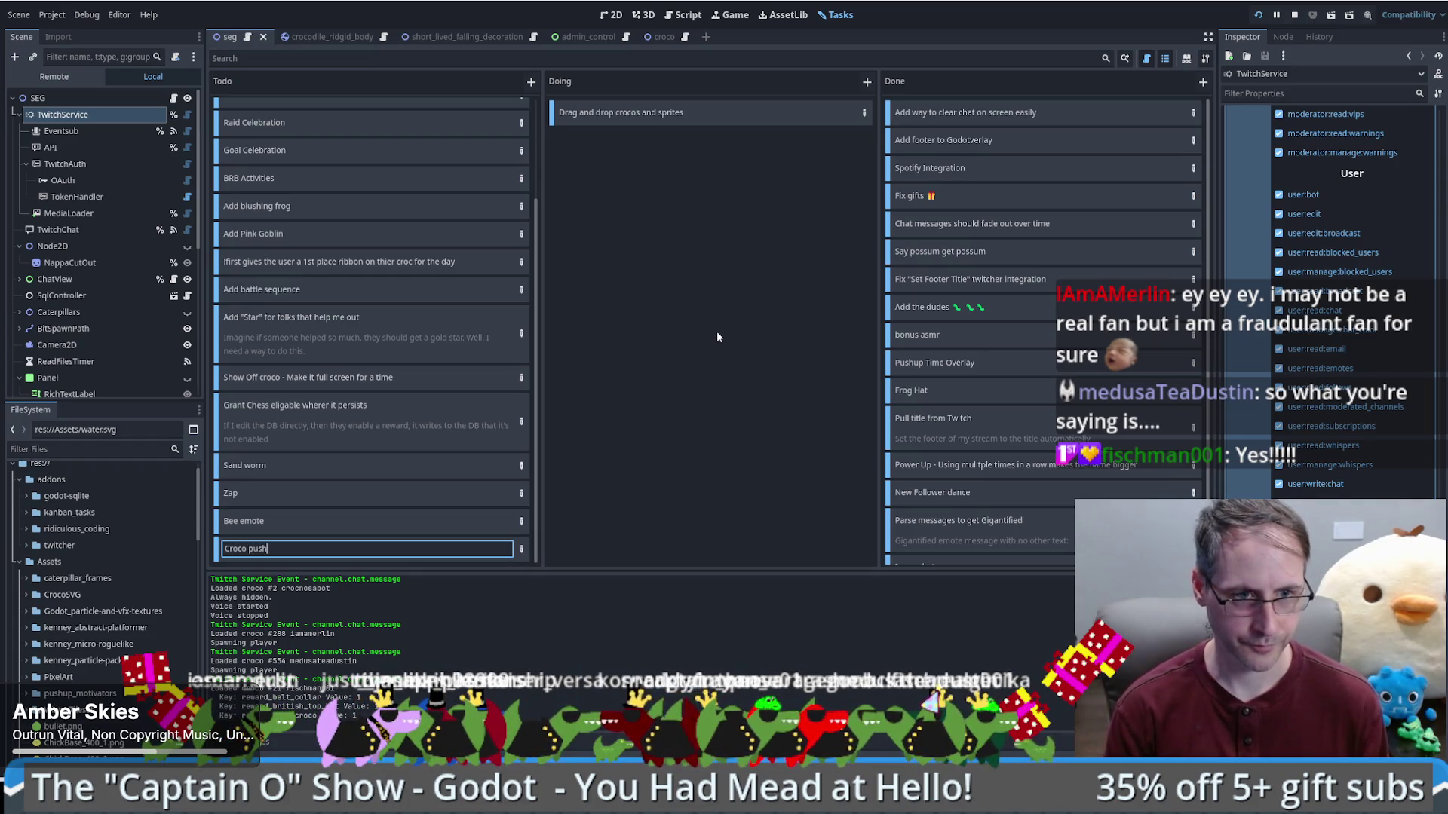
pyautogui.write('up redeem')
pyautogui.press('Return')
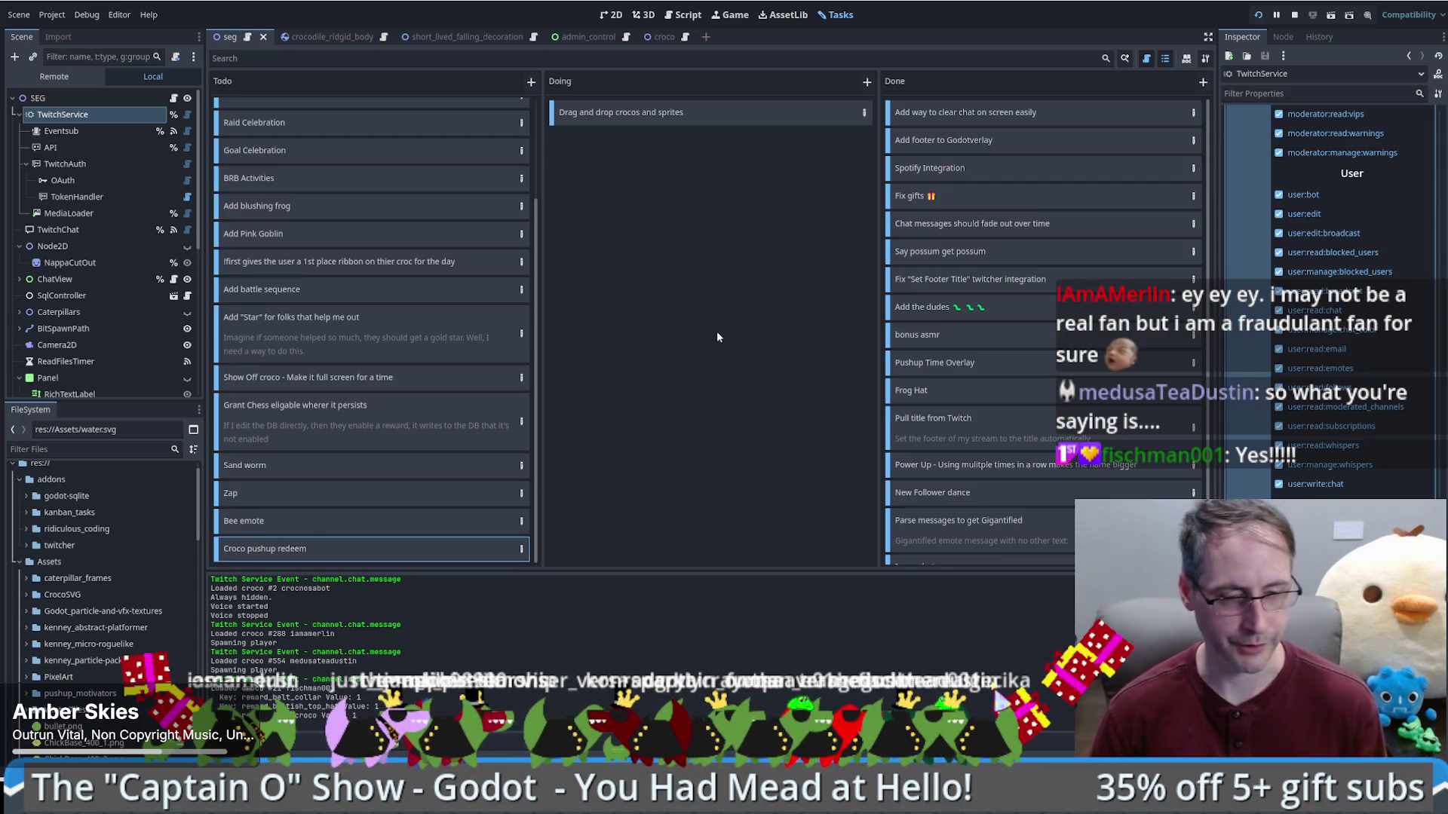
pyautogui.click(522, 553)
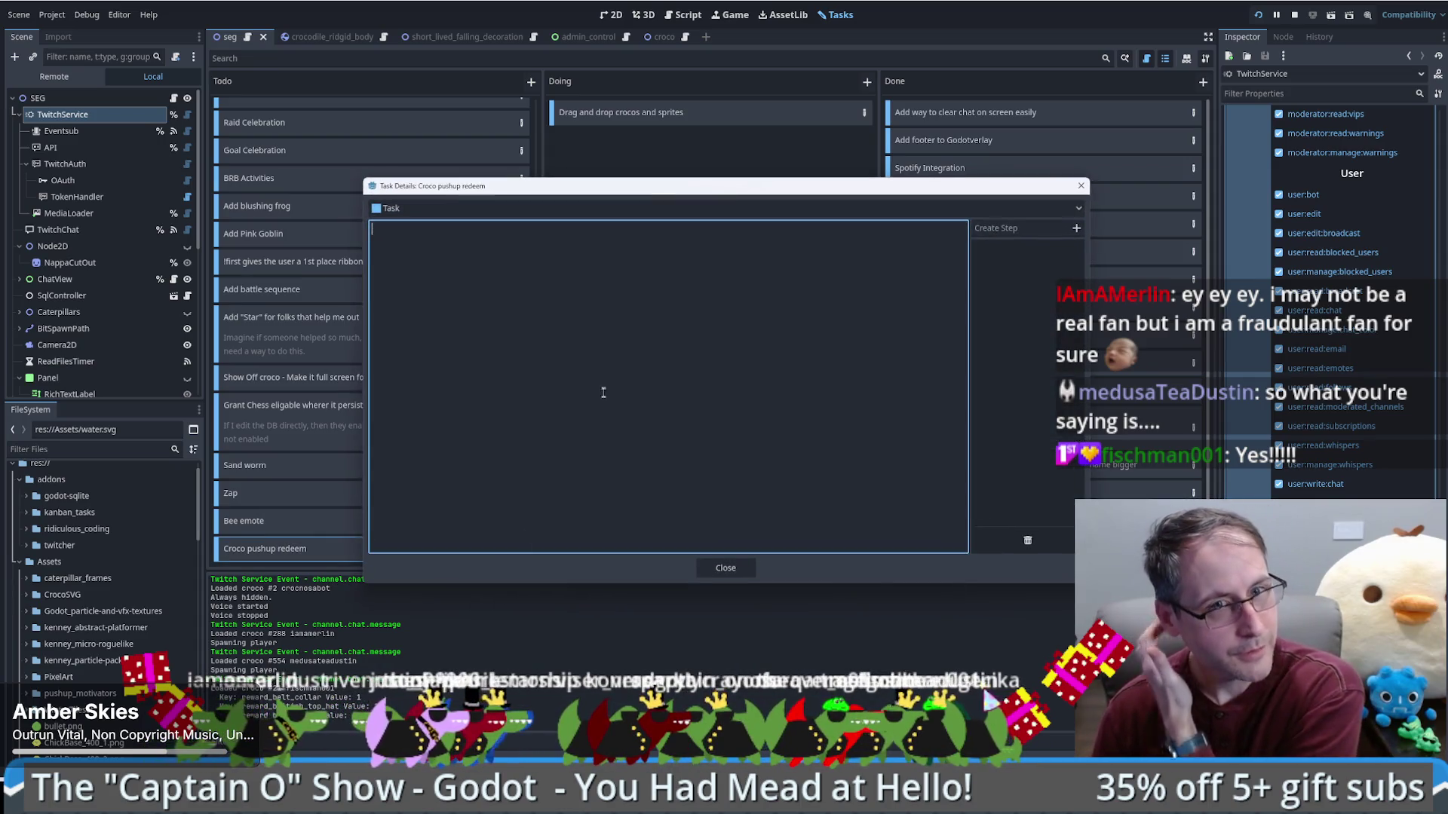
pyautogui.write('Recuested by the one the only')
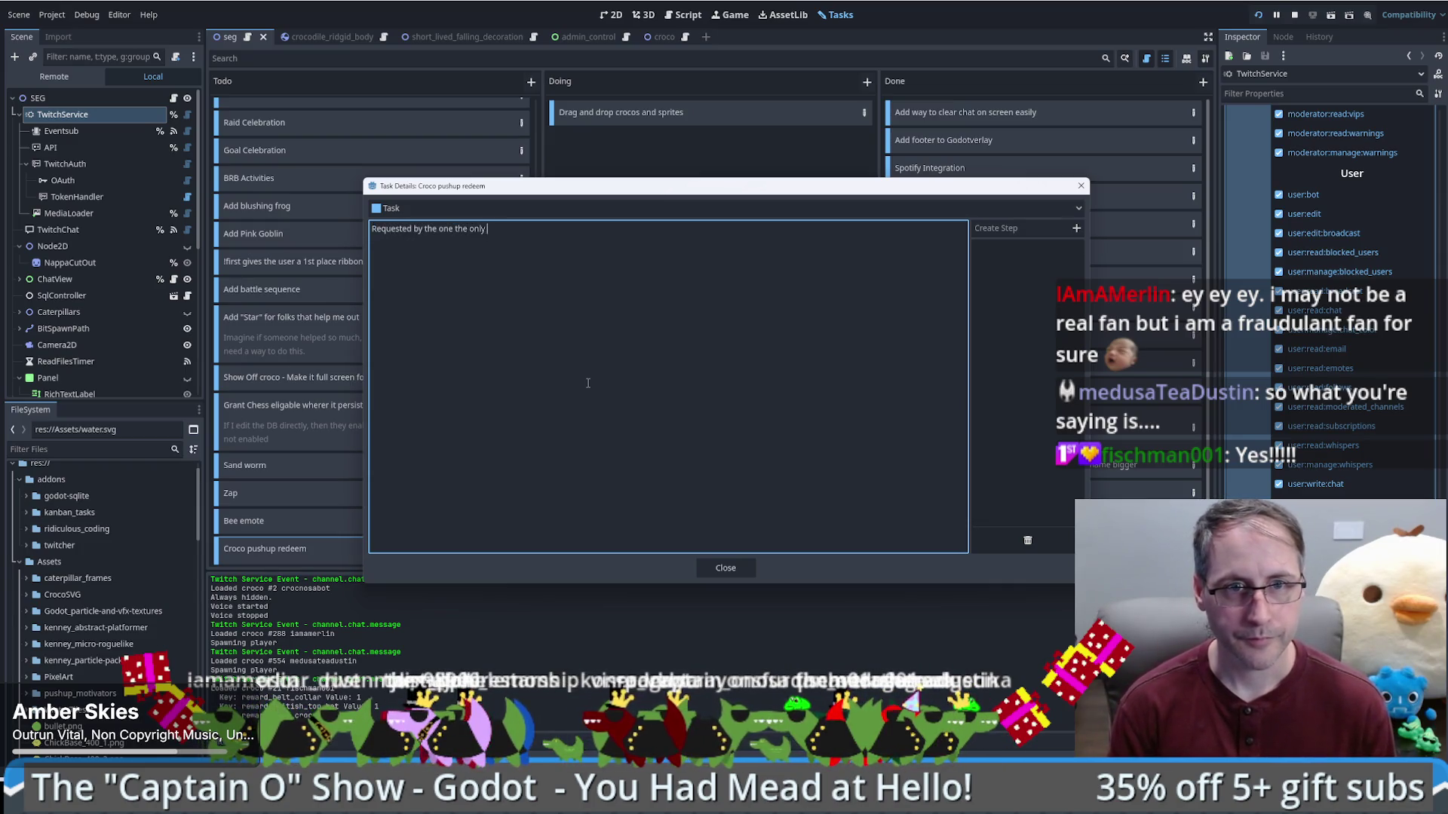
pyautogui.write('and amazing fi')
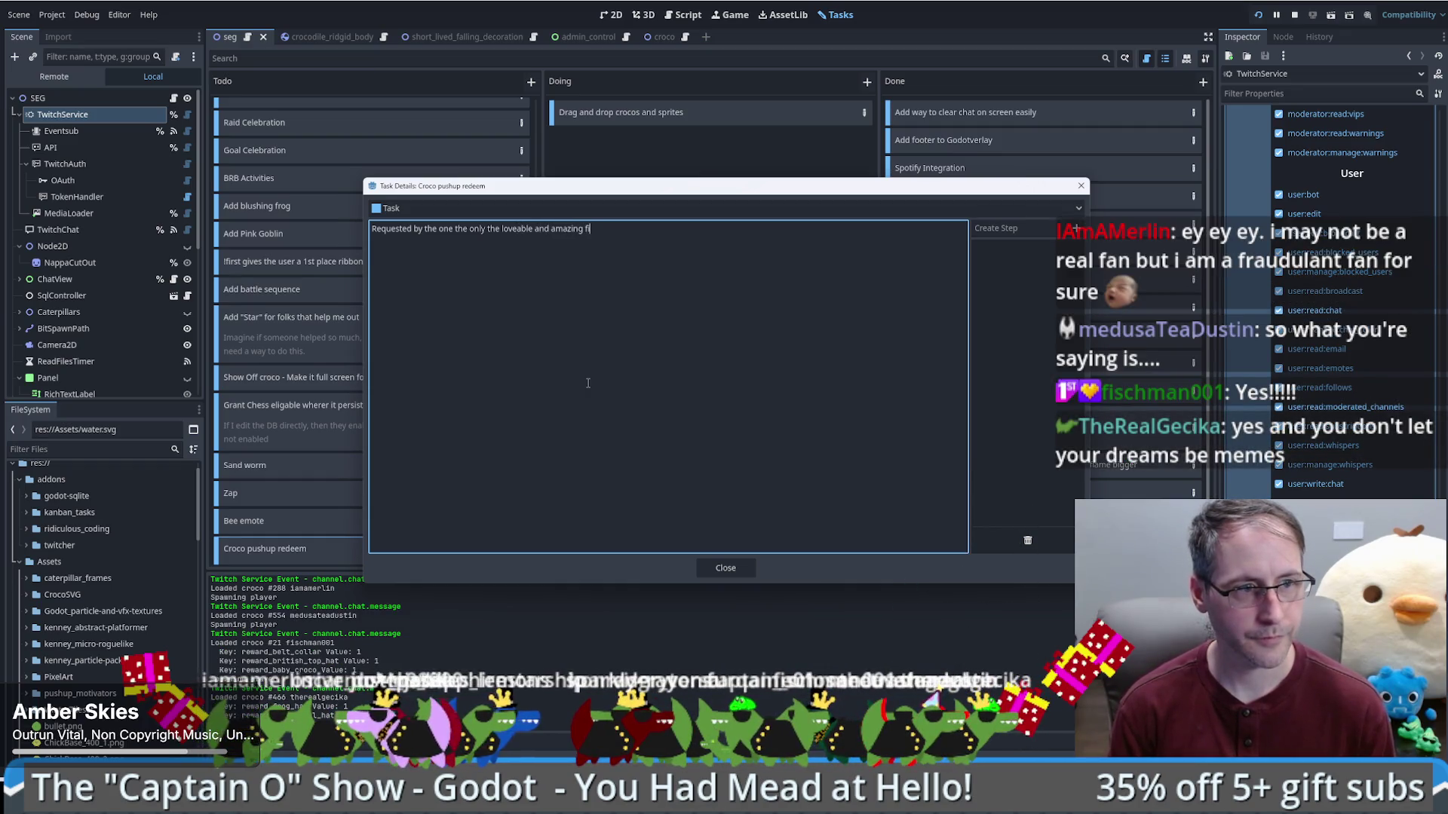
pyautogui.write('schman001')
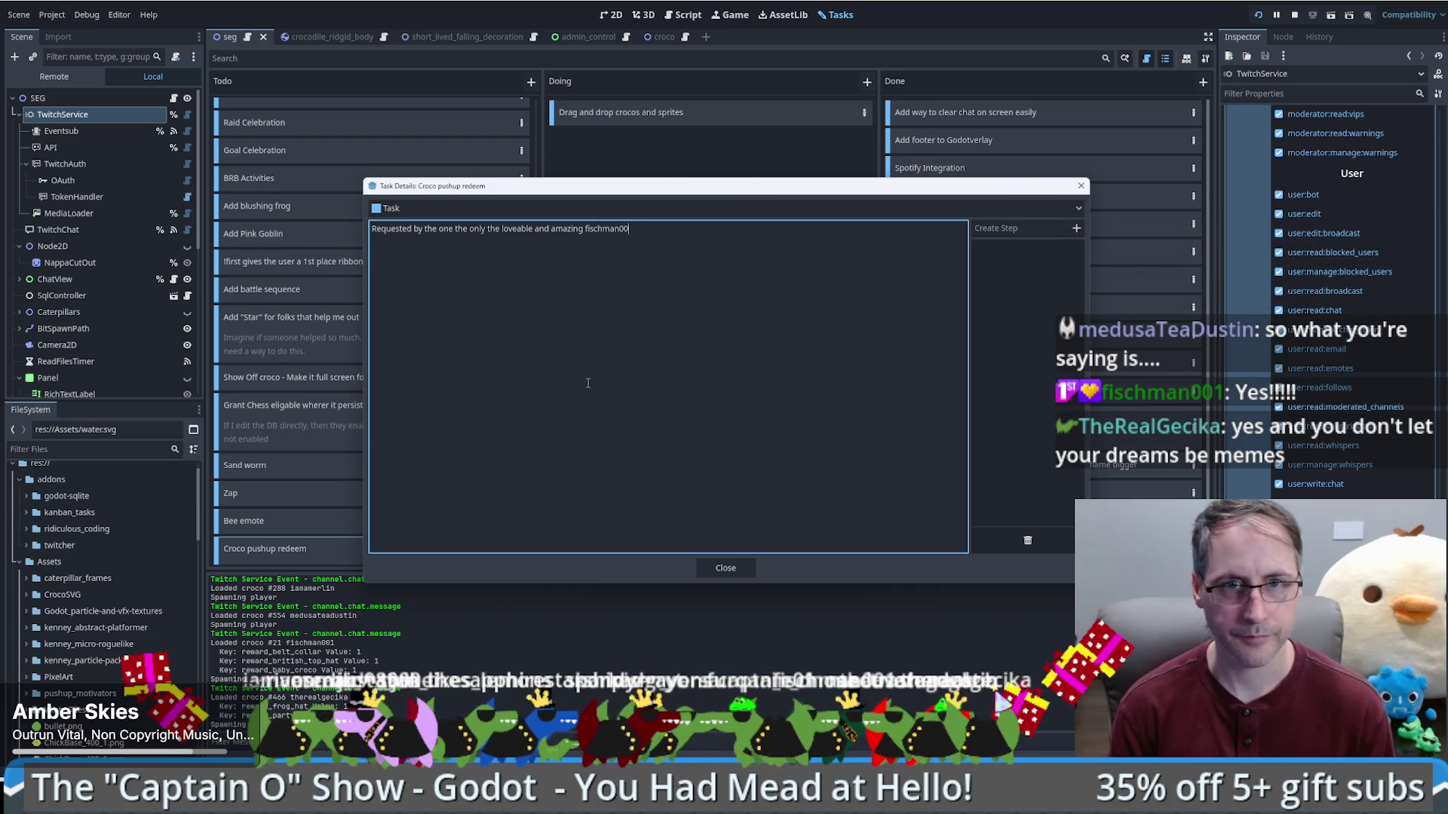
pyautogui.click(725, 568)
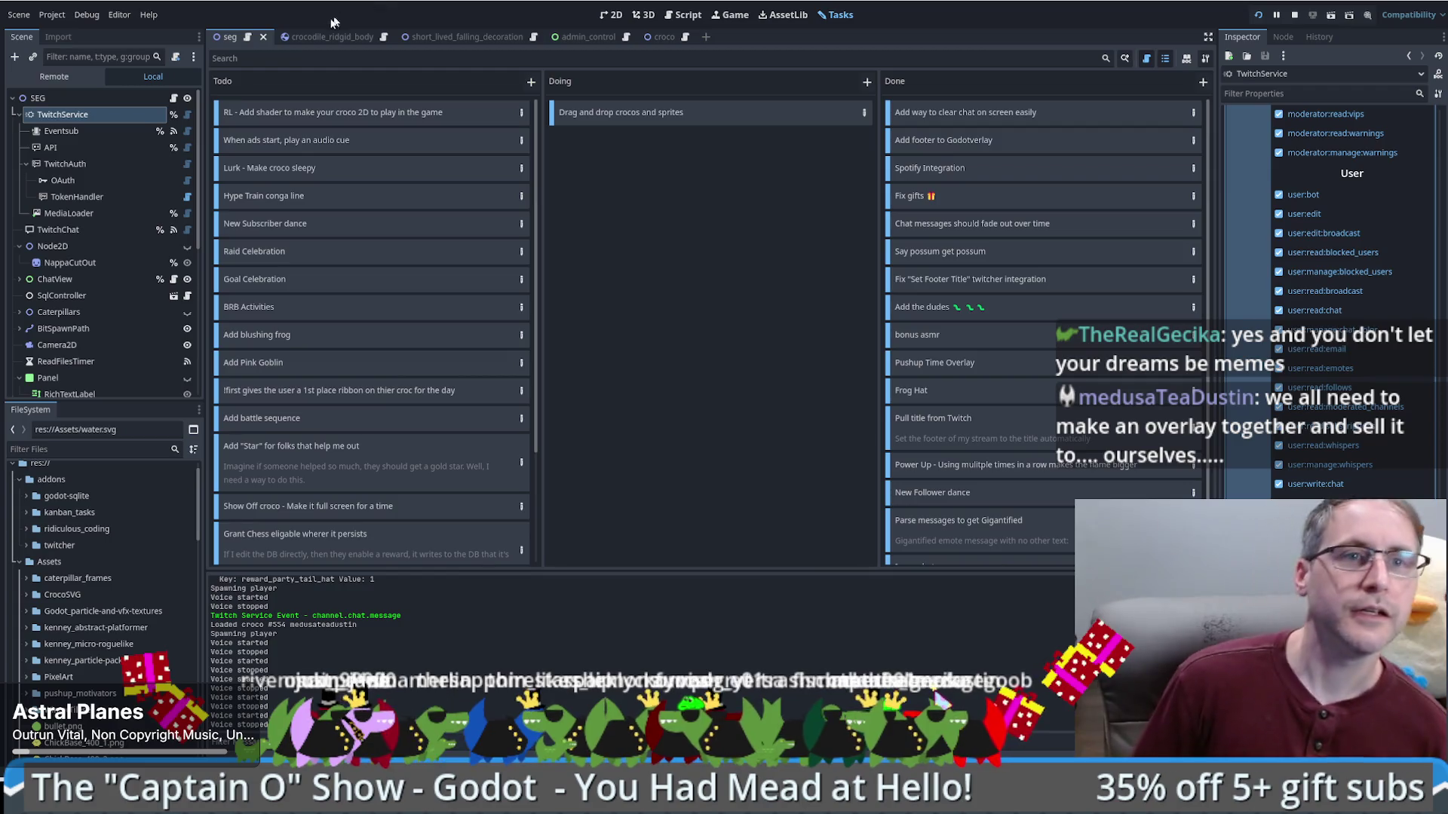
pyautogui.click(611, 15)
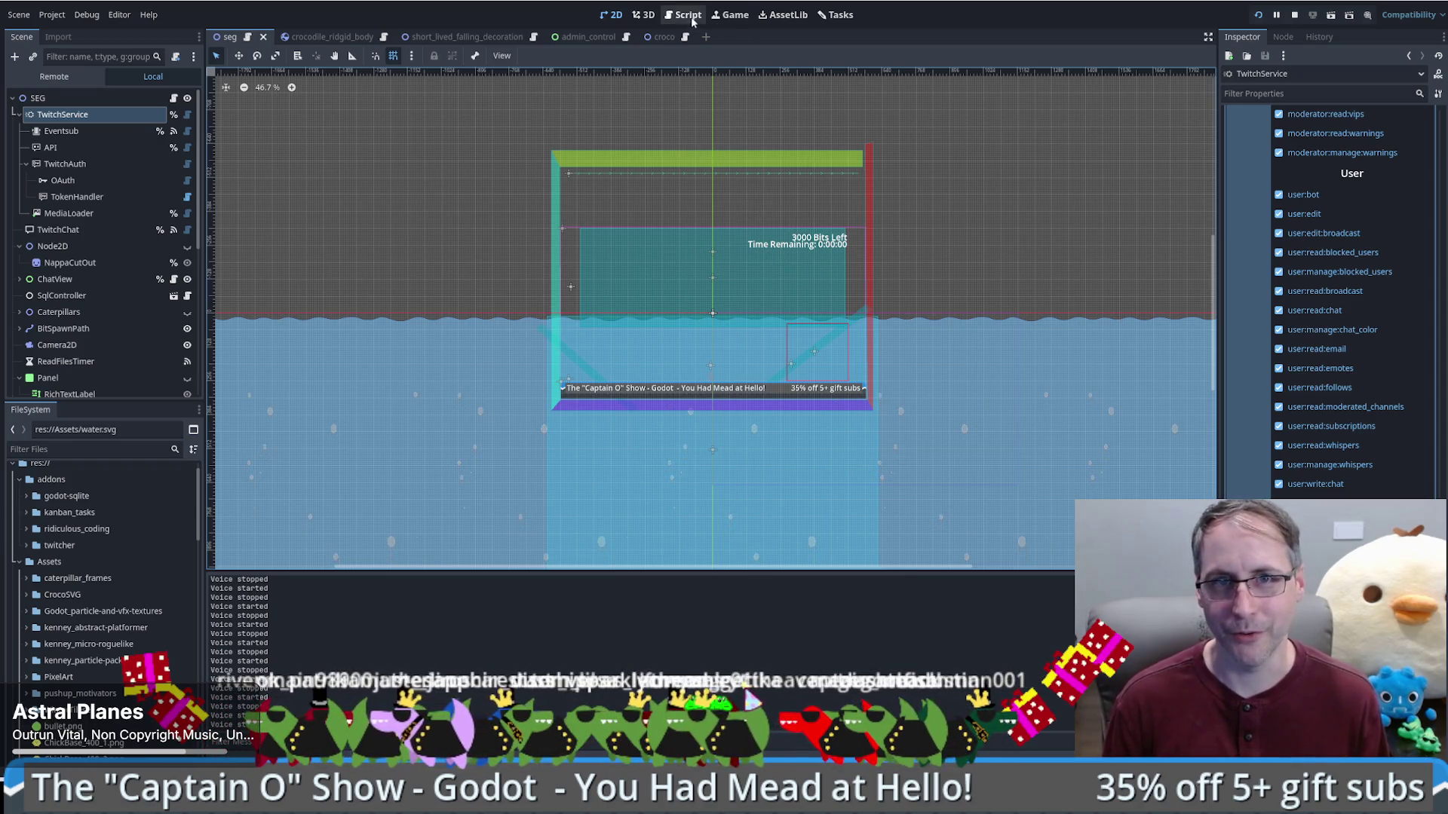
# Step: Flip from the Game view back to 2D, then switch to the beekeeping project's window
pyautogui.click(729, 14)
pyautogui.click(612, 14)
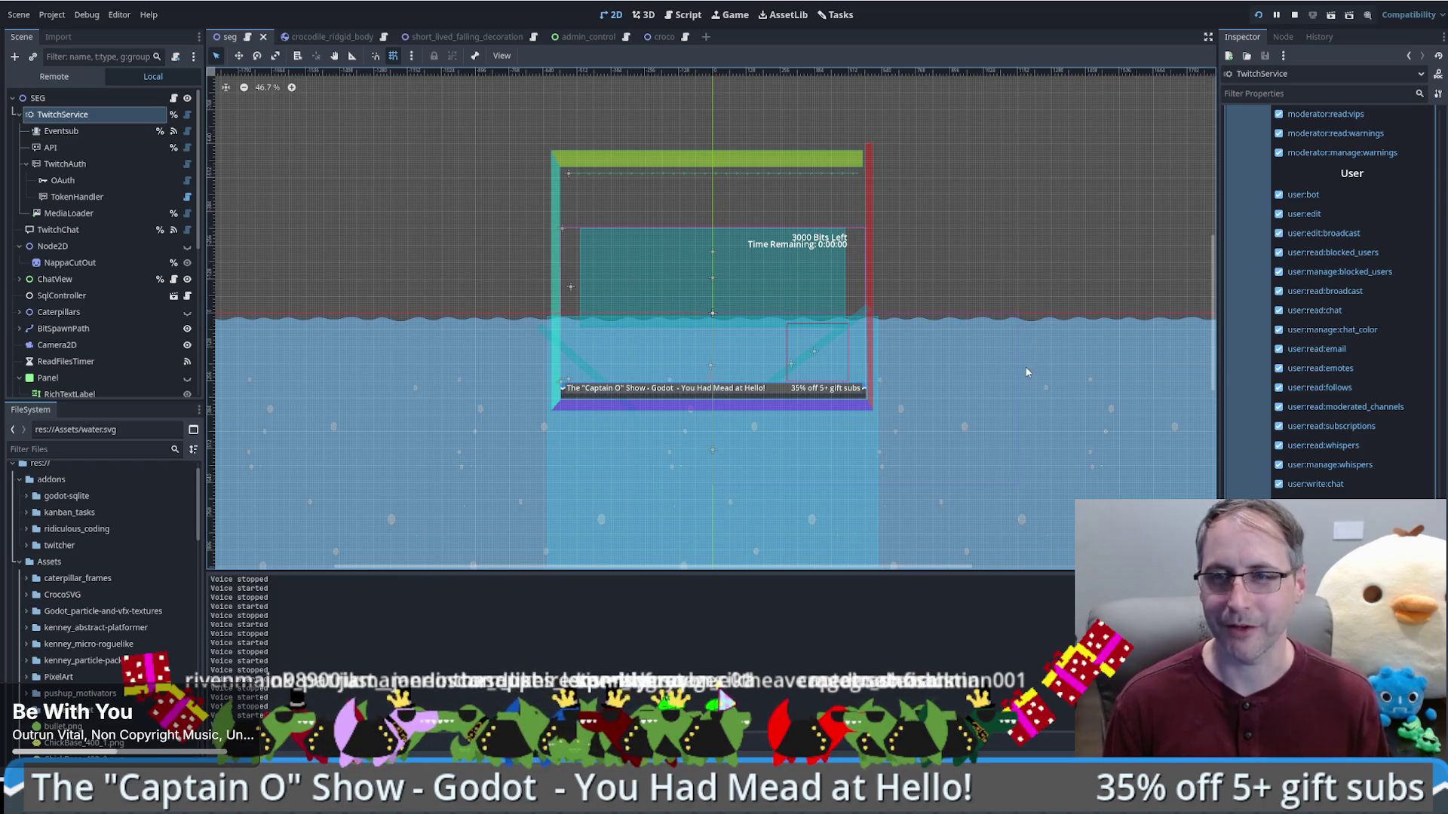
pyautogui.hotkey('alt', 'Tab')
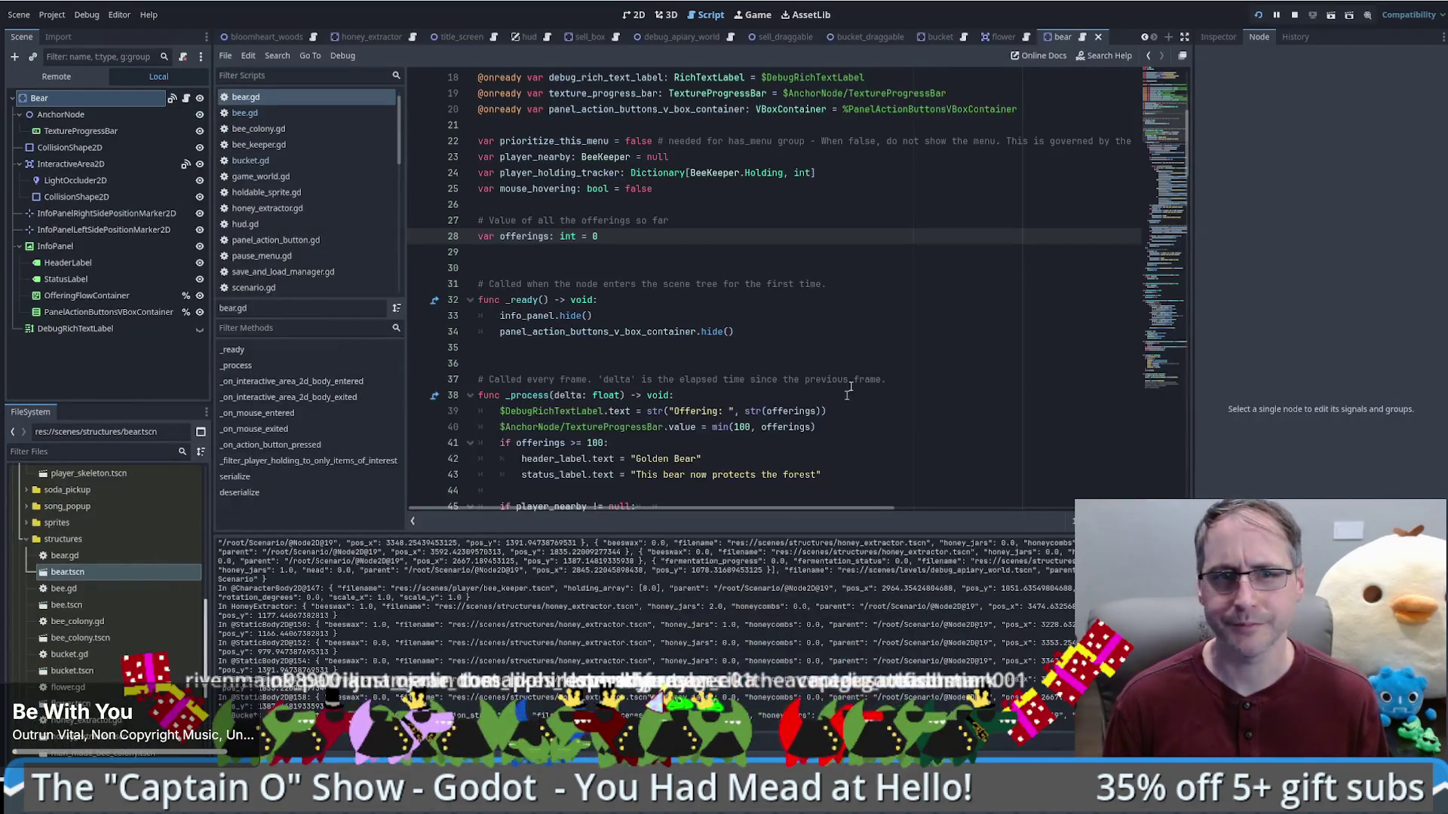
# Step: Browse bear.gd around the offerings variable and its uses in serialize() and deserialize()
pyautogui.click(866, 346)
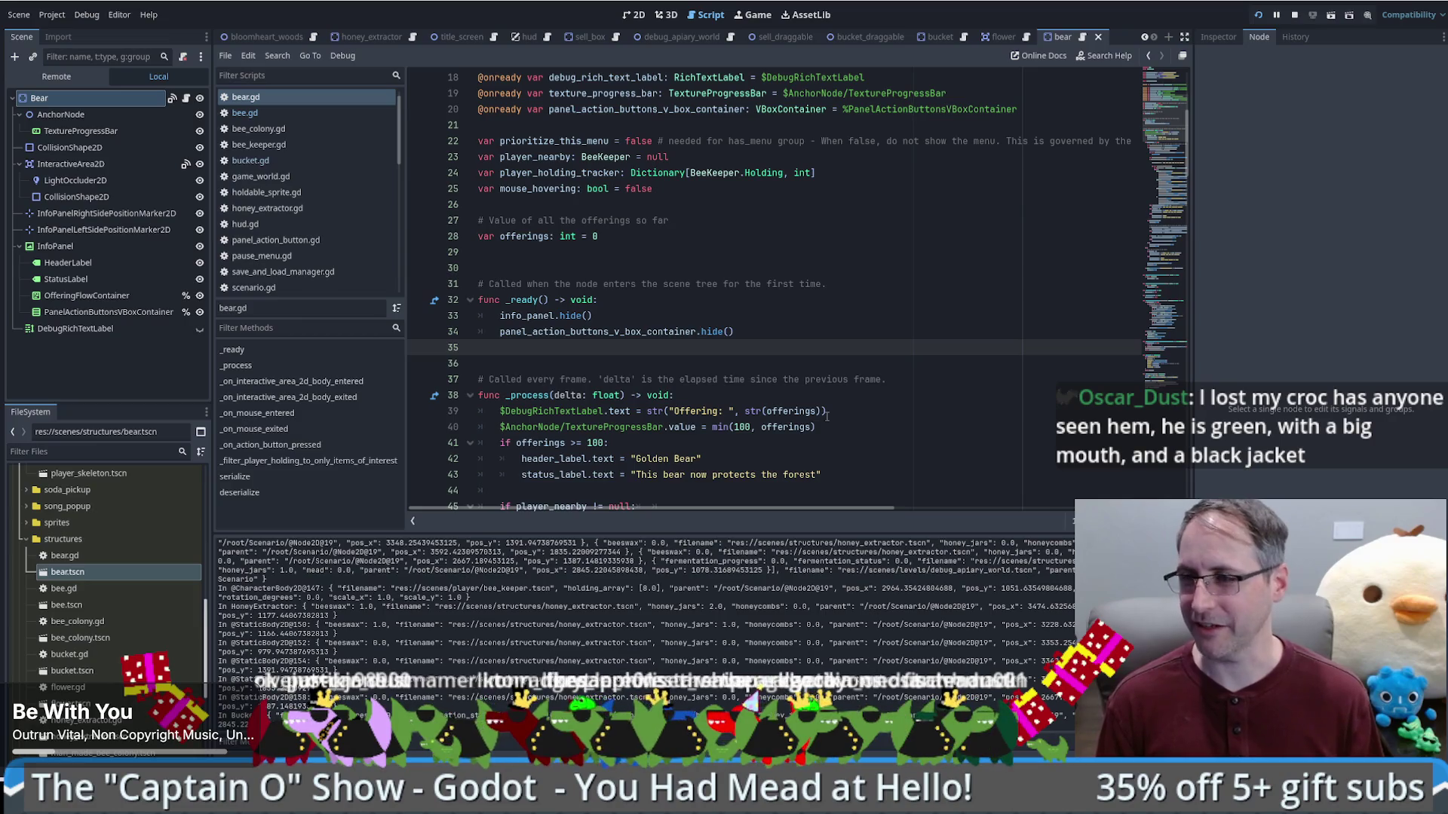
pyautogui.click(935, 278)
pyautogui.click(912, 252)
pyautogui.click(897, 268)
pyautogui.click(889, 257)
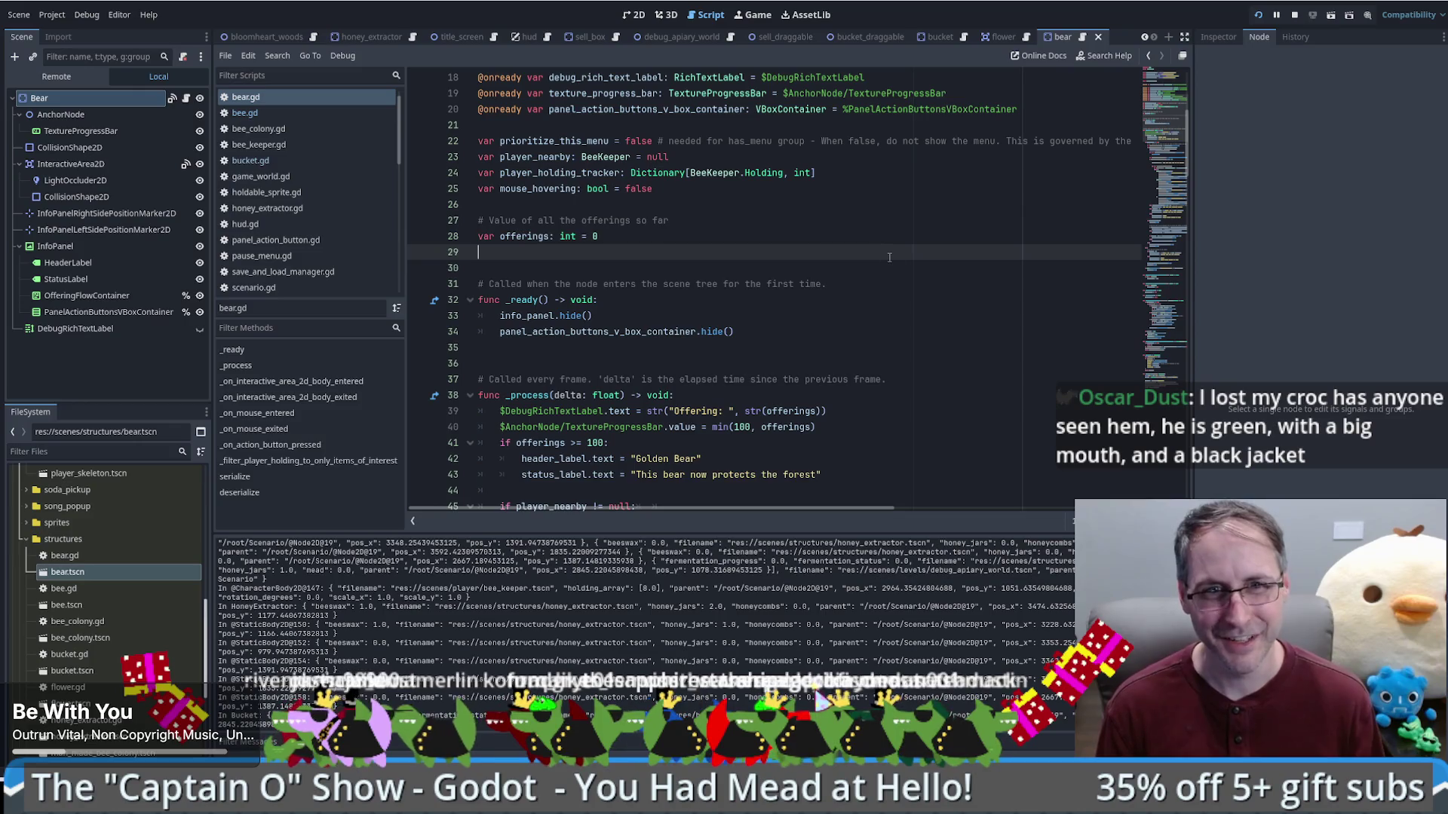
pyautogui.scroll(3, 889, 257)
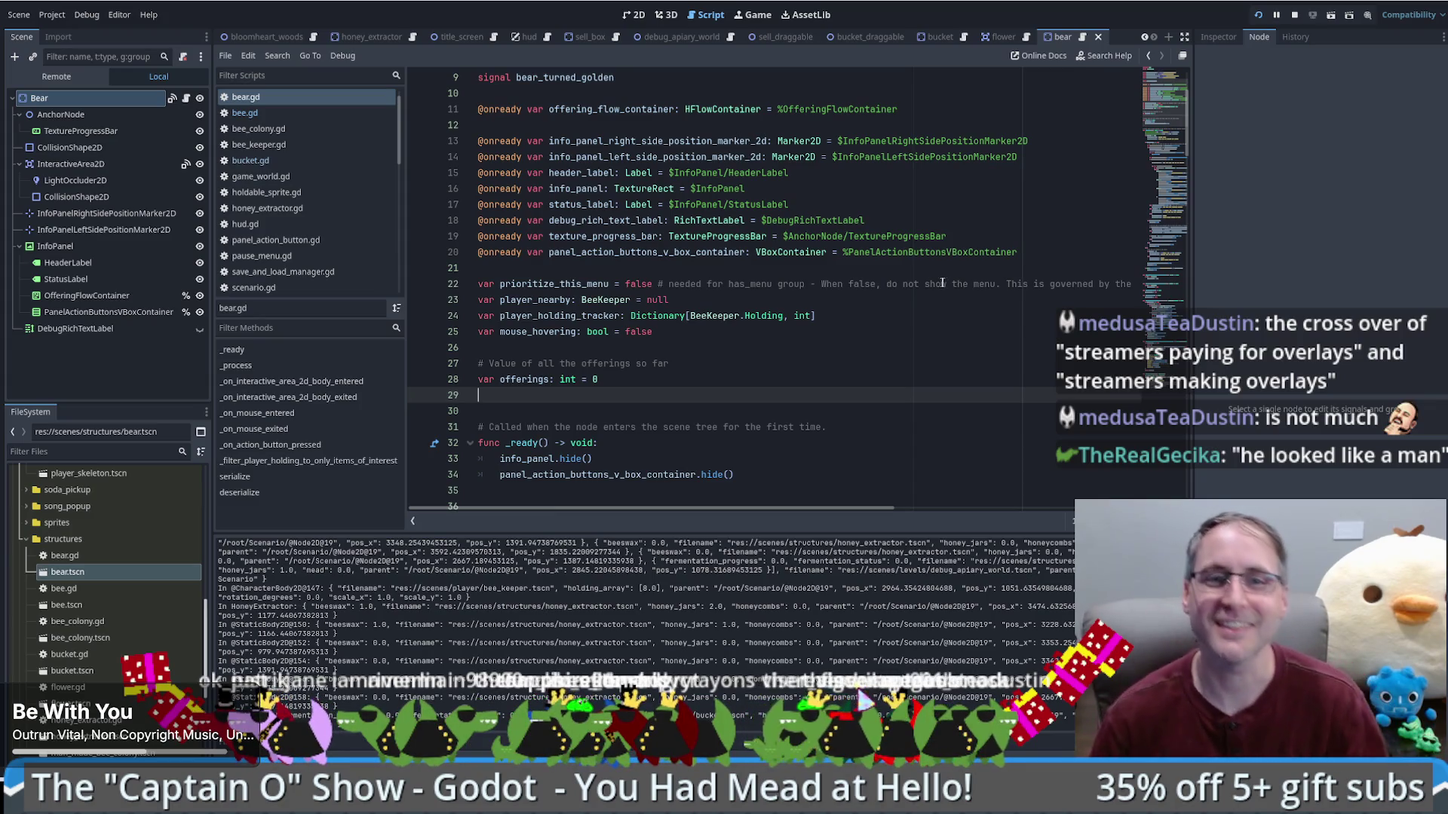
pyautogui.press('Up')
pyautogui.press('Up')
pyautogui.press('Up')
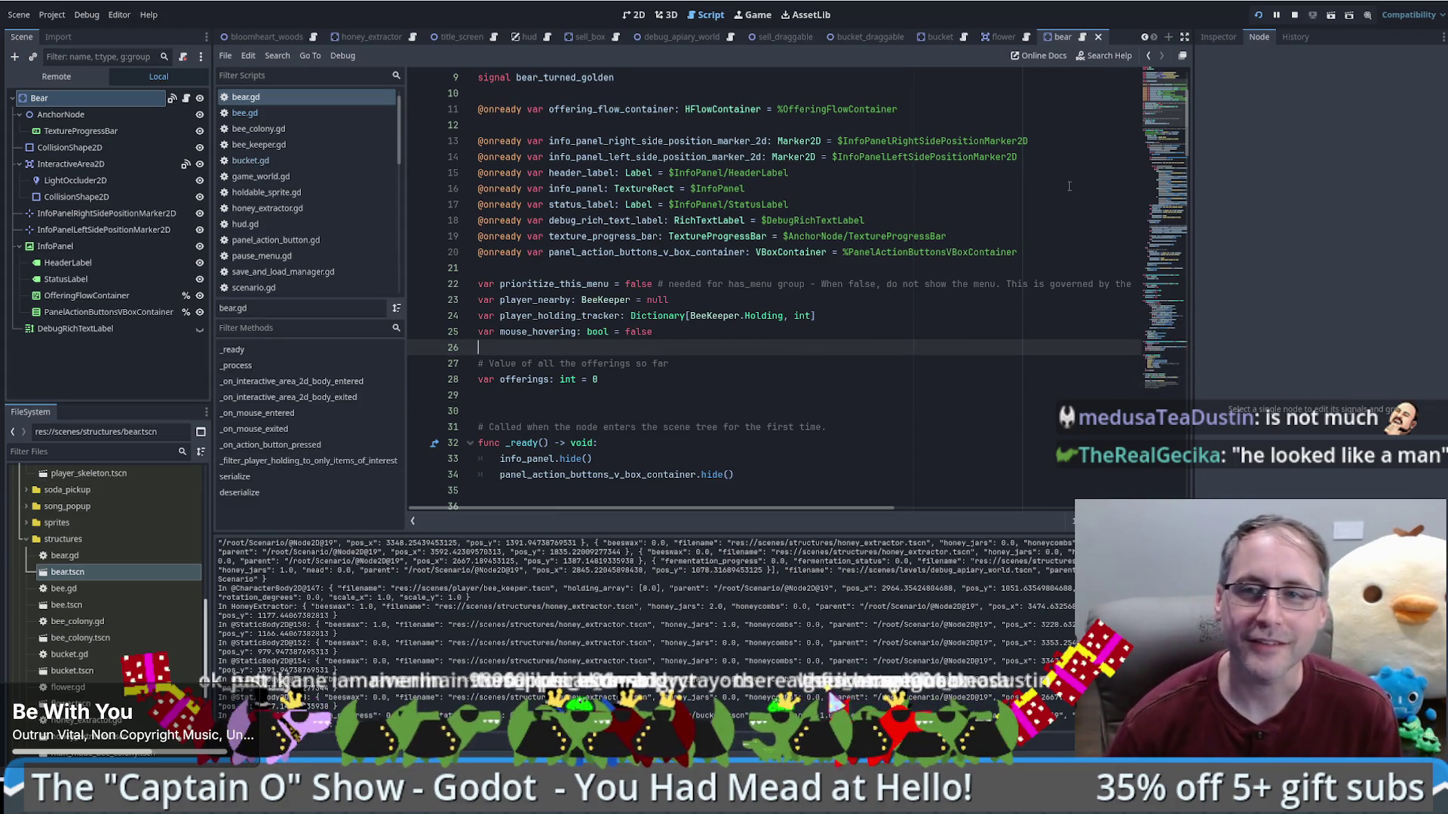
pyautogui.moveTo(1165, 103); pyautogui.dragTo(1159, 397)
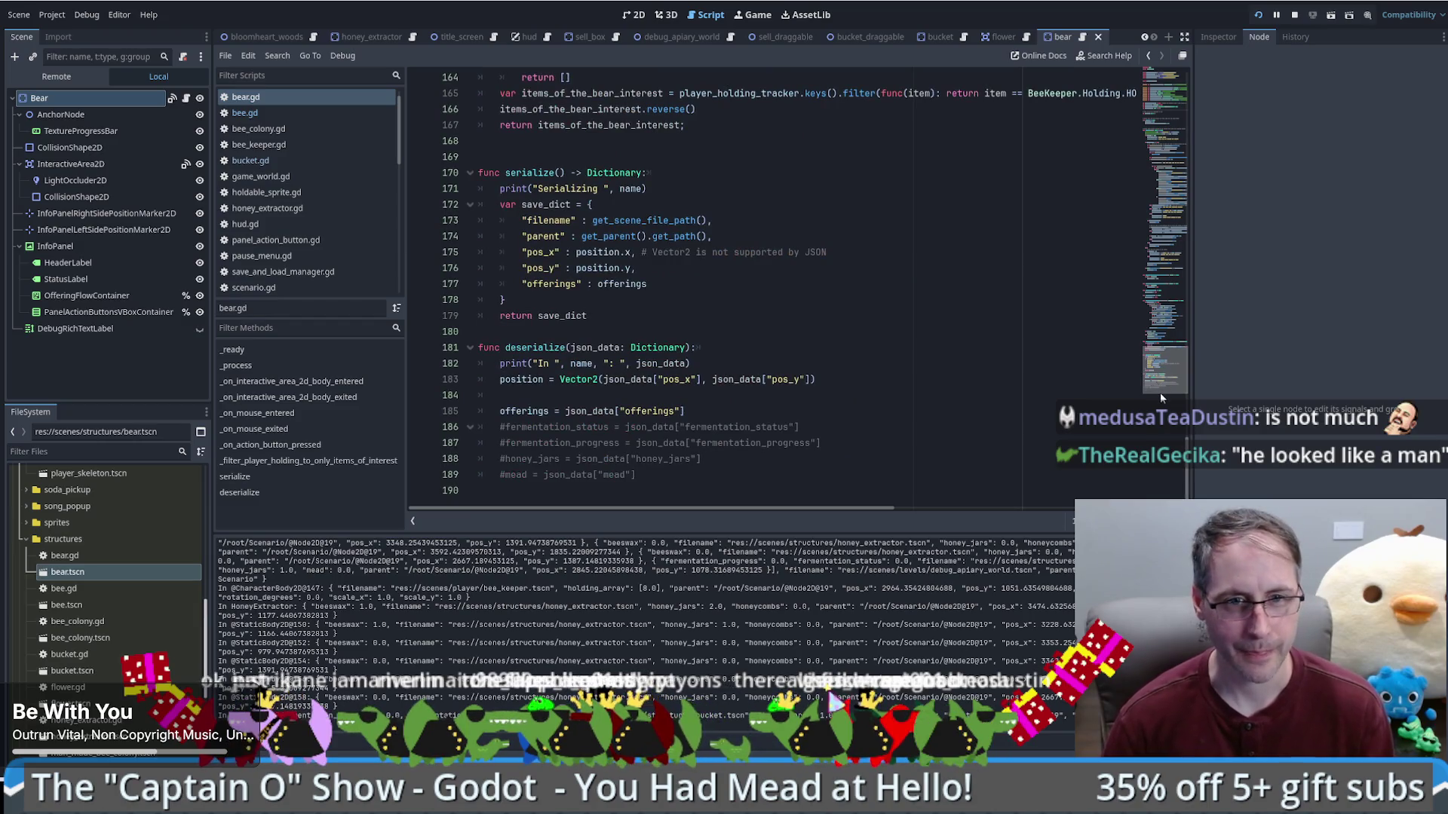
pyautogui.click(990, 410)
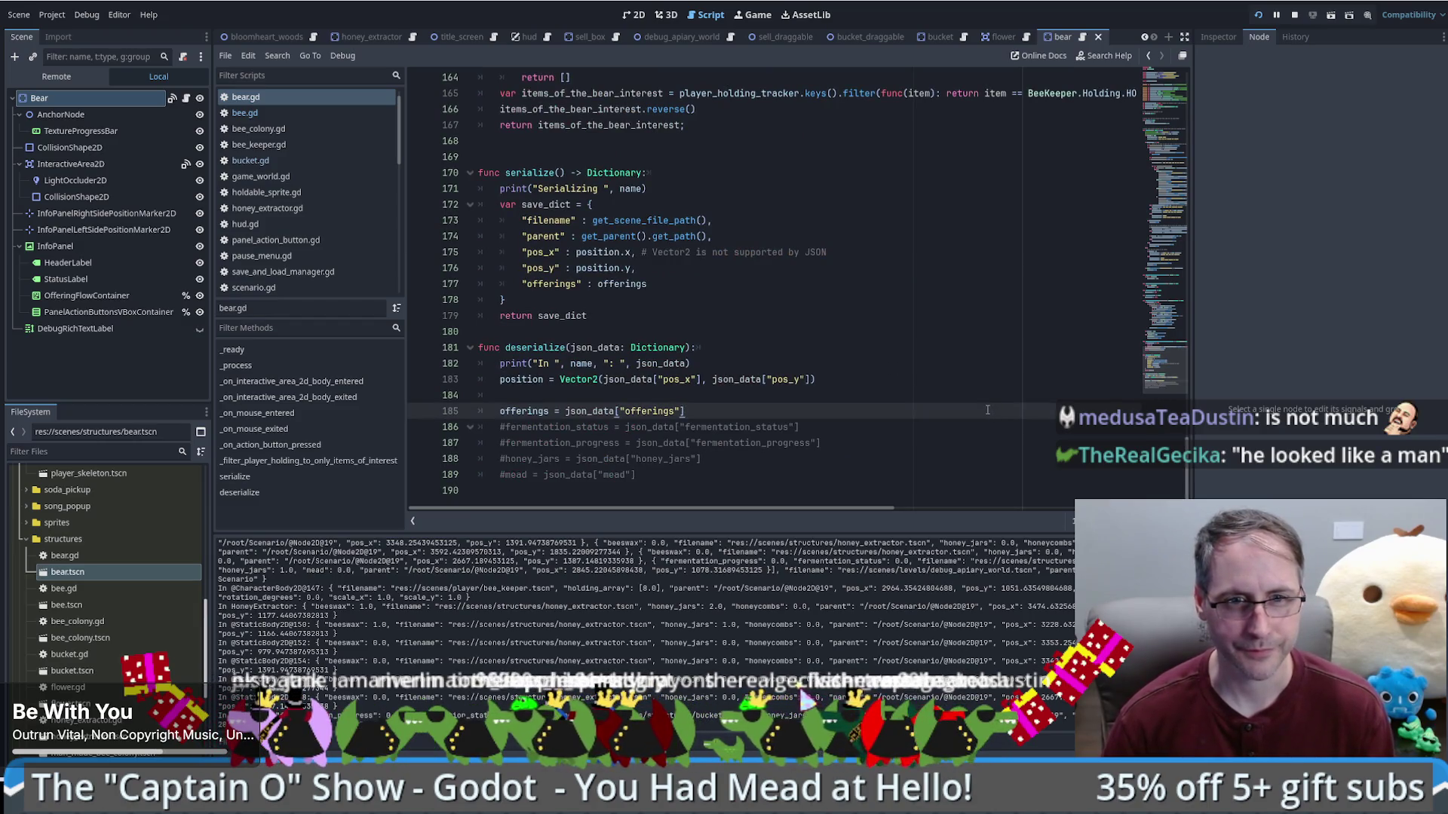
pyautogui.moveTo(1165, 373); pyautogui.dragTo(1206, 128)
# Step: Return to the offerings declaration on line 28 and select the name for replacement
pyautogui.click(802, 314)
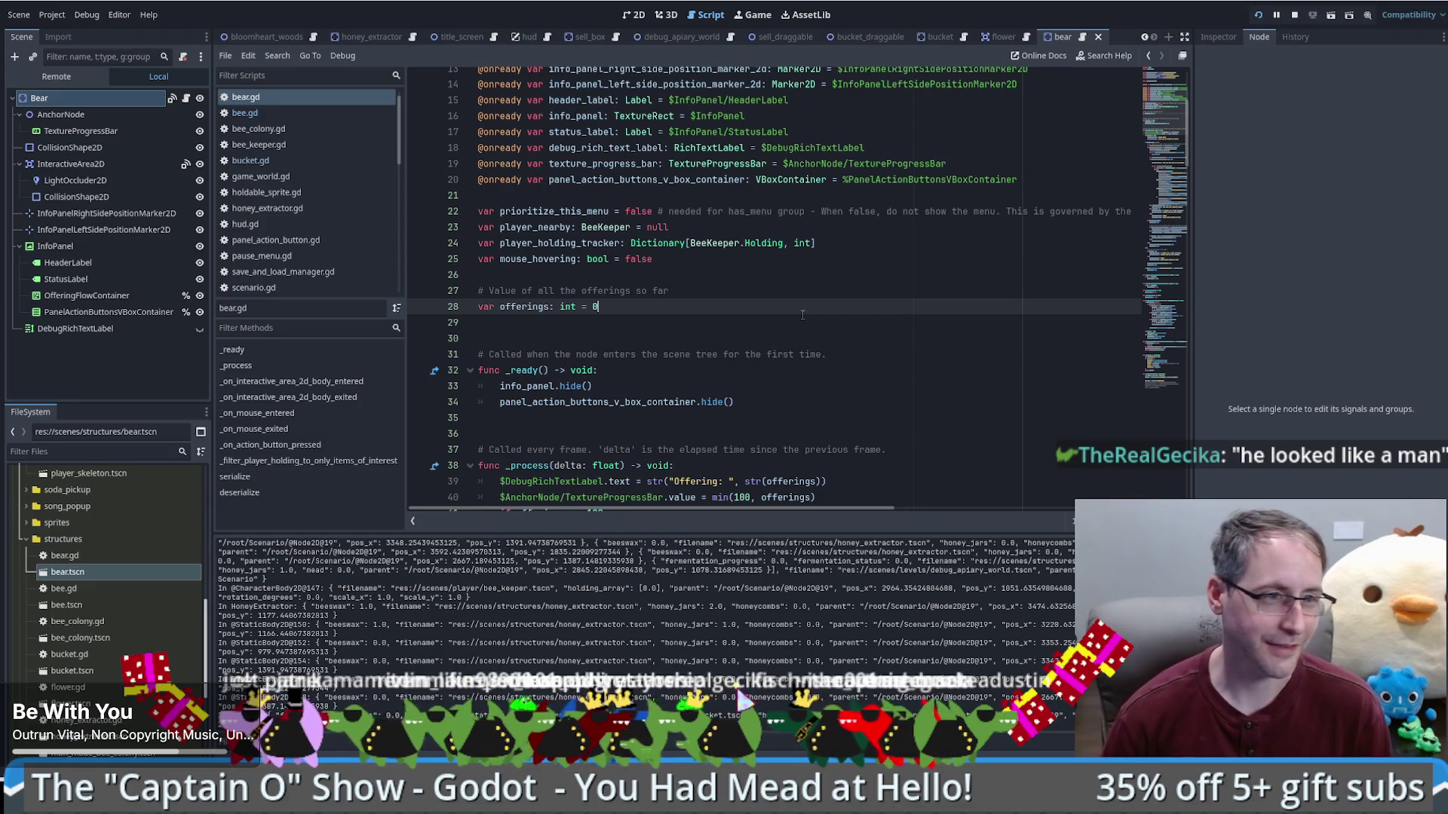
pyautogui.doubleClick(524, 306)
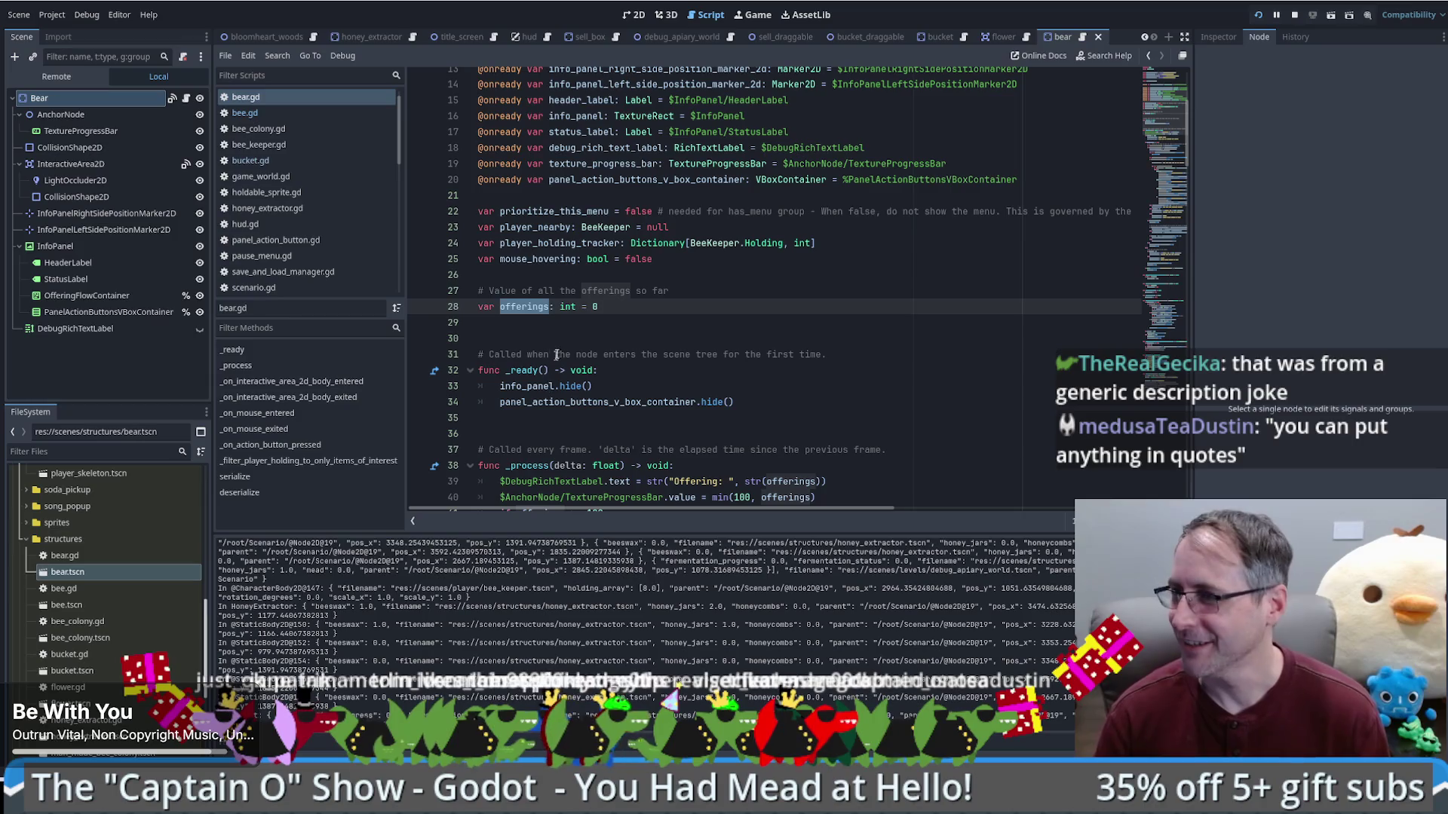
pyautogui.click(609, 340)
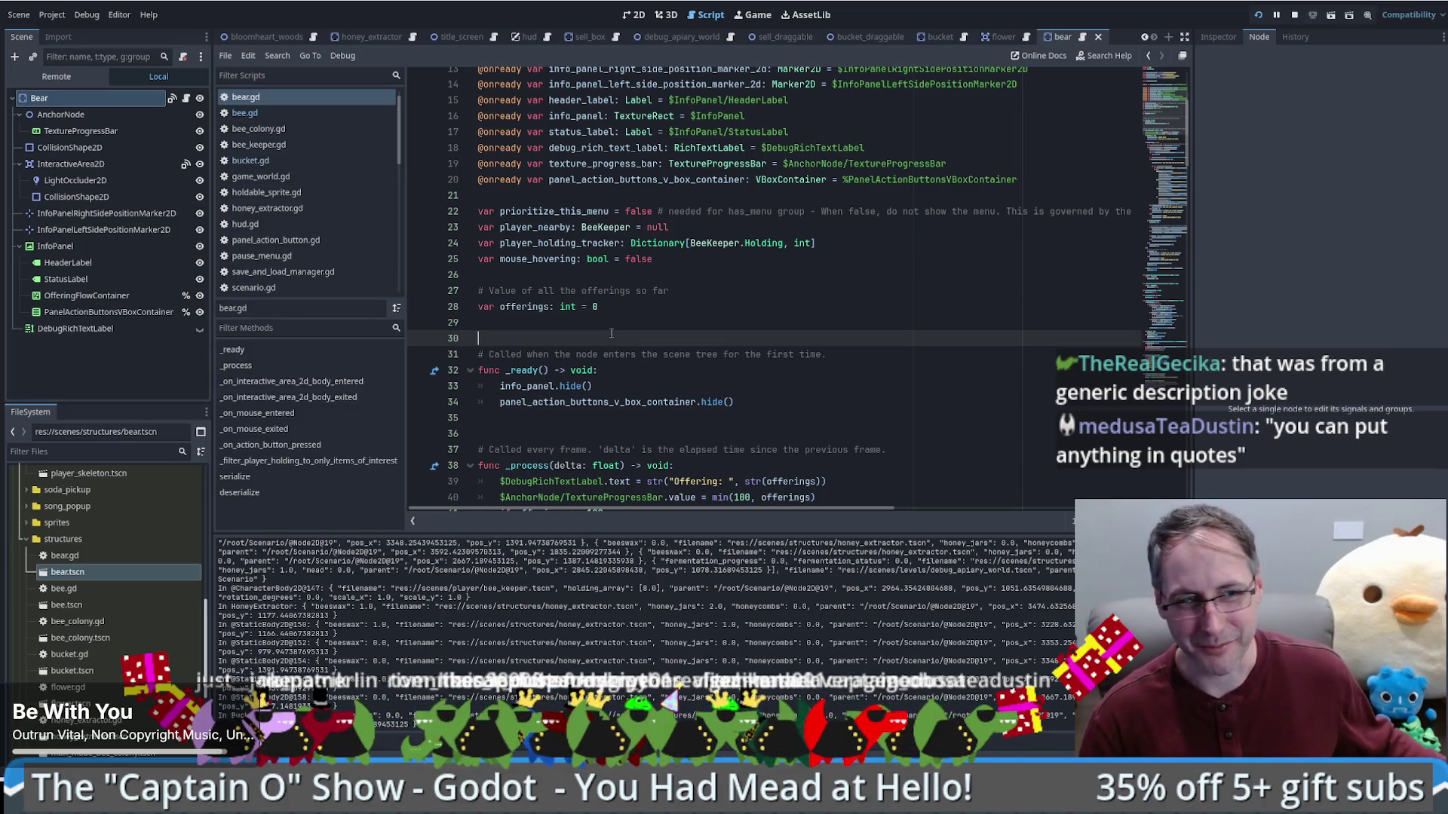
pyautogui.press('Up')
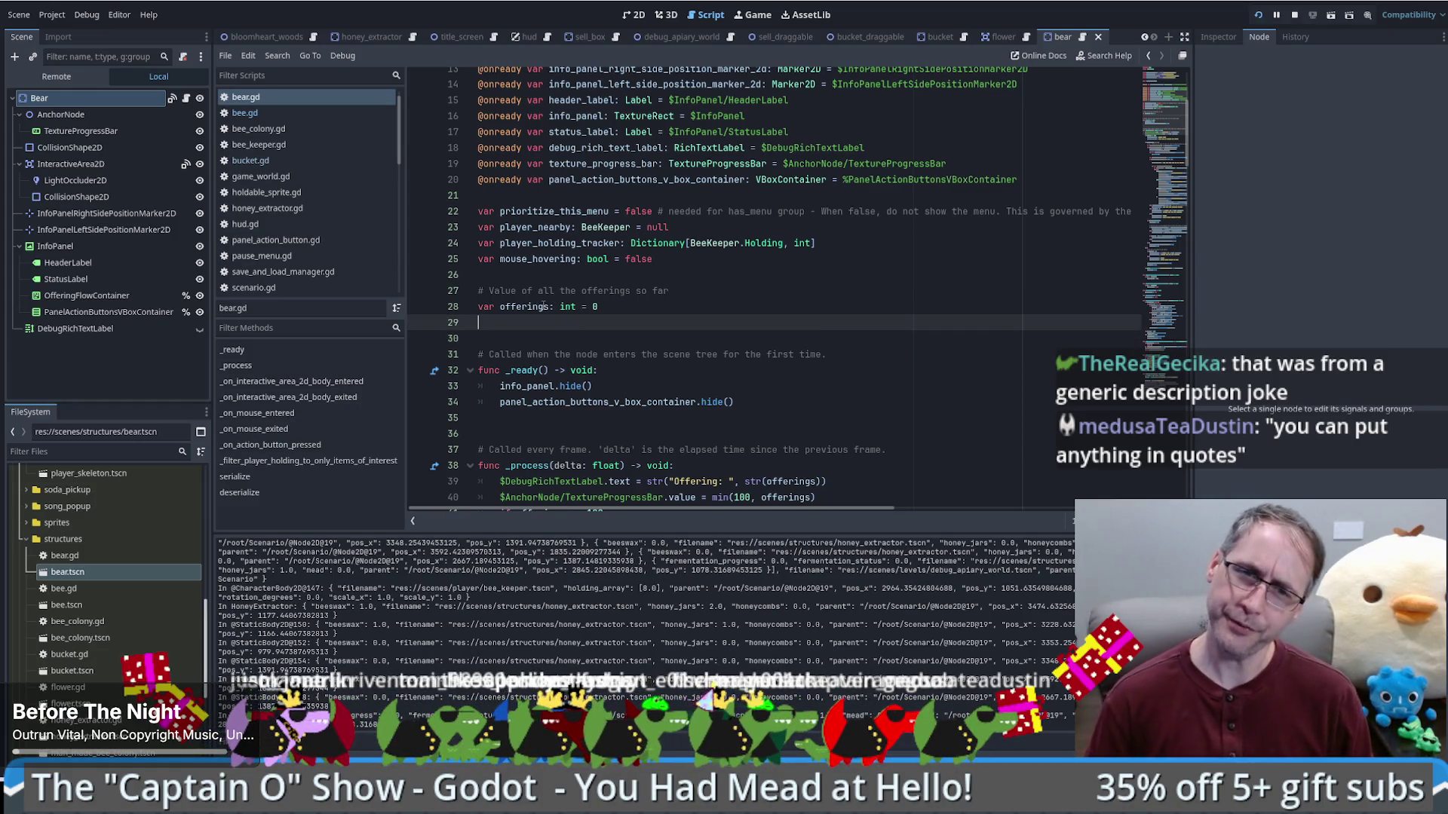
pyautogui.press('Up')
pyautogui.doubleClick(542, 308)
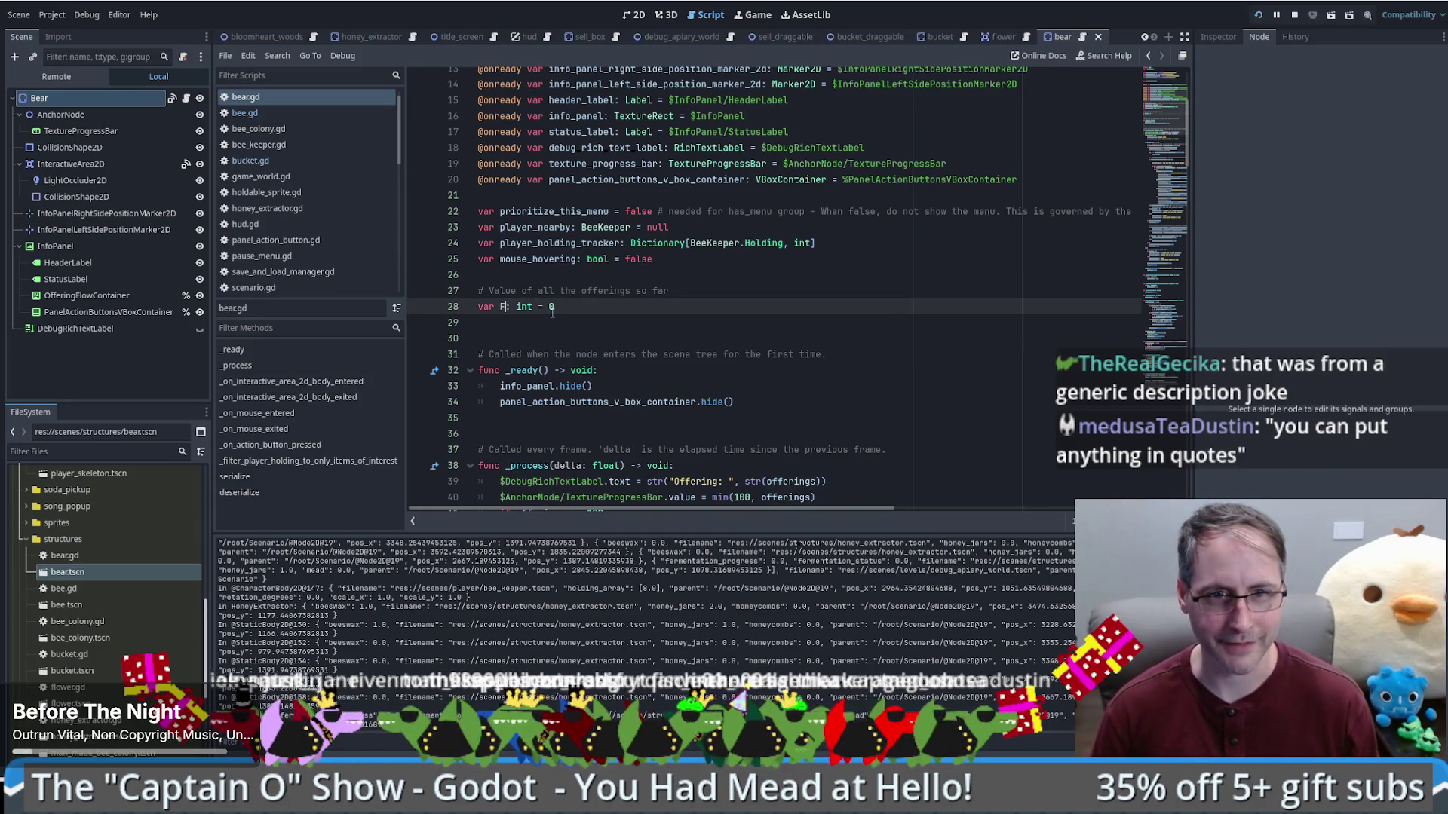
pyautogui.hotkey('ctrl', 'r')
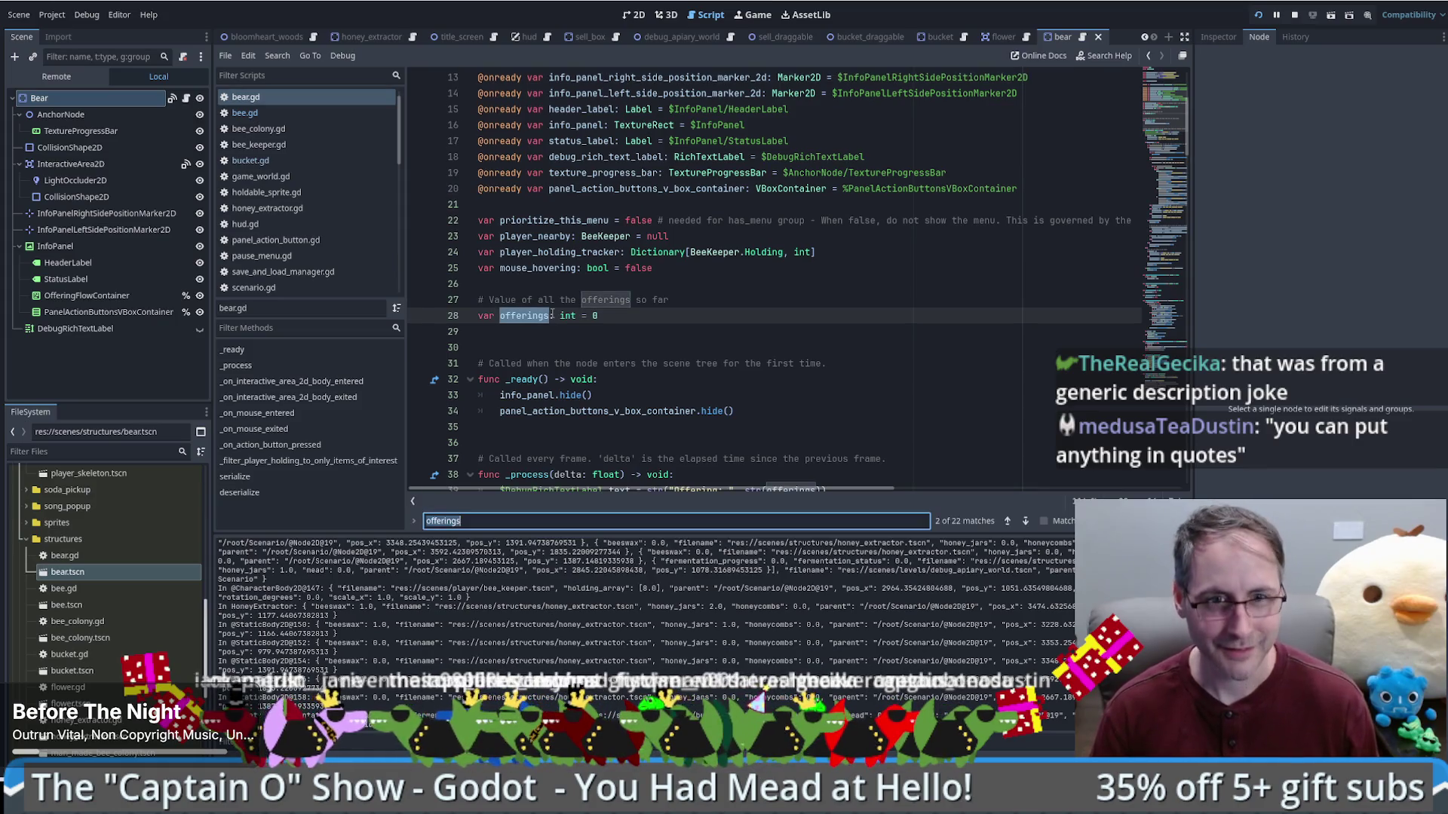
# Step: Search for offerings with offering_percentage as the replacement text
pyautogui.hotkey('shift', 'Tab')
pyautogui.click(474, 520)
pyautogui.write('offerings')
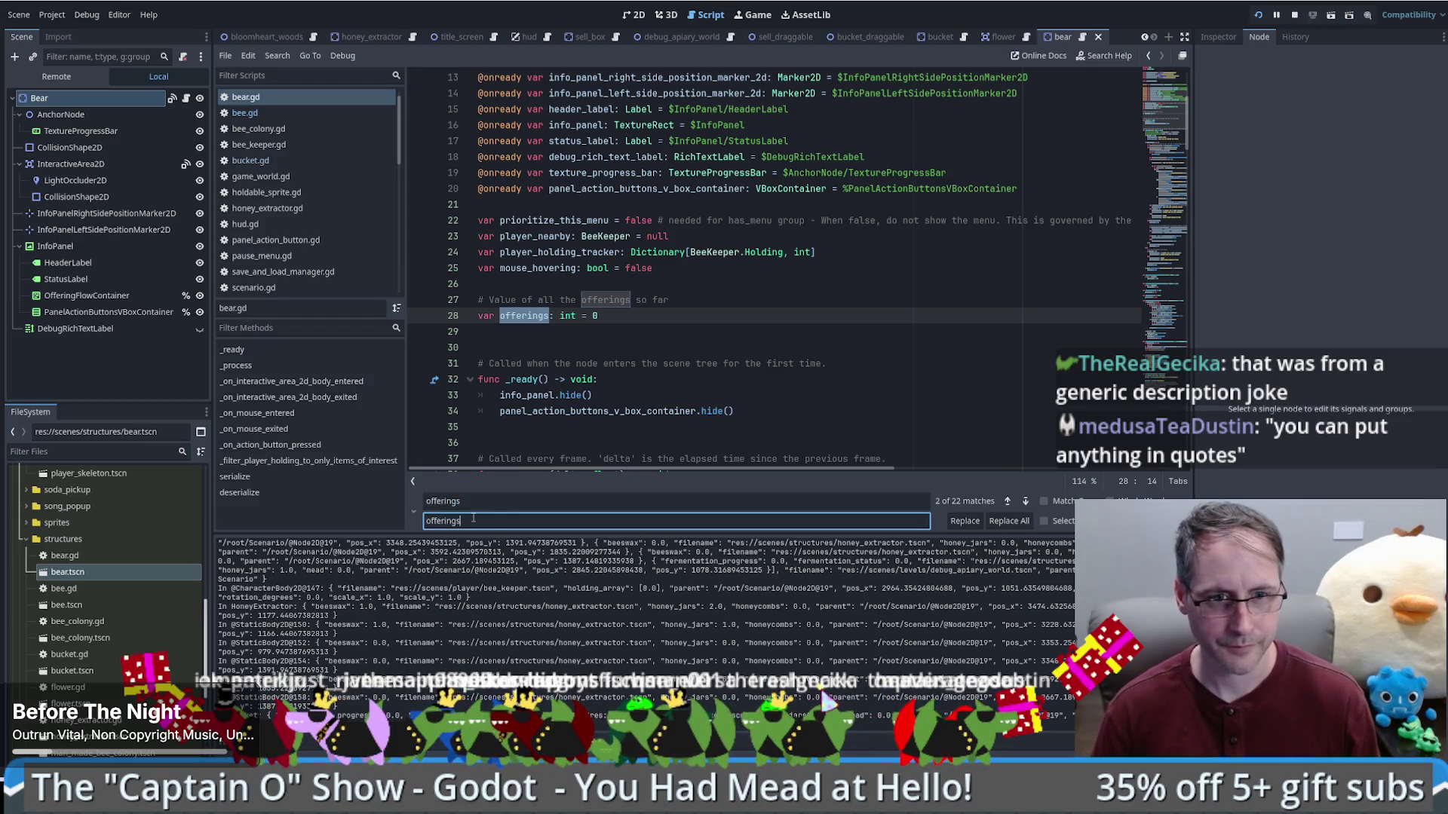
pyautogui.press('BackSpace')
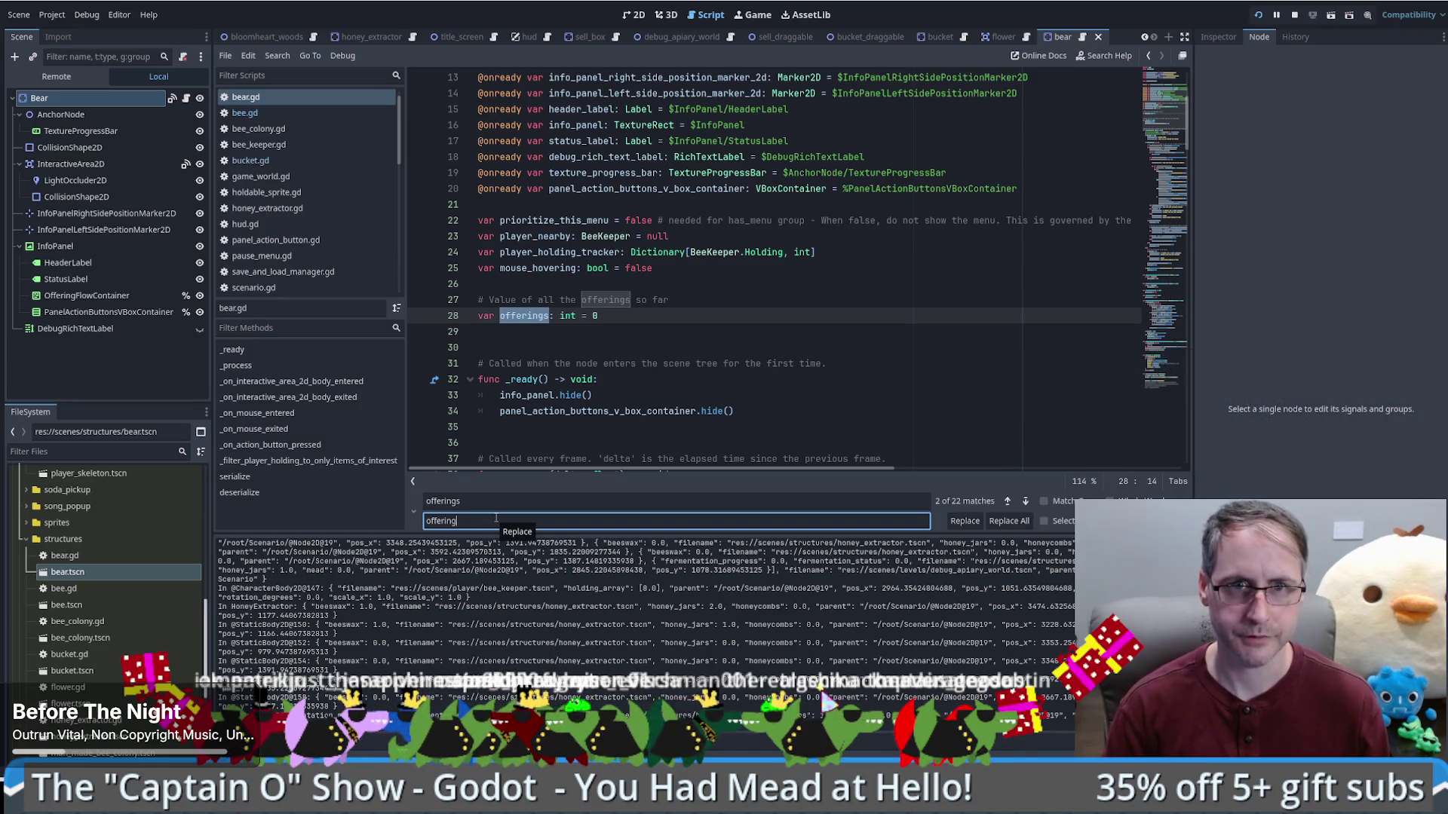
pyautogui.write('_percentage')
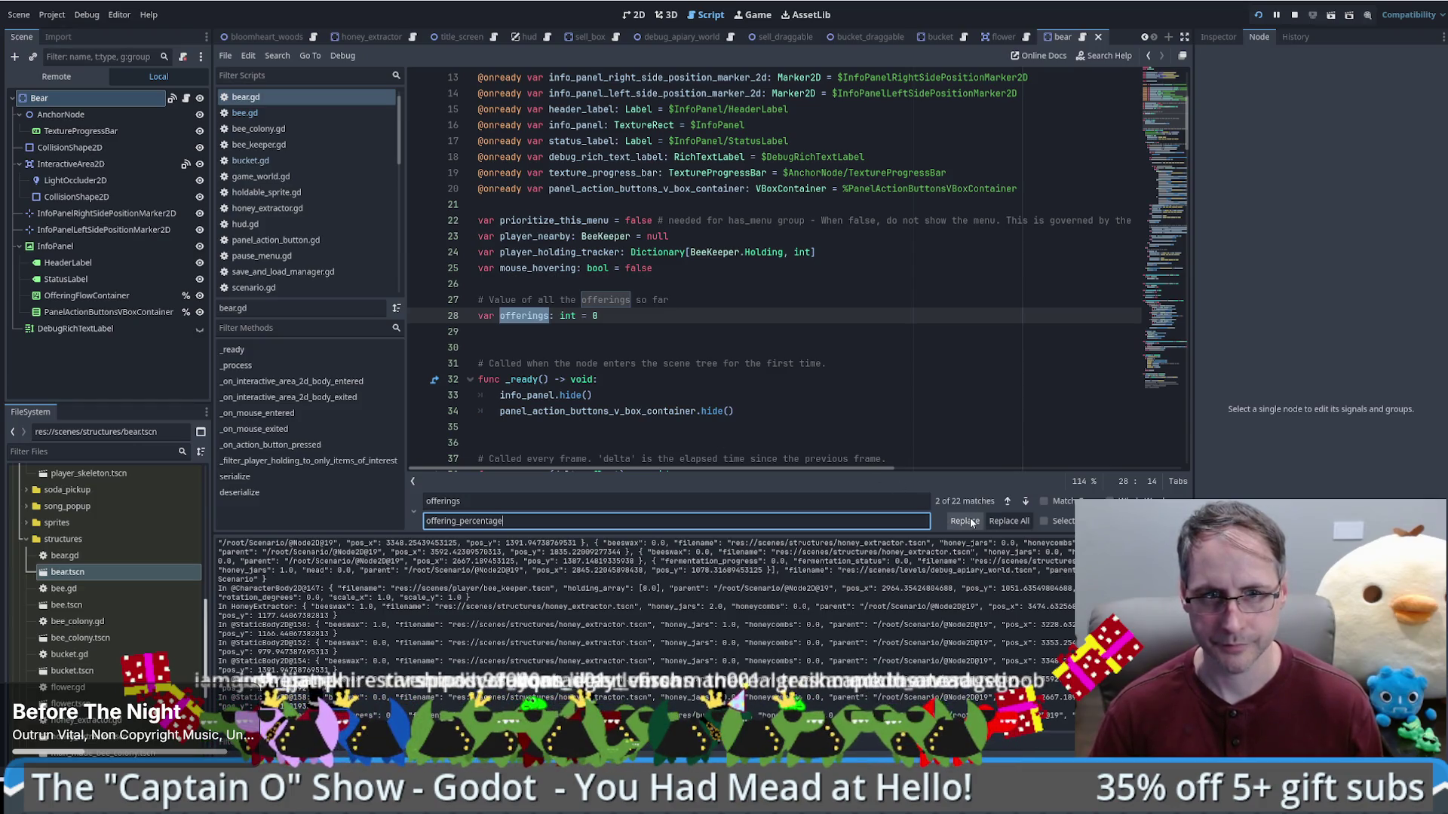
# Step: Rename offerings to offering_percentage on lines 28–110, skipping the line-27 comment
pyautogui.click(510, 315)
pyautogui.click(500, 315)
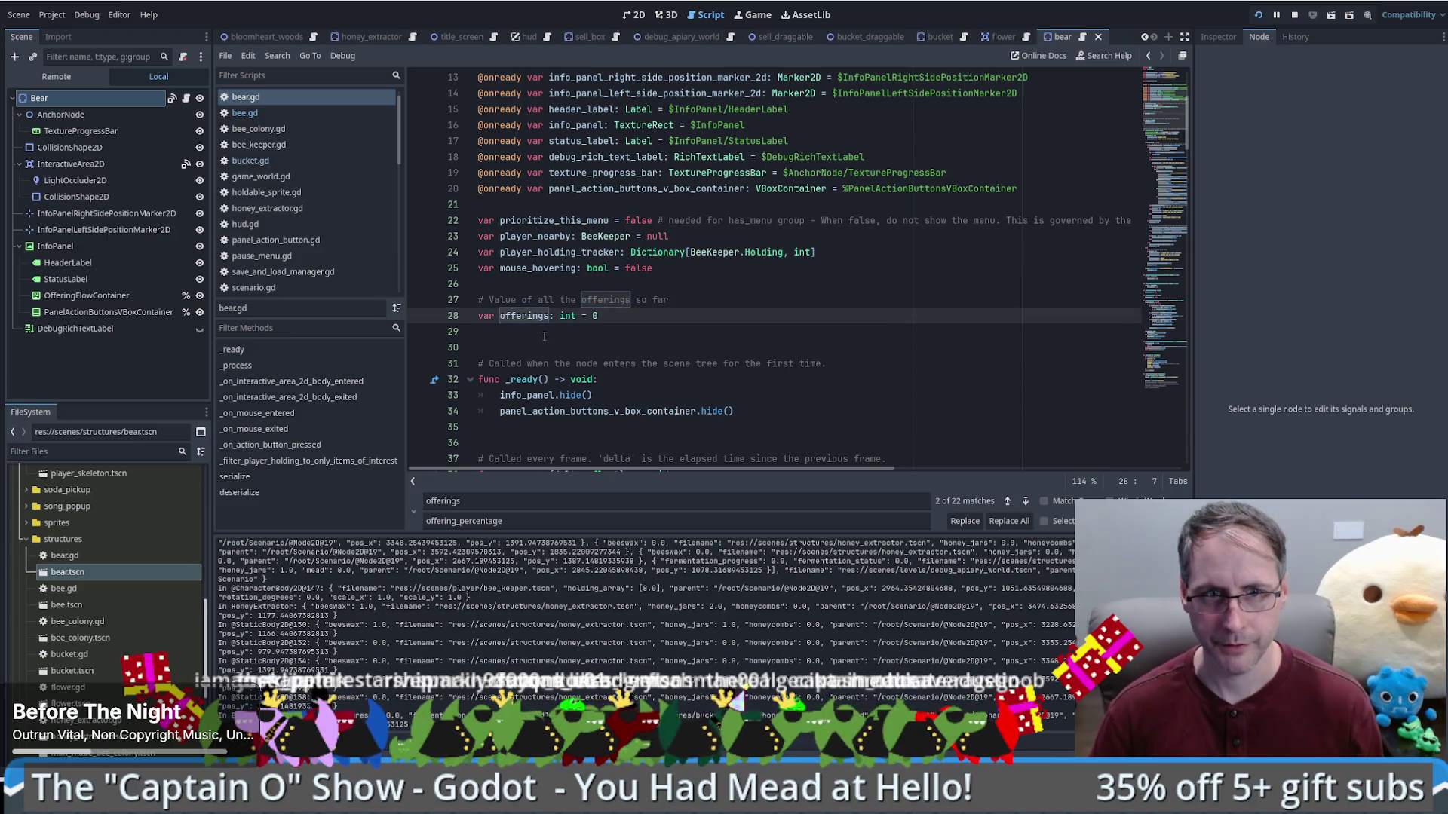
pyautogui.click(965, 521)
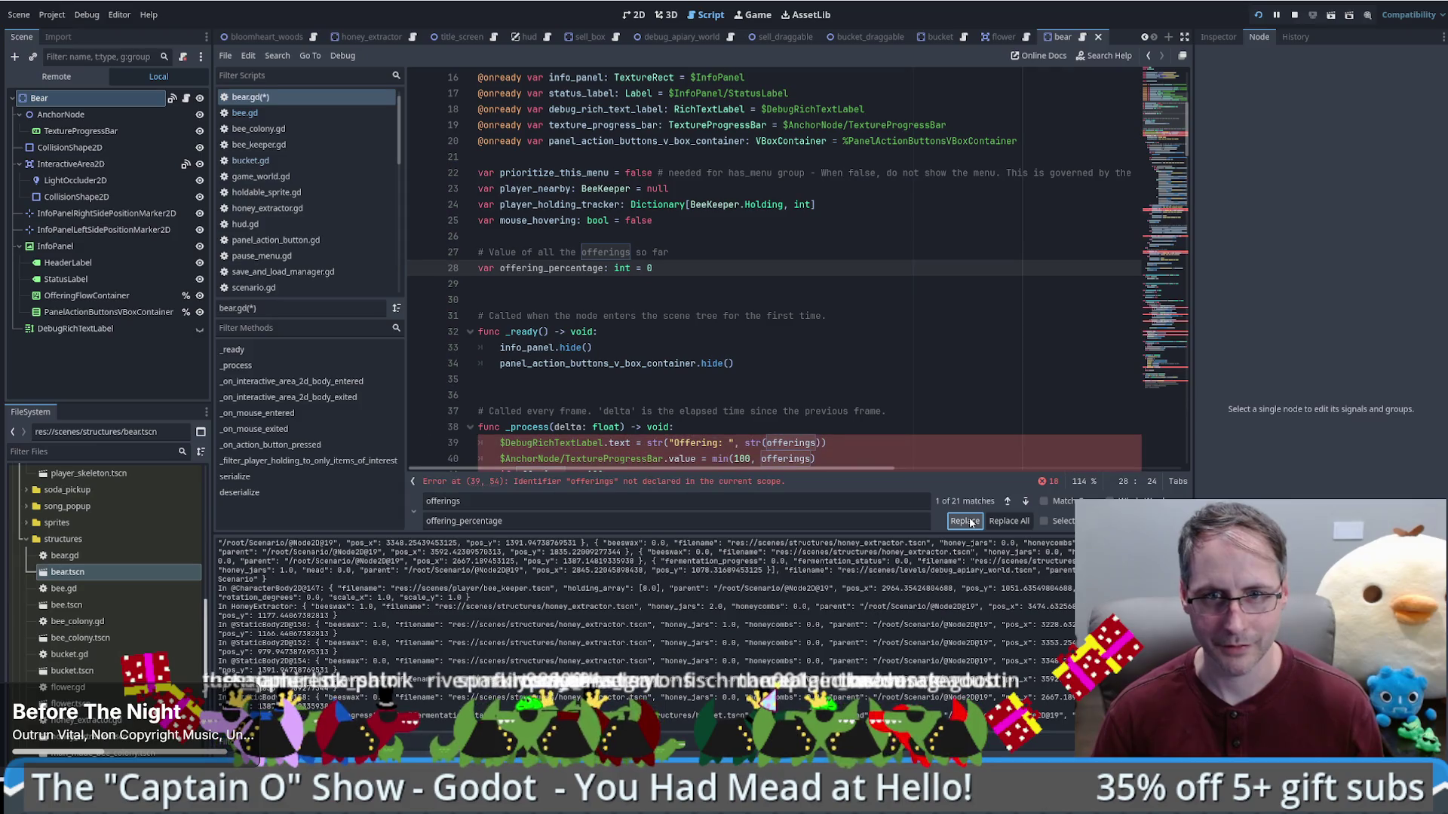
pyautogui.click(966, 521)
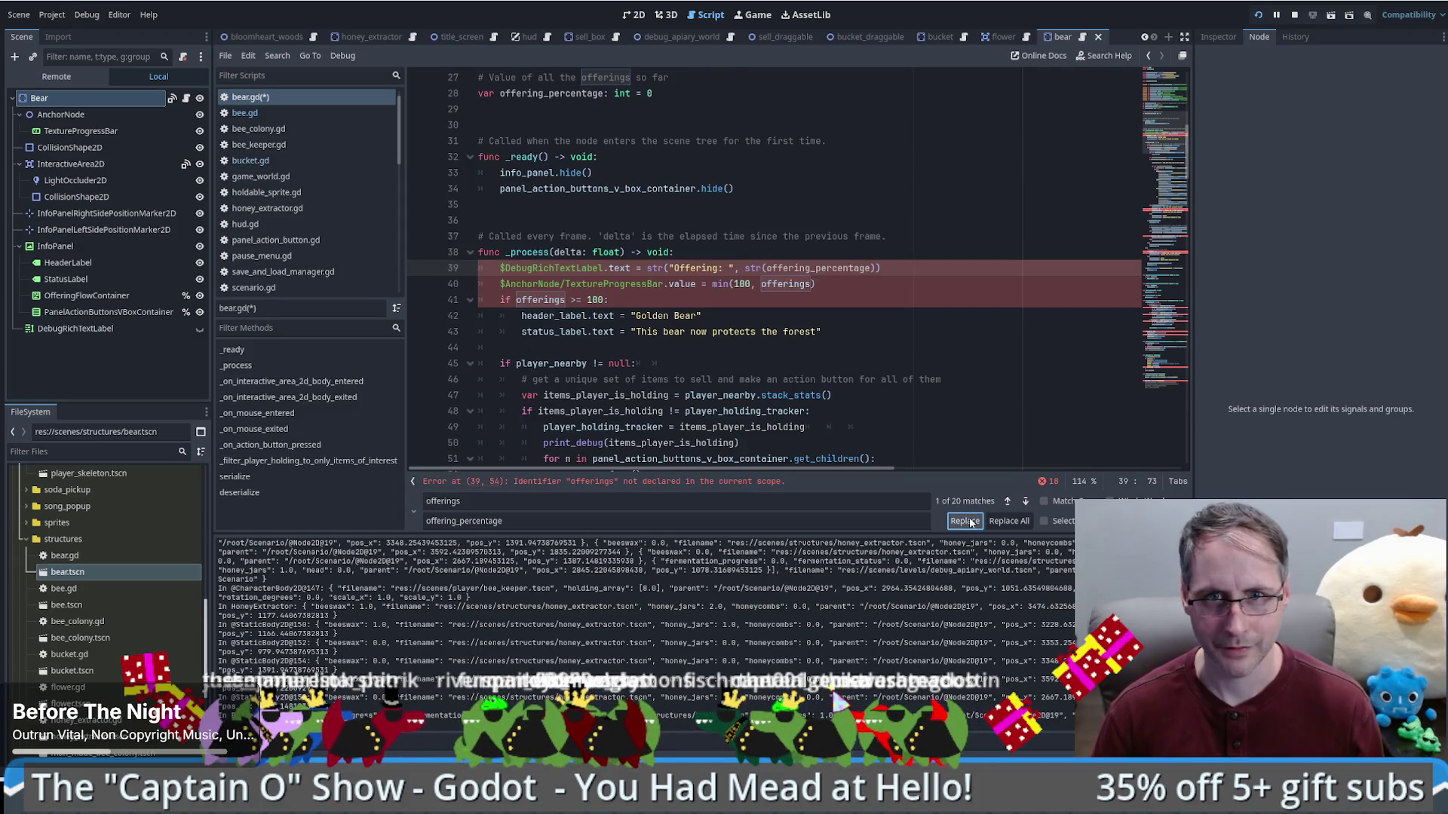
pyautogui.click(965, 521)
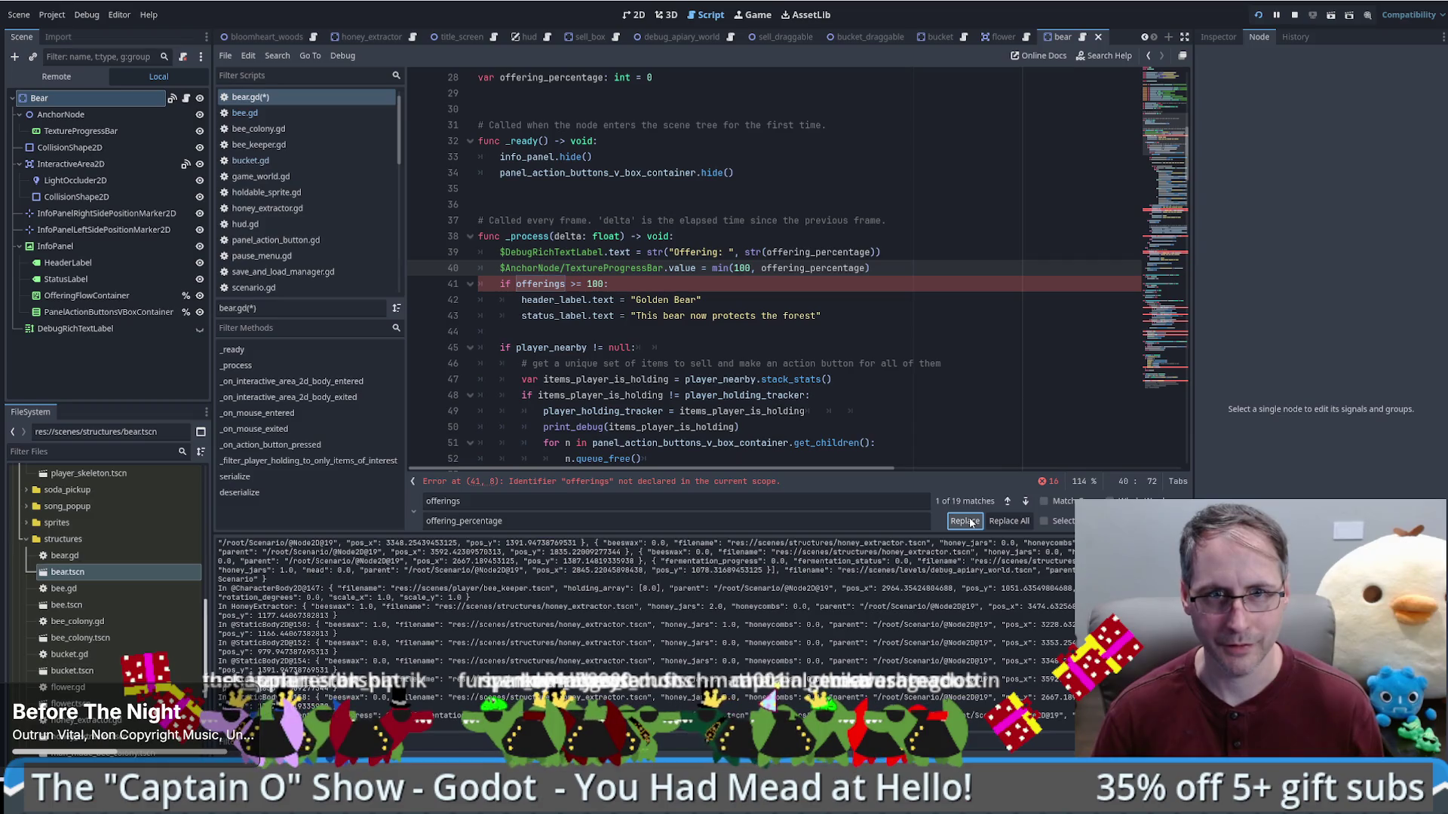
pyautogui.click(965, 521)
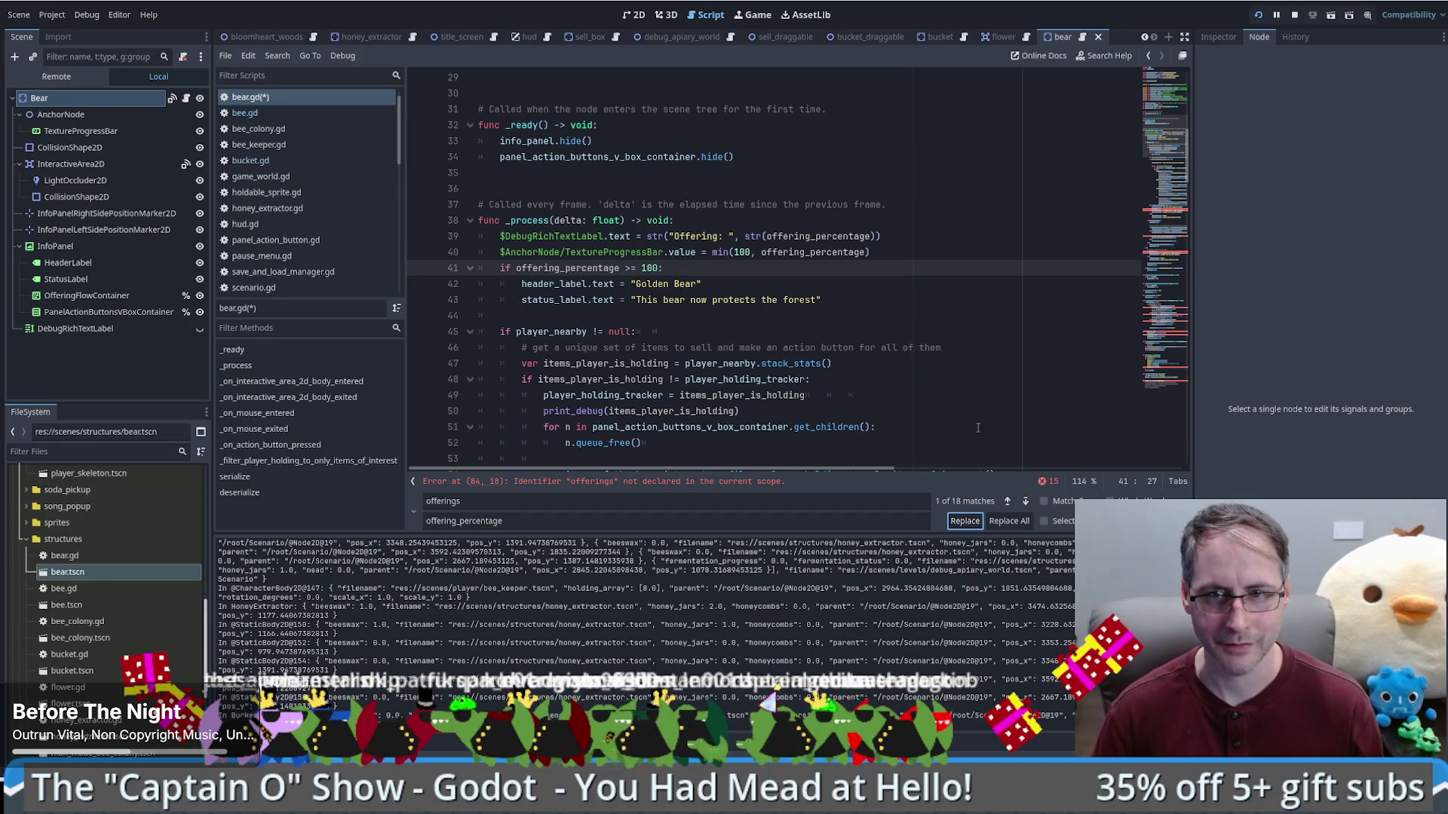
pyautogui.click(1008, 502)
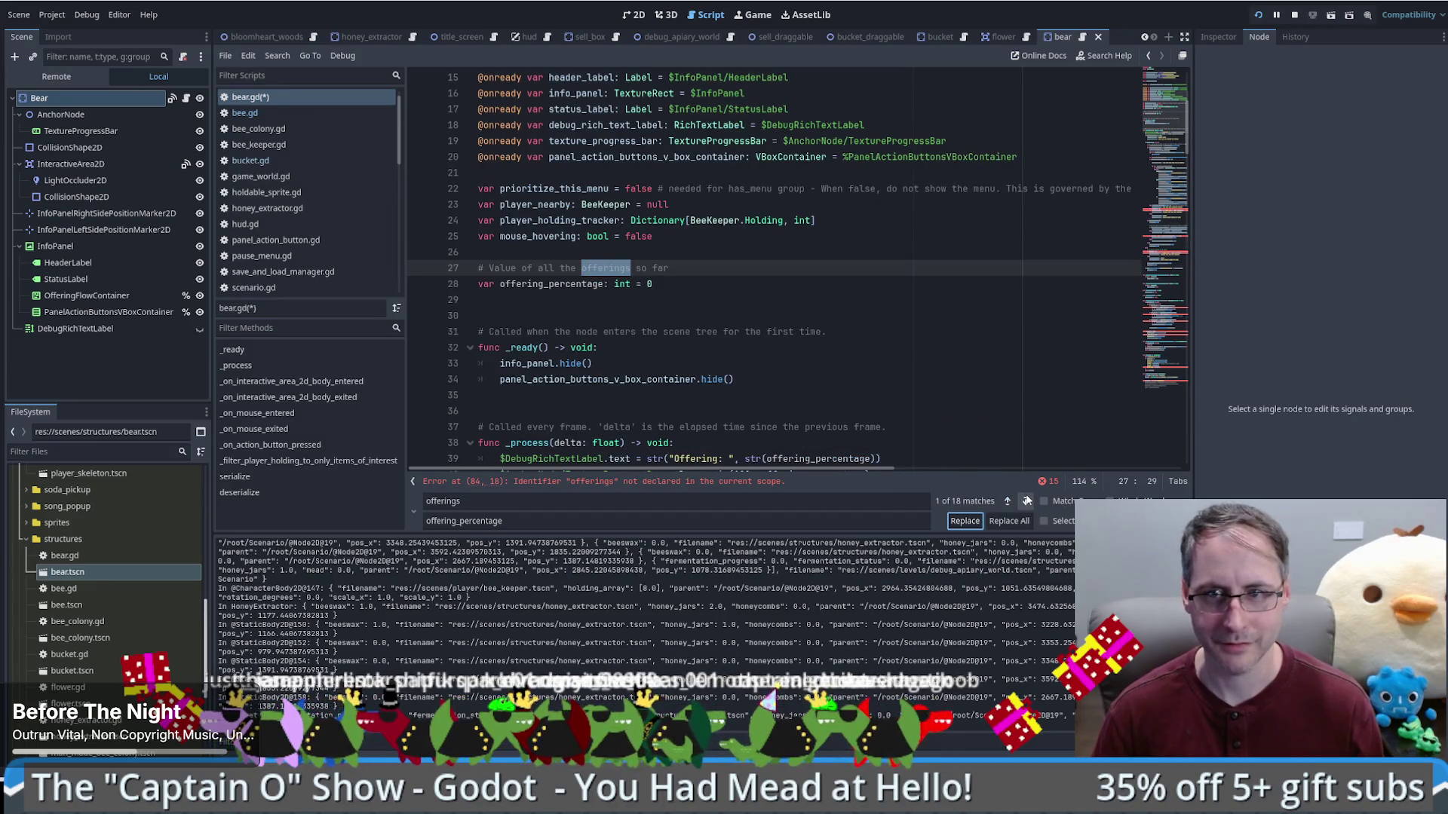
pyautogui.click(1027, 501)
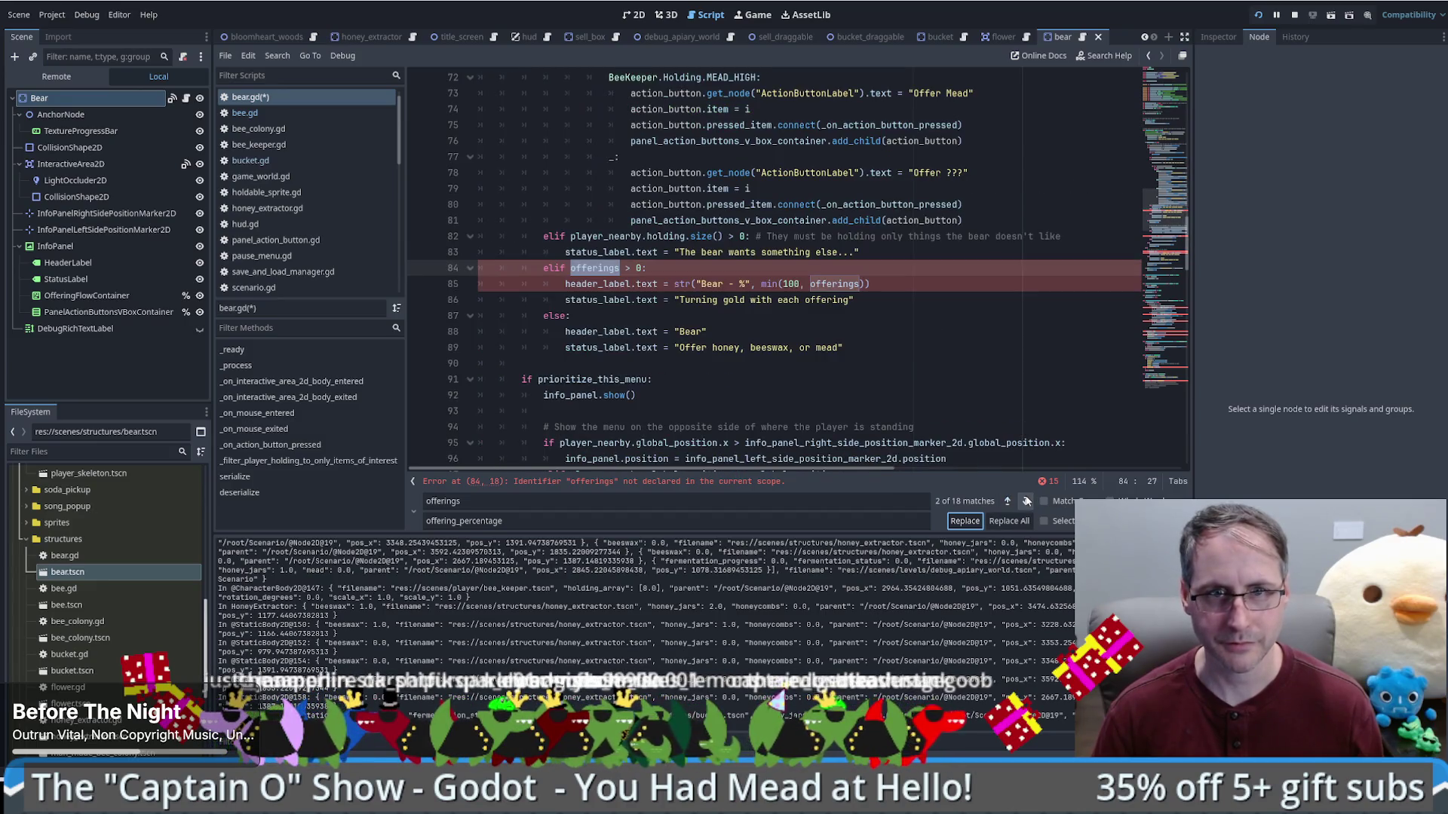
pyautogui.click(965, 521)
pyautogui.click(965, 521)
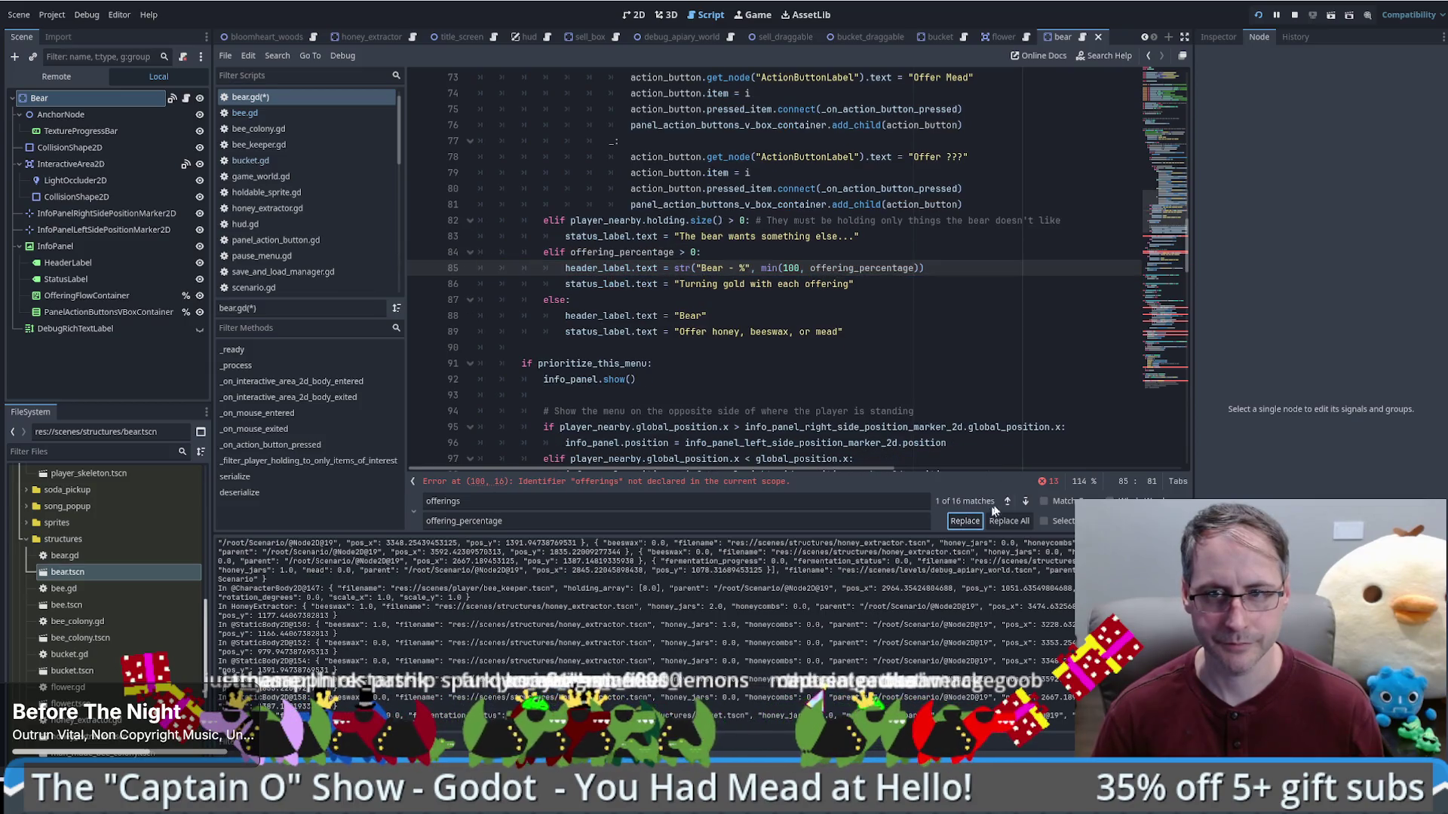
pyautogui.click(1025, 502)
pyautogui.click(1007, 501)
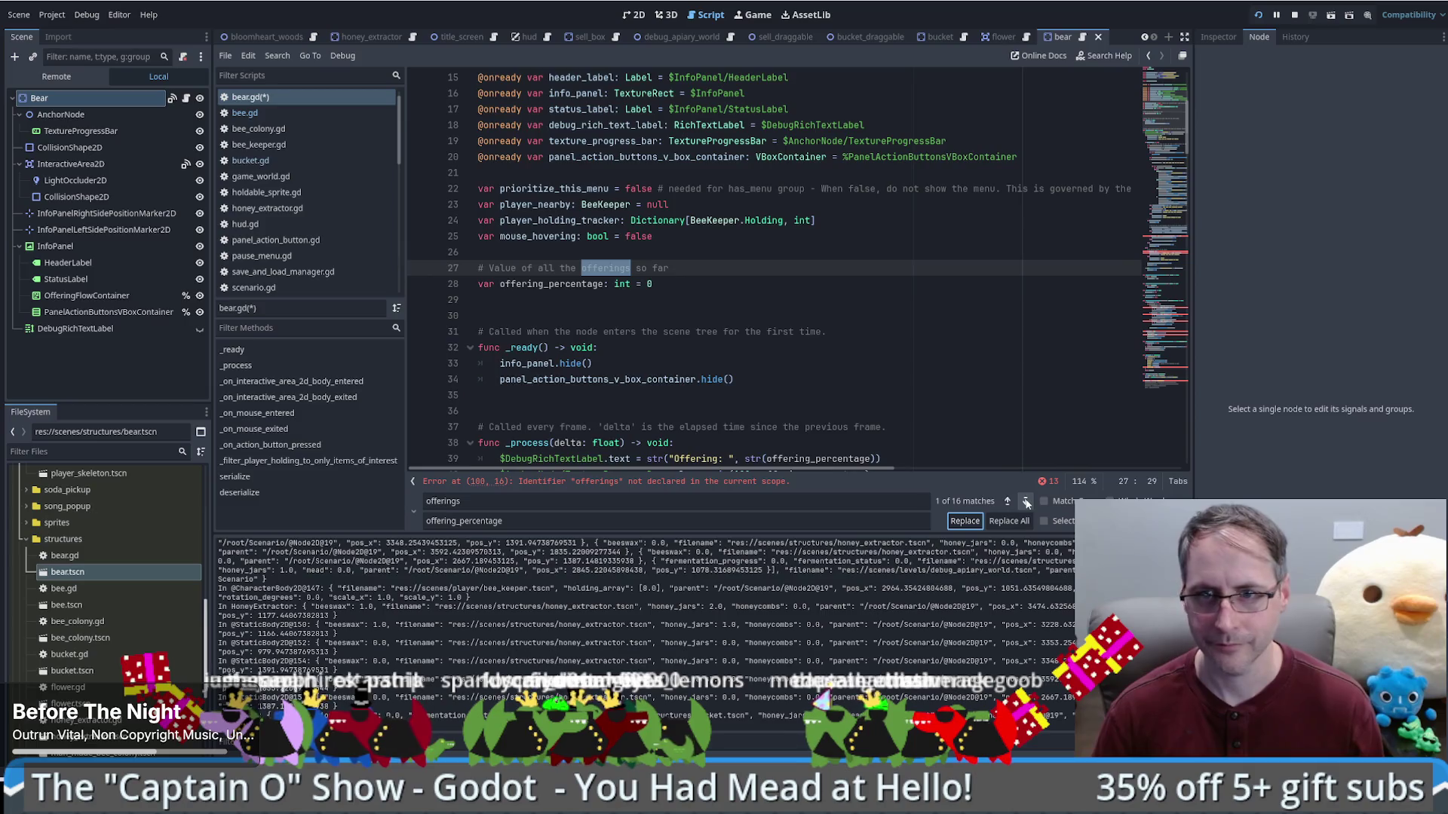
pyautogui.click(1027, 502)
pyautogui.click(965, 520)
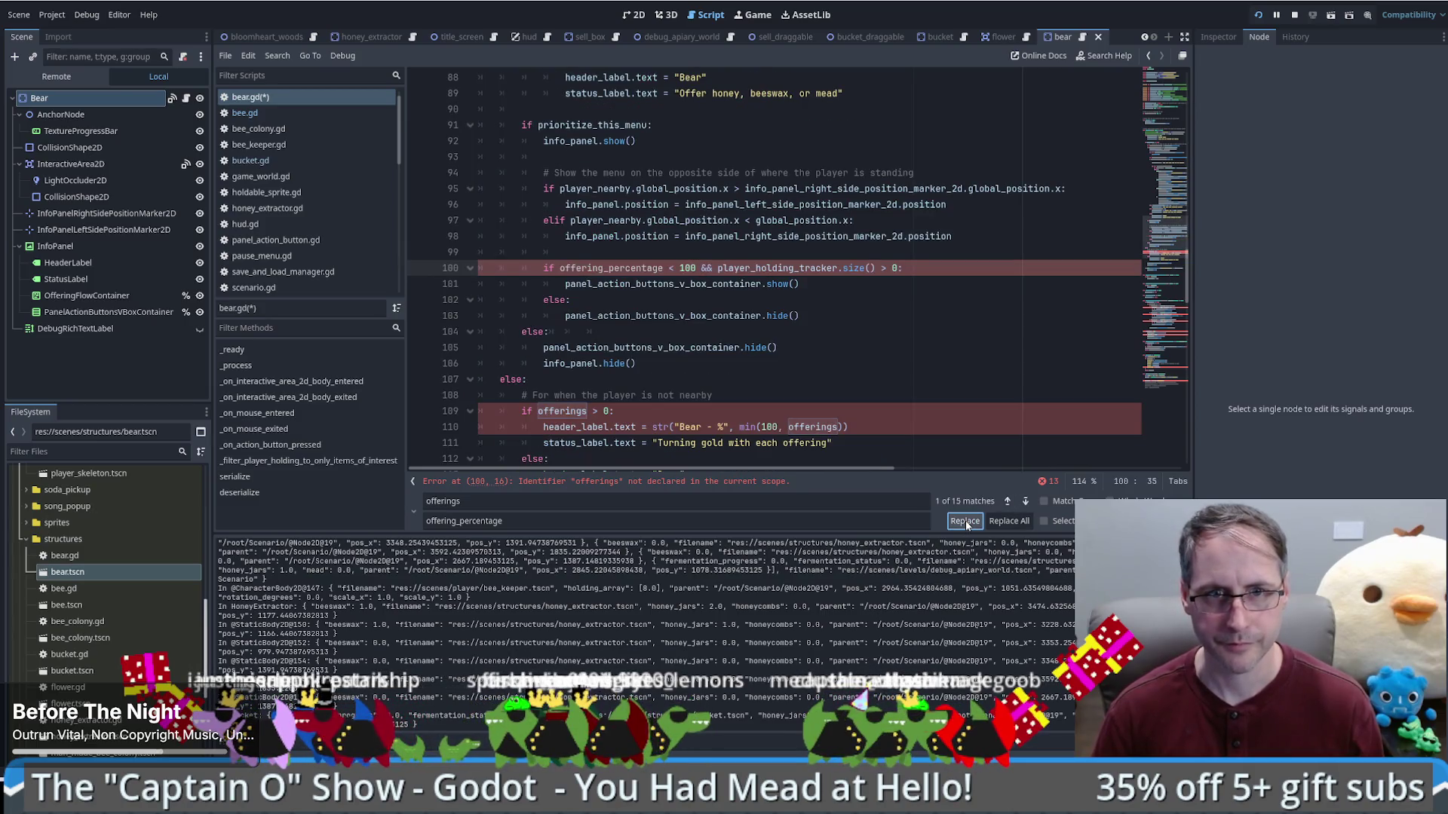
pyautogui.click(965, 520)
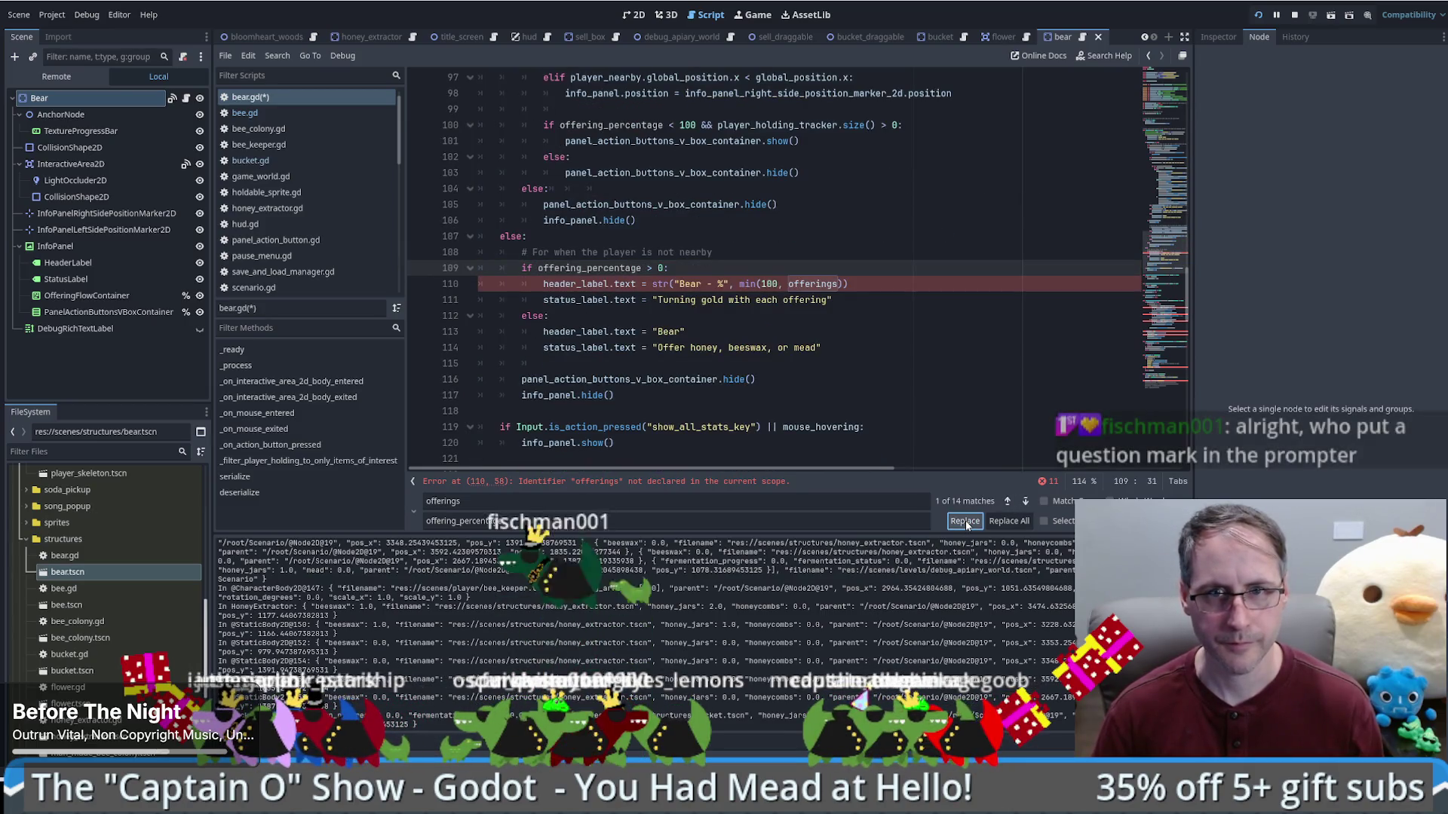
pyautogui.click(965, 520)
# Step: Rename the remaining offerings uses on lines 142–185, leaving only the comment match
pyautogui.scroll(-1, 977, 461)
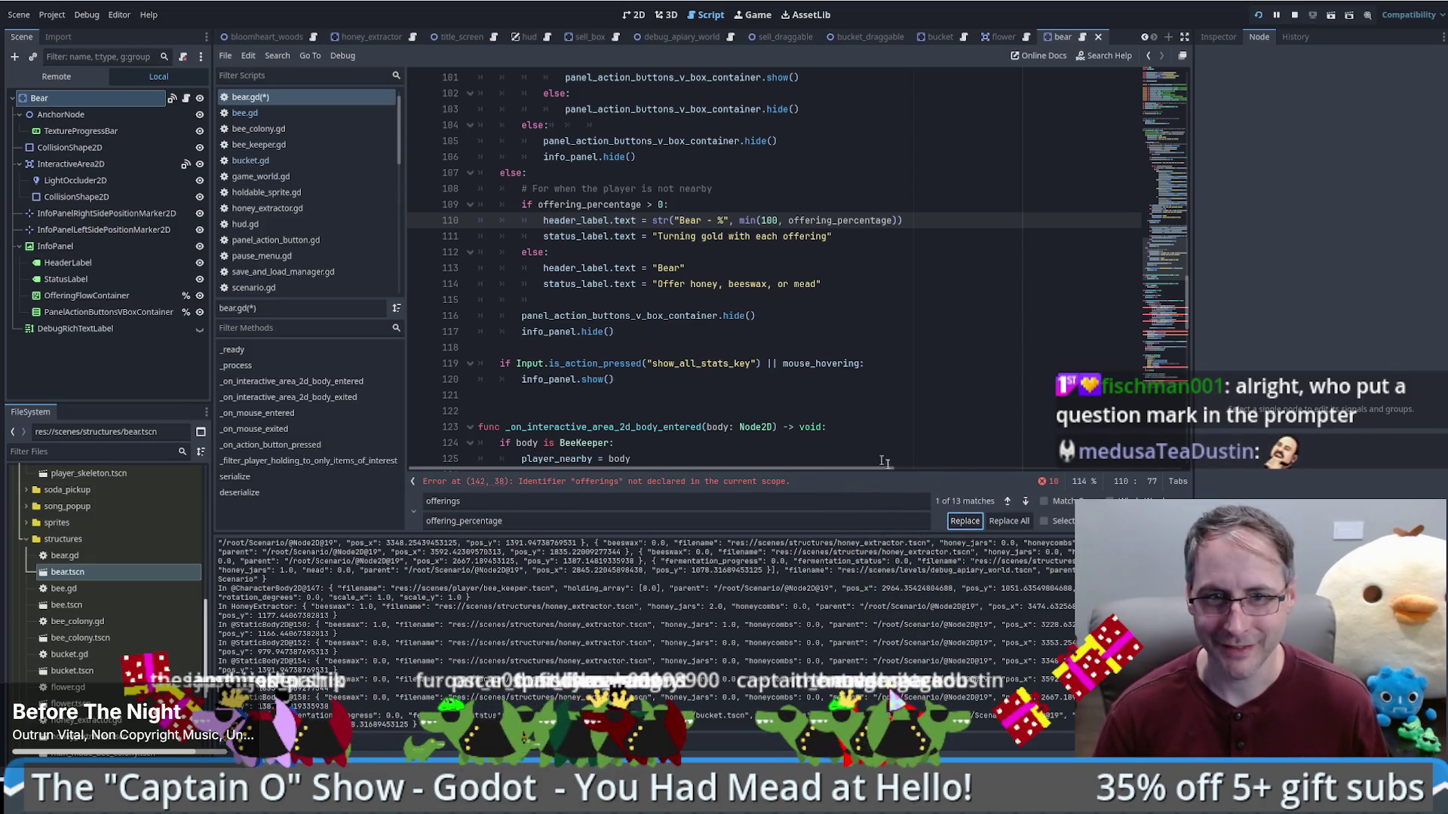
pyautogui.click(1007, 501)
pyautogui.click(1006, 501)
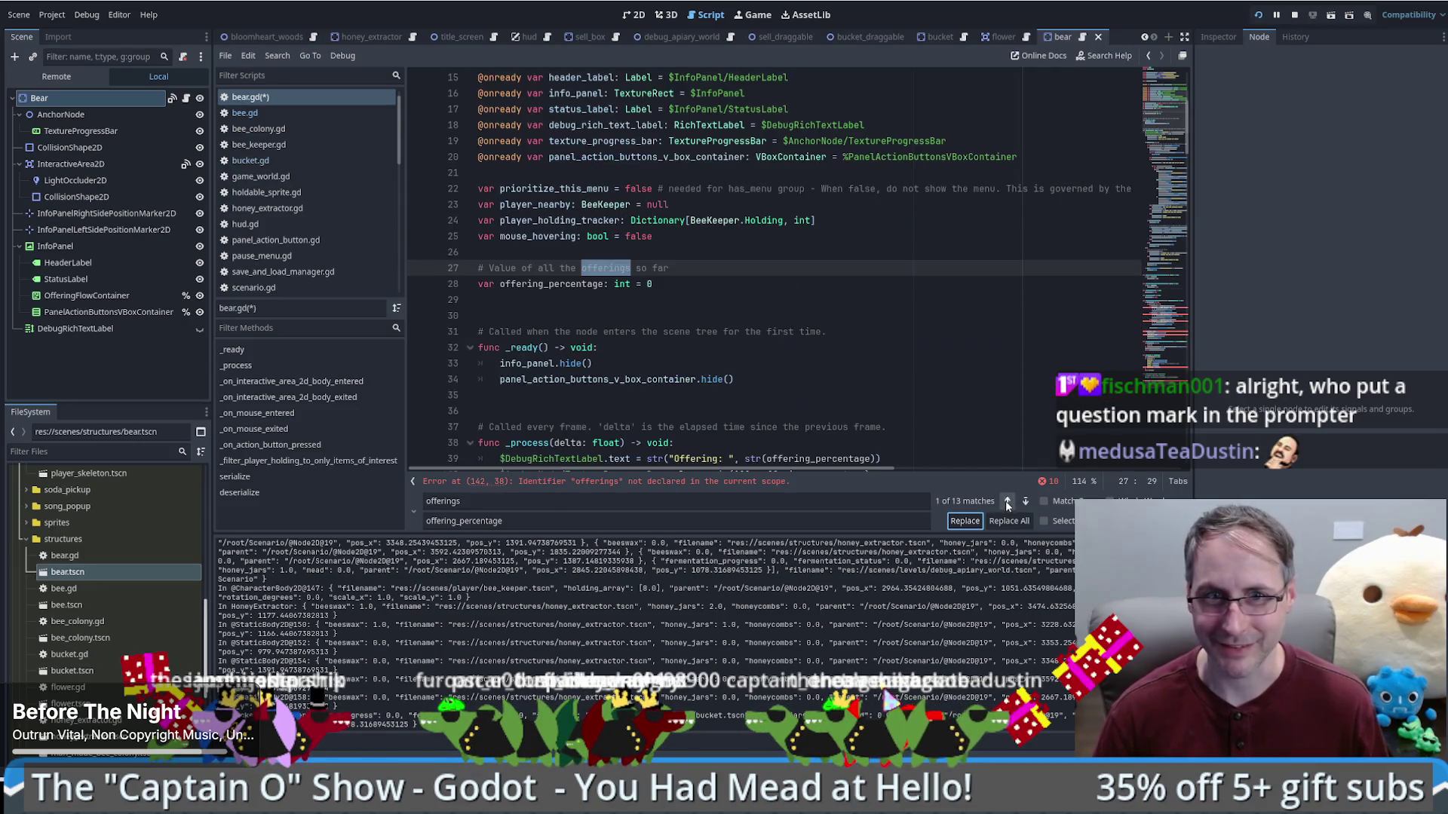
pyautogui.click(1007, 501)
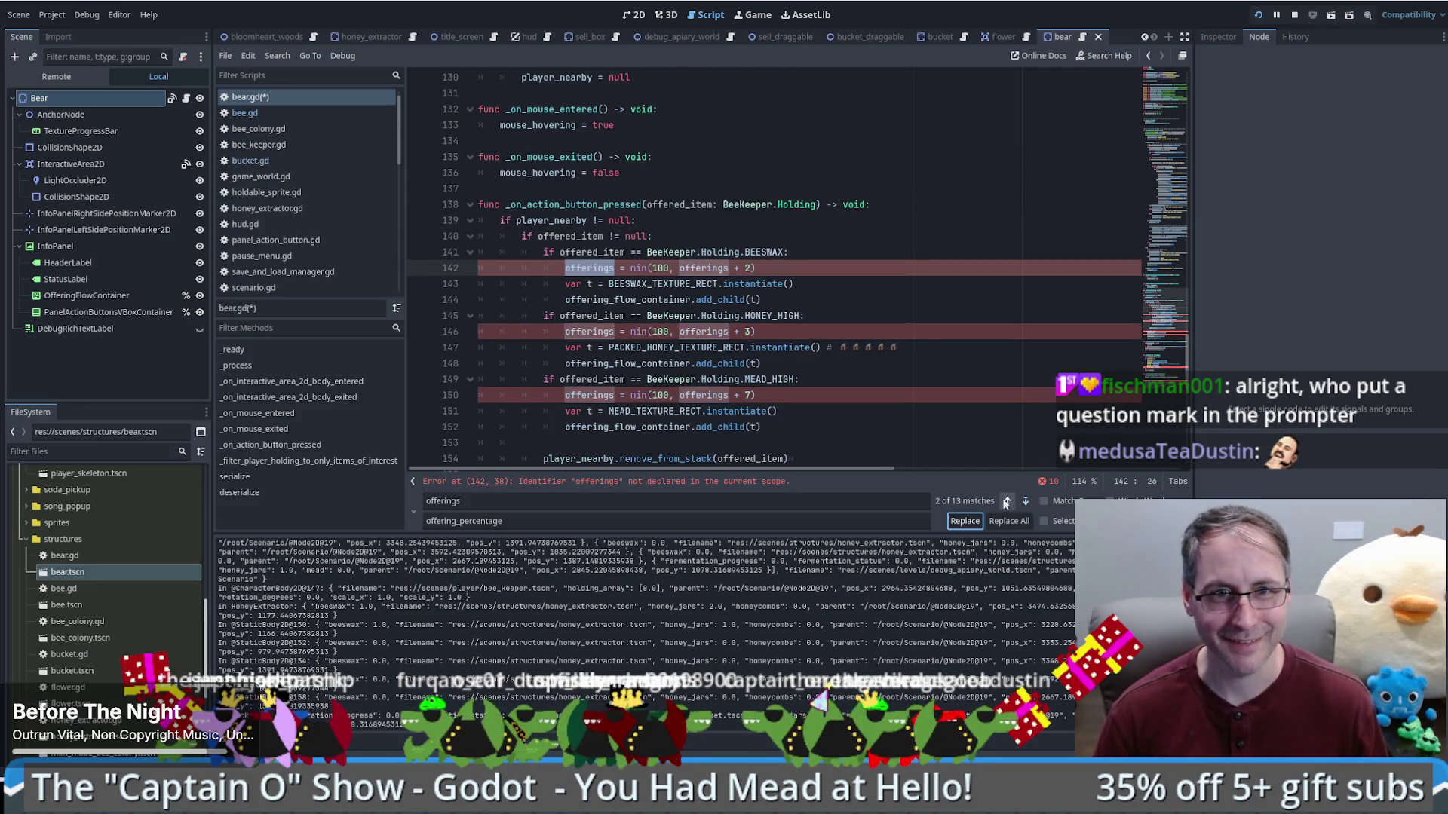
pyautogui.click(962, 521)
pyautogui.click(963, 521)
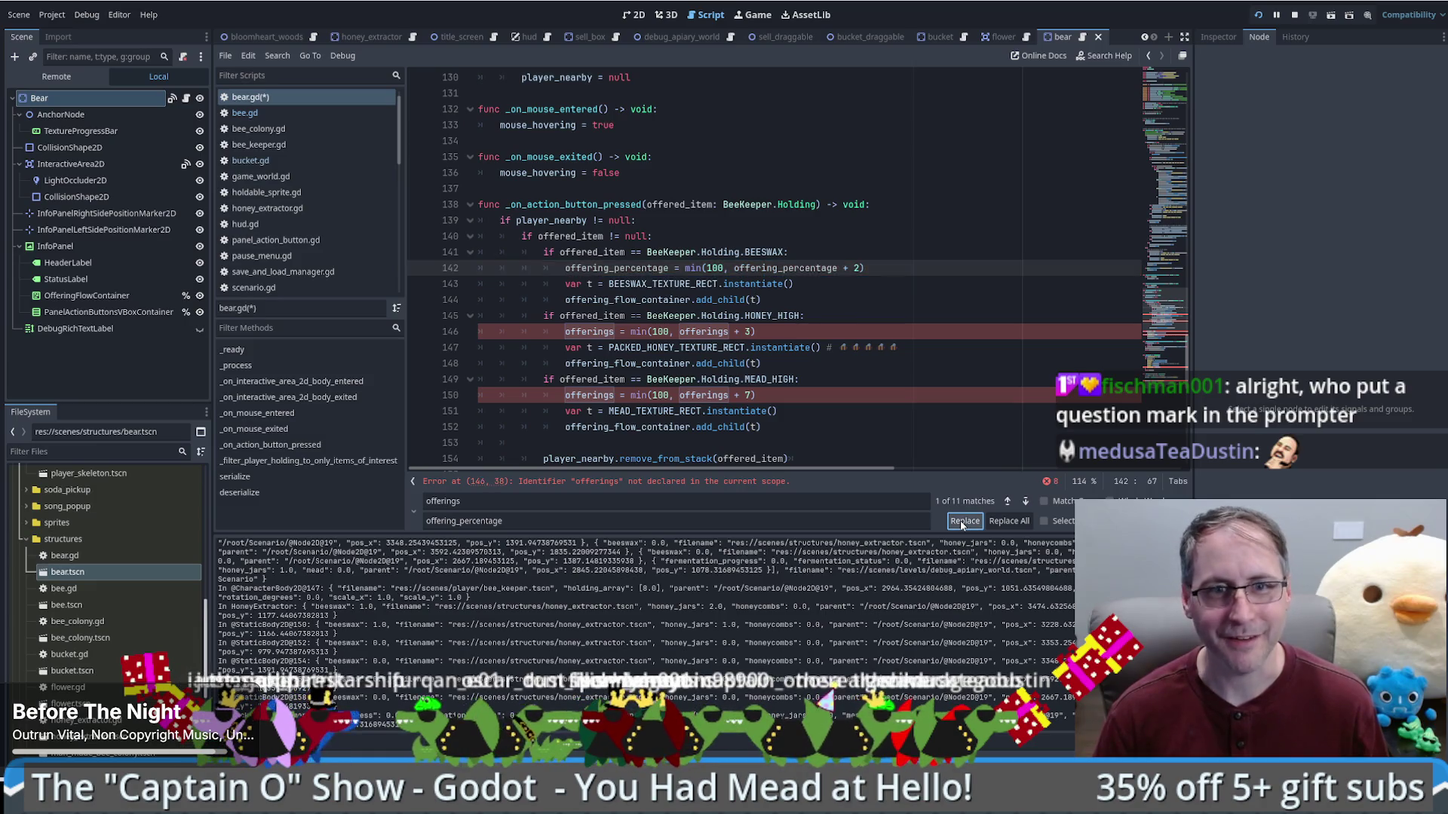
pyautogui.click(961, 520)
pyautogui.click(960, 520)
pyautogui.click(960, 520)
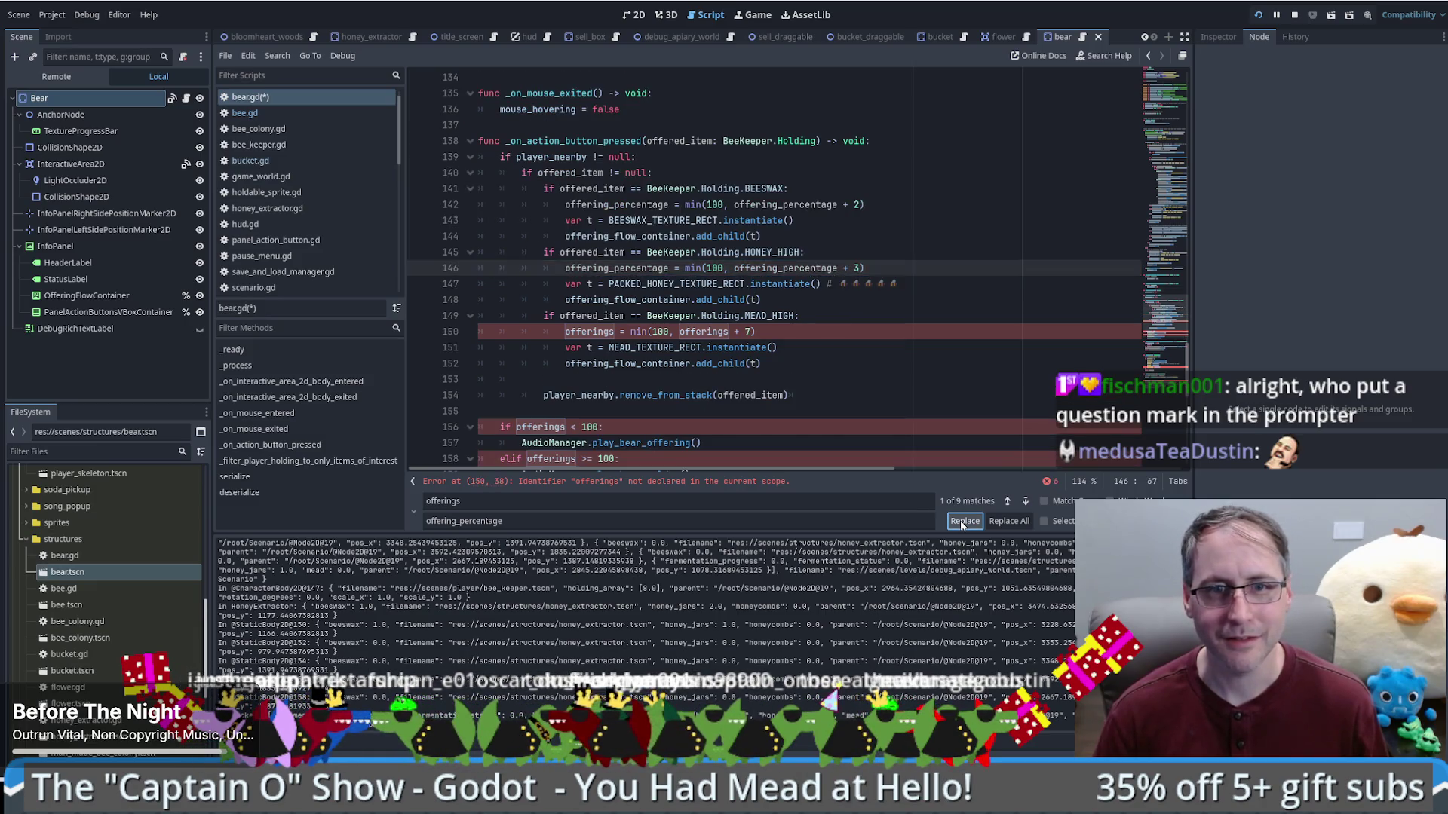
pyautogui.click(960, 520)
pyautogui.click(960, 520)
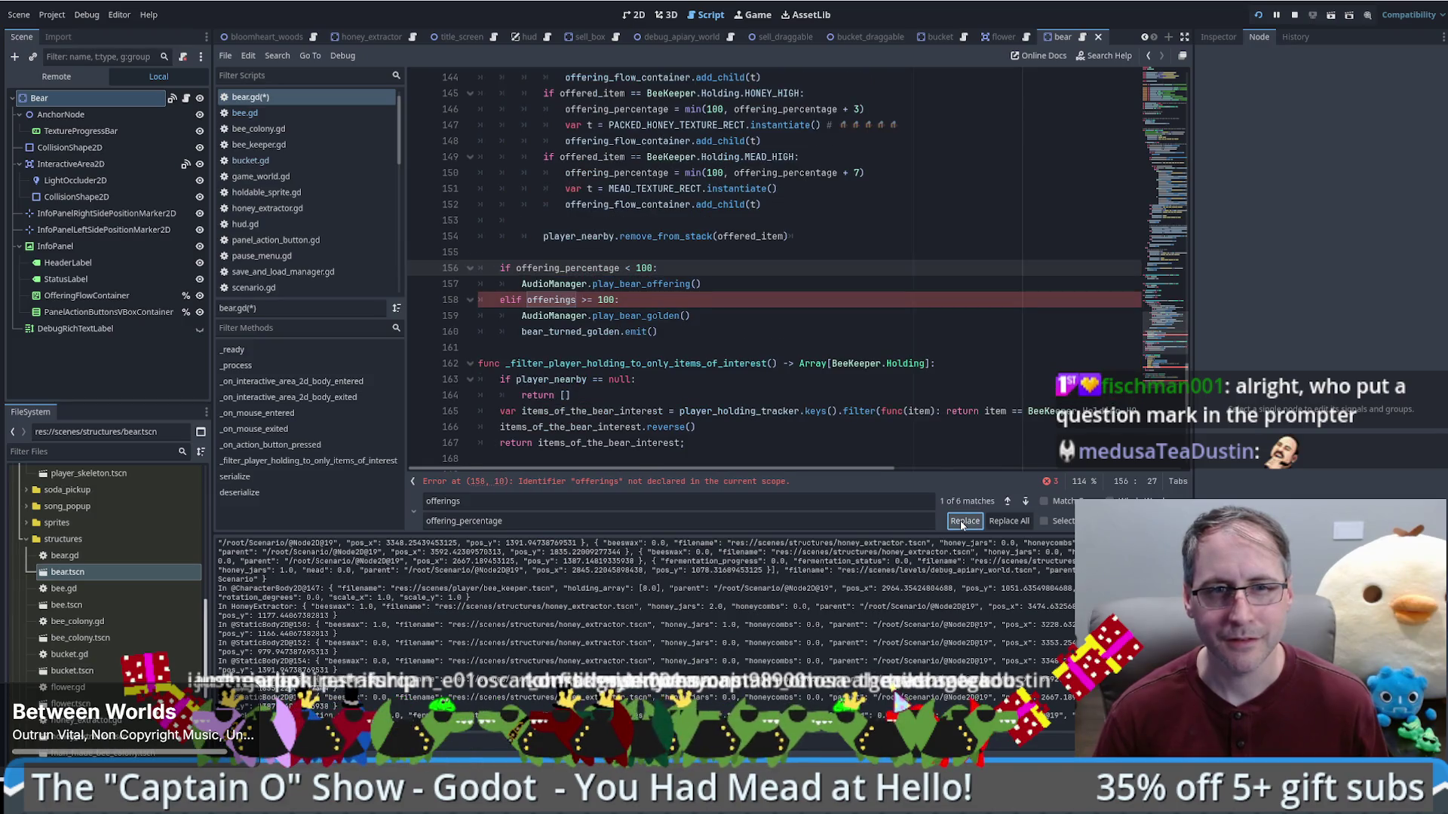
pyautogui.click(961, 520)
pyautogui.click(960, 520)
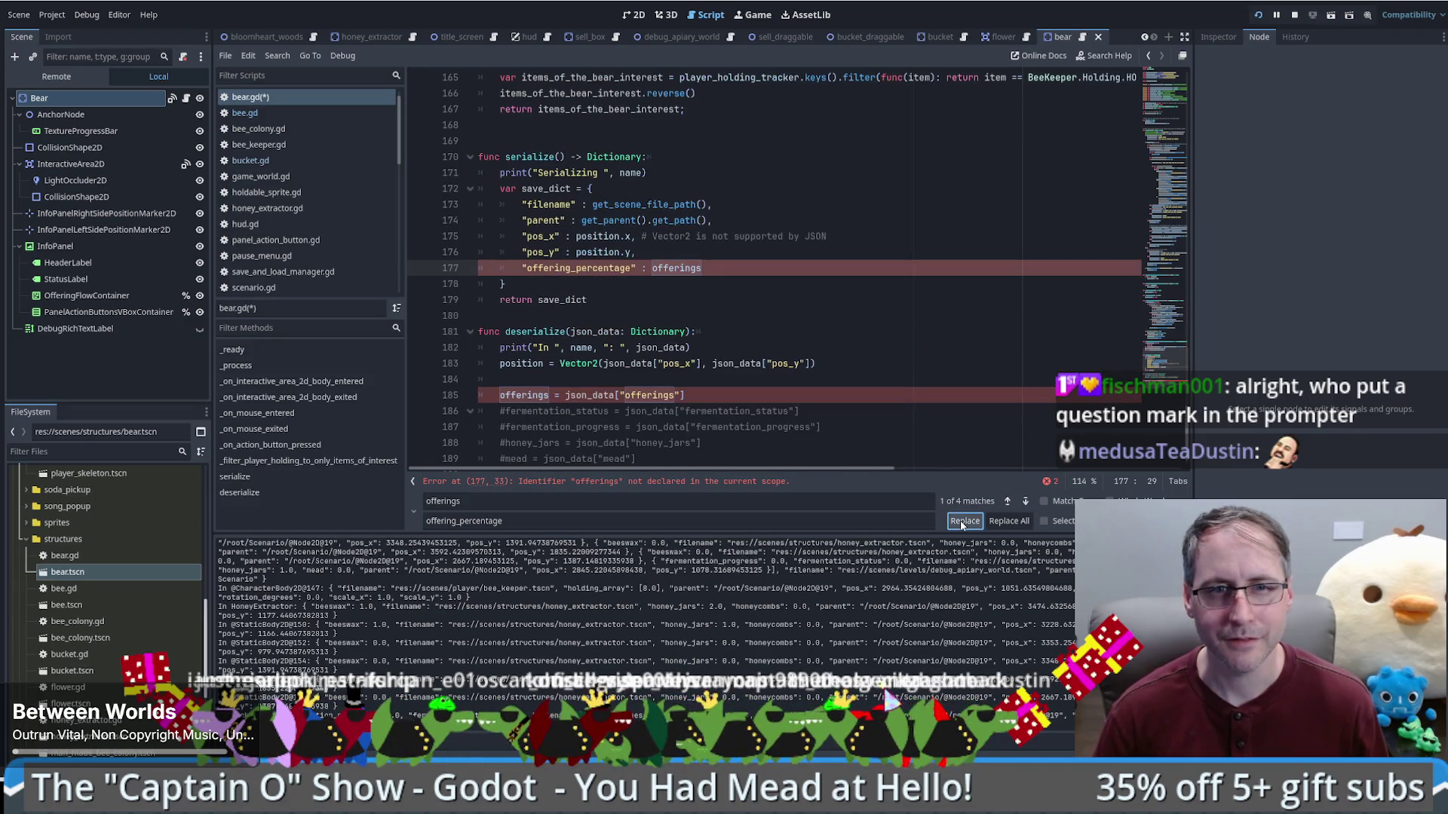
pyautogui.click(961, 520)
pyautogui.click(960, 520)
pyautogui.click(962, 521)
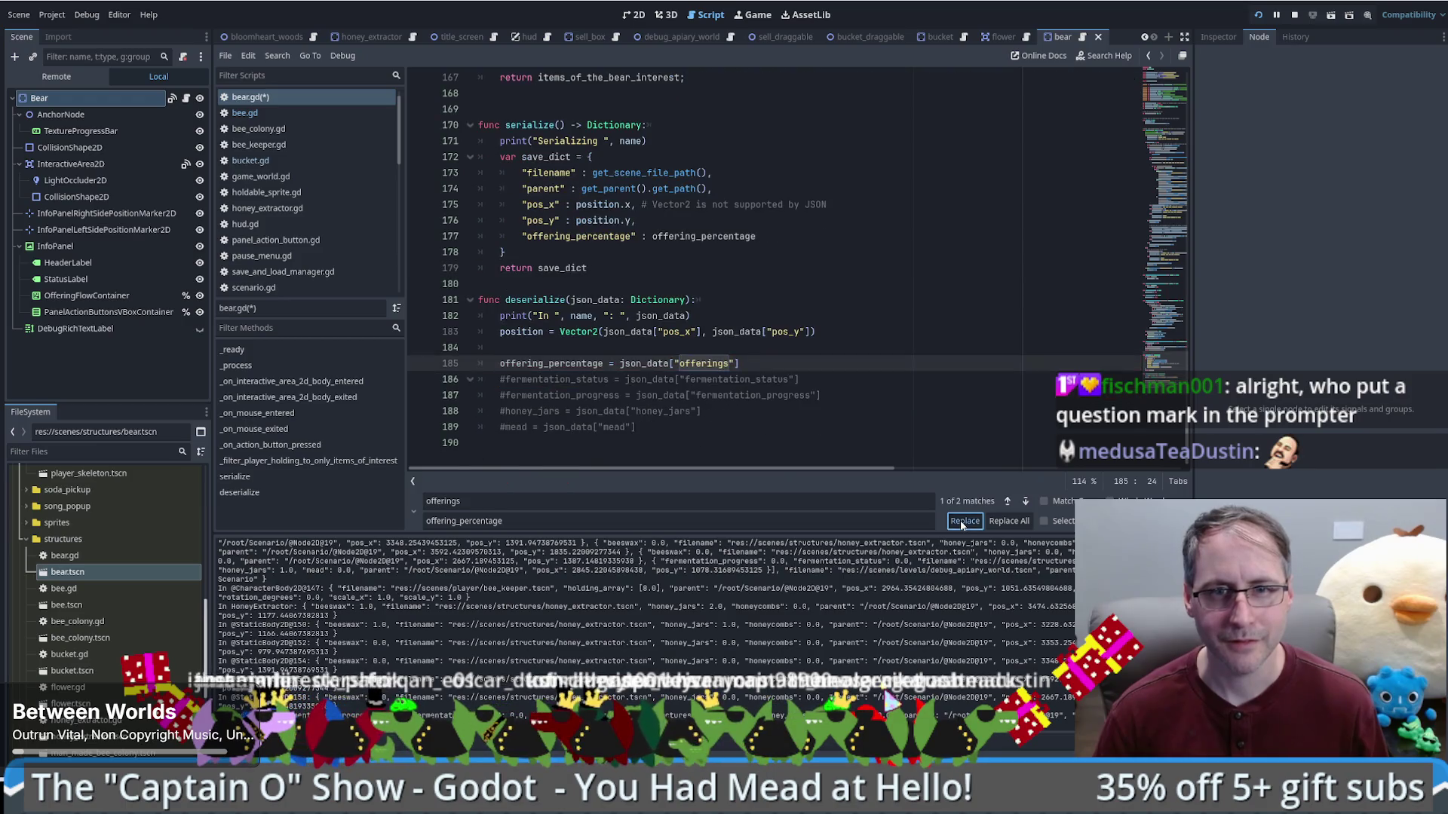
pyautogui.click(1025, 501)
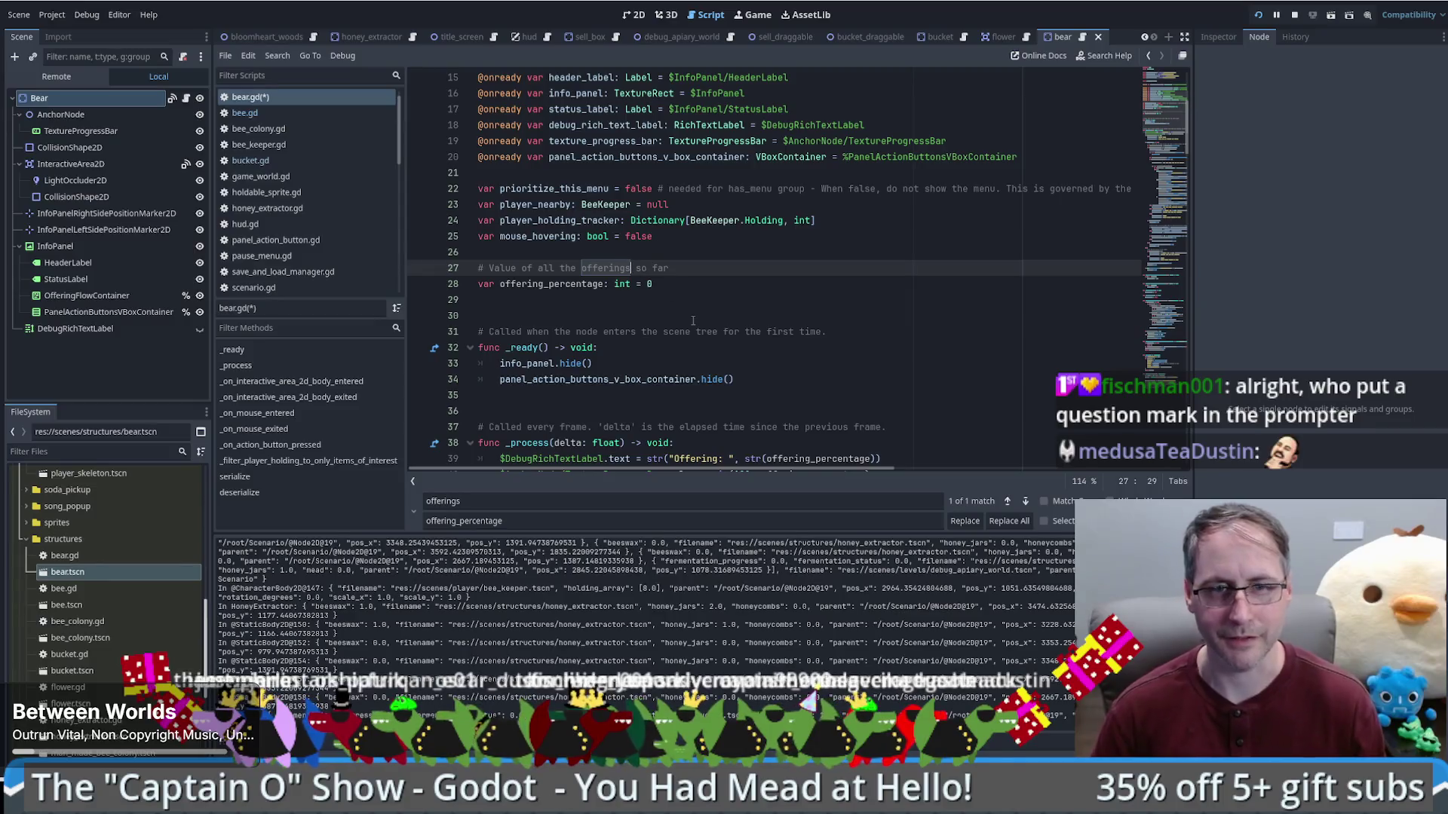
pyautogui.write('percentage')
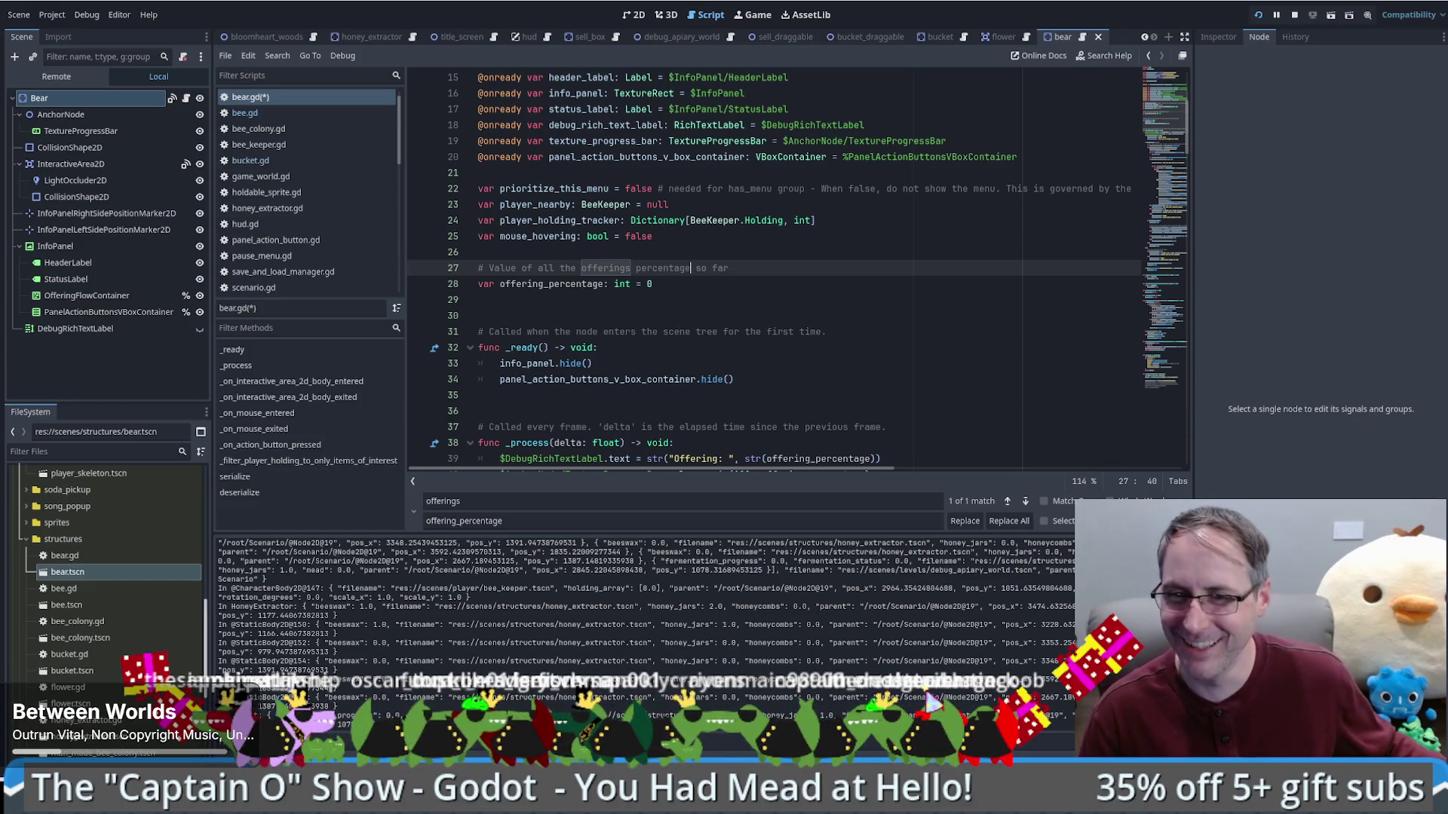
pyautogui.press('Escape')
pyautogui.click(895, 359)
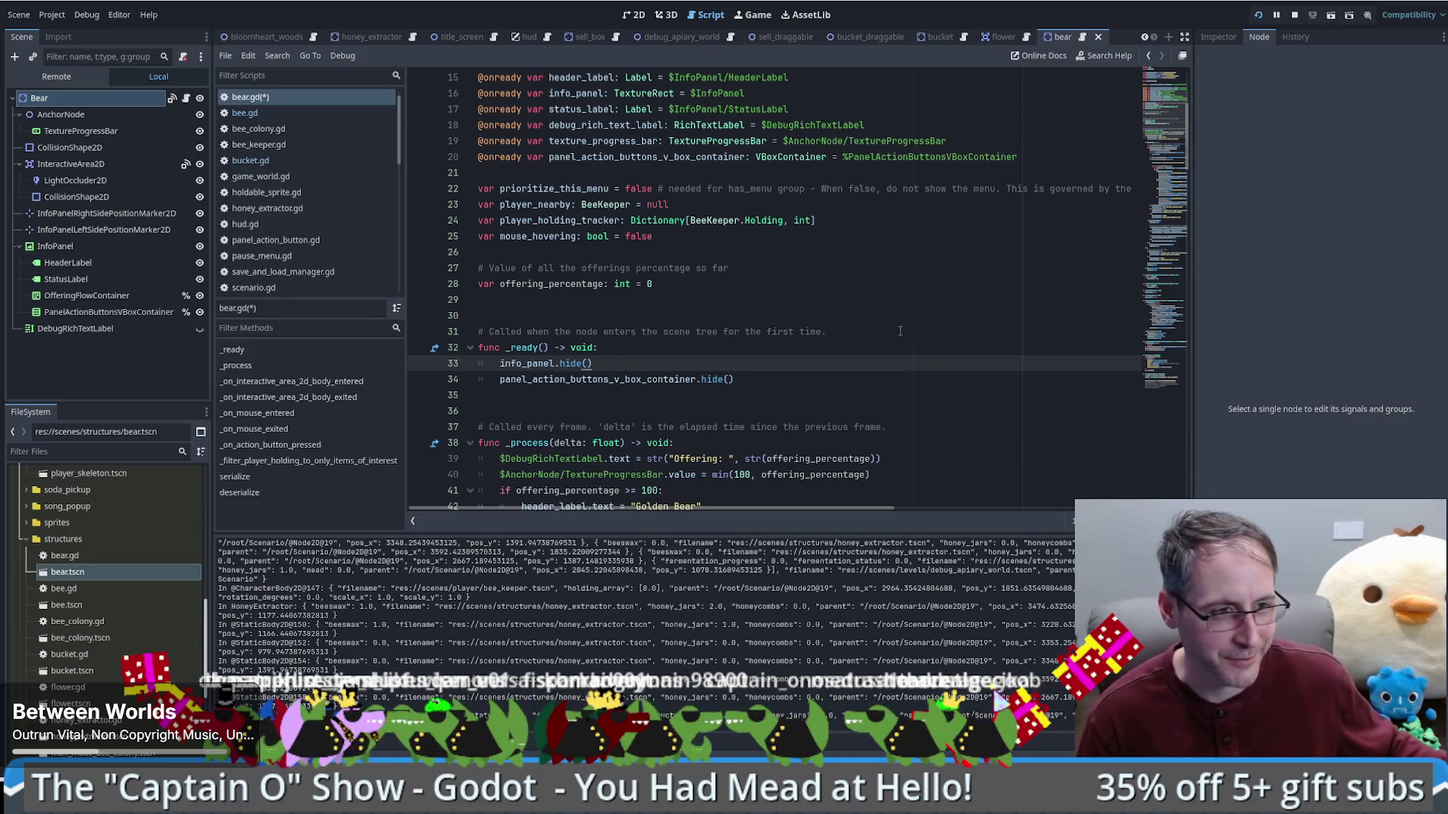
pyautogui.click(822, 332)
pyautogui.click(863, 301)
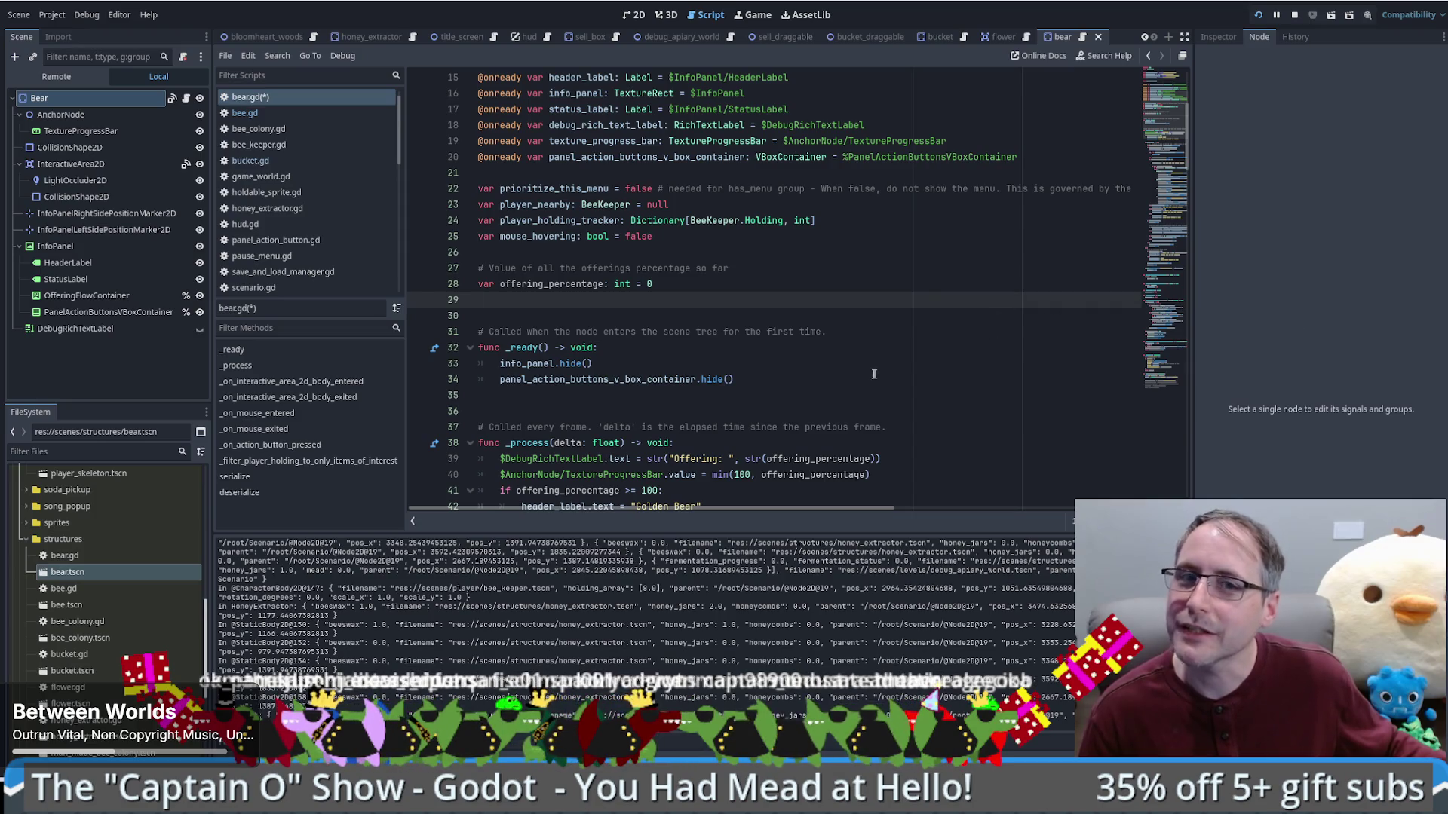
pyautogui.click(822, 332)
pyautogui.click(784, 298)
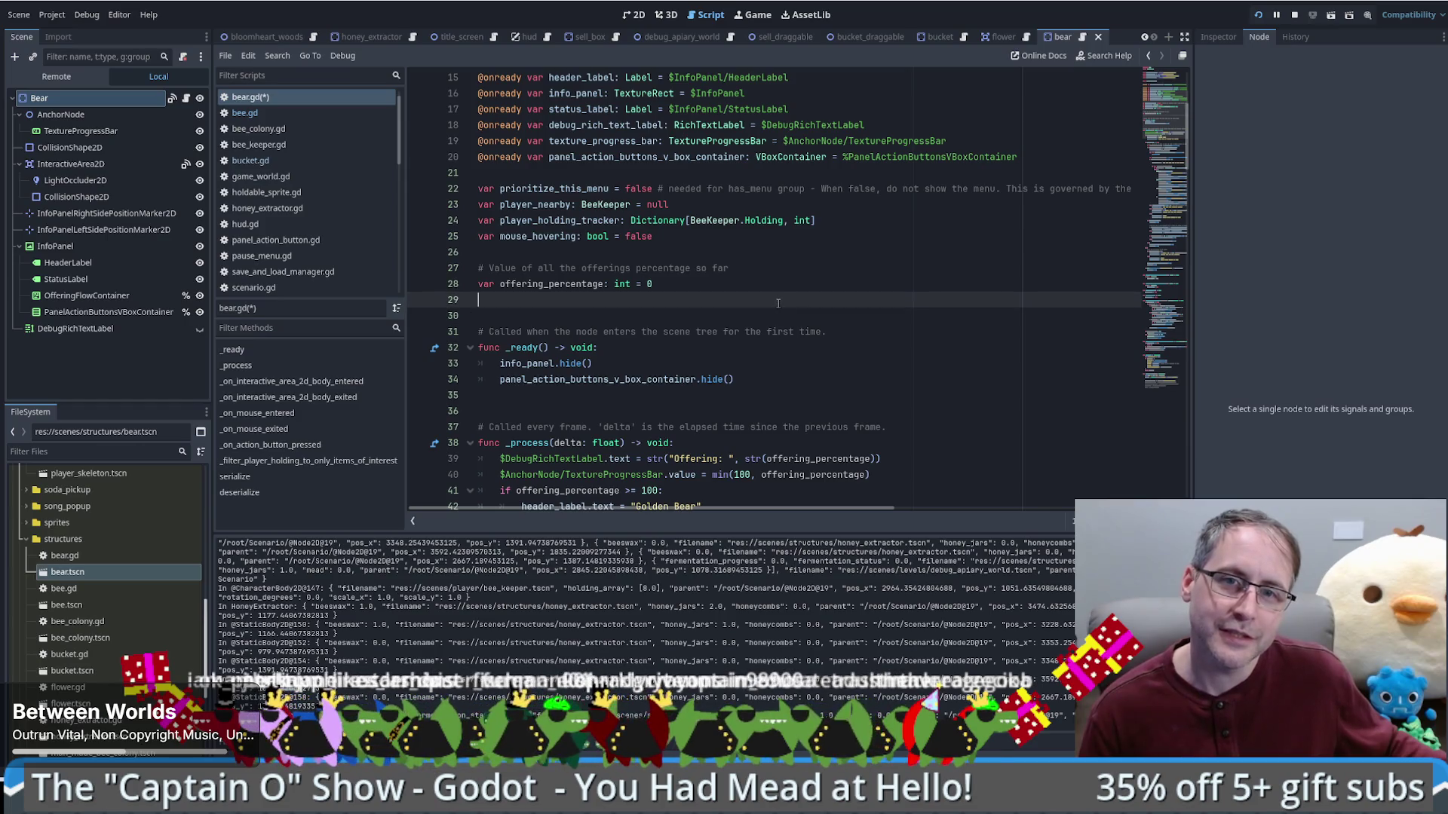
pyautogui.scroll(-8, 914, 271)
pyautogui.scroll(8, 915, 271)
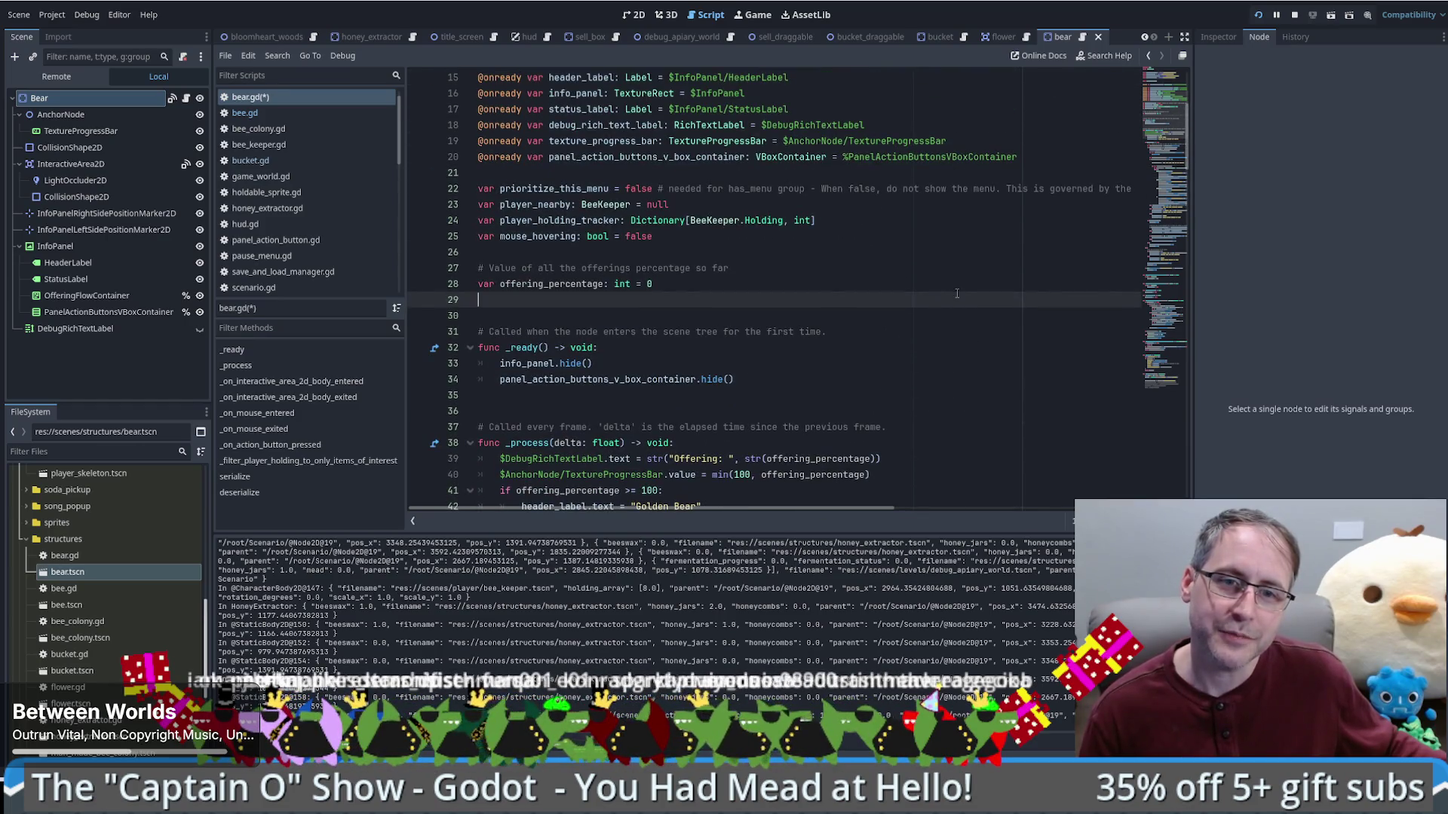
pyautogui.click(923, 317)
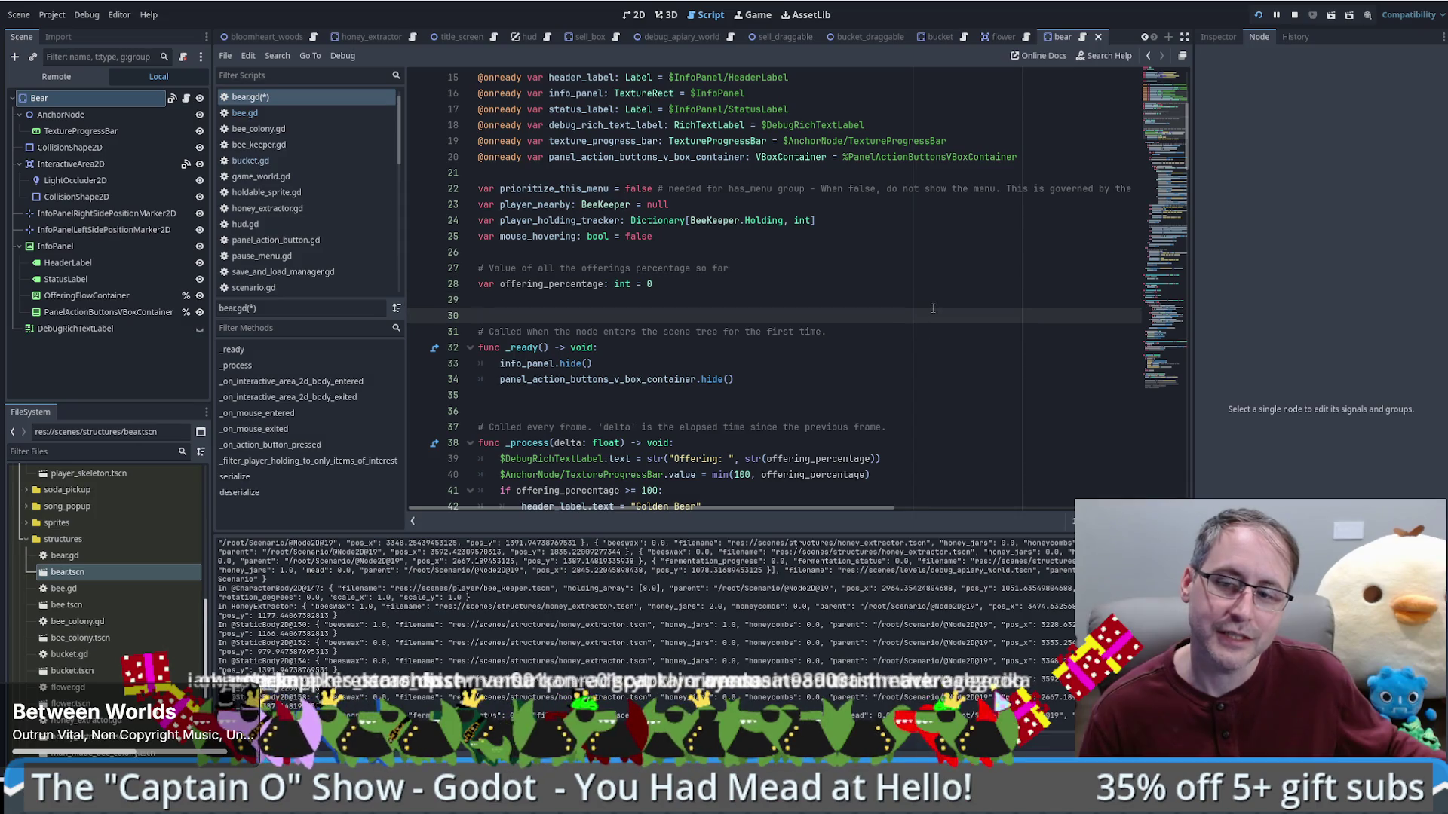
pyautogui.click(933, 307)
pyautogui.scroll(-8, 933, 307)
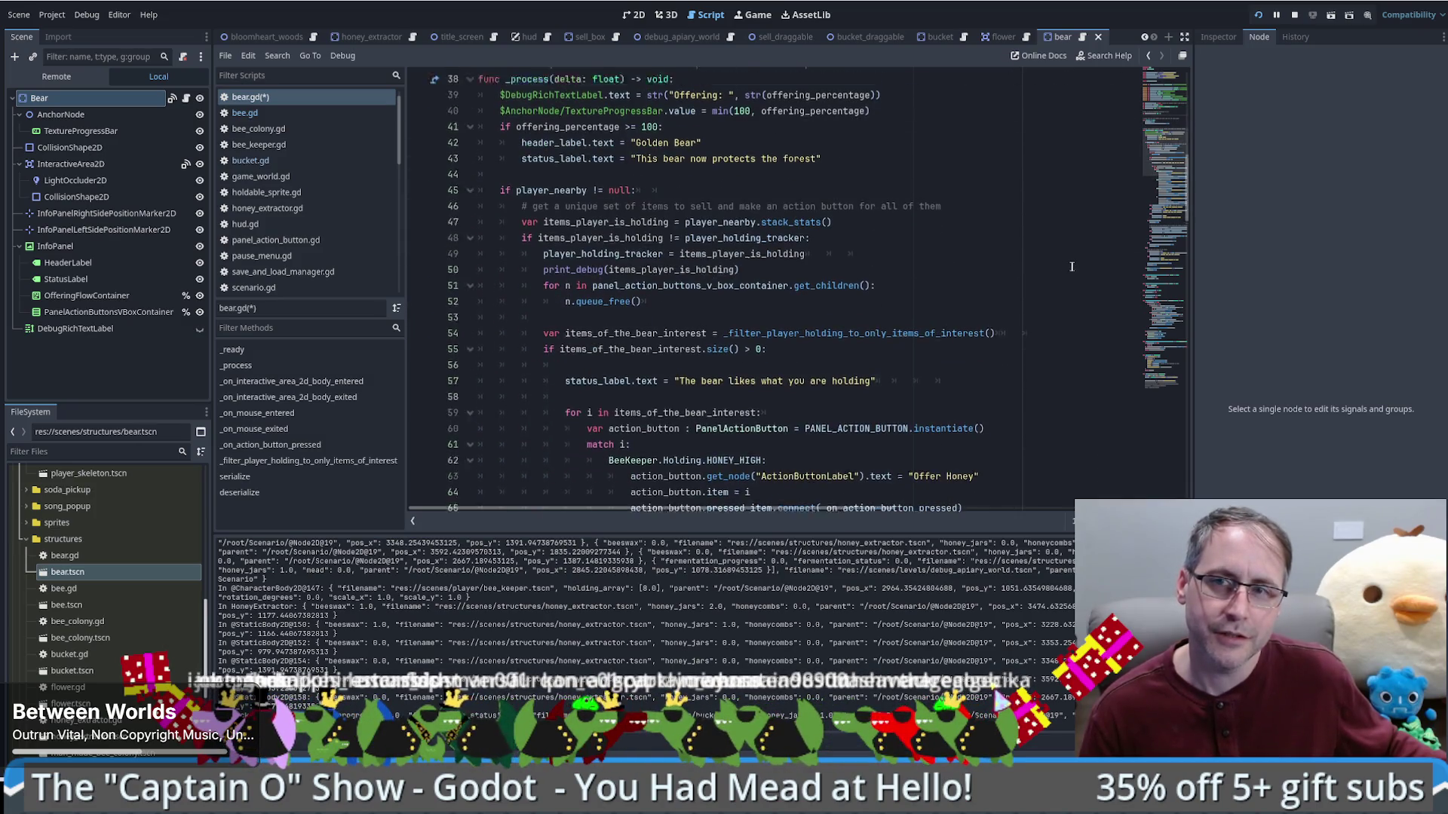
pyautogui.scroll(6, 600, 227)
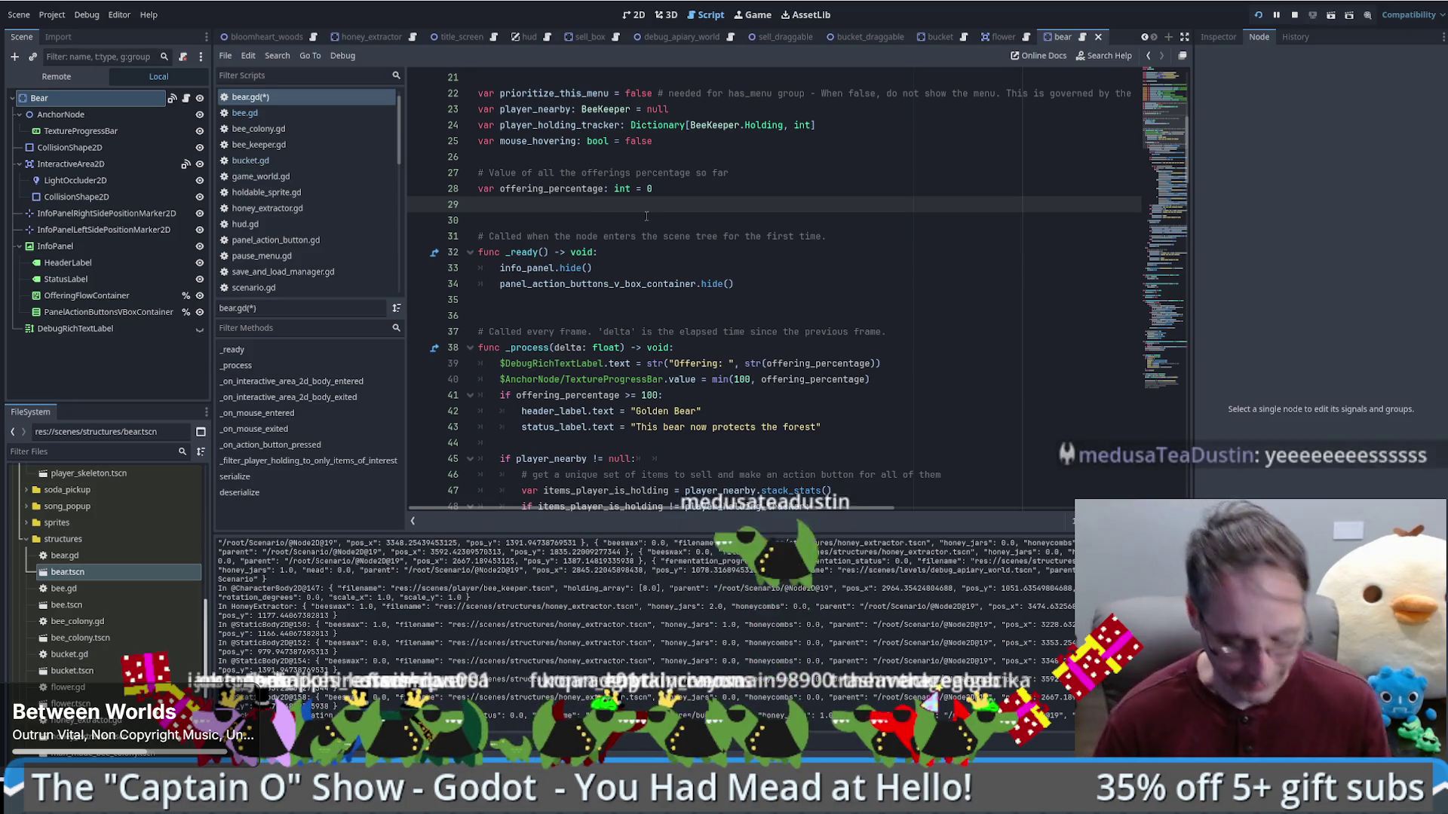
# Step: Declare var offerings: Array[BeeKeeper.Holding] on line 29, then switch to bee_keeper.gd
pyautogui.write('var ')
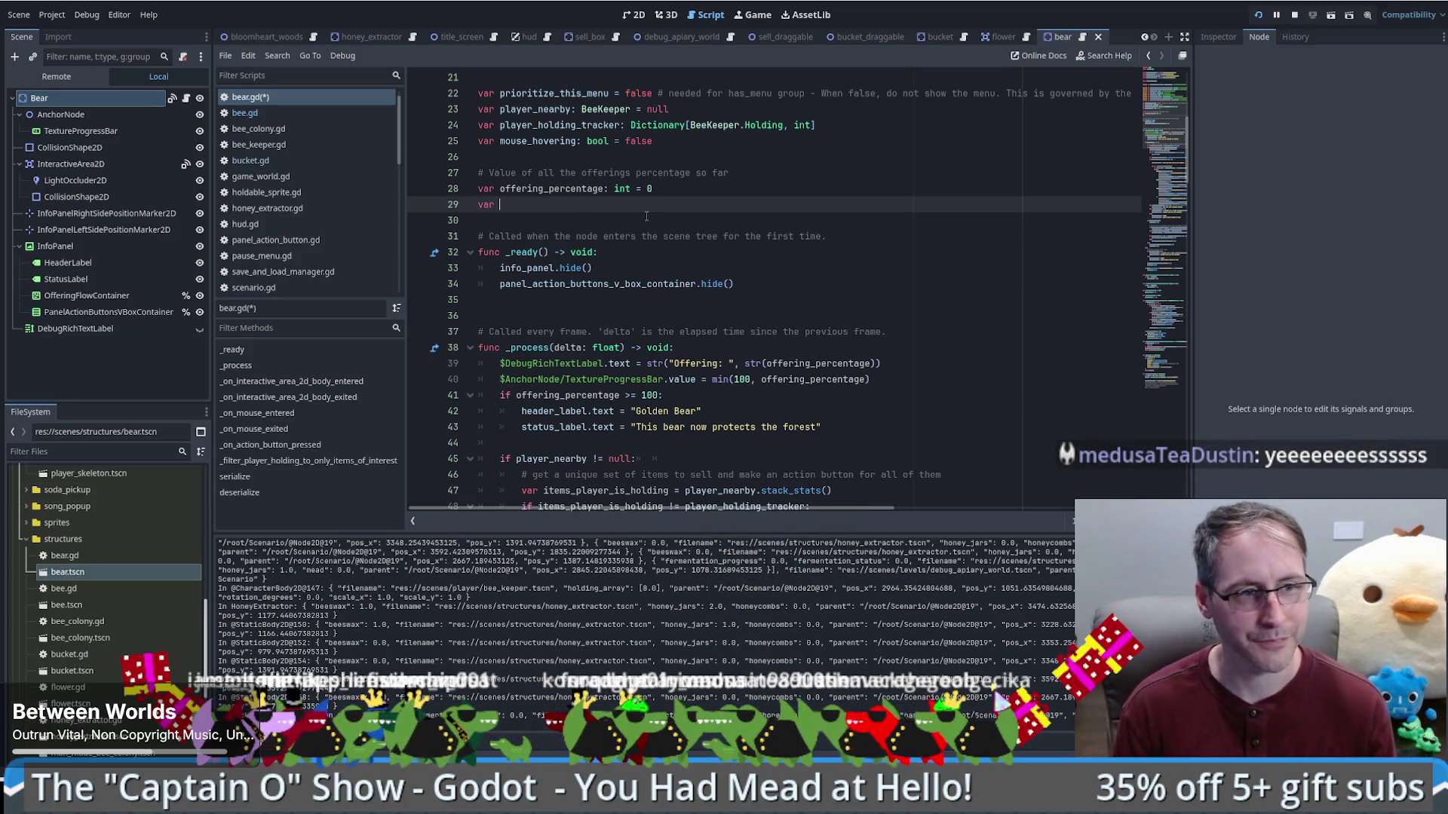
pyautogui.write('offerings: a')
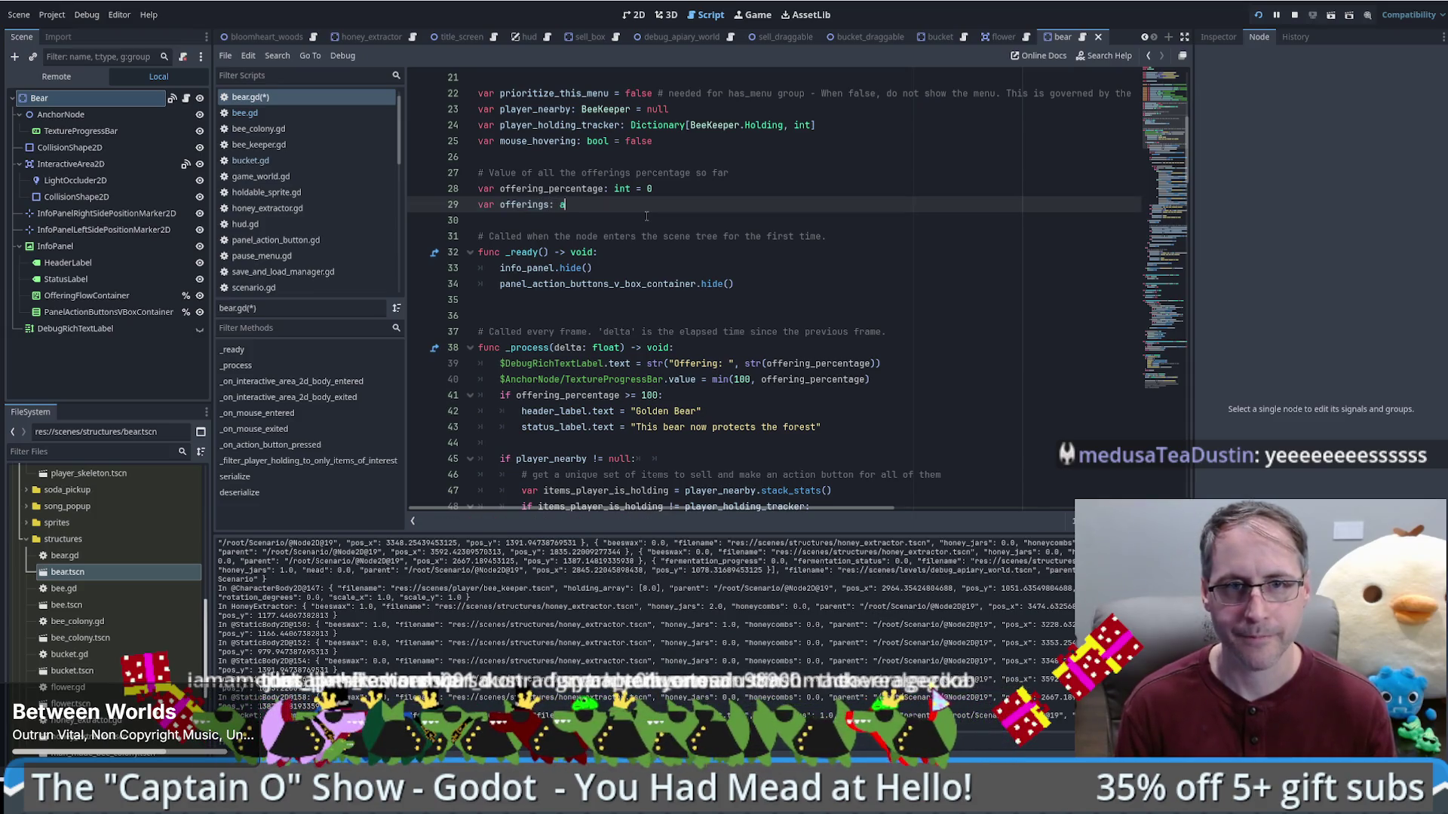
pyautogui.press('BackSpace')
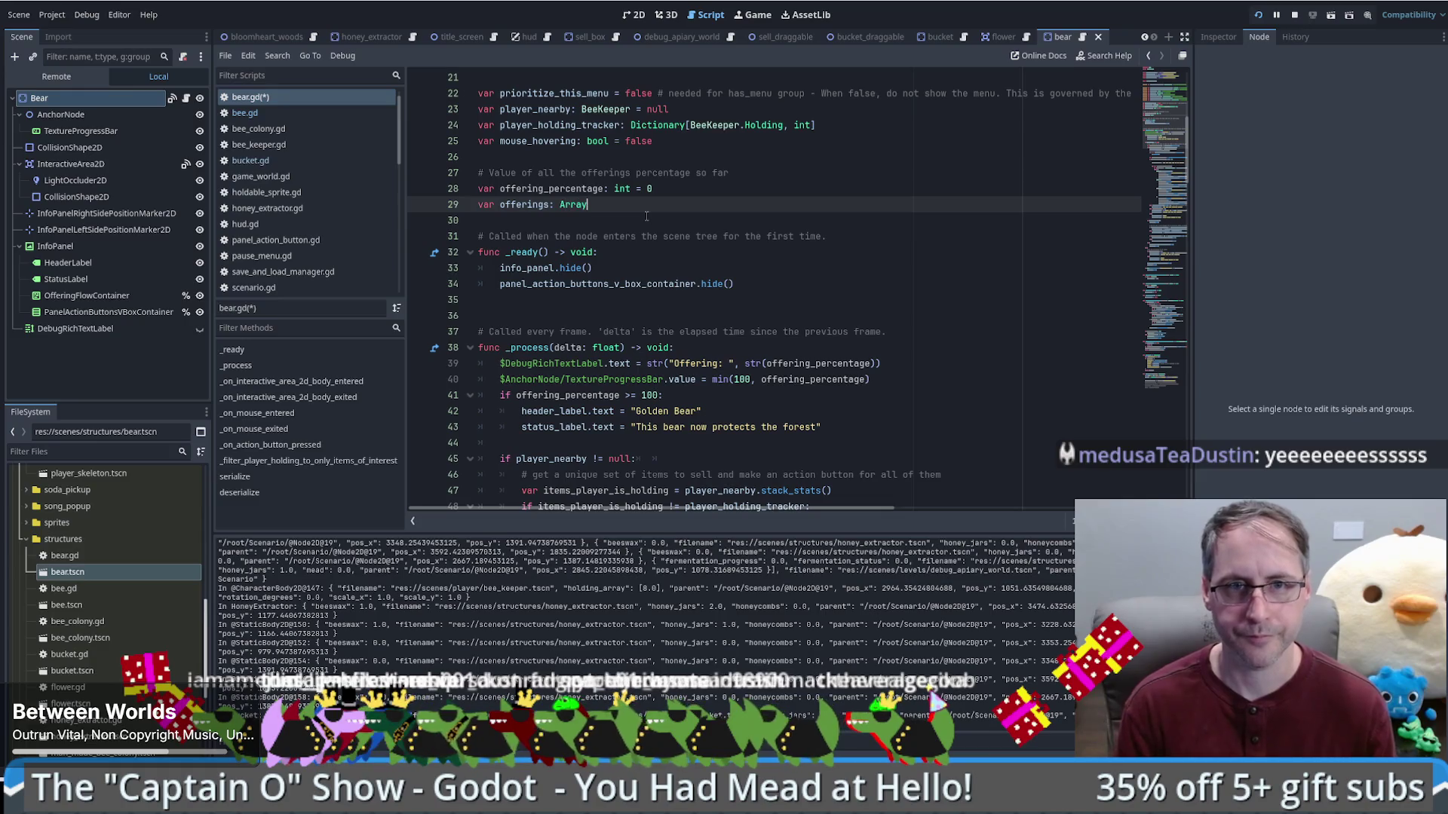
pyautogui.press('BackSpace')
pyautogui.write('play')
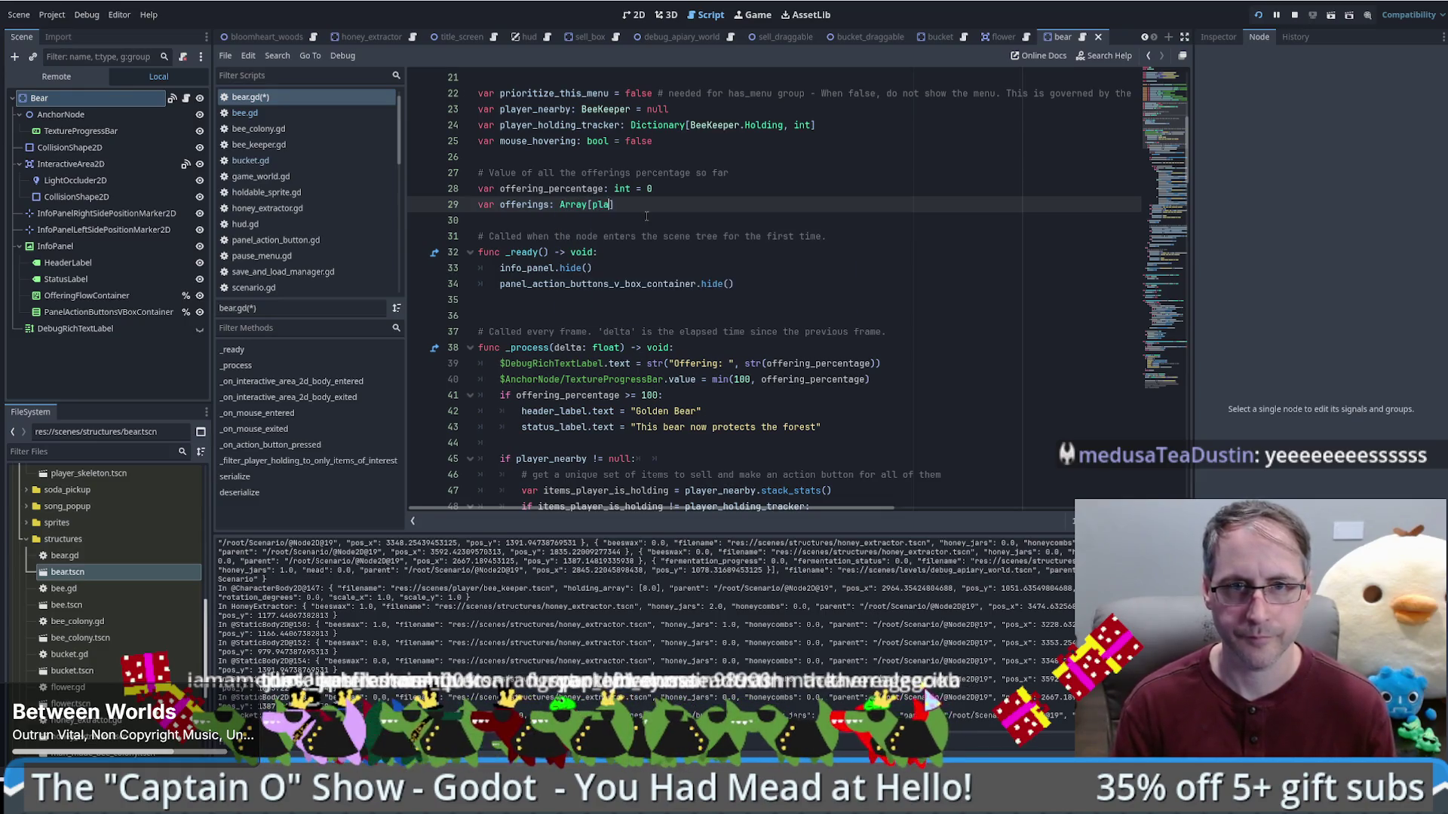
pyautogui.press('BackSpace')
pyautogui.press('BackSpace')
pyautogui.press('BackSpace')
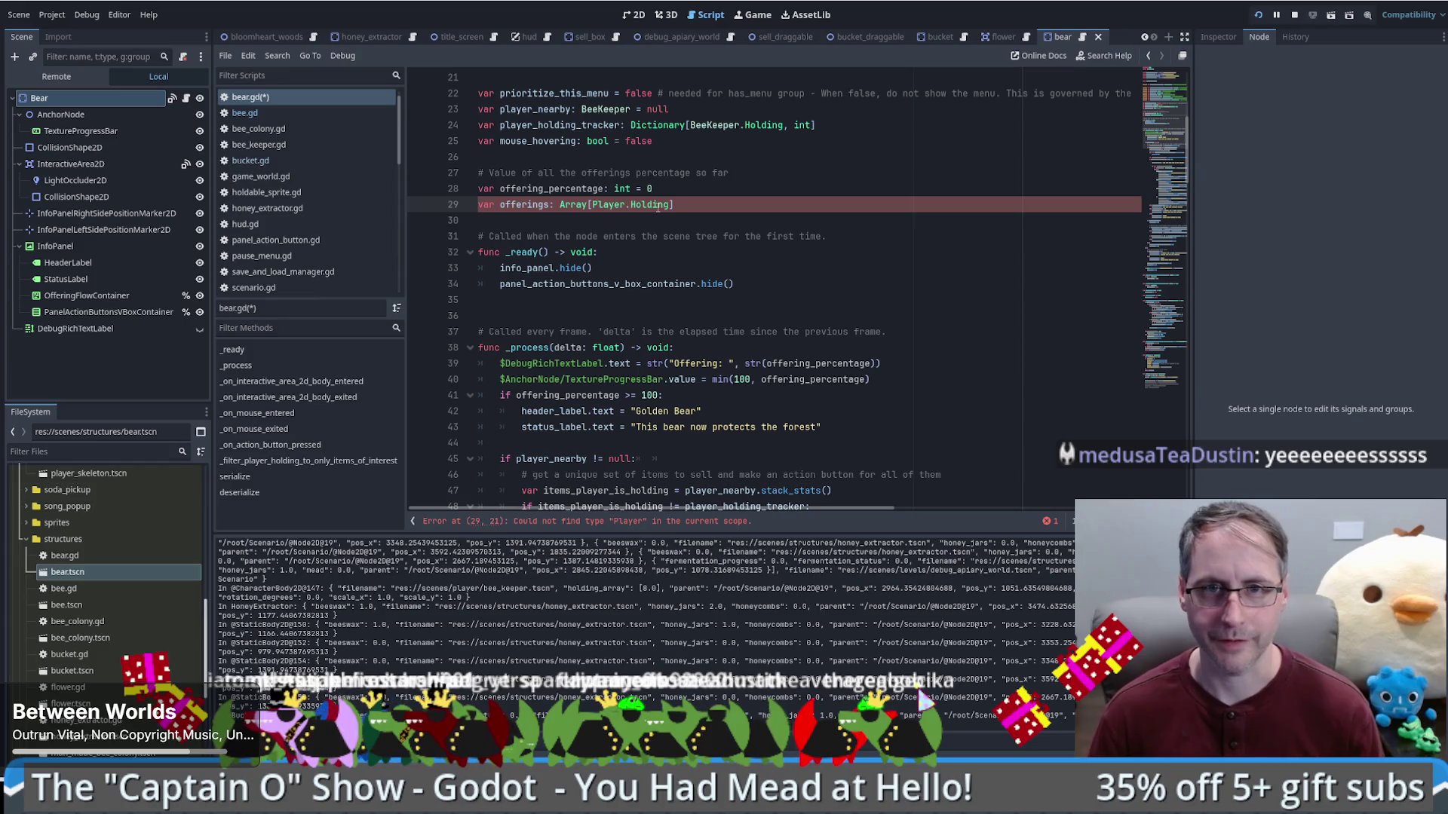
pyautogui.click(607, 205)
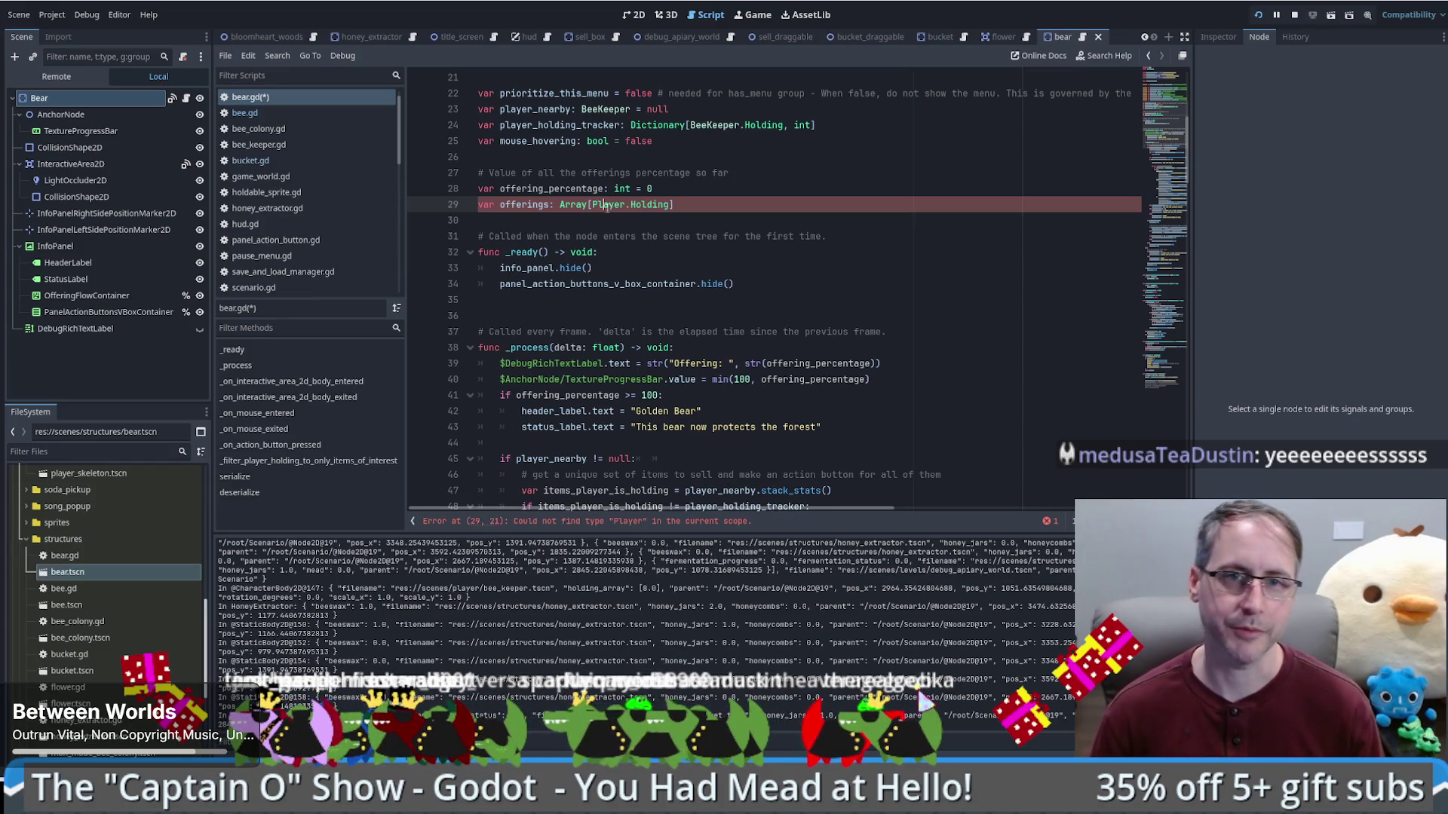
pyautogui.write('BeeKee')
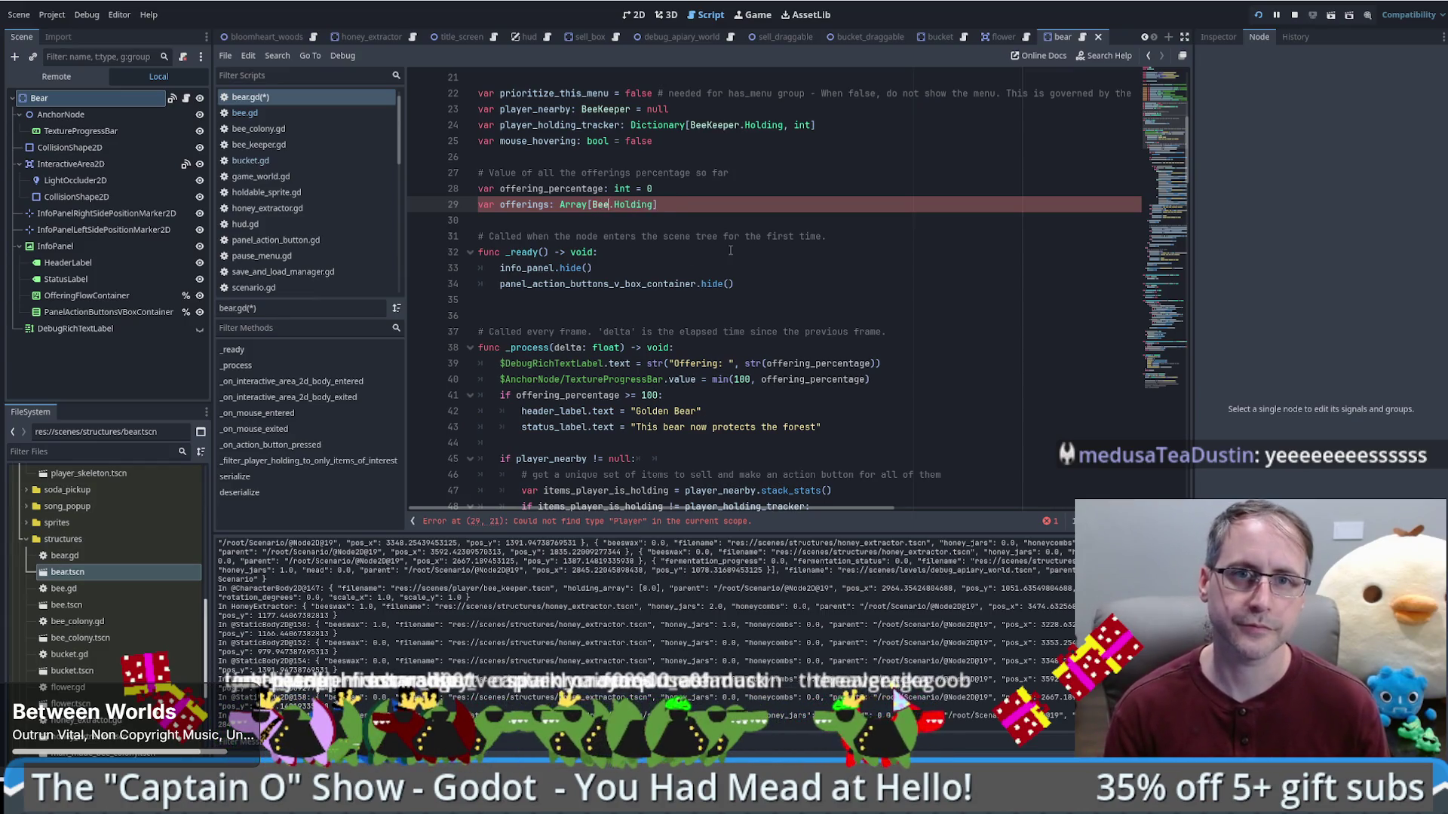
pyautogui.write('per')
pyautogui.press('Return')
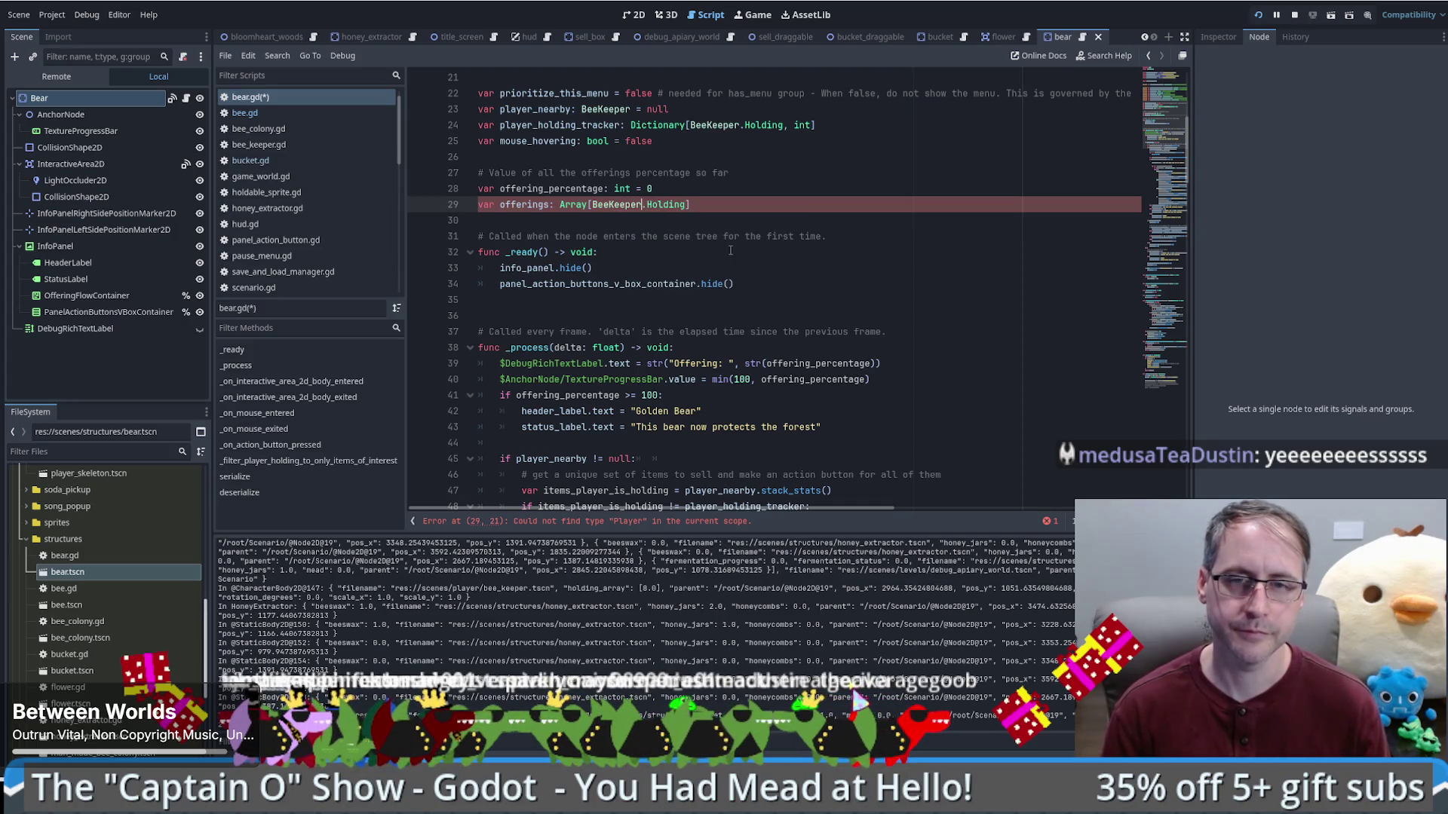
pyautogui.keyDown('ctrl'); pyautogui.click(618, 204); pyautogui.keyUp('ctrl')
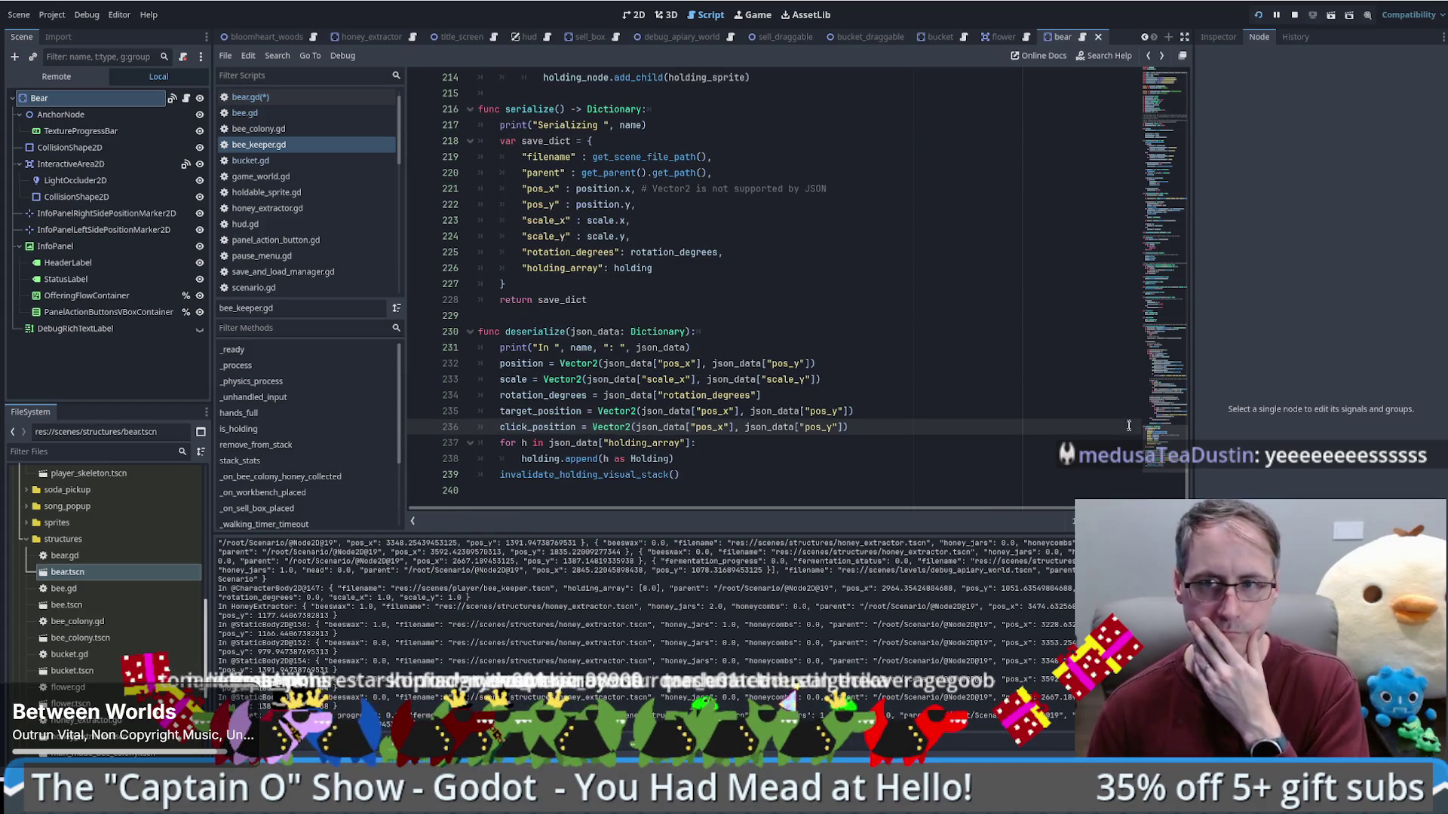
# Step: Scan bee_keeper.gd's holding serialize/deserialize code, then go back to bear.gd's header
pyautogui.moveTo(1165, 428); pyautogui.dragTo(1170, 379)
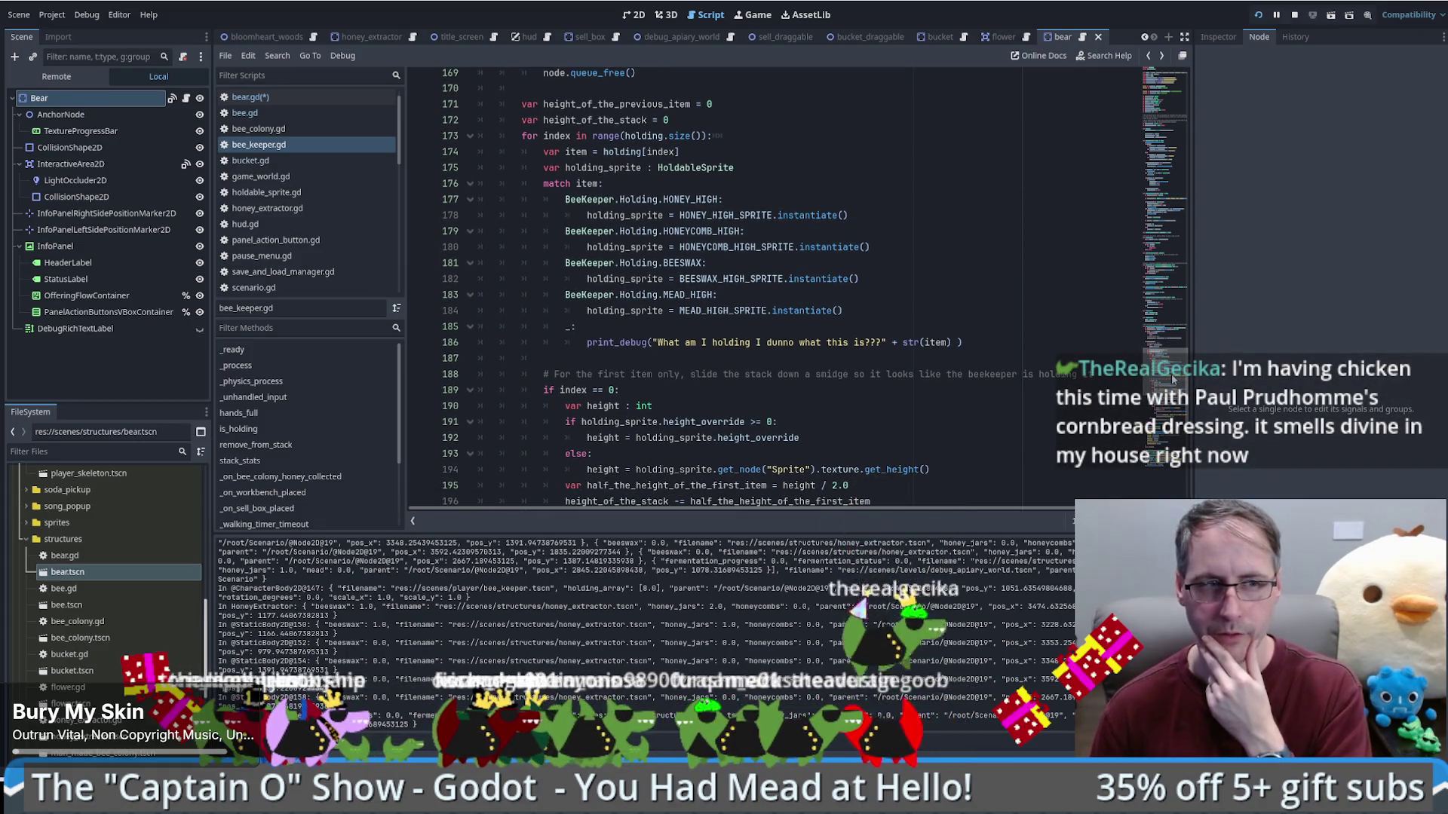
pyautogui.moveTo(1172, 379); pyautogui.dragTo(1174, 379)
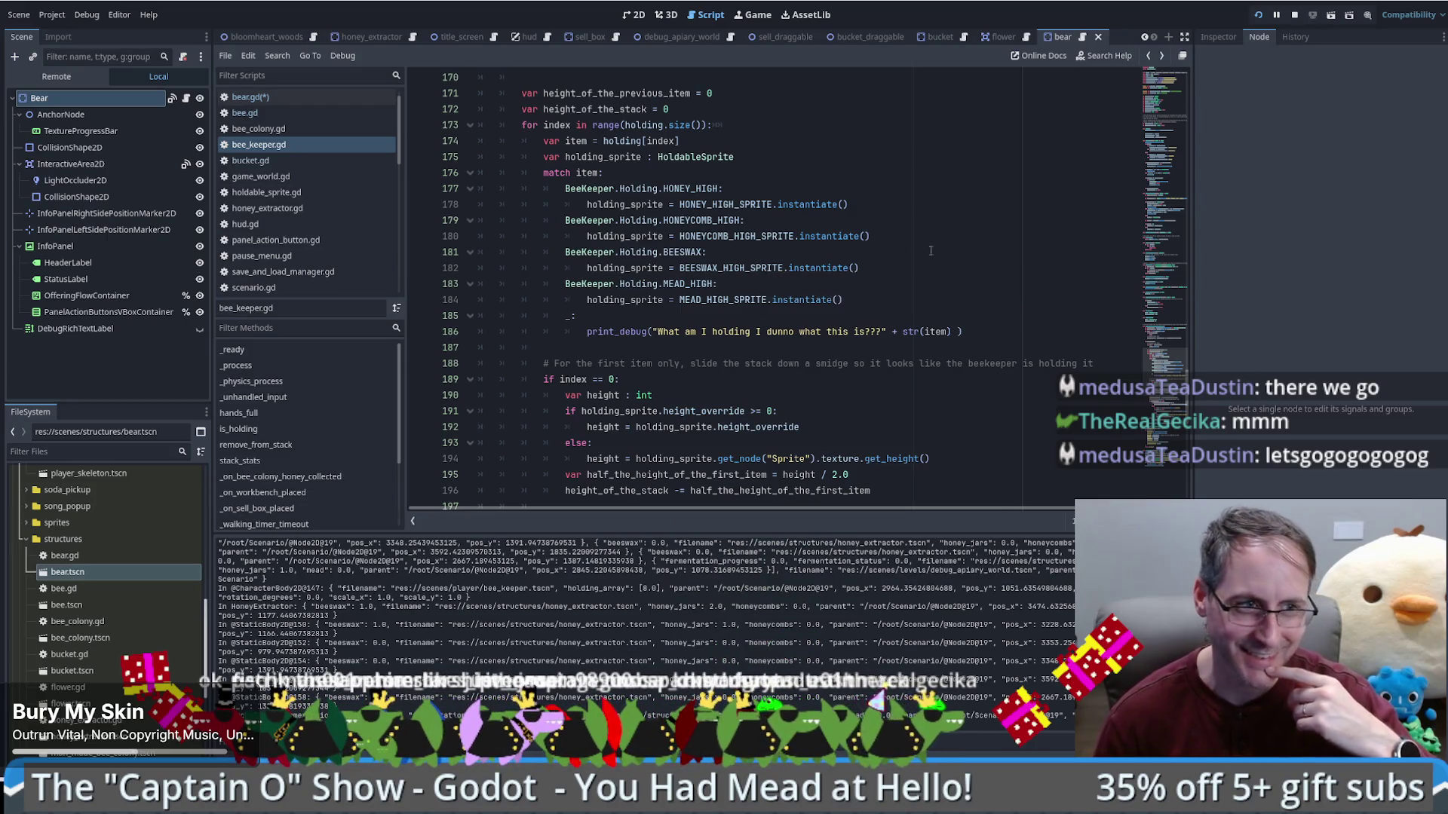
pyautogui.moveTo(1167, 391)
pyautogui.mouseDown()
pyautogui.moveTo(1188, 151)
pyautogui.moveTo(1167, 87)
pyautogui.mouseUp()
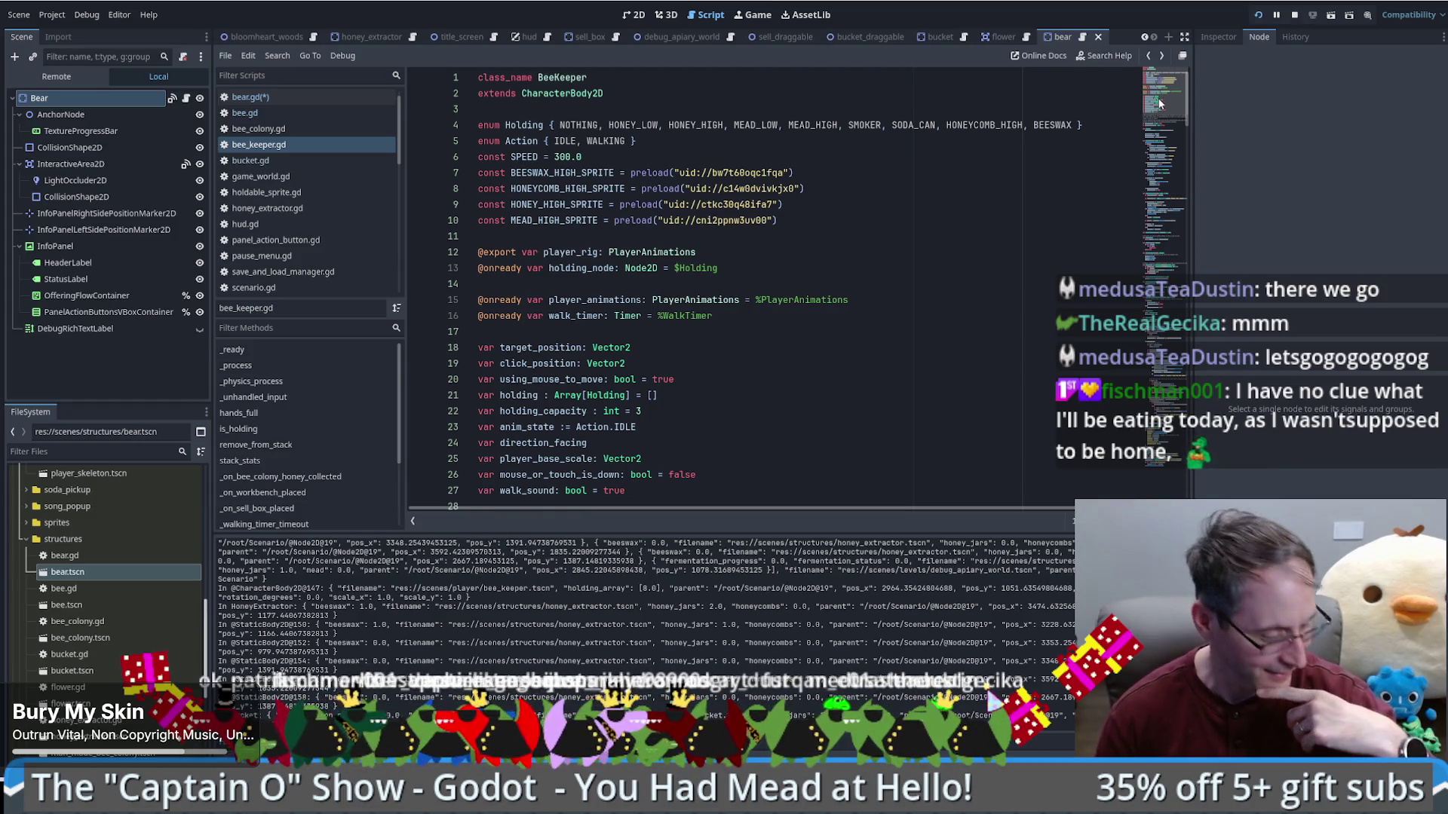
pyautogui.scroll(-2, 1154, 106)
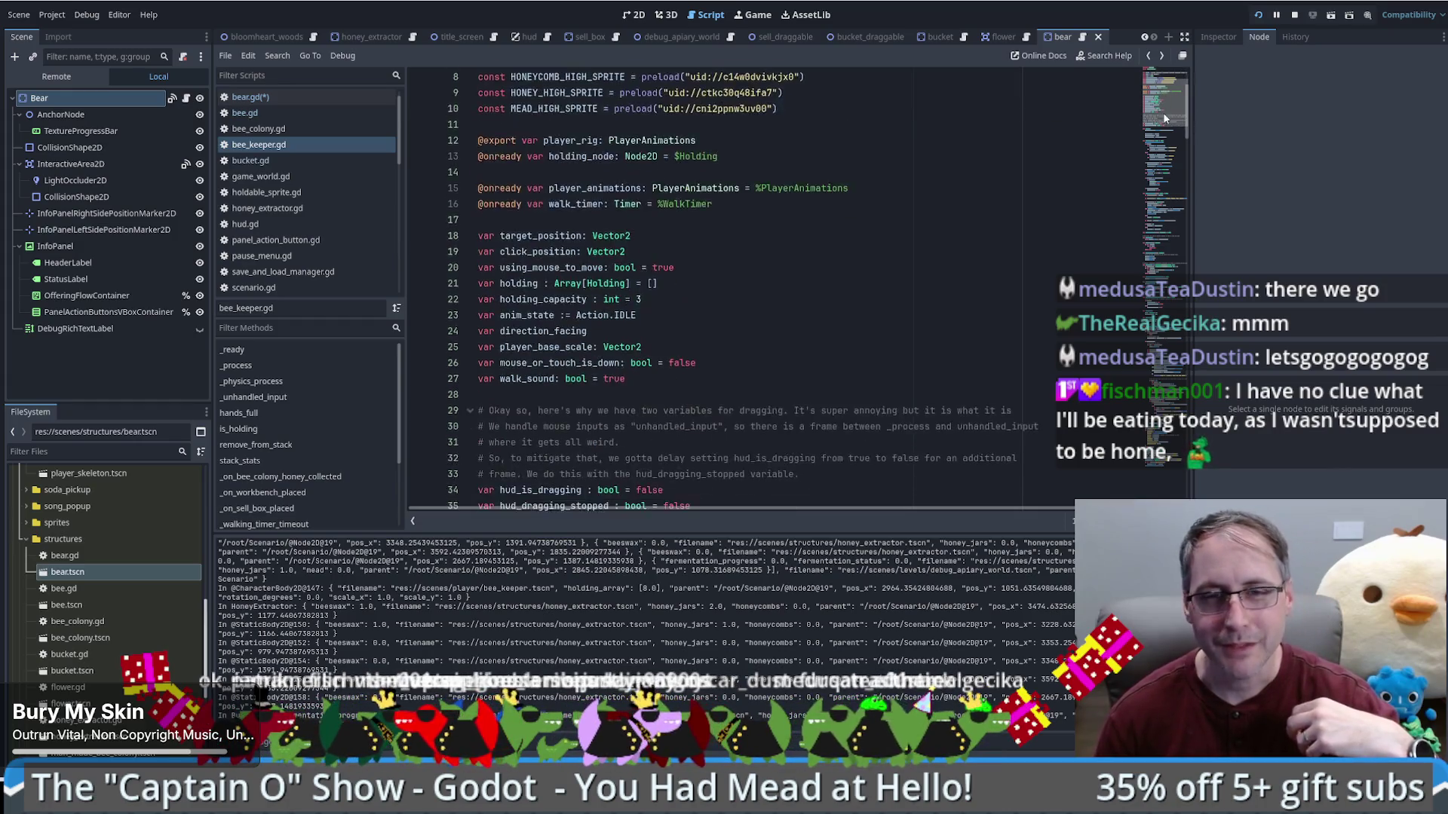
pyautogui.scroll(2, 1165, 107)
pyautogui.moveTo(1166, 107)
pyautogui.mouseDown()
pyautogui.moveTo(1171, 132)
pyautogui.moveTo(1169, 100)
pyautogui.mouseUp()
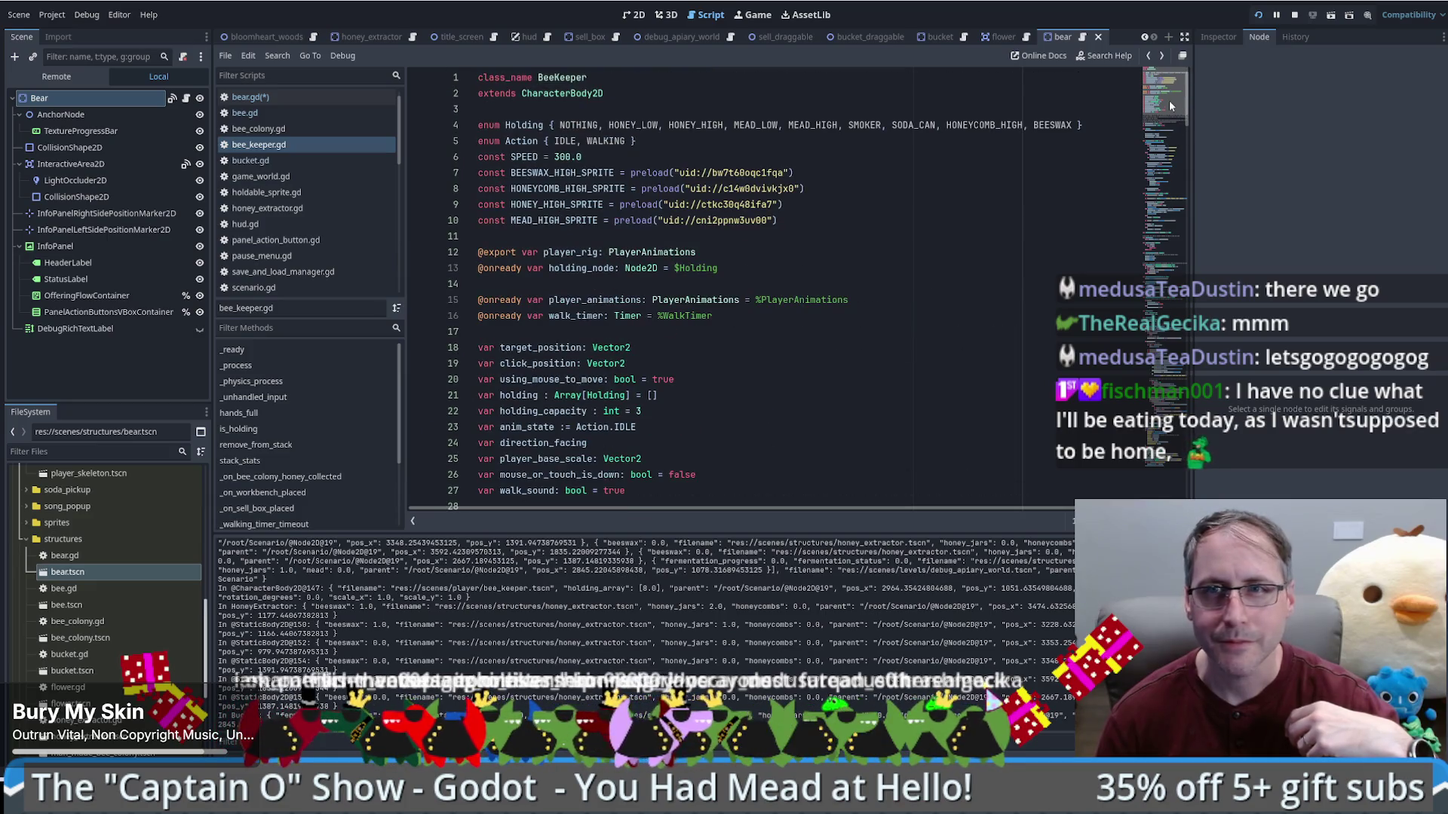
pyautogui.hotkey('alt', 'Left')
pyautogui.scroll(5, 1035, 237)
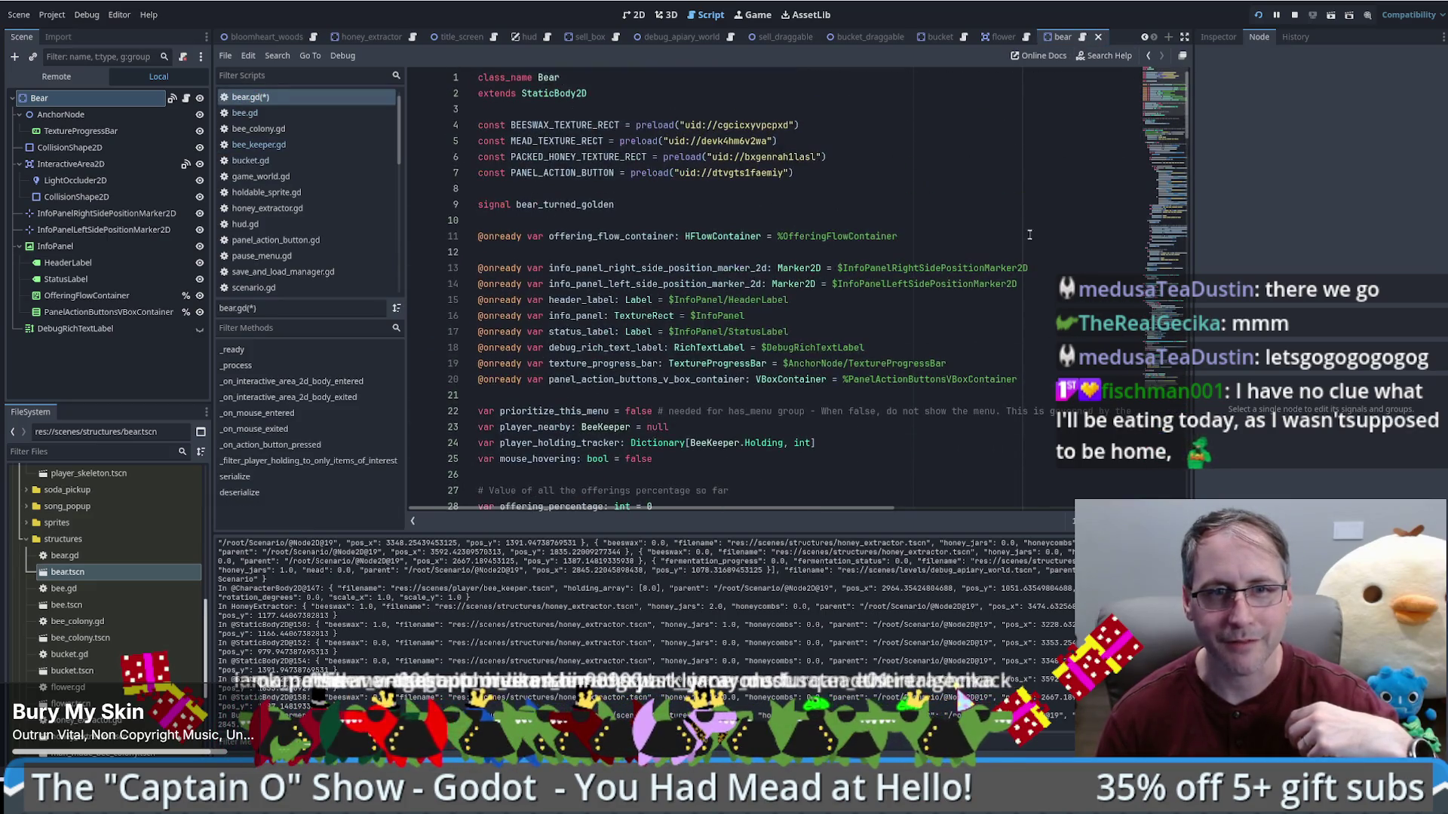
pyautogui.scroll(-6, 1029, 243)
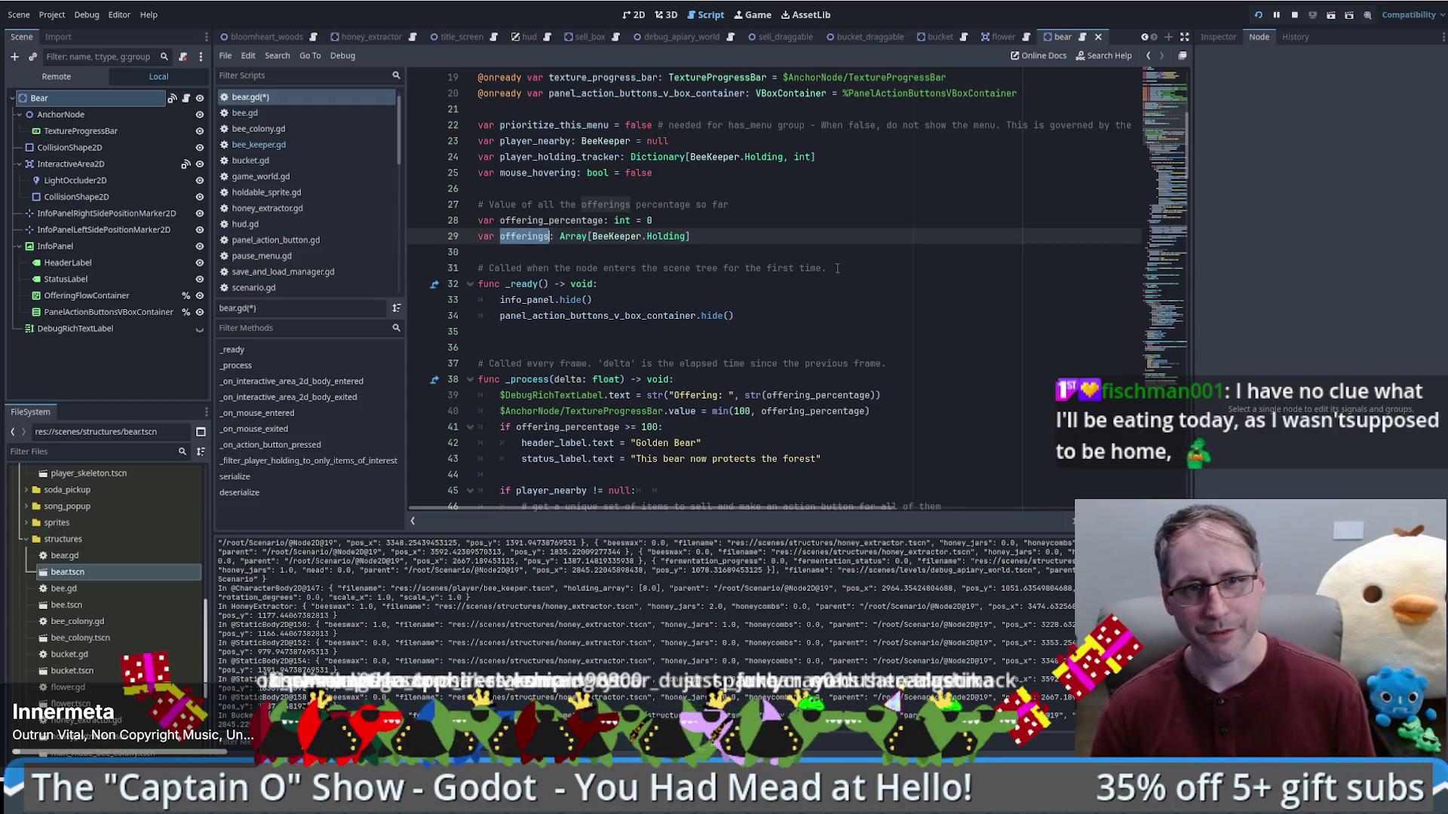
pyautogui.click(1184, 237)
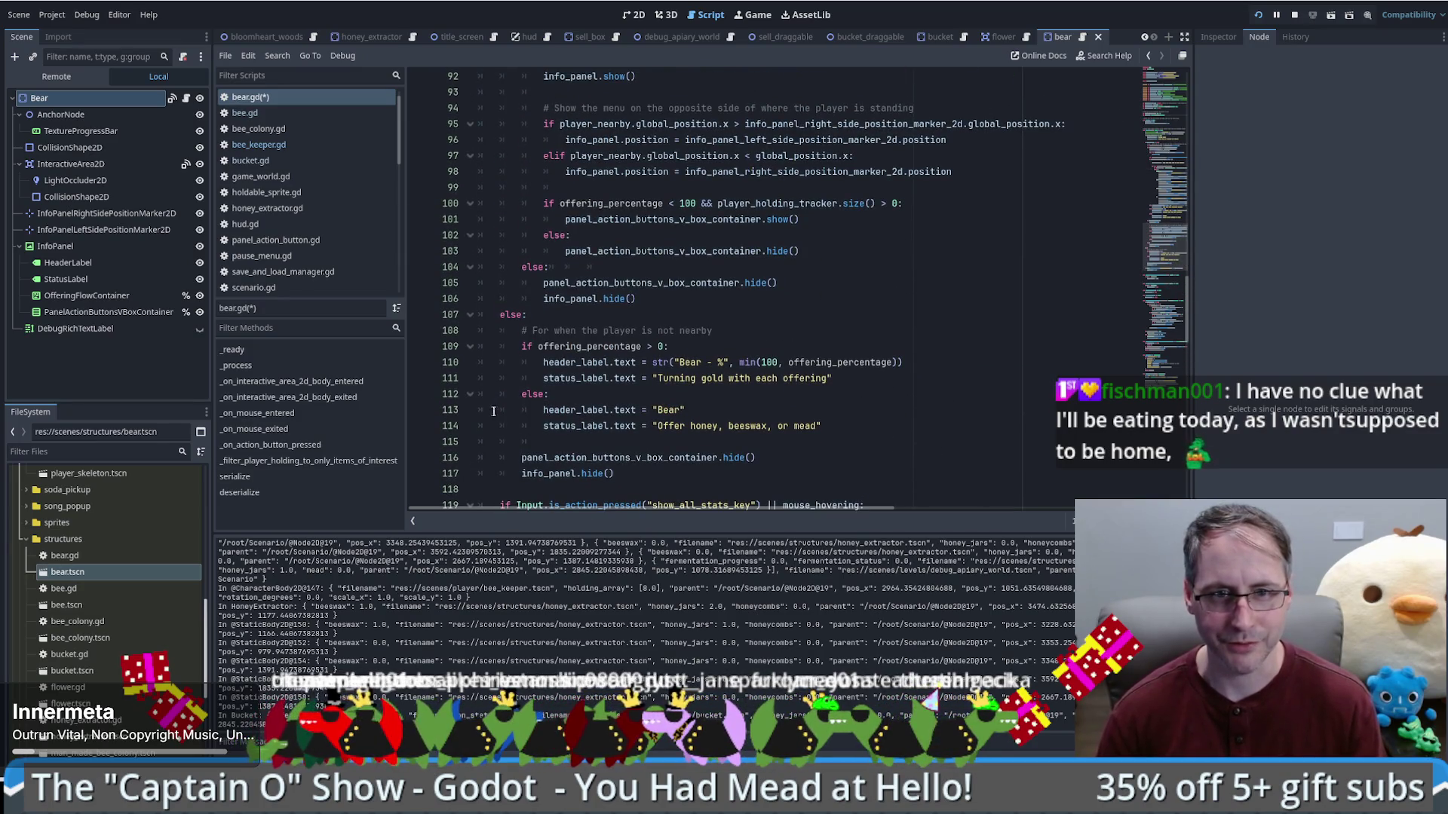
pyautogui.scroll(6, 830, 339)
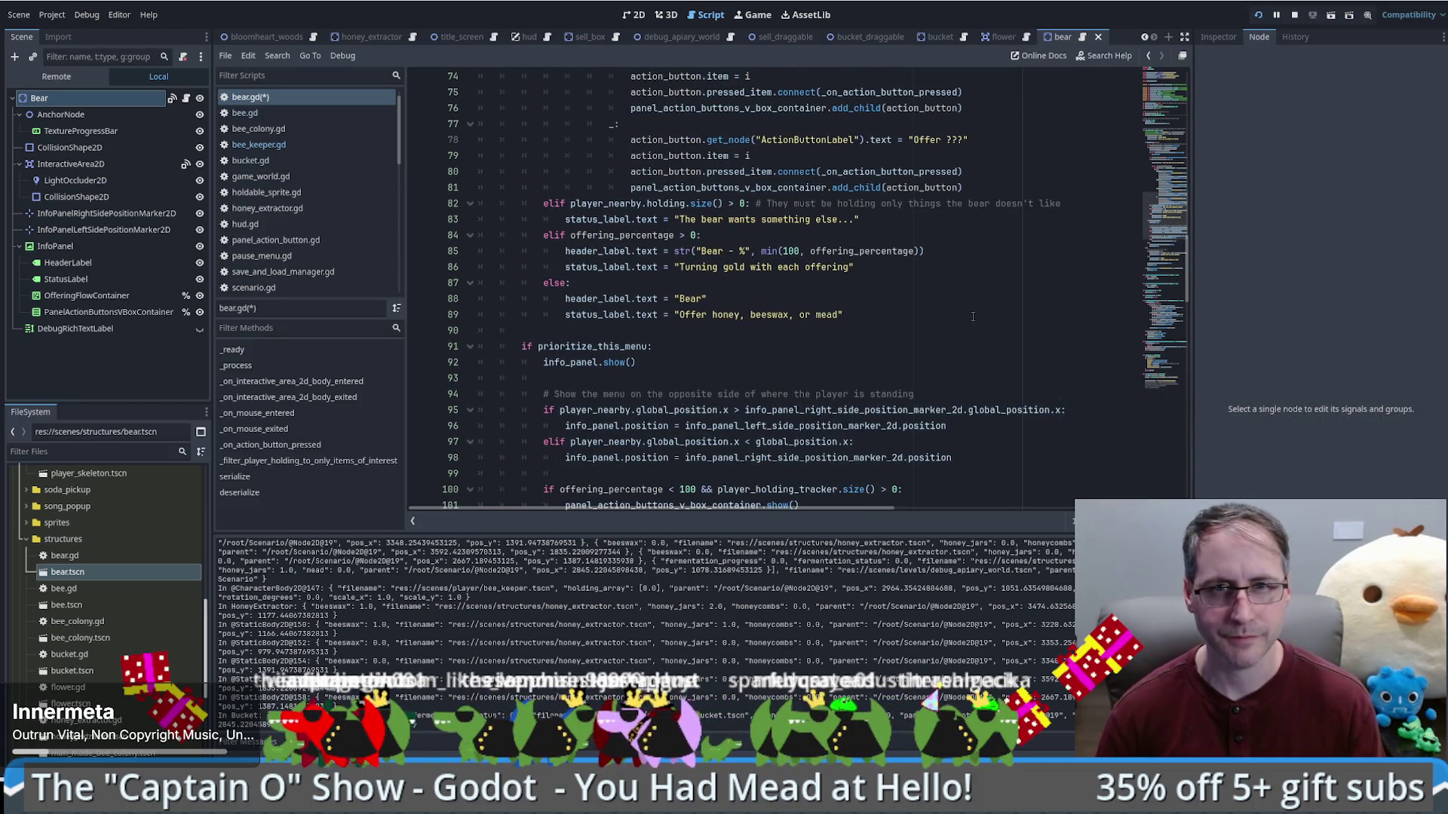
pyautogui.click(915, 187)
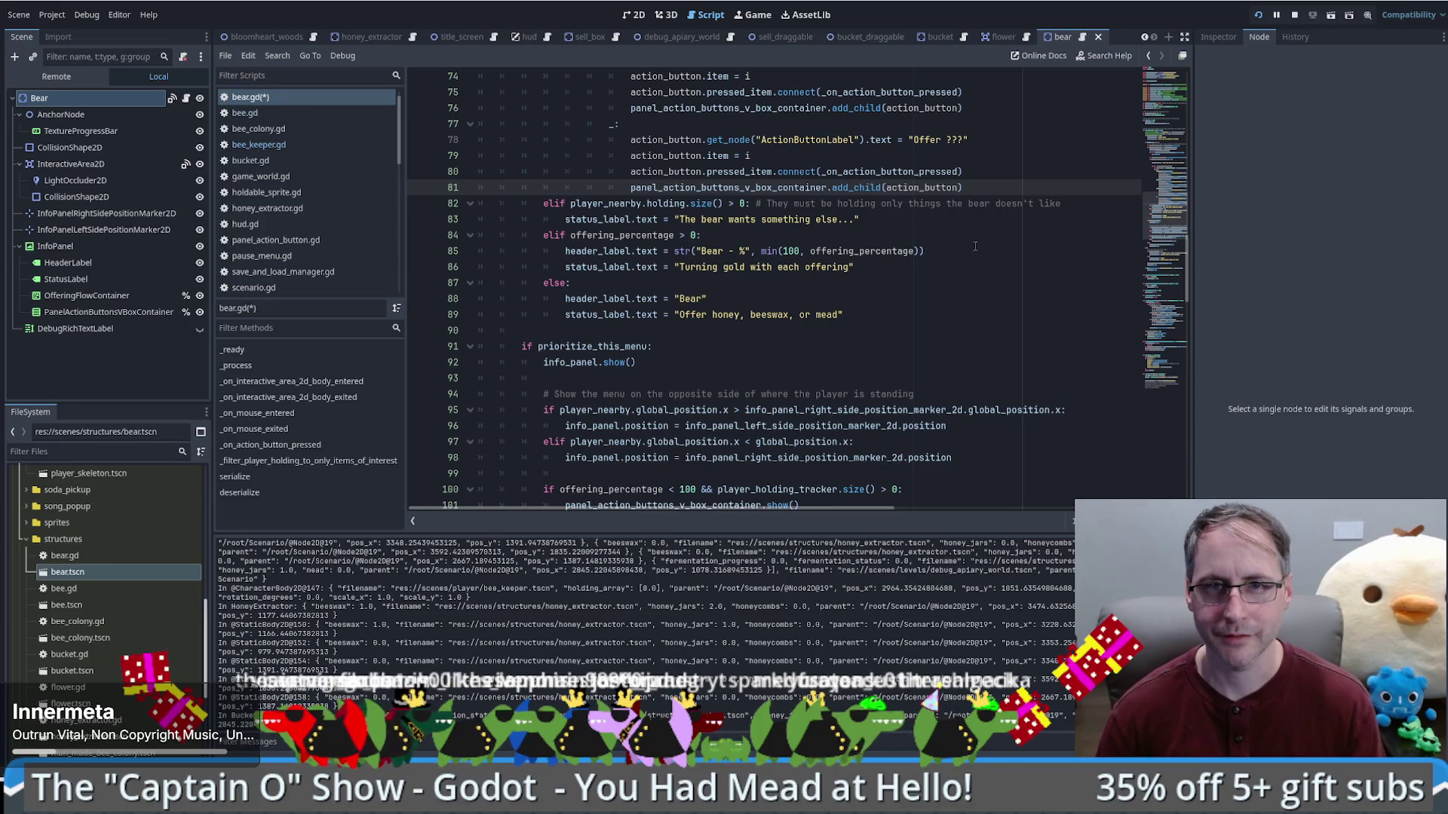
pyautogui.scroll(3, 972, 249)
pyautogui.scroll(2, 881, 251)
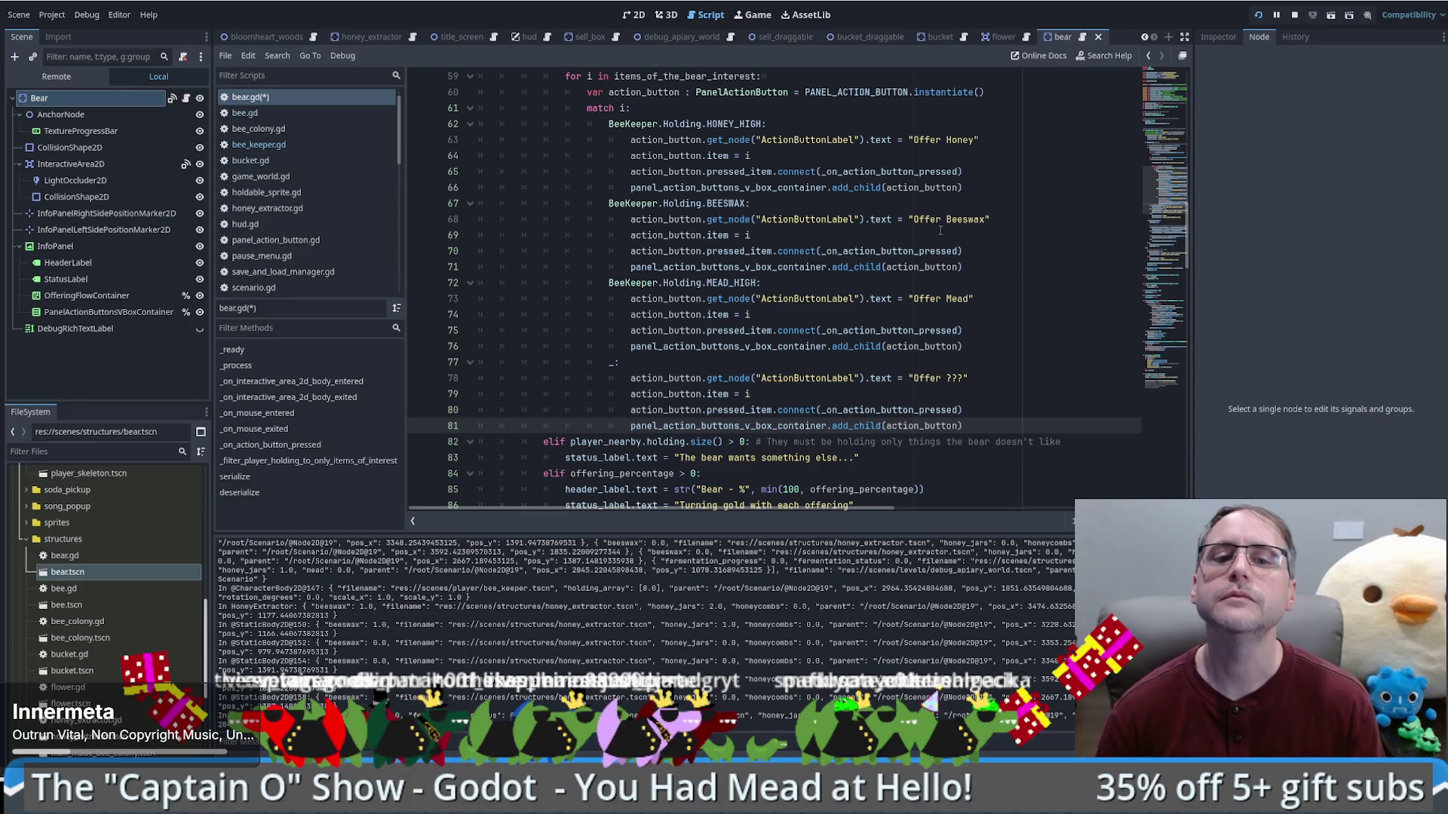
pyautogui.click(988, 92)
pyautogui.scroll(2, 802, 279)
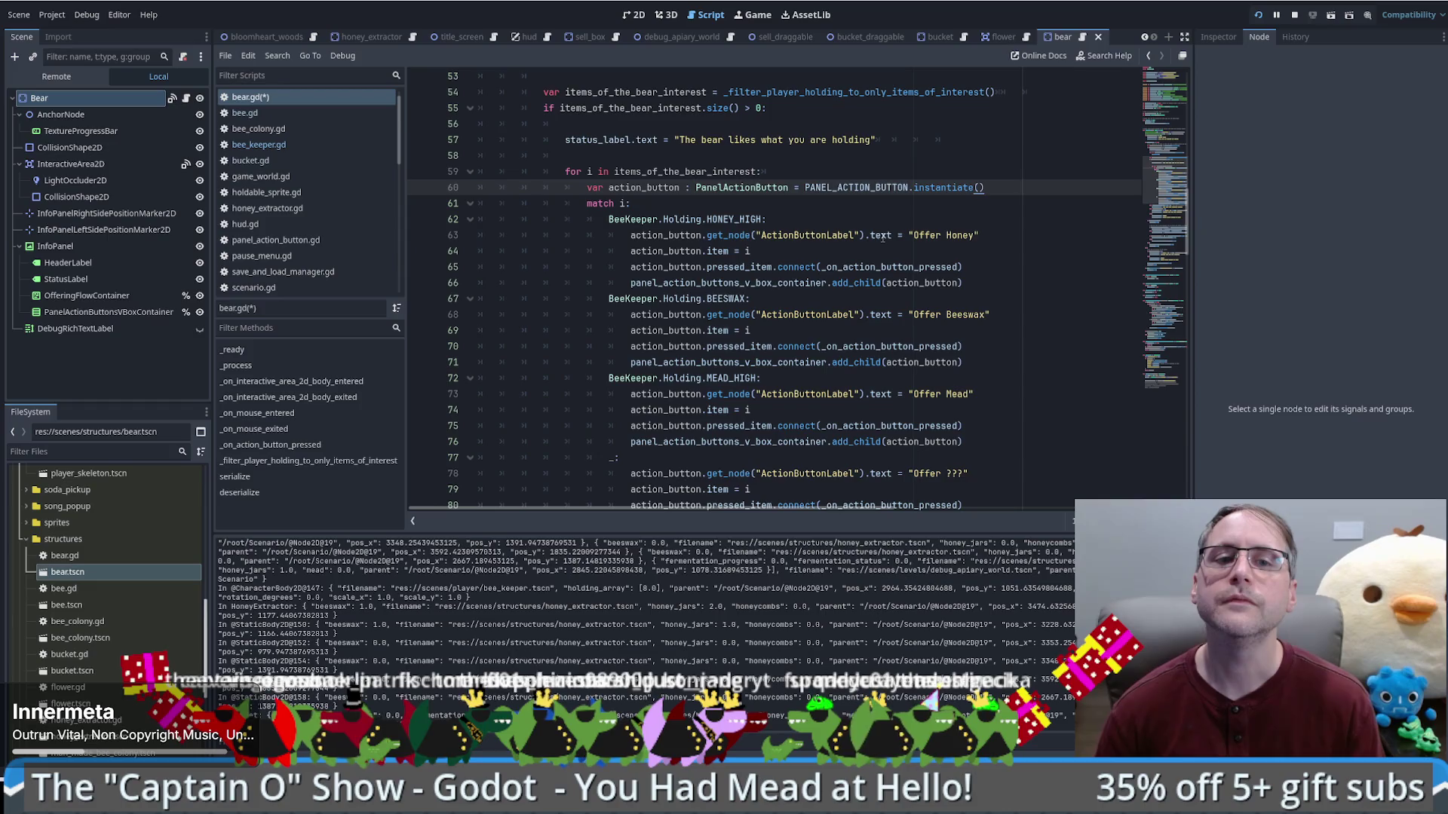
pyautogui.scroll(3, 729, 234)
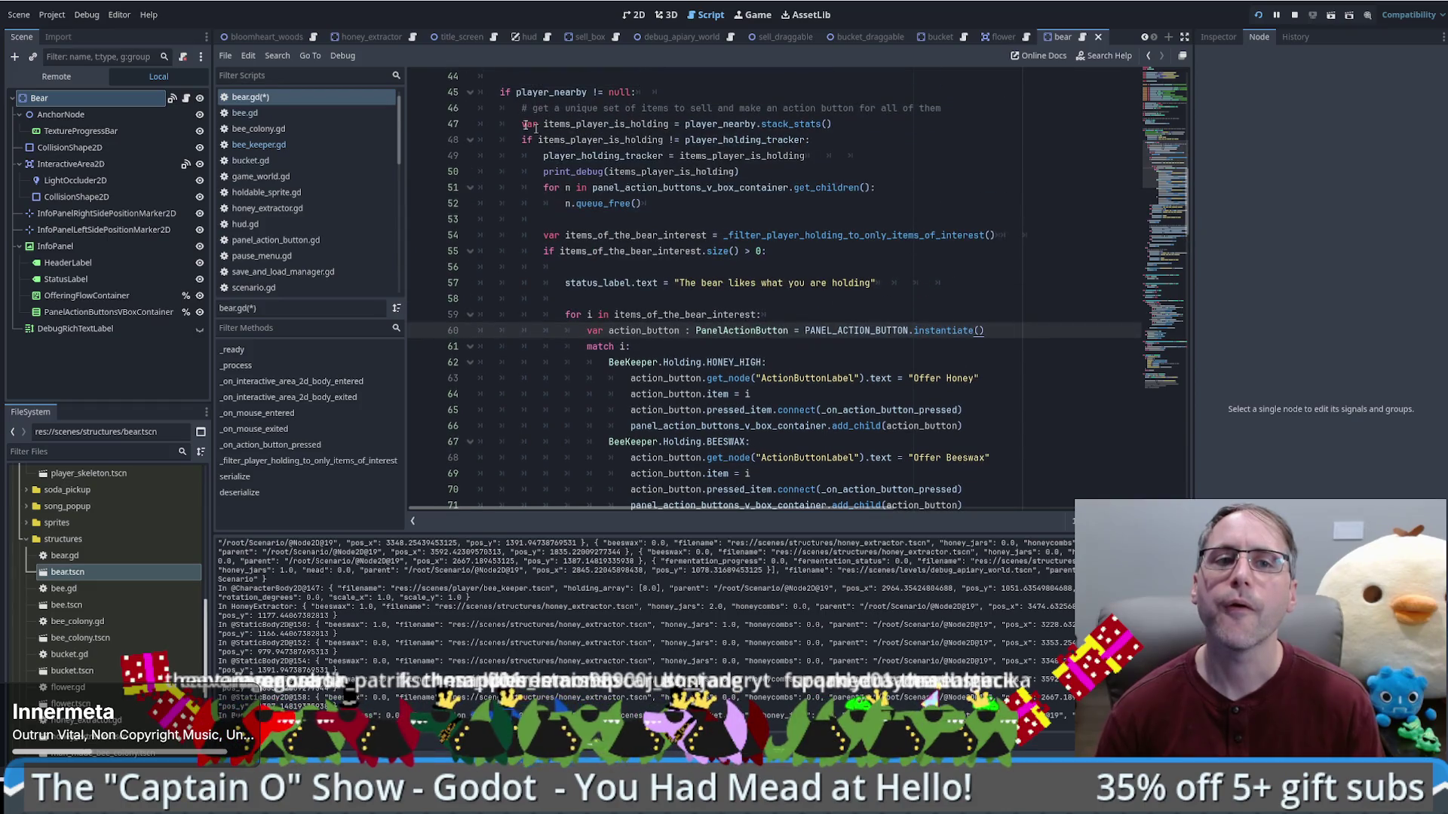
pyautogui.scroll(4, 709, 219)
pyautogui.scroll(-6, 689, 204)
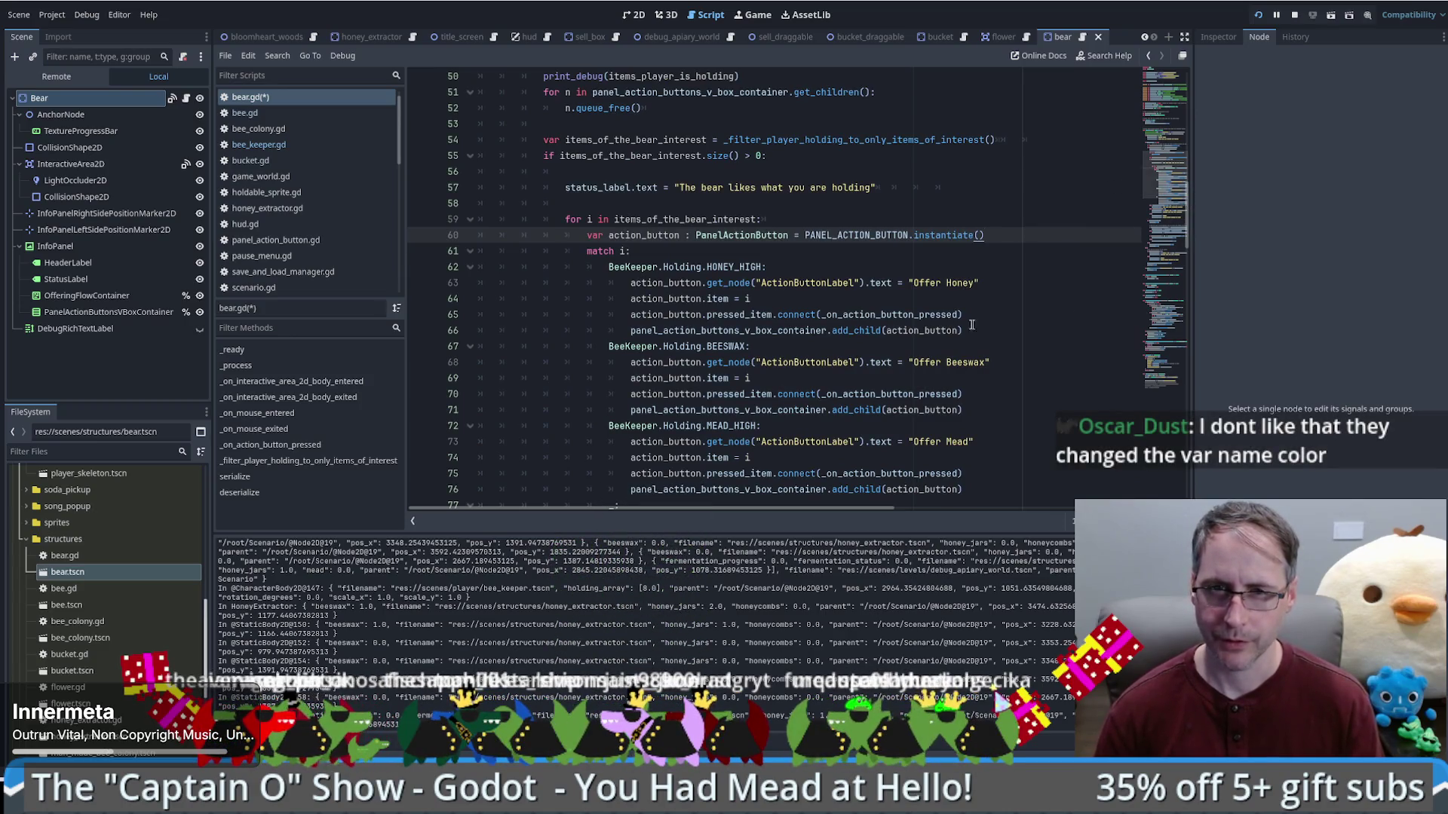
pyautogui.keyDown('ctrl'); pyautogui.click(926, 316); pyautogui.keyUp('ctrl')
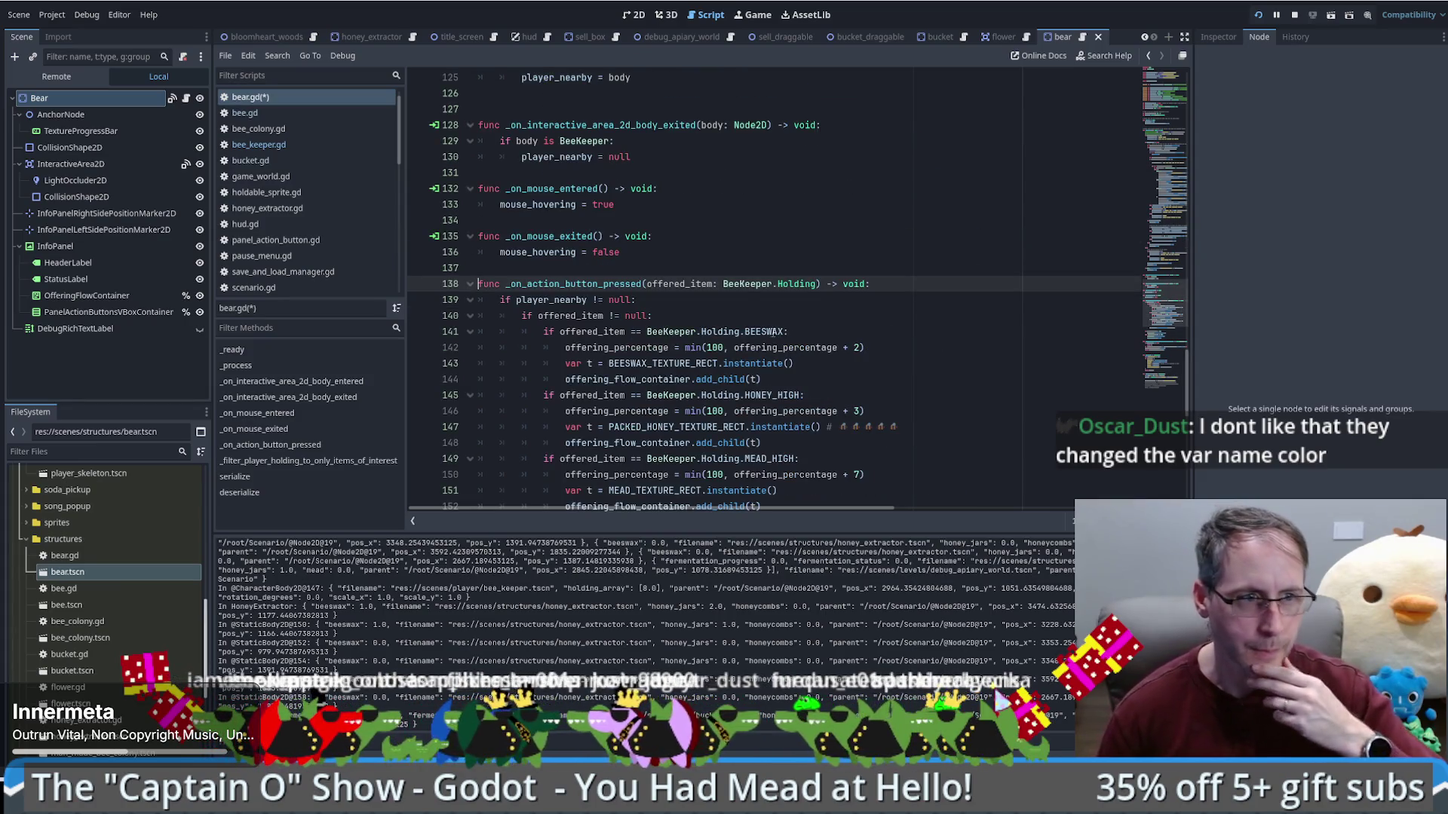
pyautogui.moveTo(777, 331)
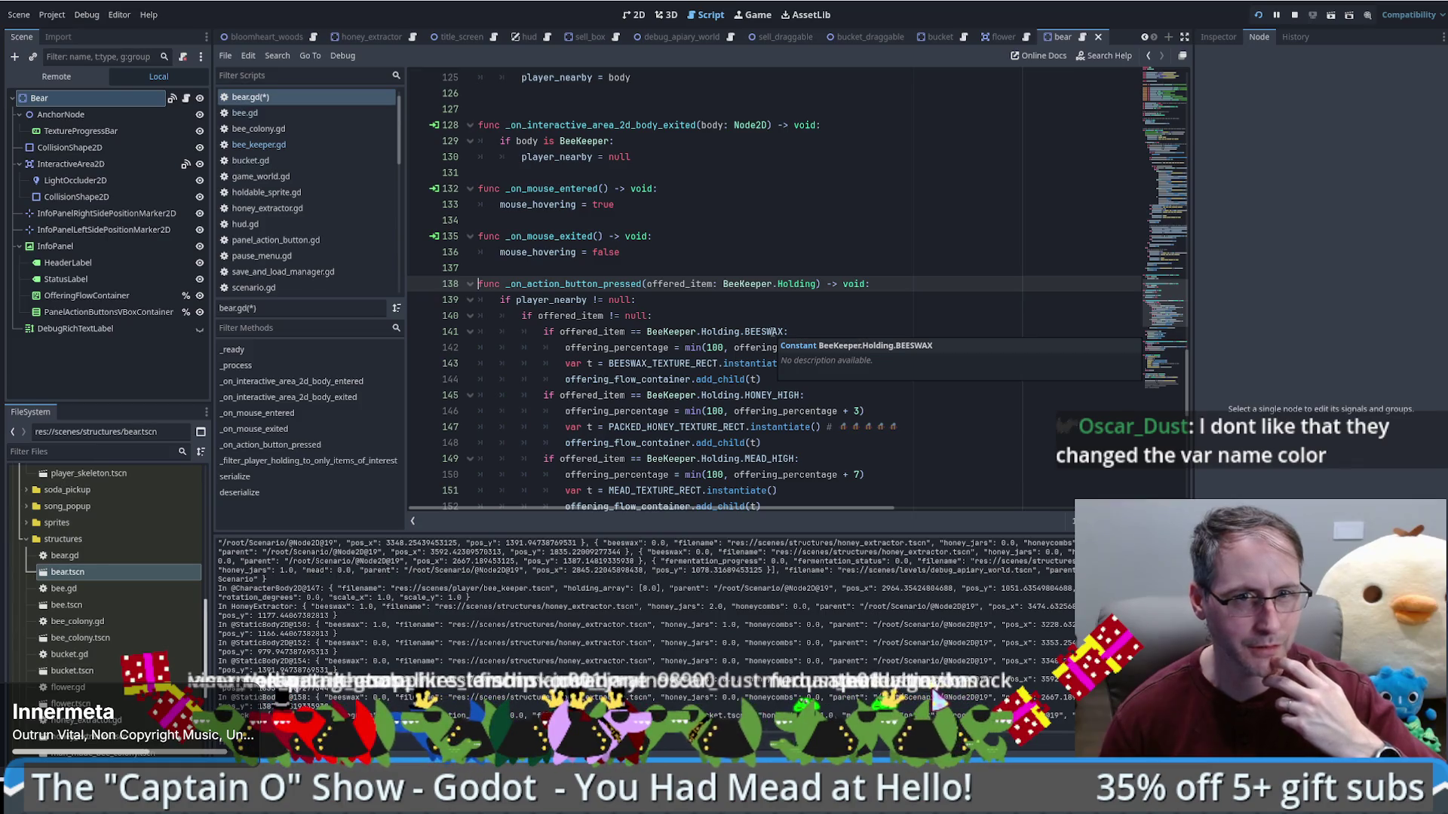
pyautogui.scroll(4, 773, 278)
pyautogui.moveTo(1164, 283); pyautogui.dragTo(1127, 135)
pyautogui.scroll(5, 1121, 134)
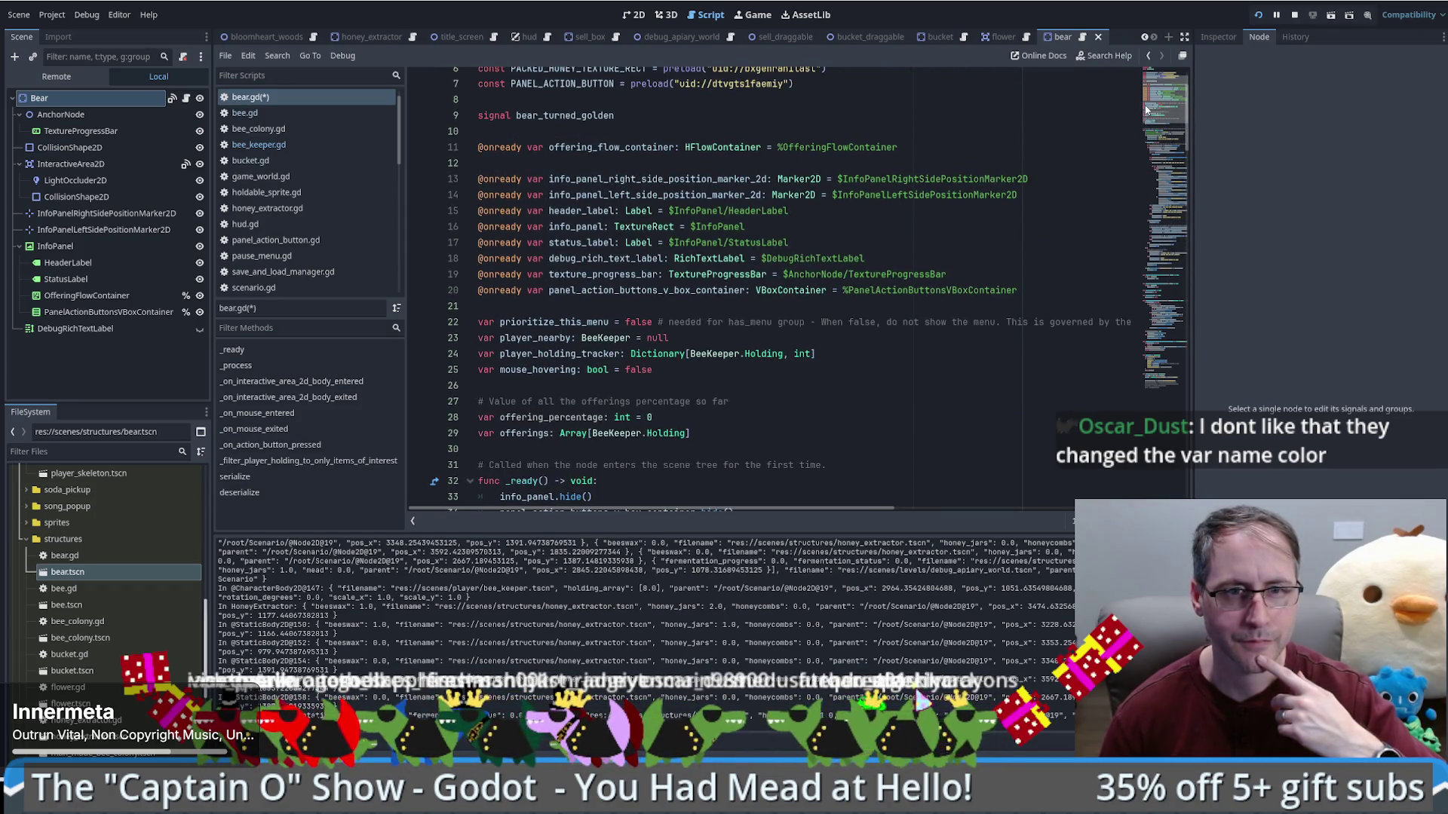
pyautogui.doubleClick(537, 290)
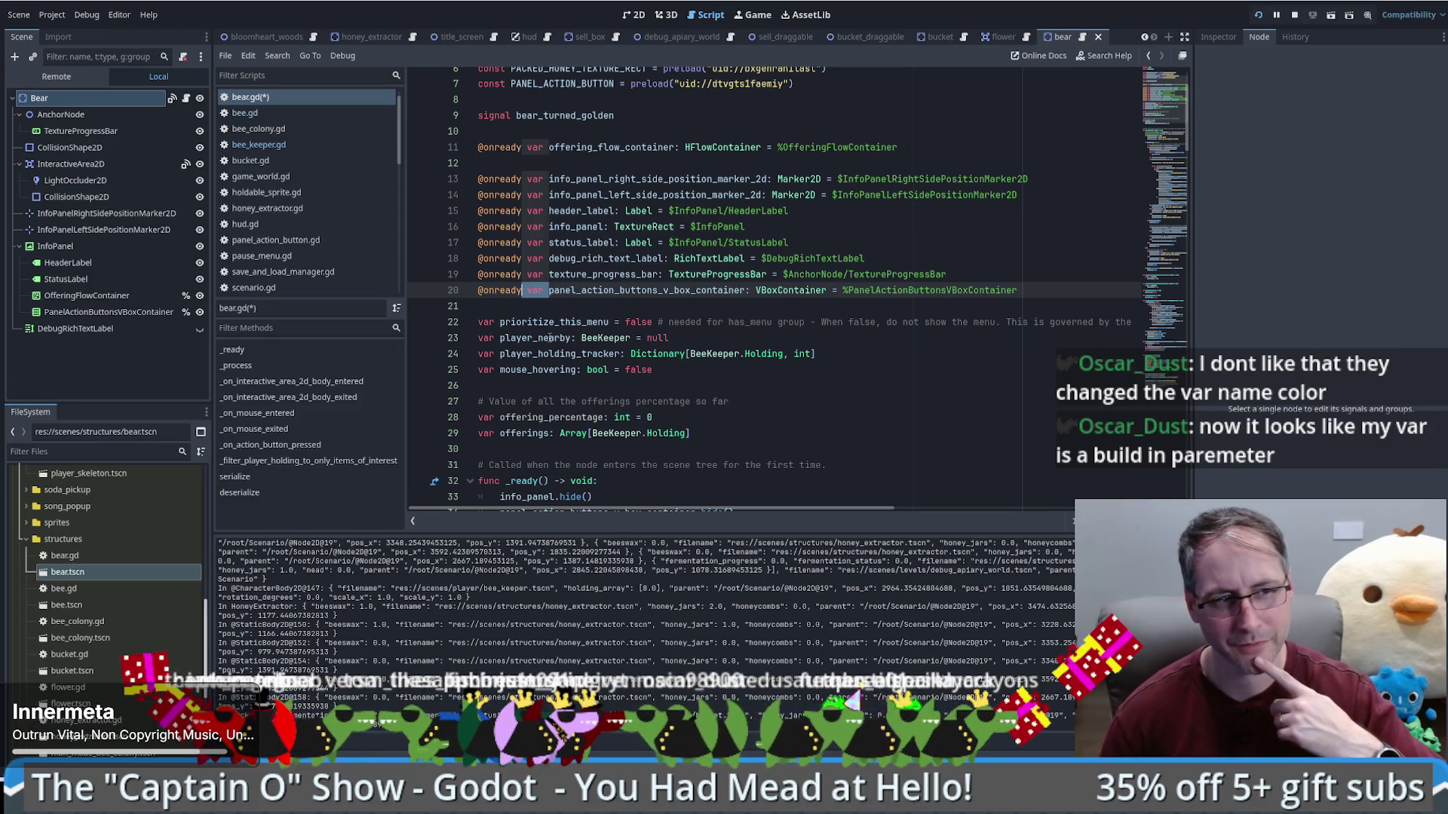
pyautogui.scroll(-6, 549, 338)
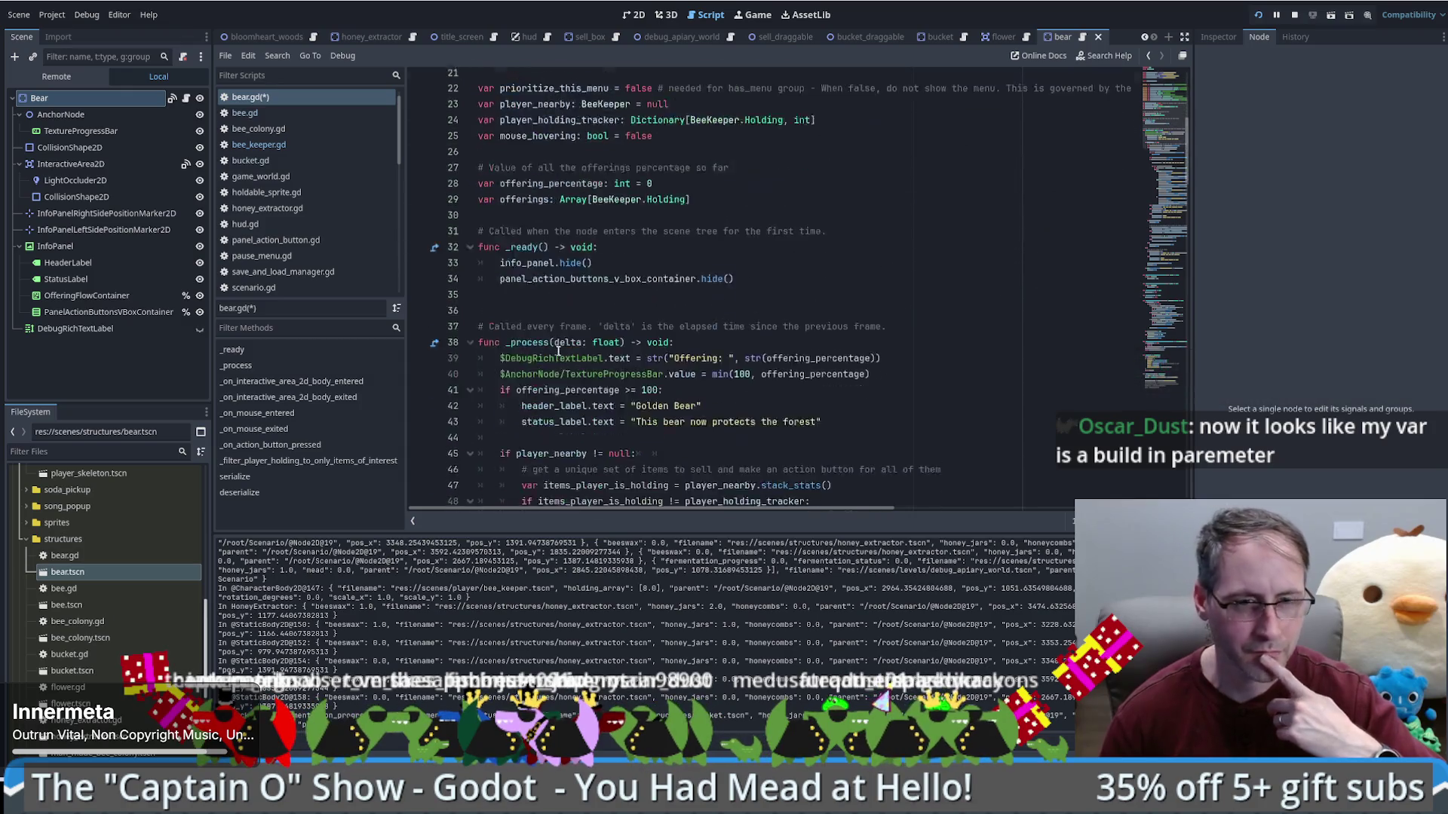
pyautogui.moveTo(1162, 184); pyautogui.dragTo(1167, 373)
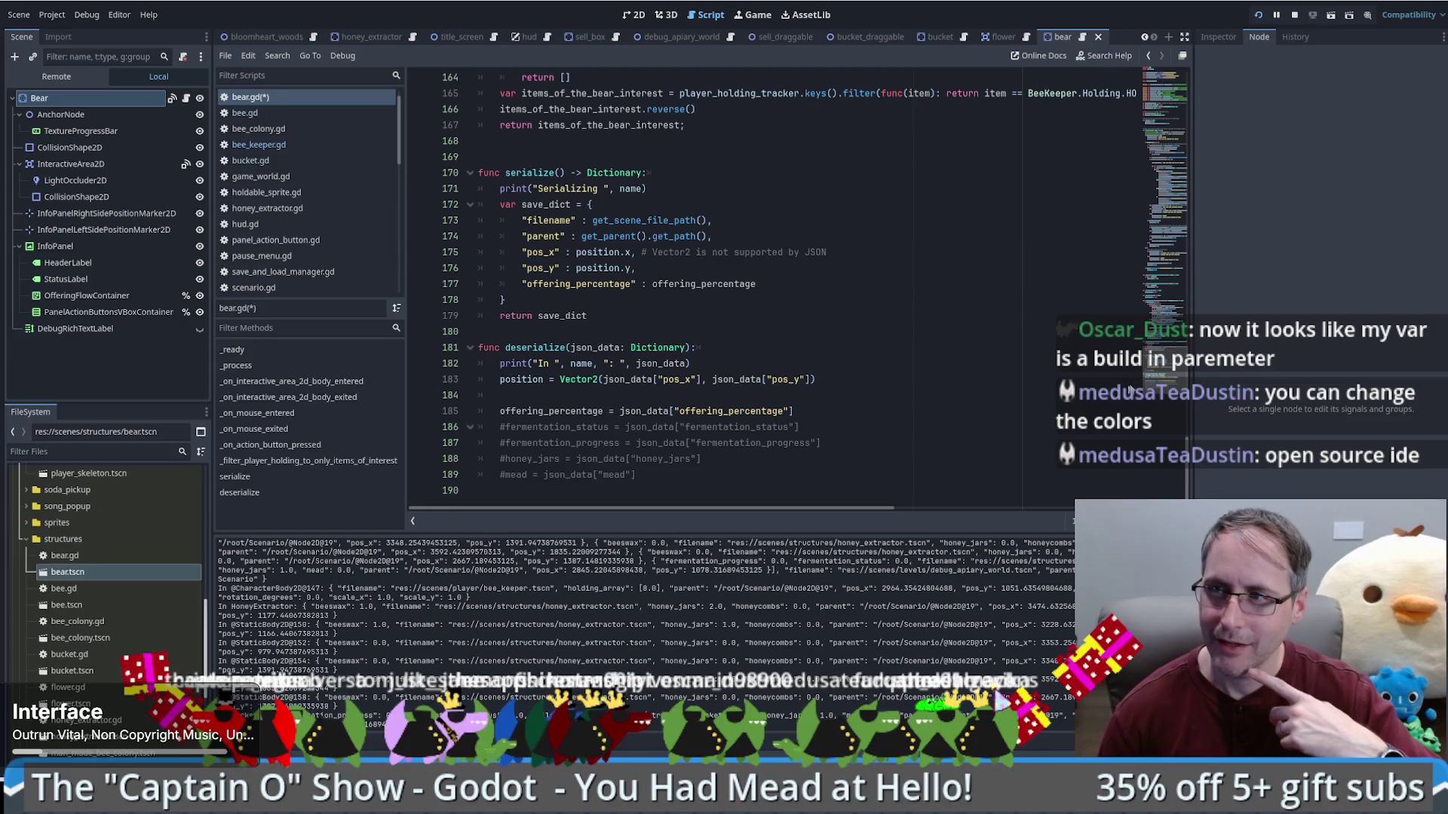
pyautogui.scroll(4, 1148, 381)
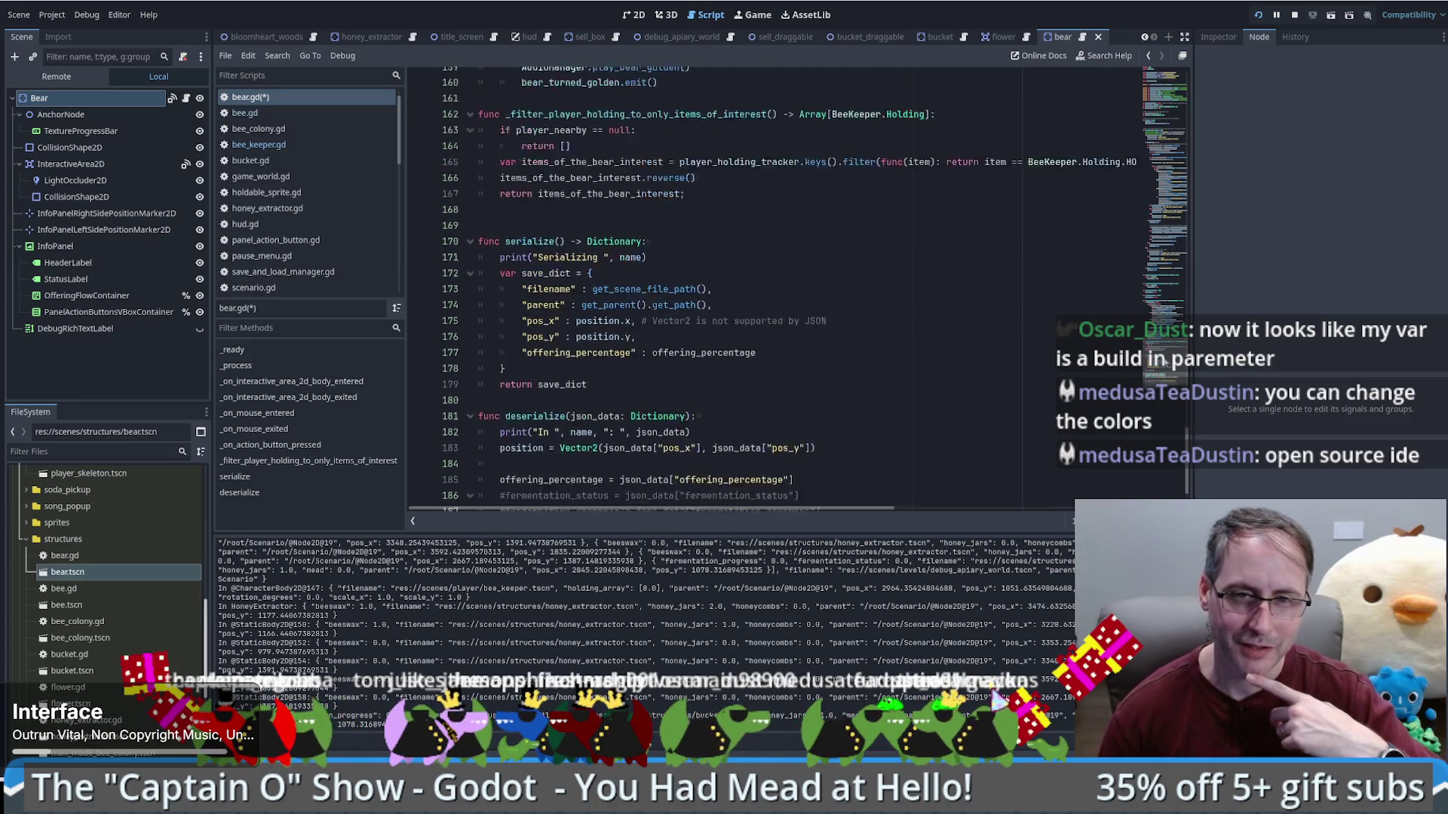
pyautogui.scroll(-4, 1167, 348)
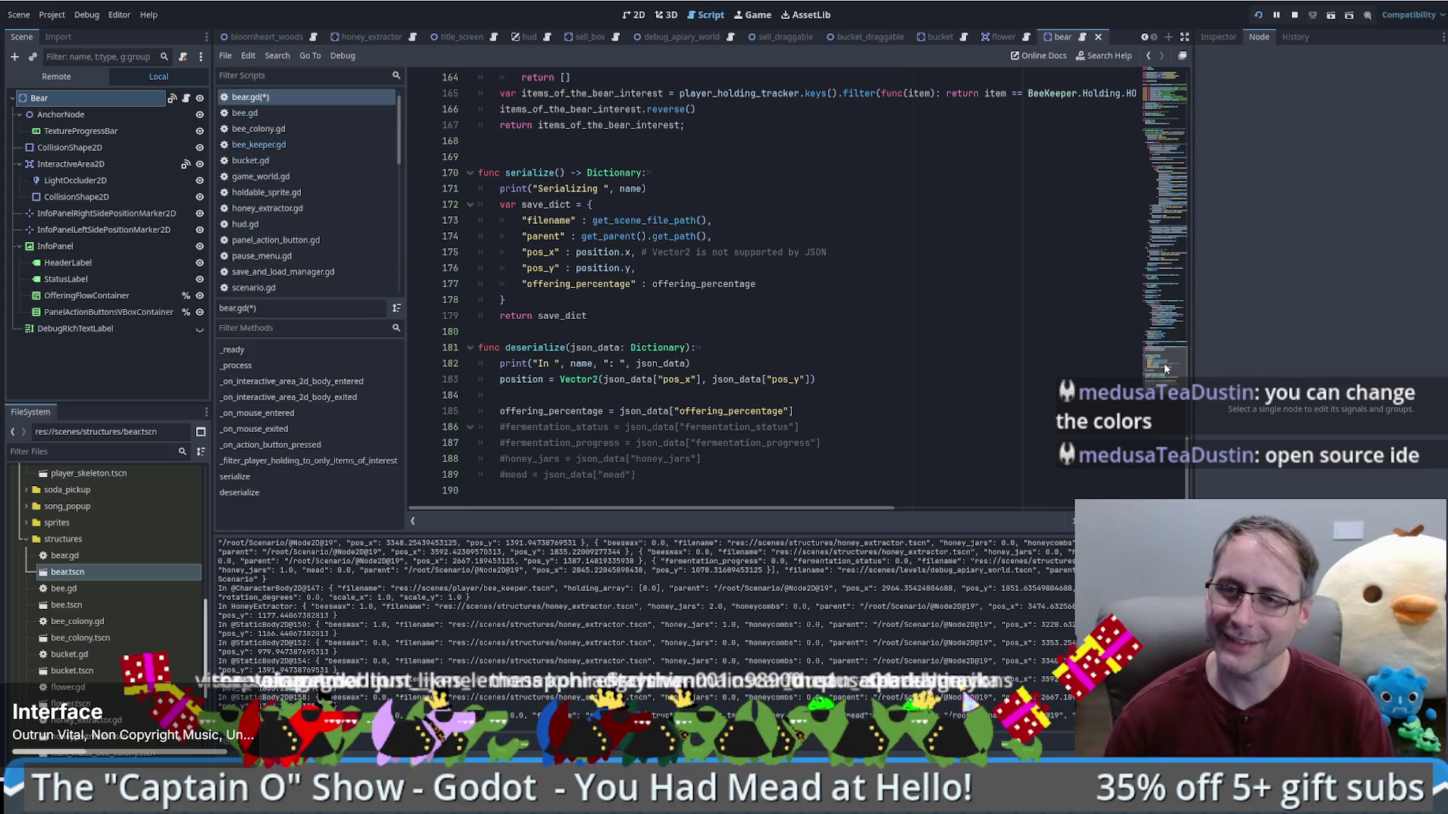
pyautogui.scroll(1, 1165, 368)
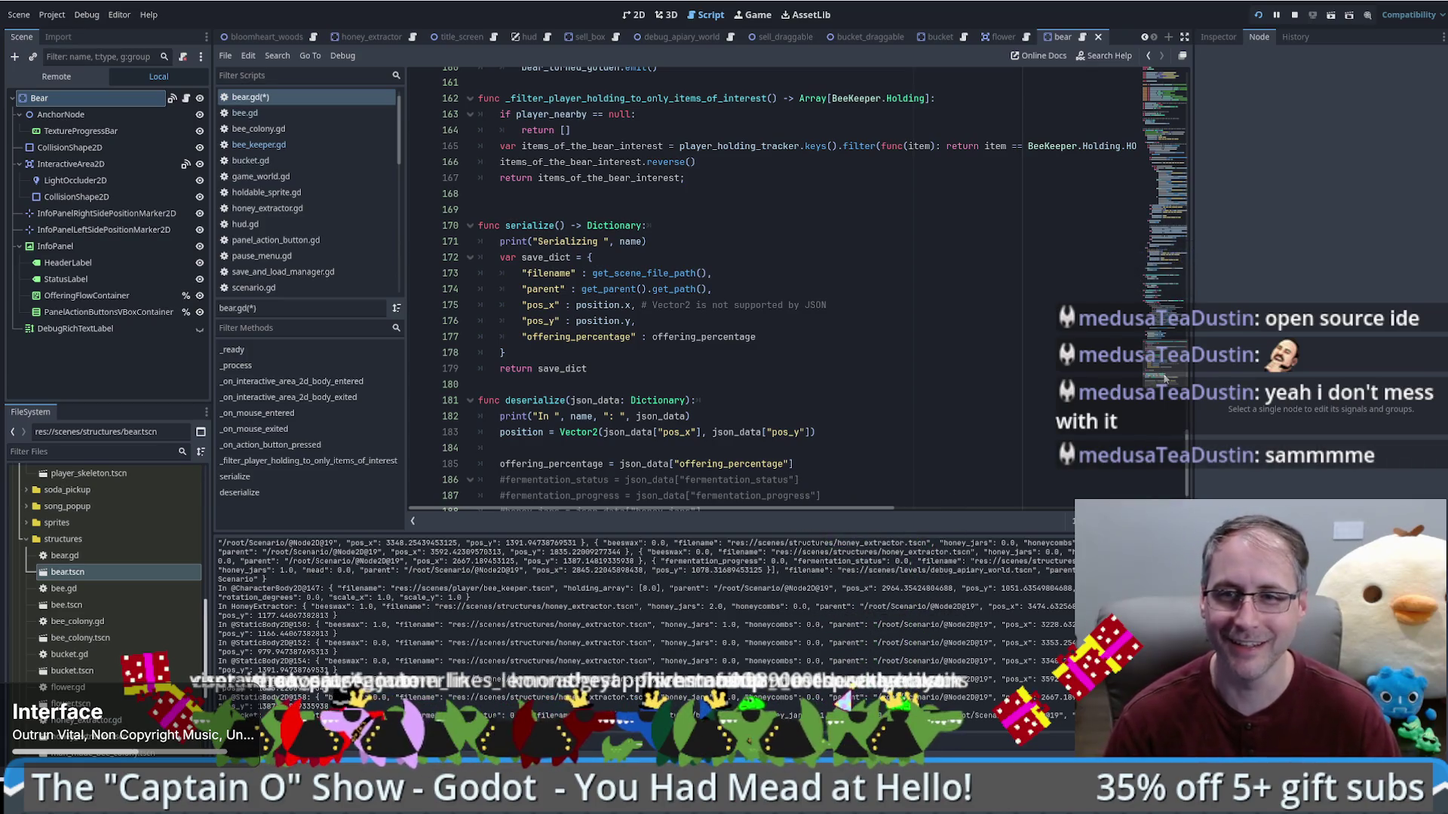
pyautogui.scroll(4, 705, 354)
pyautogui.scroll(-4, 706, 354)
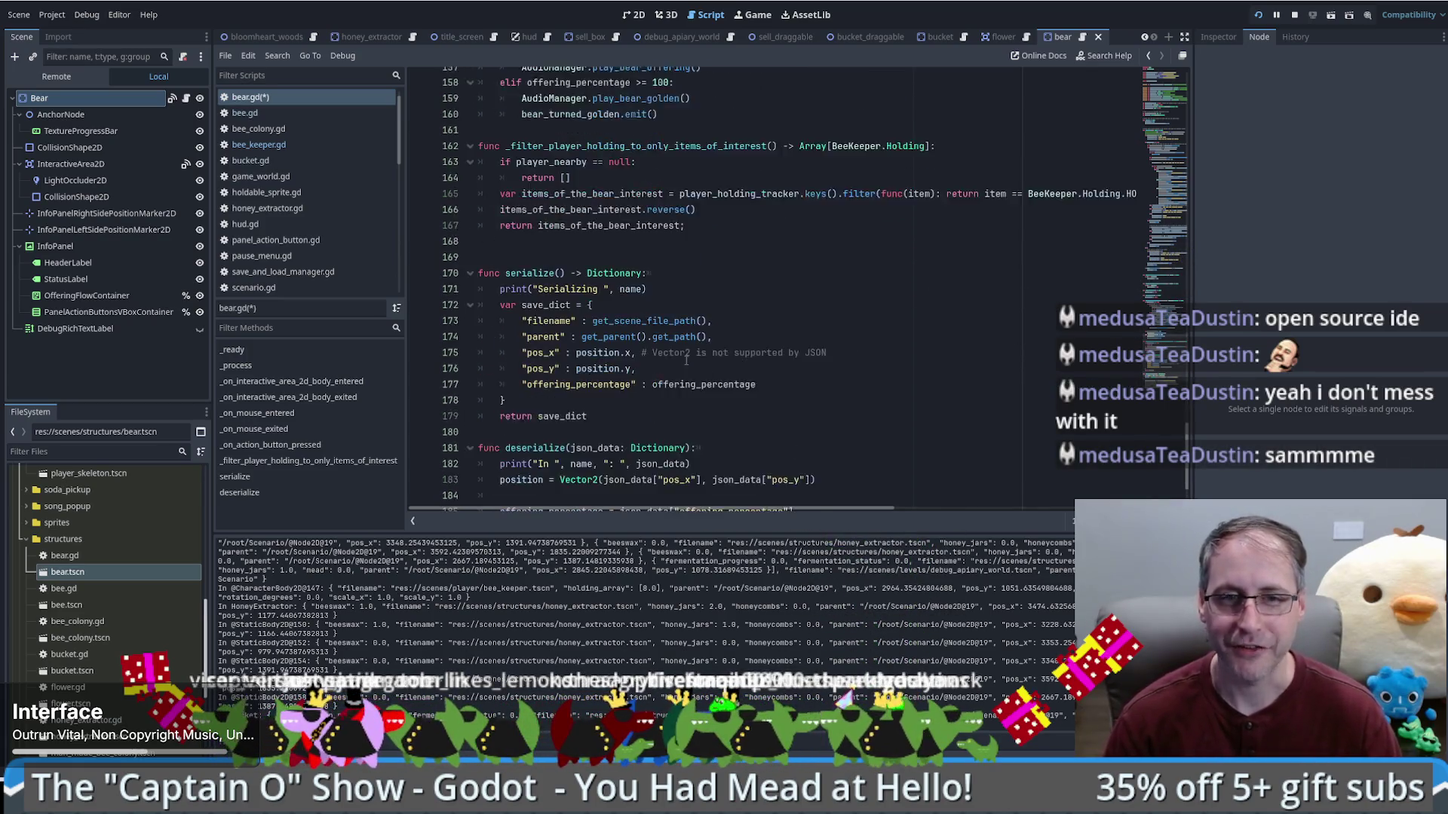
pyautogui.click(825, 342)
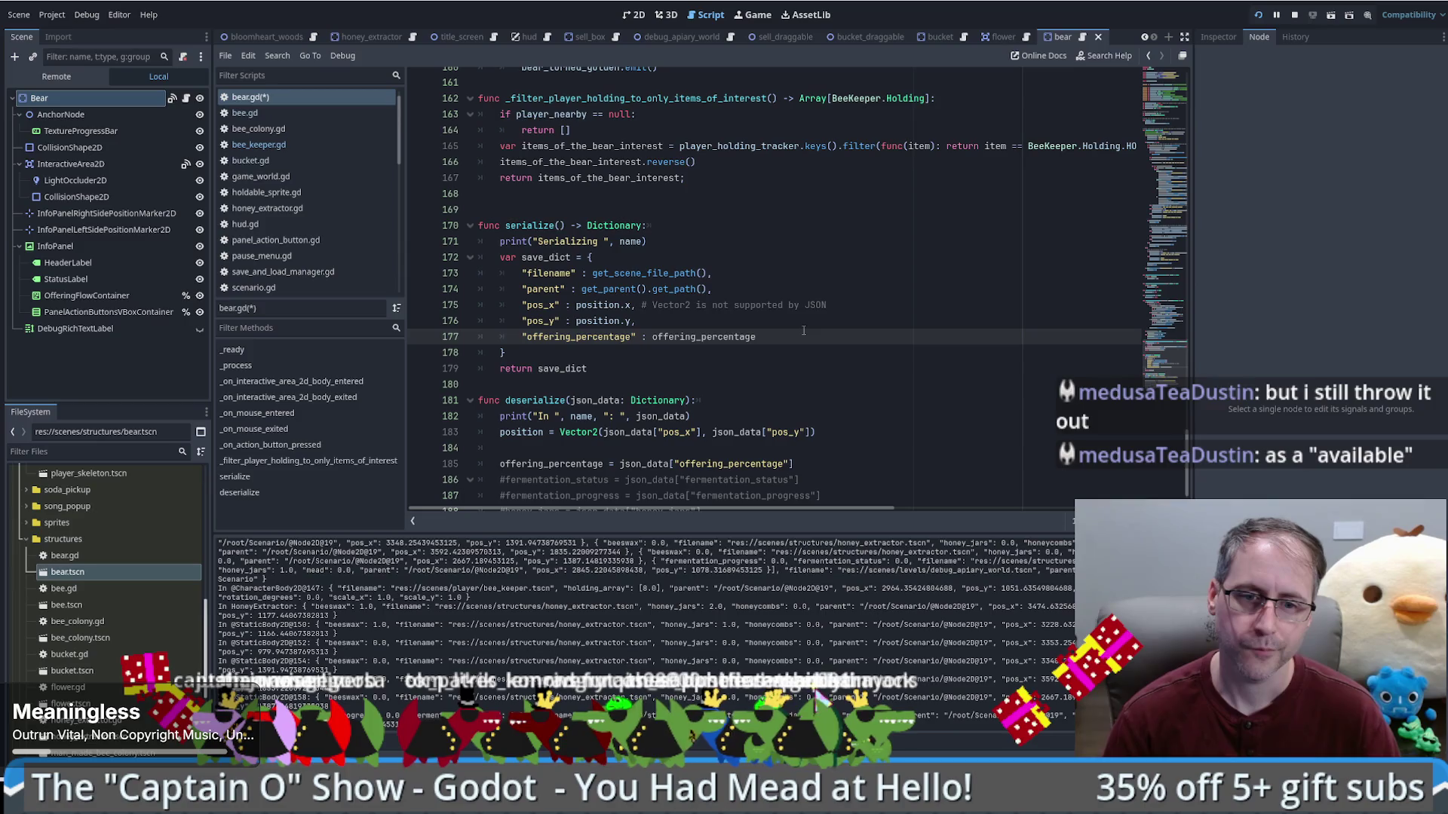
# Step: Add an "offerings": offerings entry after offering_percentage in serialize's save_dict
pyautogui.write(',bear')
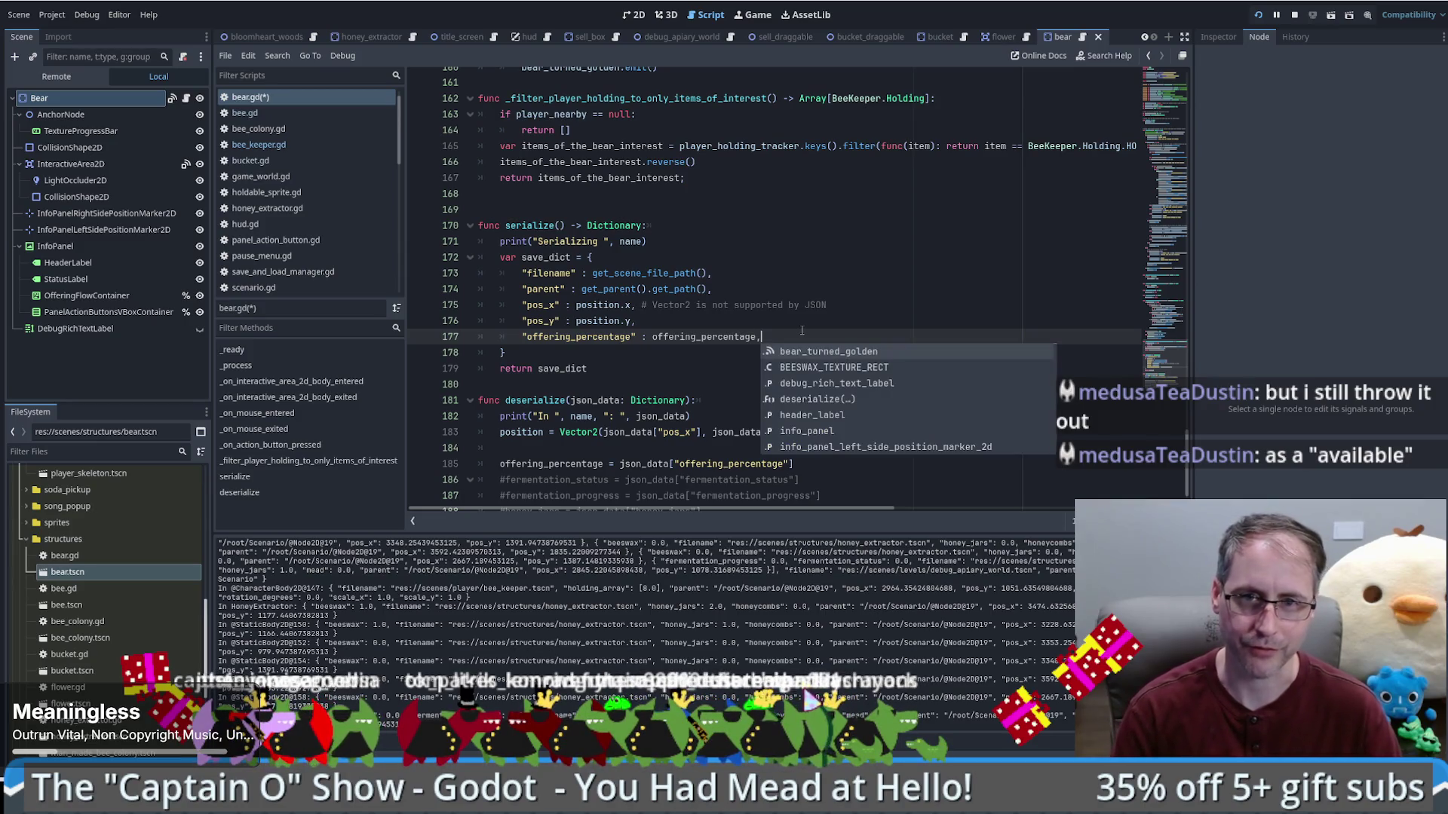
pyautogui.press('Return')
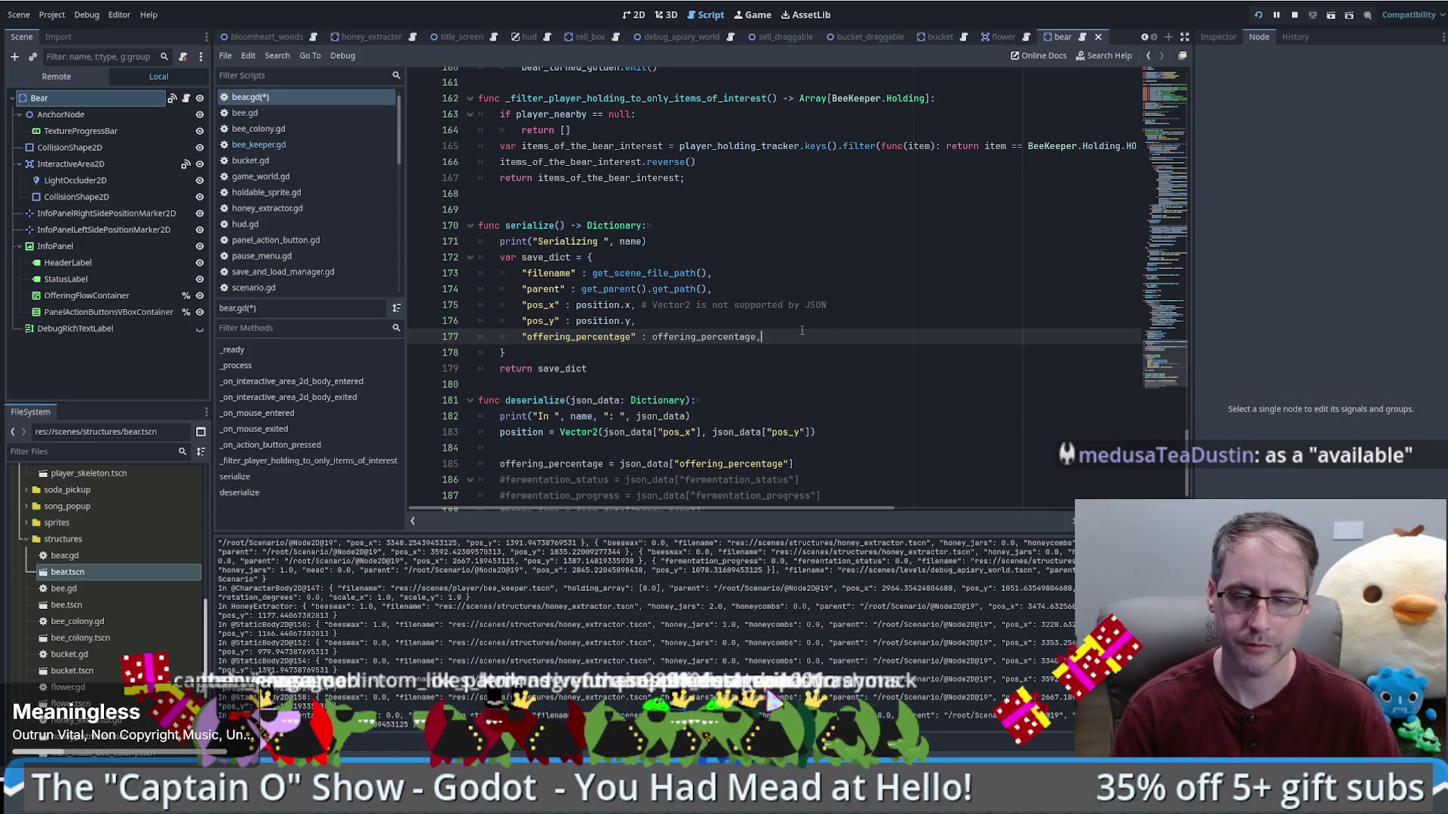
pyautogui.press('Return')
pyautogui.write('offerings": offerings')
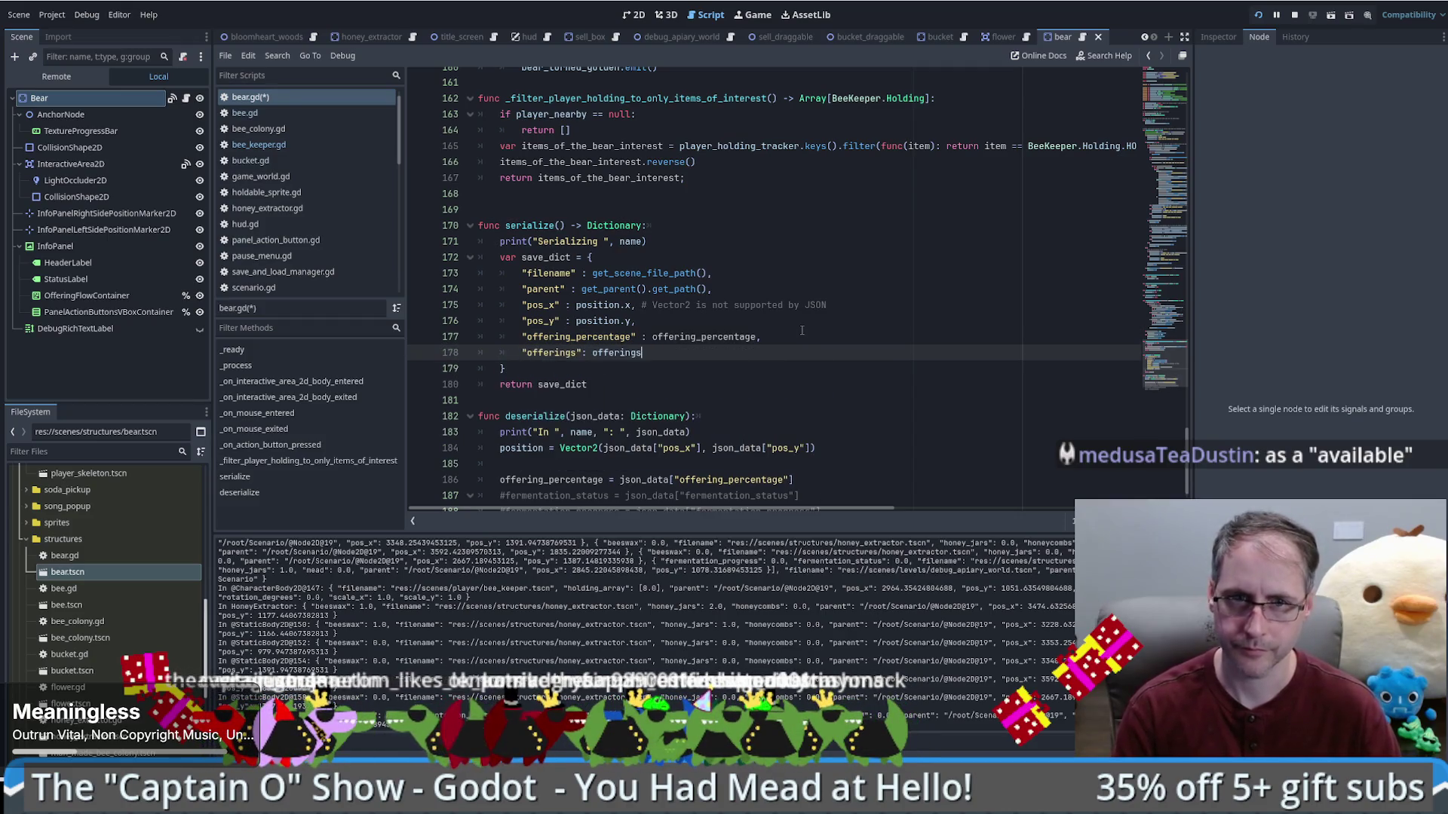
pyautogui.keyDown('ctrl'); pyautogui.click(624, 355); pyautogui.keyUp('ctrl')
pyautogui.keyDown('ctrl'); pyautogui.click(580, 286); pyautogui.keyUp('ctrl')
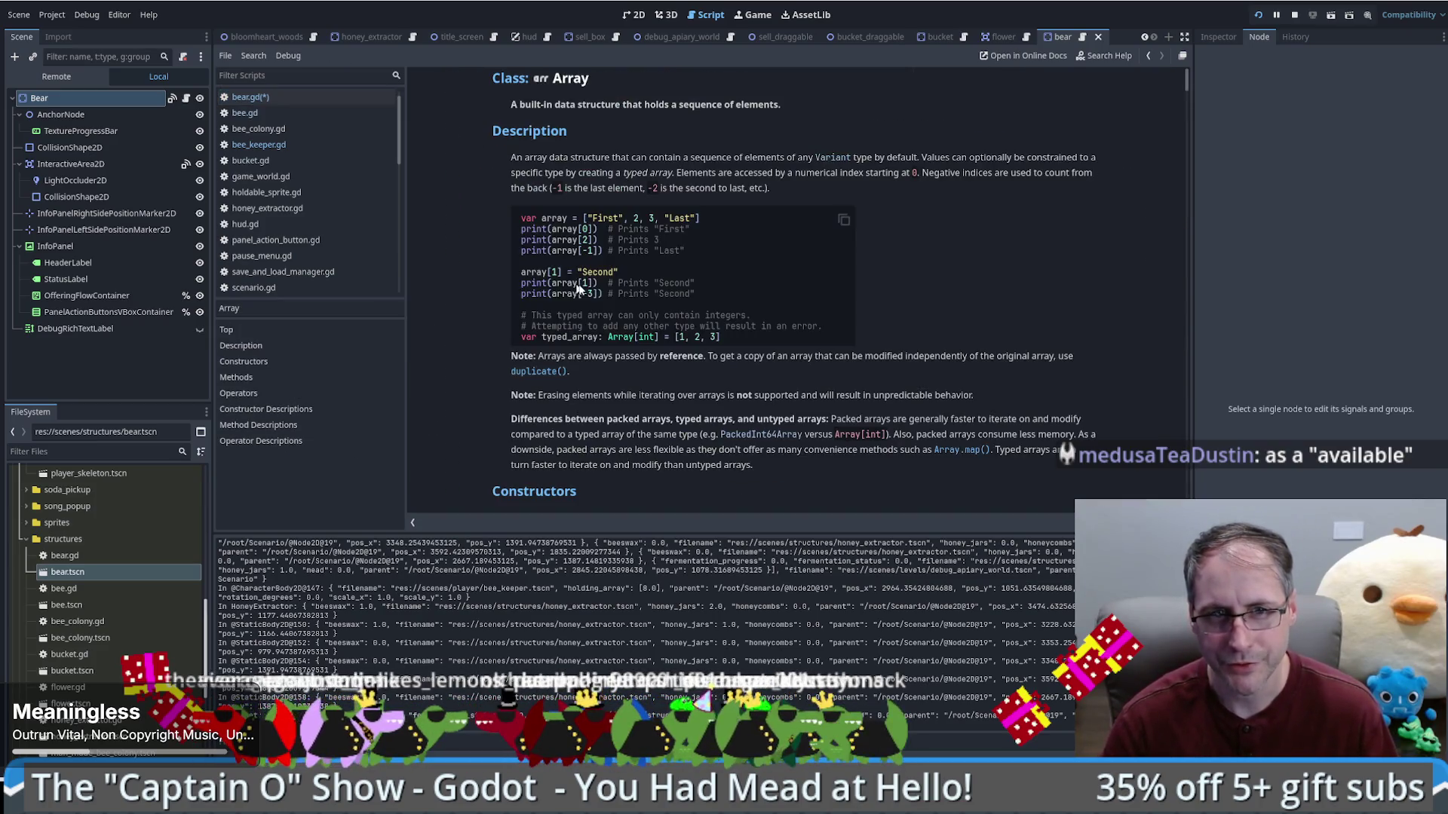
pyautogui.scroll(-5, 785, 319)
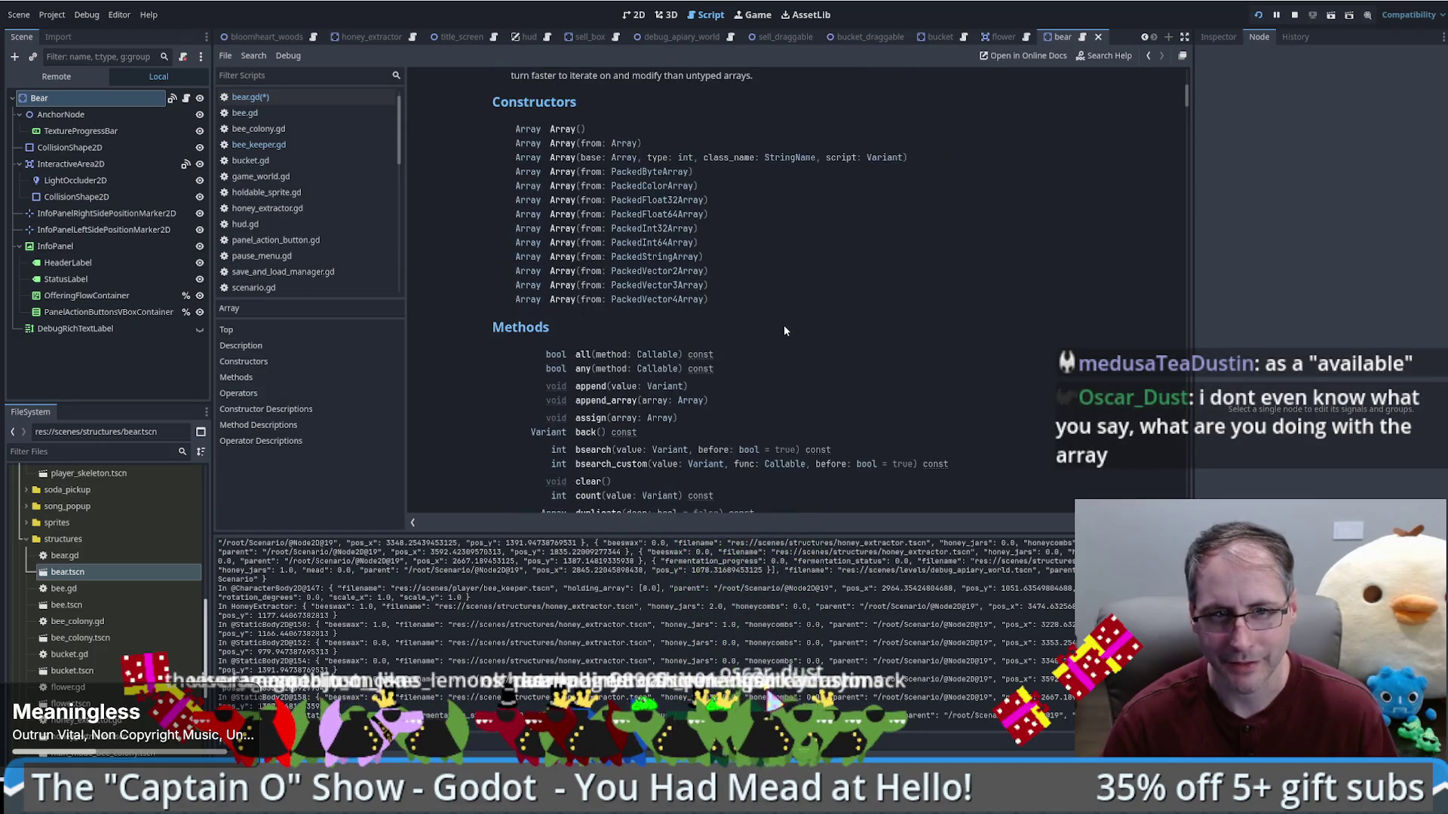
pyautogui.scroll(-5, 784, 331)
pyautogui.scroll(-10, 876, 305)
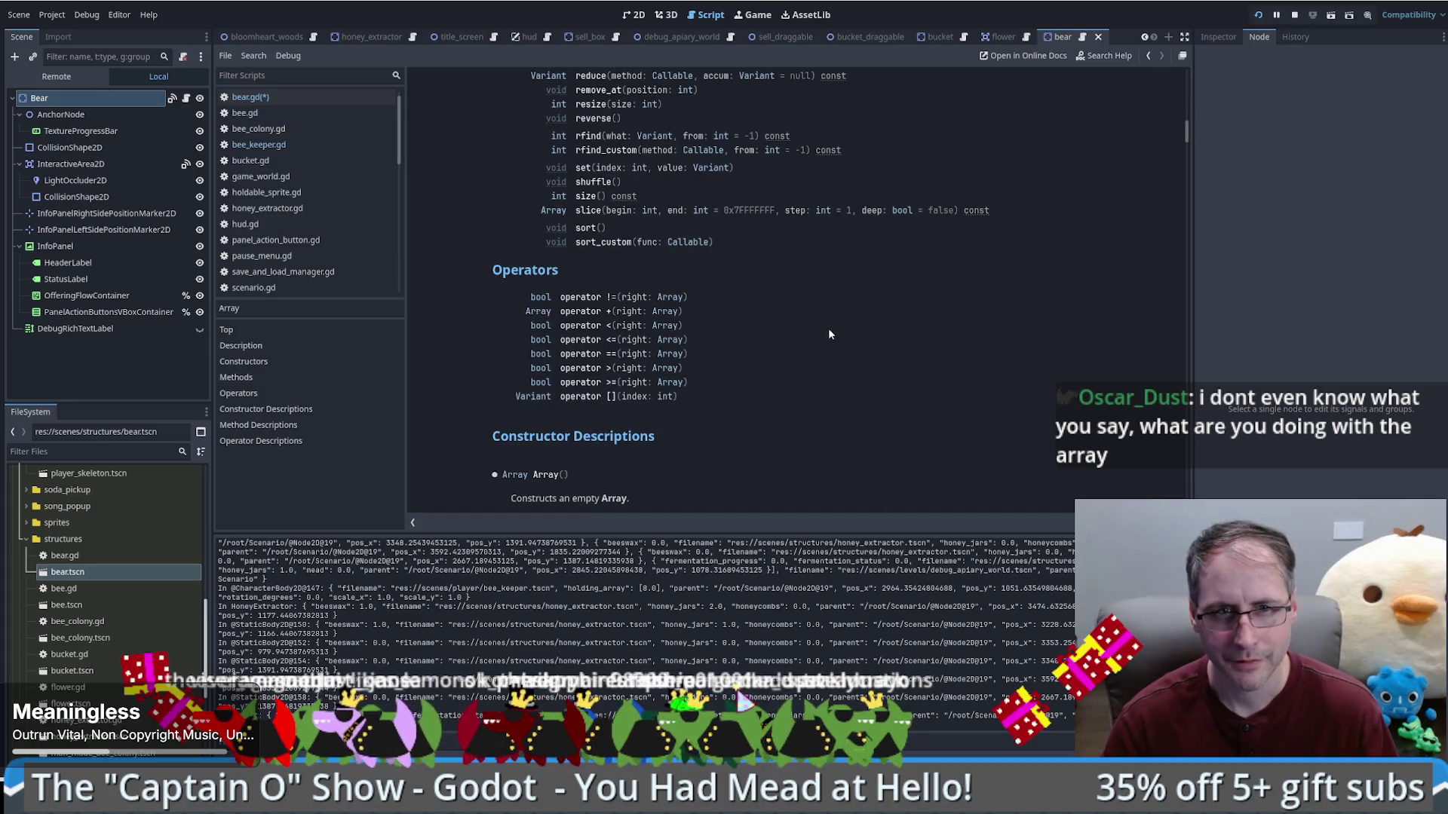
pyautogui.scroll(2, 840, 325)
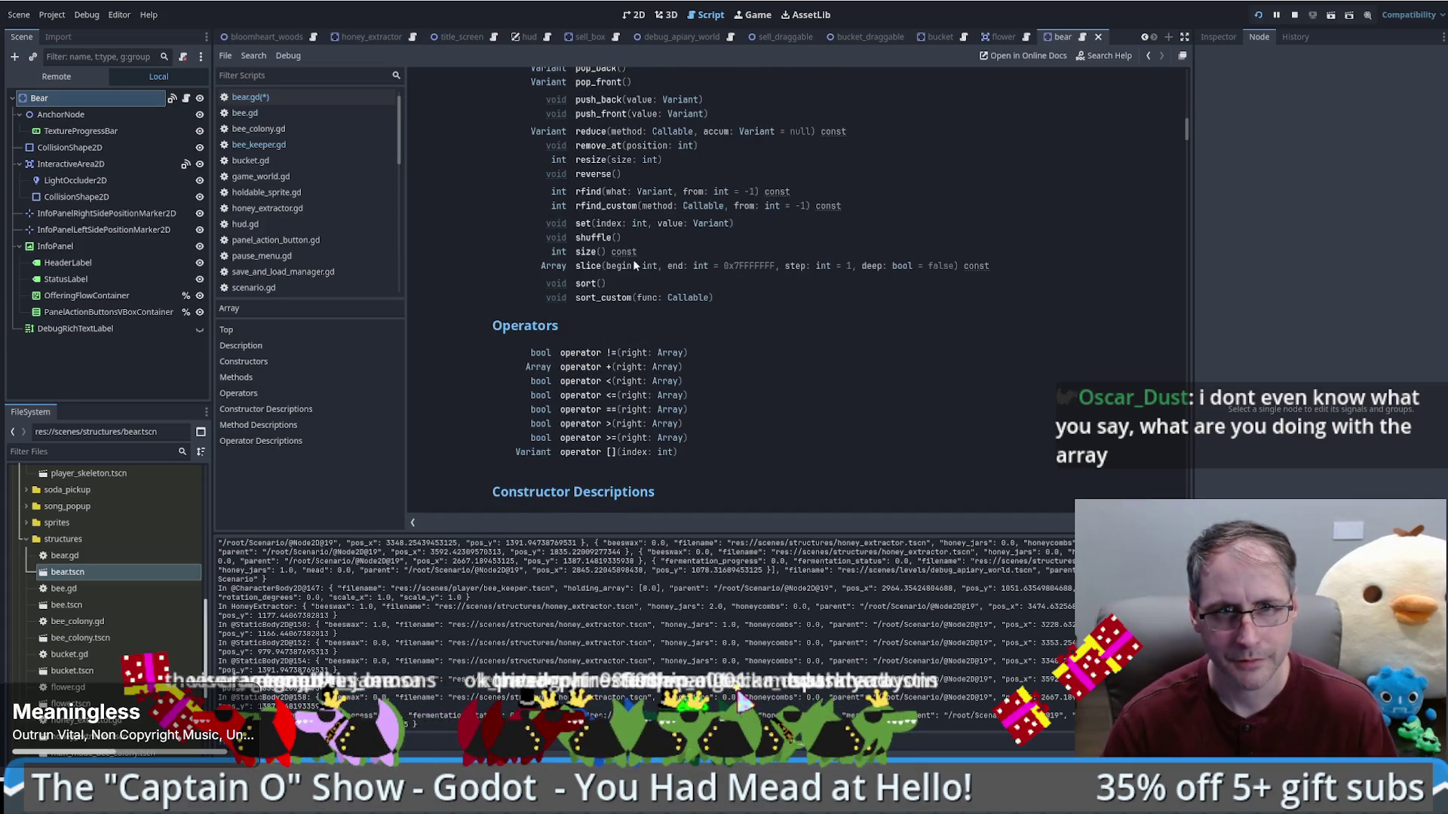
pyautogui.scroll(3, 715, 264)
pyautogui.scroll(10, 924, 278)
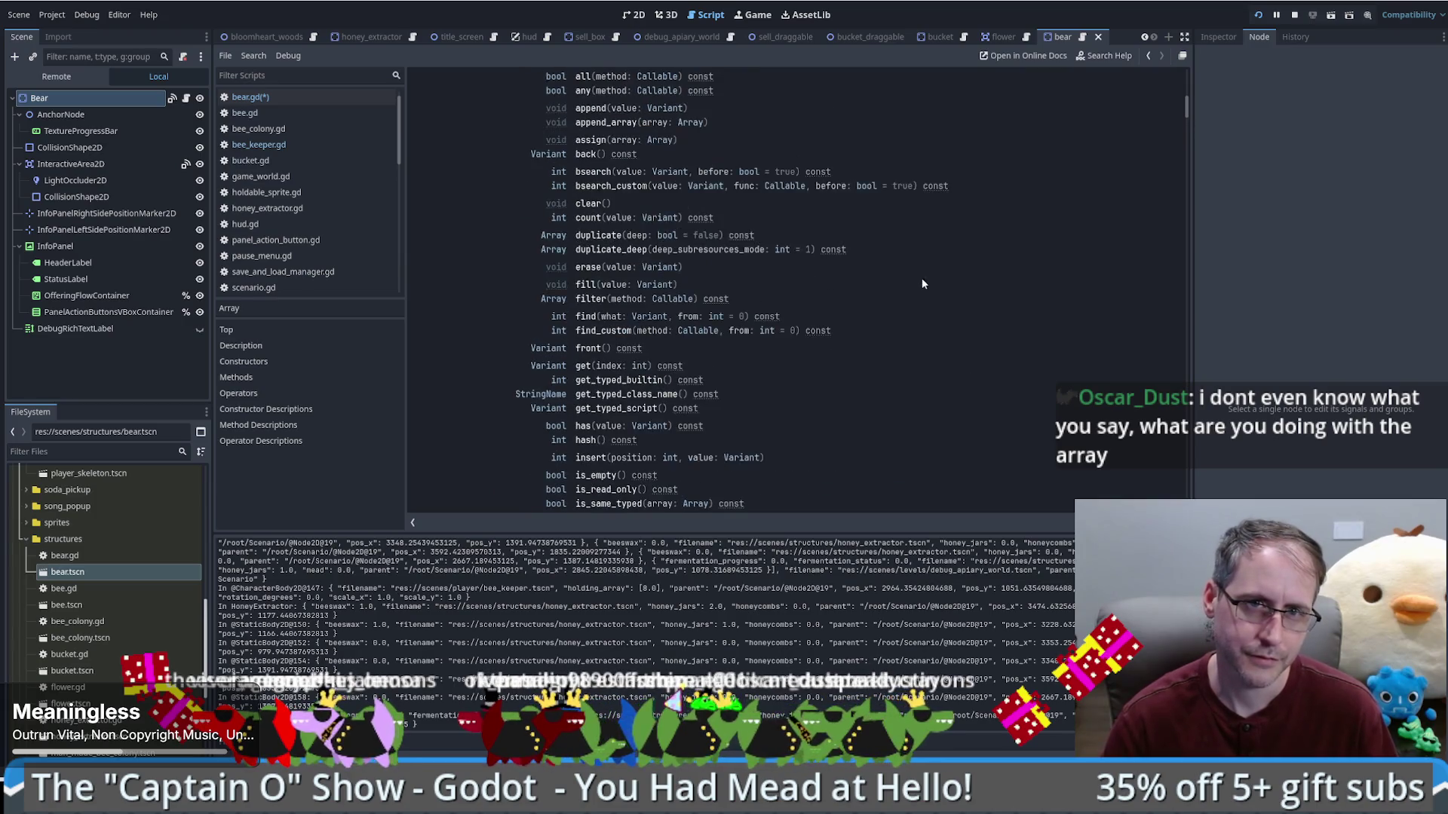
pyautogui.scroll(6, 918, 277)
pyautogui.scroll(-2, 918, 279)
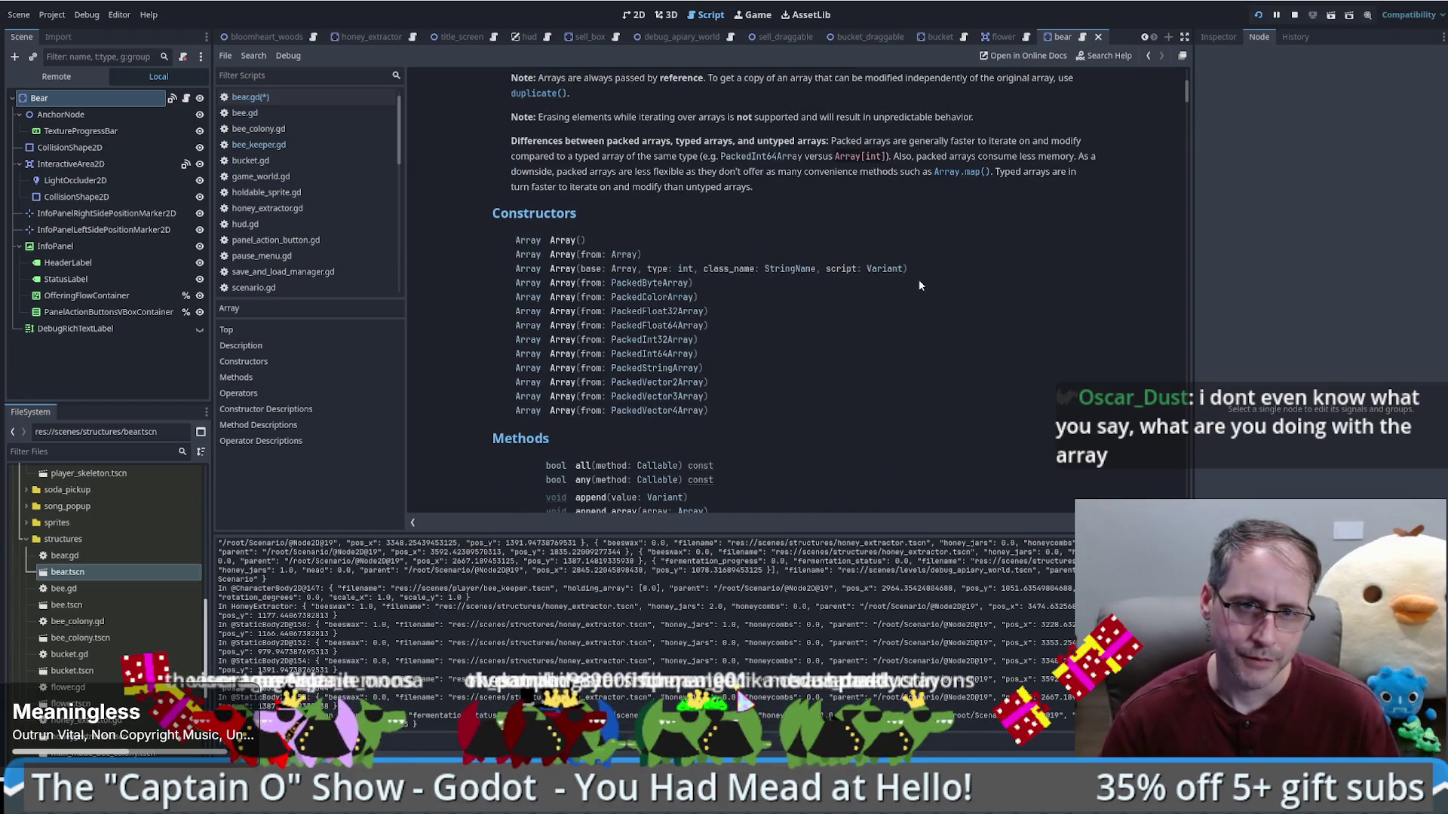
pyautogui.scroll(3, 969, 244)
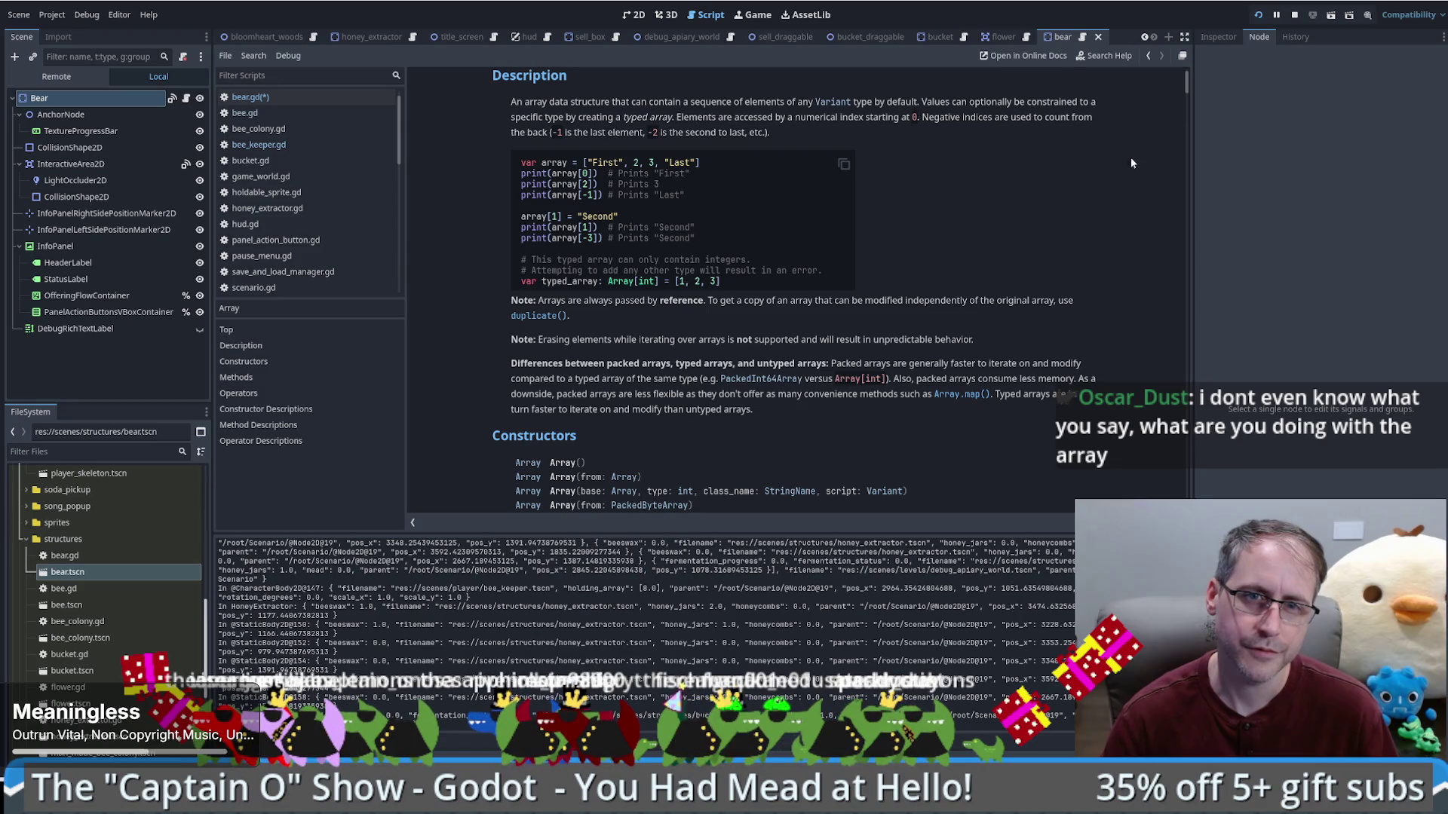
pyautogui.scroll(1, 1189, 76)
pyautogui.moveTo(1188, 75)
pyautogui.mouseDown()
pyautogui.moveTo(1187, 494)
pyautogui.moveTo(1174, 475)
pyautogui.mouseUp()
pyautogui.moveTo(1174, 478)
pyautogui.mouseDown()
pyautogui.moveTo(1178, 407)
pyautogui.moveTo(1130, 86)
pyautogui.moveTo(1143, 114)
pyautogui.mouseUp()
pyautogui.scroll(5, 884, 271)
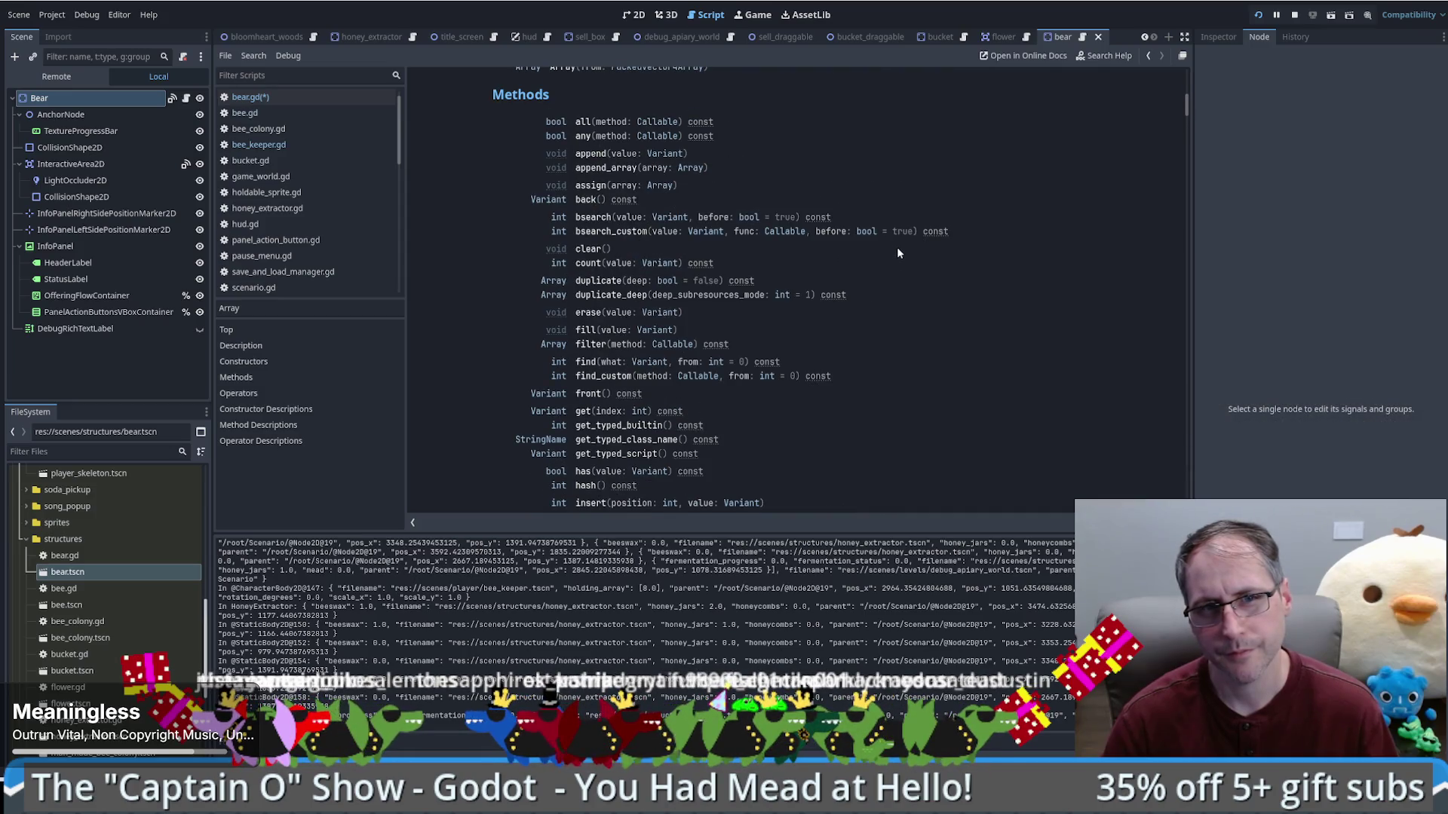
pyautogui.scroll(-7, 897, 253)
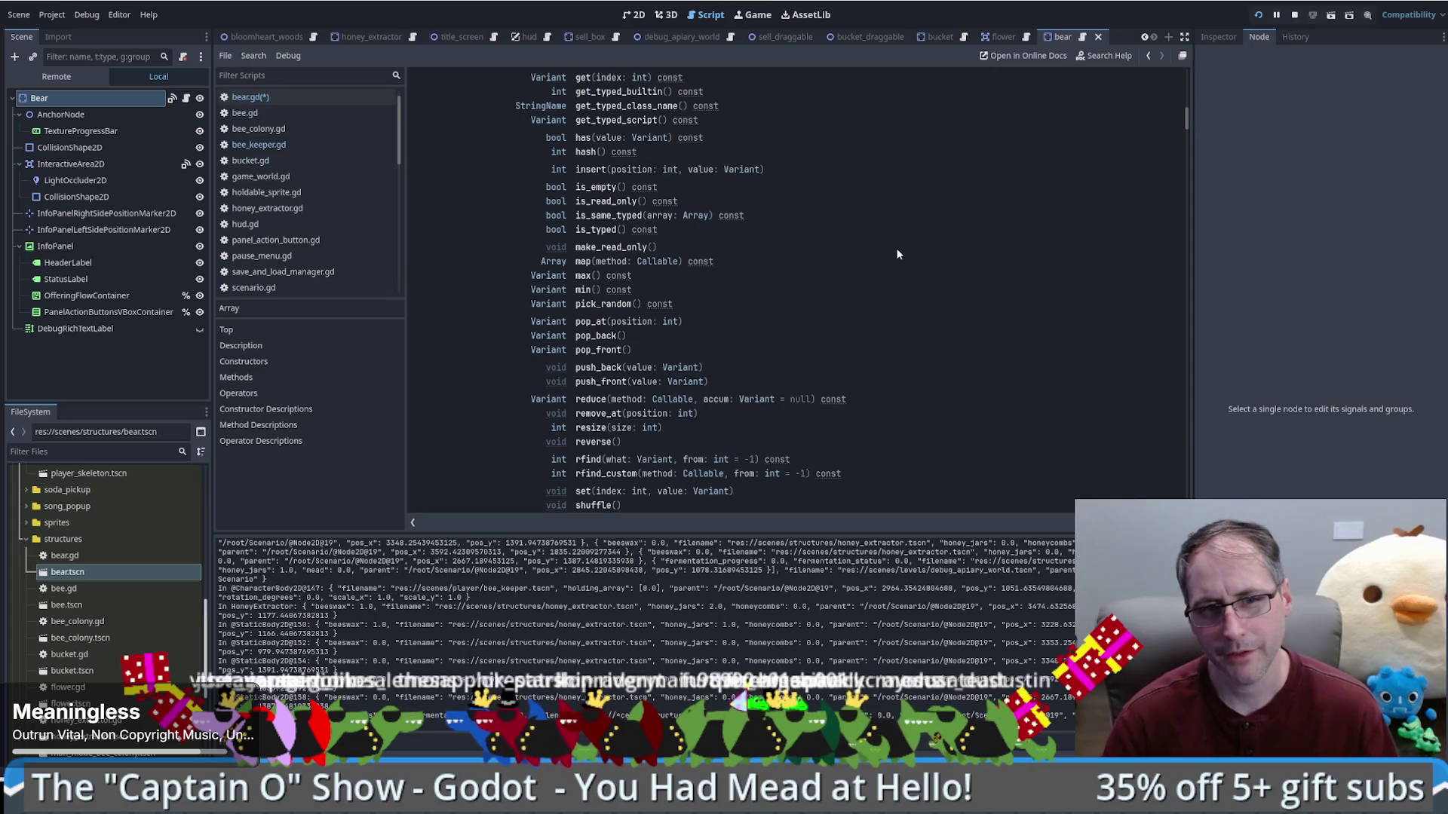
pyautogui.scroll(-2, 897, 255)
pyautogui.scroll(-10, 892, 254)
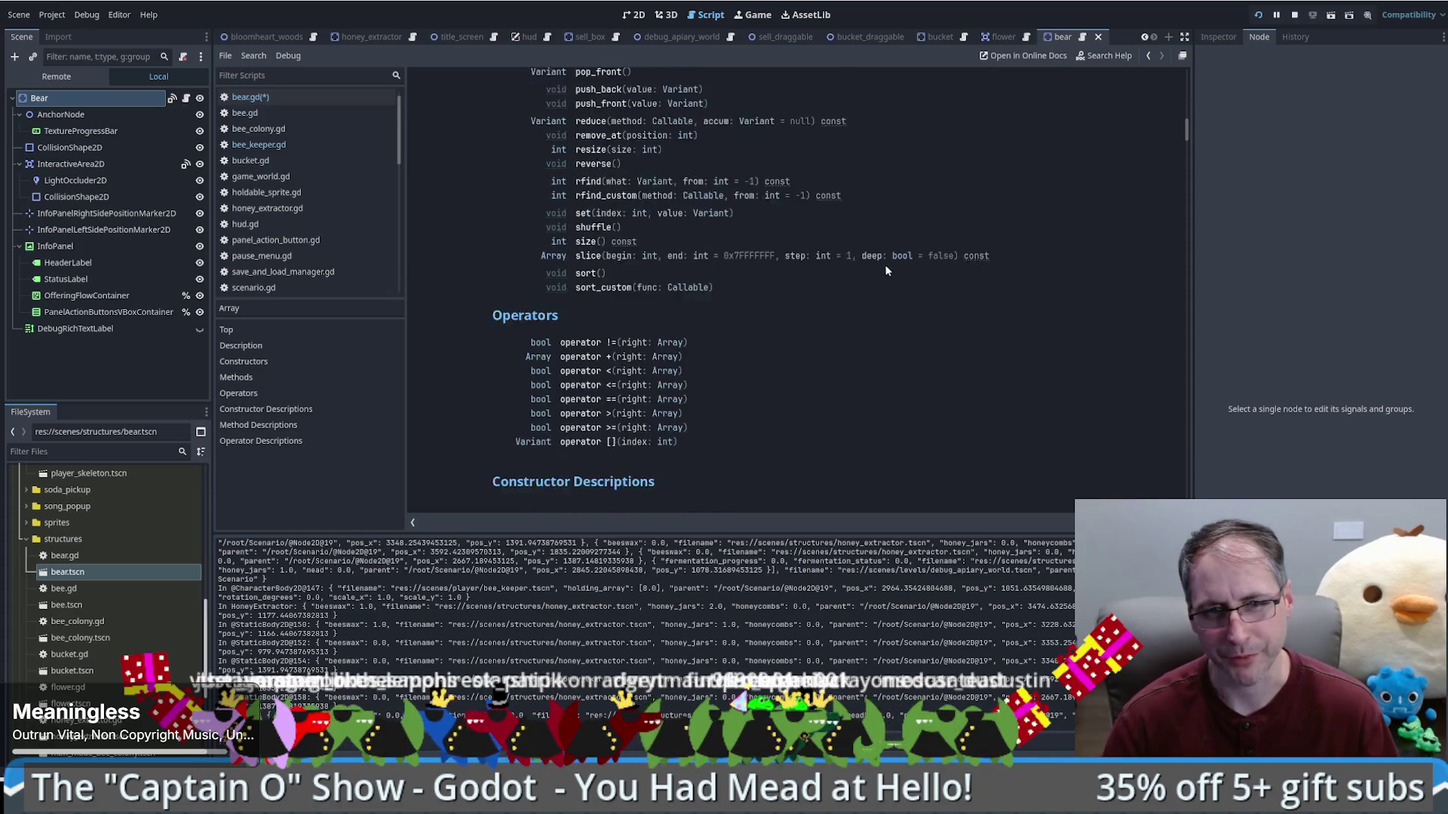
pyautogui.scroll(4, 879, 276)
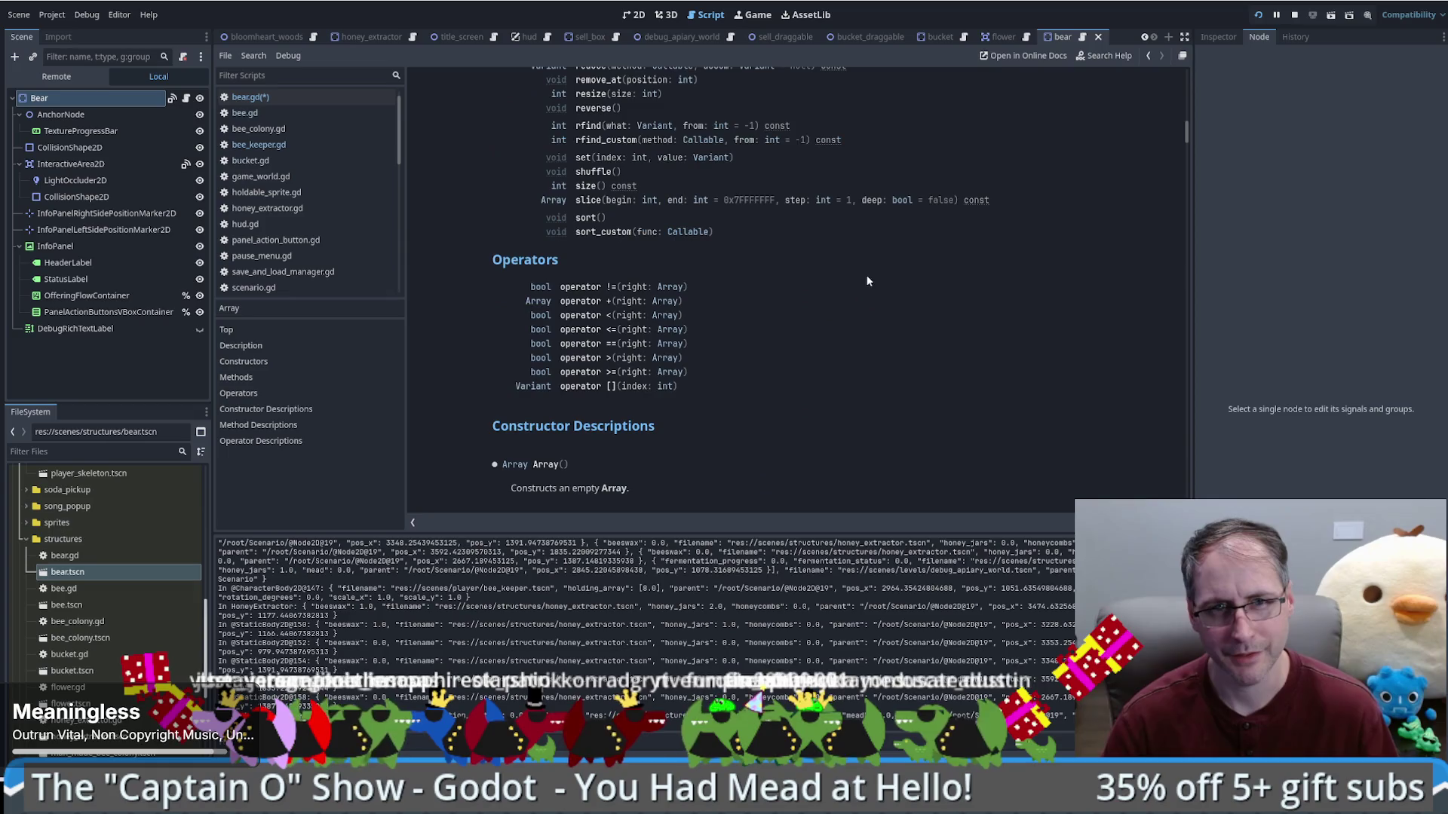
pyautogui.scroll(-3, 859, 279)
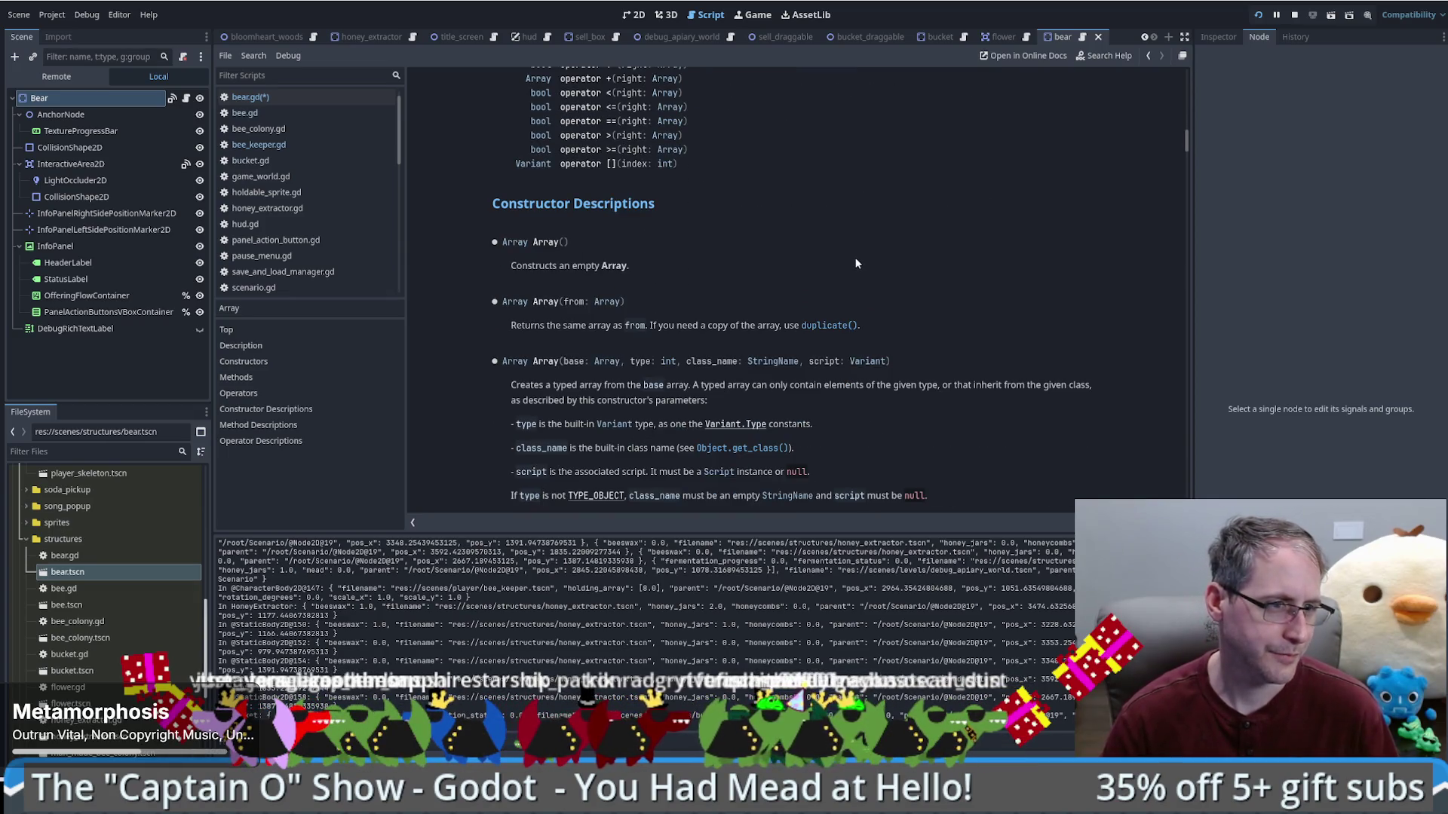
pyautogui.hotkey('alt', 'Left')
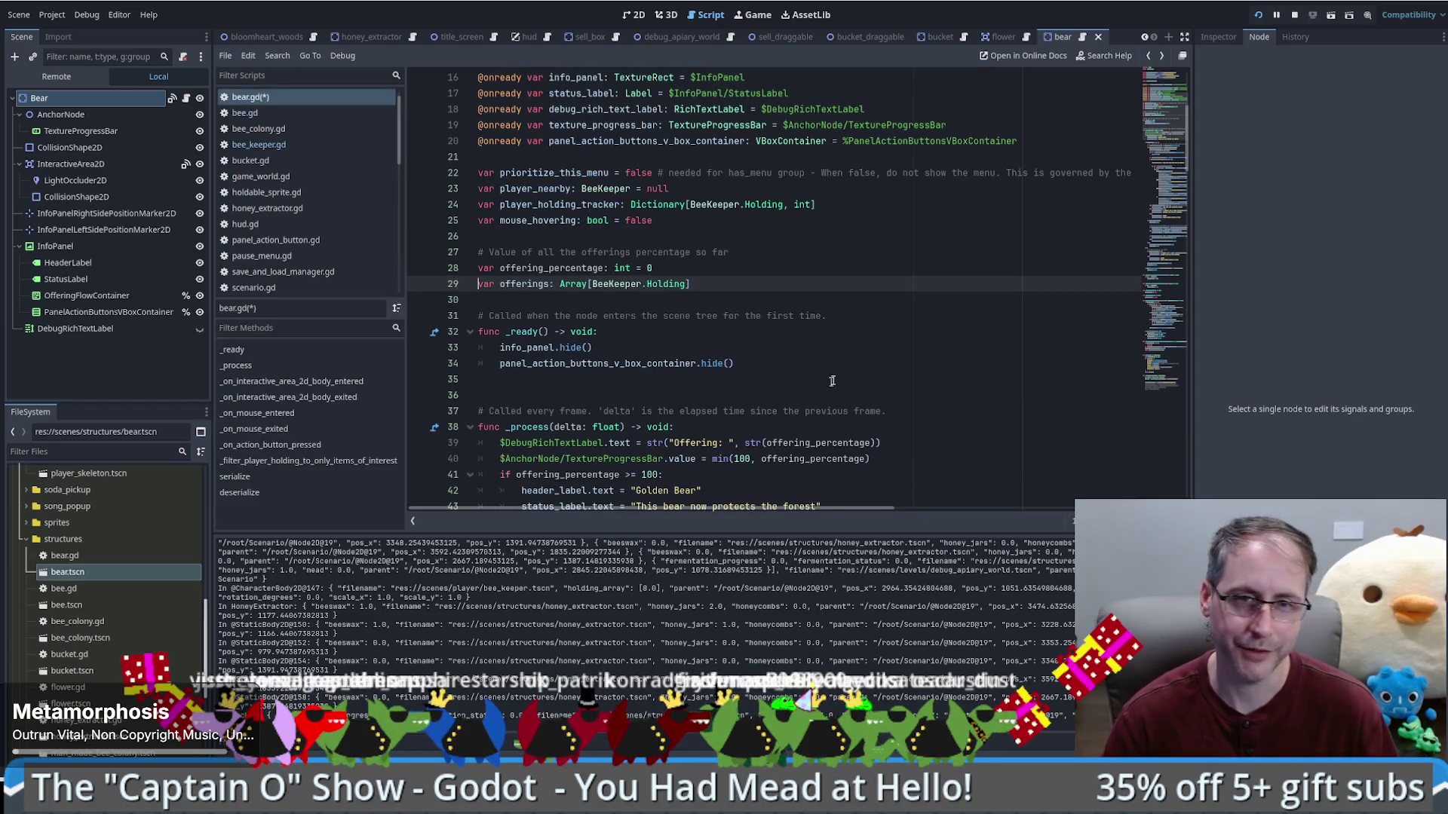
# Step: Duplicate the offering_percentage restore line into offerings = json_data["offerings"] in deserialize
pyautogui.click(823, 343)
pyautogui.click(1165, 352)
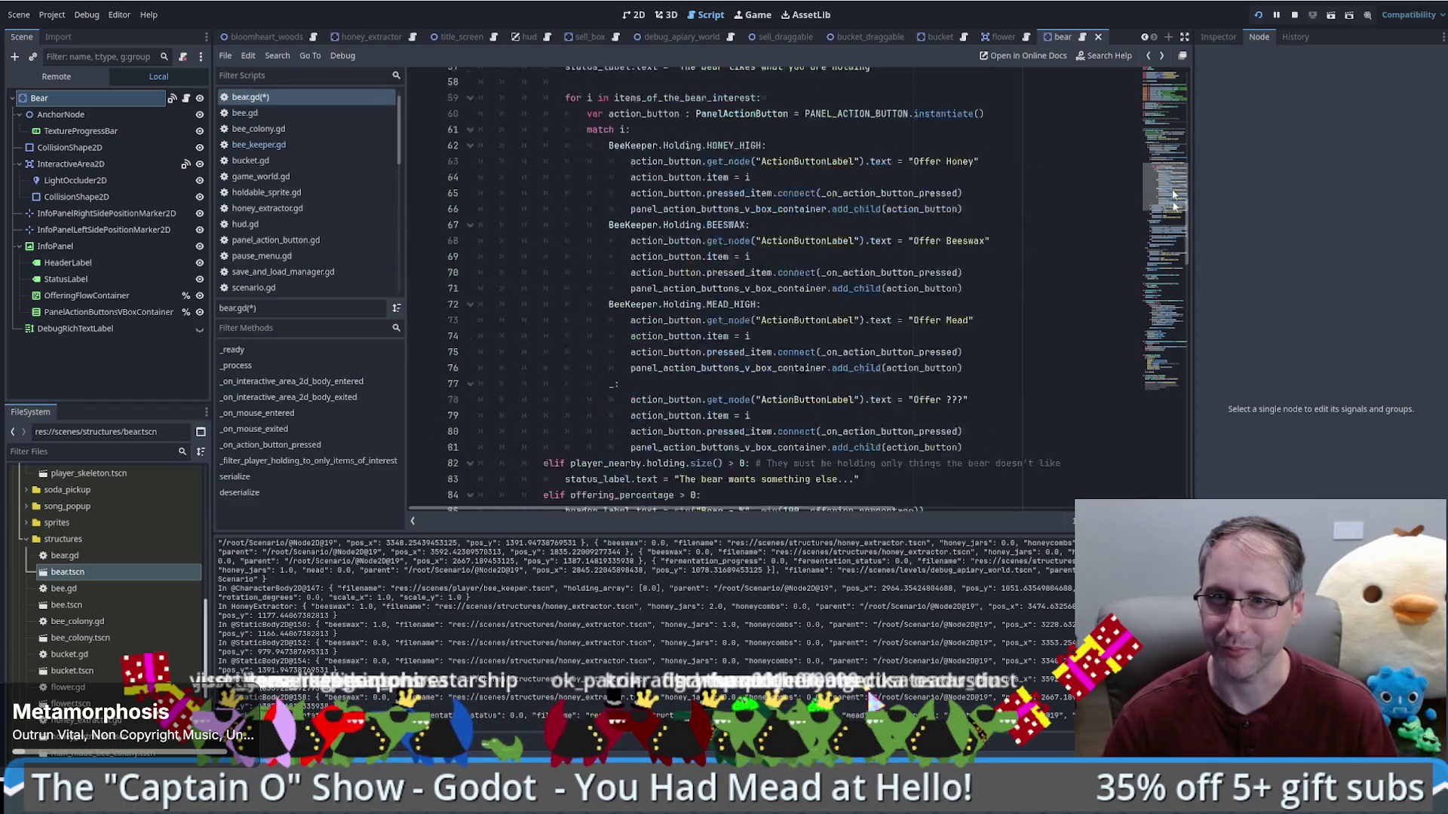
pyautogui.click(856, 320)
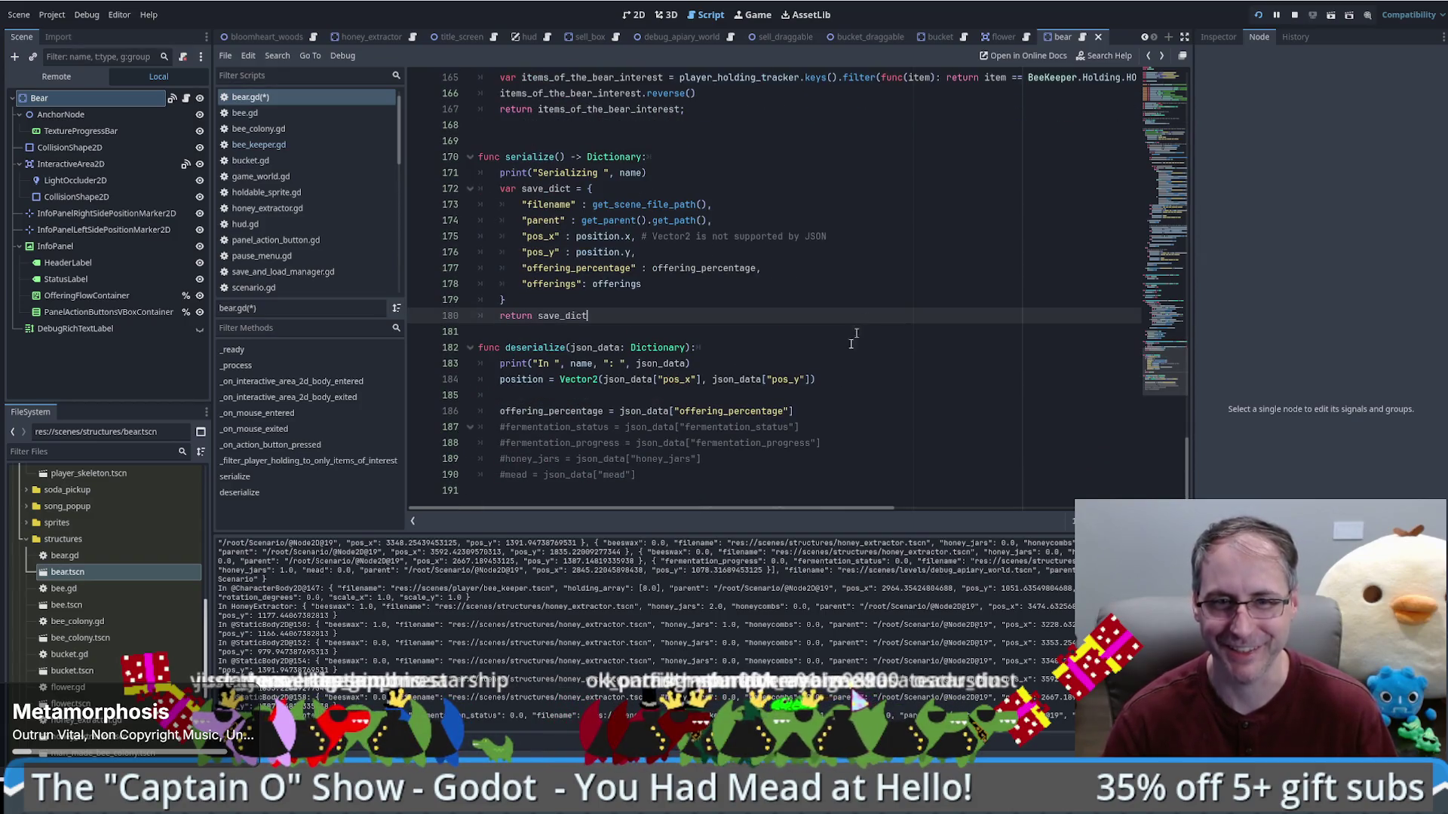
pyautogui.click(834, 414)
pyautogui.hotkey('ctrl', 'shift', 'd')
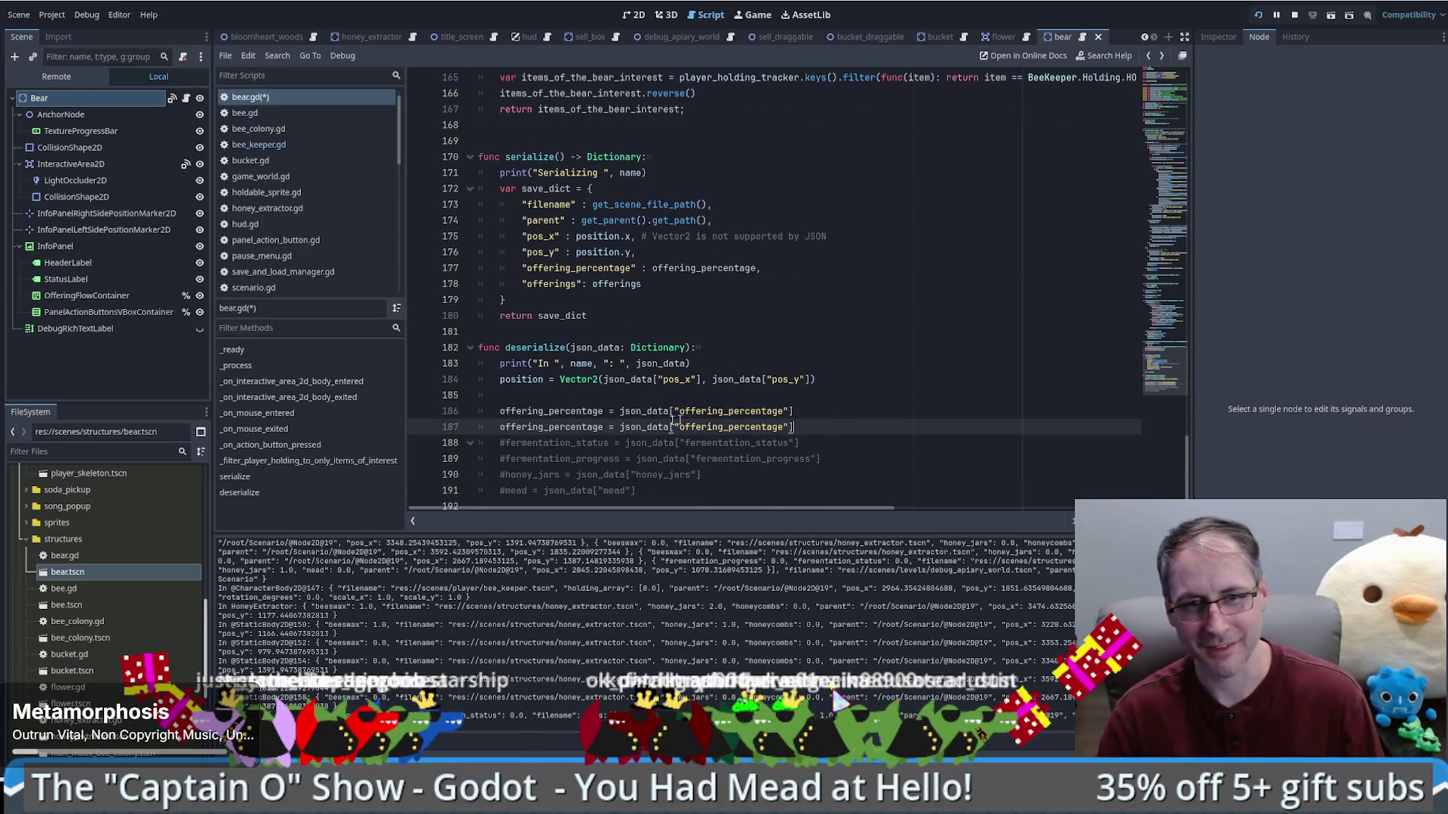
pyautogui.click(565, 285)
pyautogui.doubleClick(581, 427)
pyautogui.write('offerings')
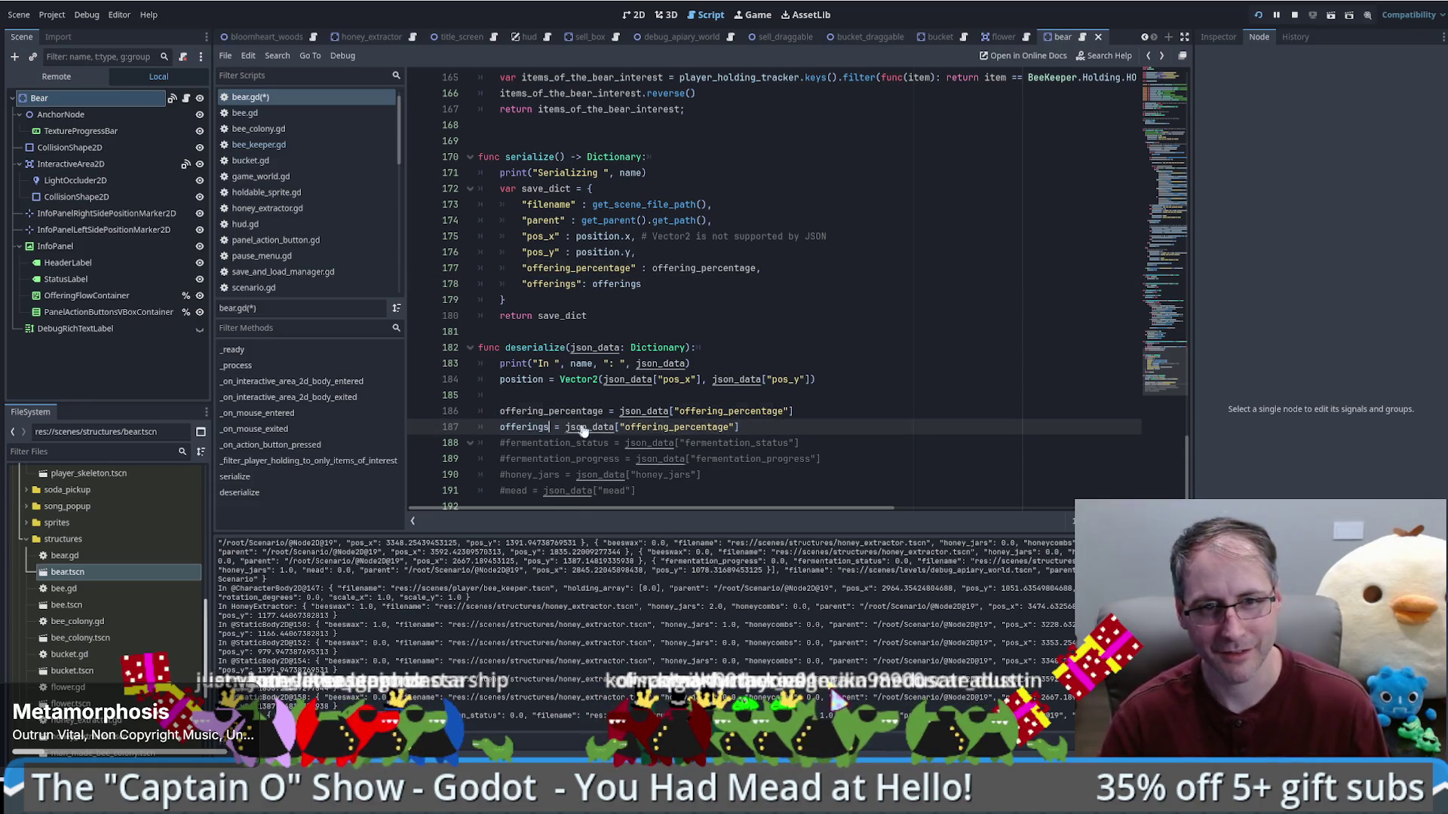
pyautogui.doubleClick(695, 427)
pyautogui.write('offerings')
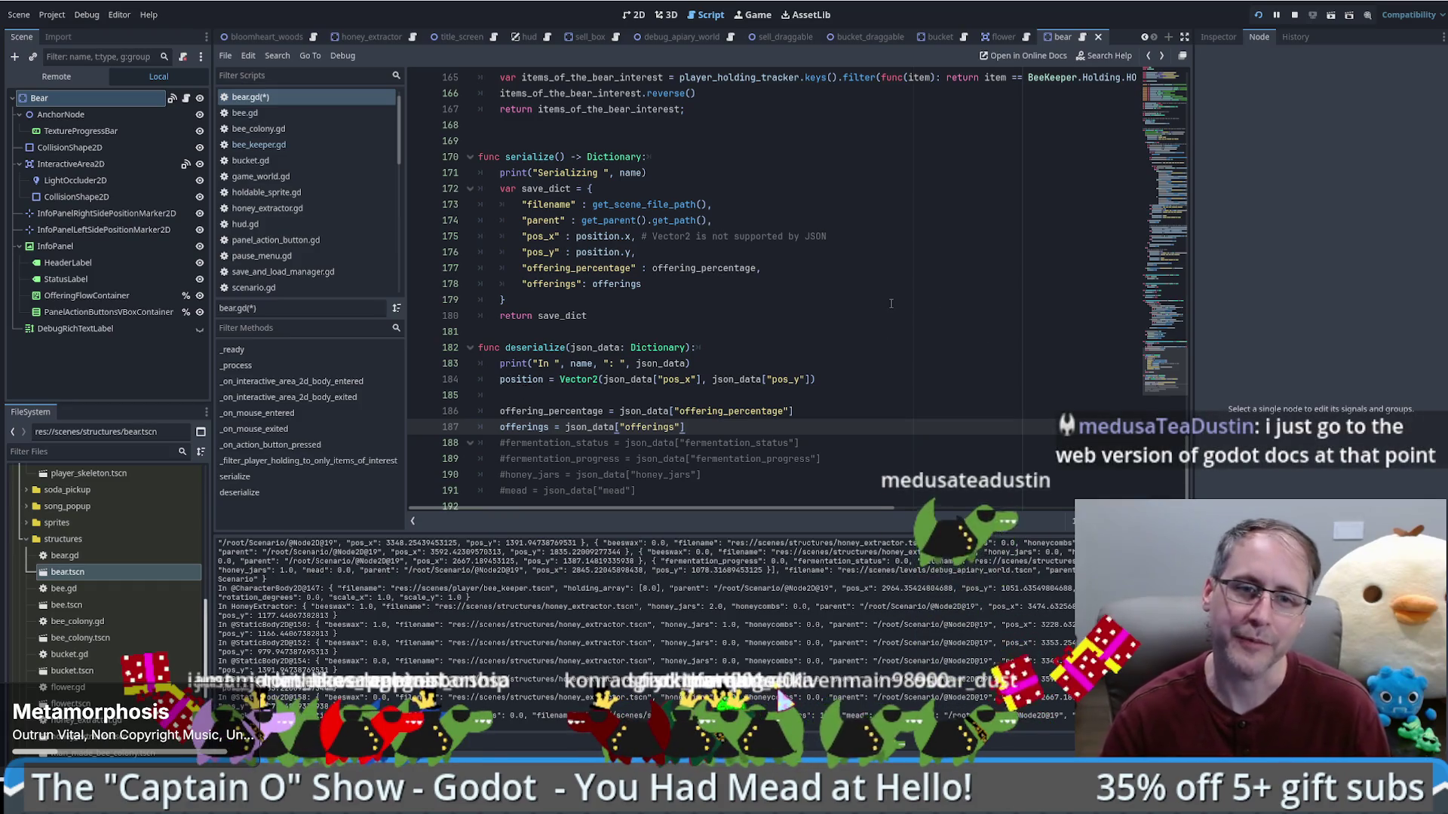
# Step: Review the deserialize function, then save bear.gd and run the game with F5
pyautogui.scroll(5, 932, 333)
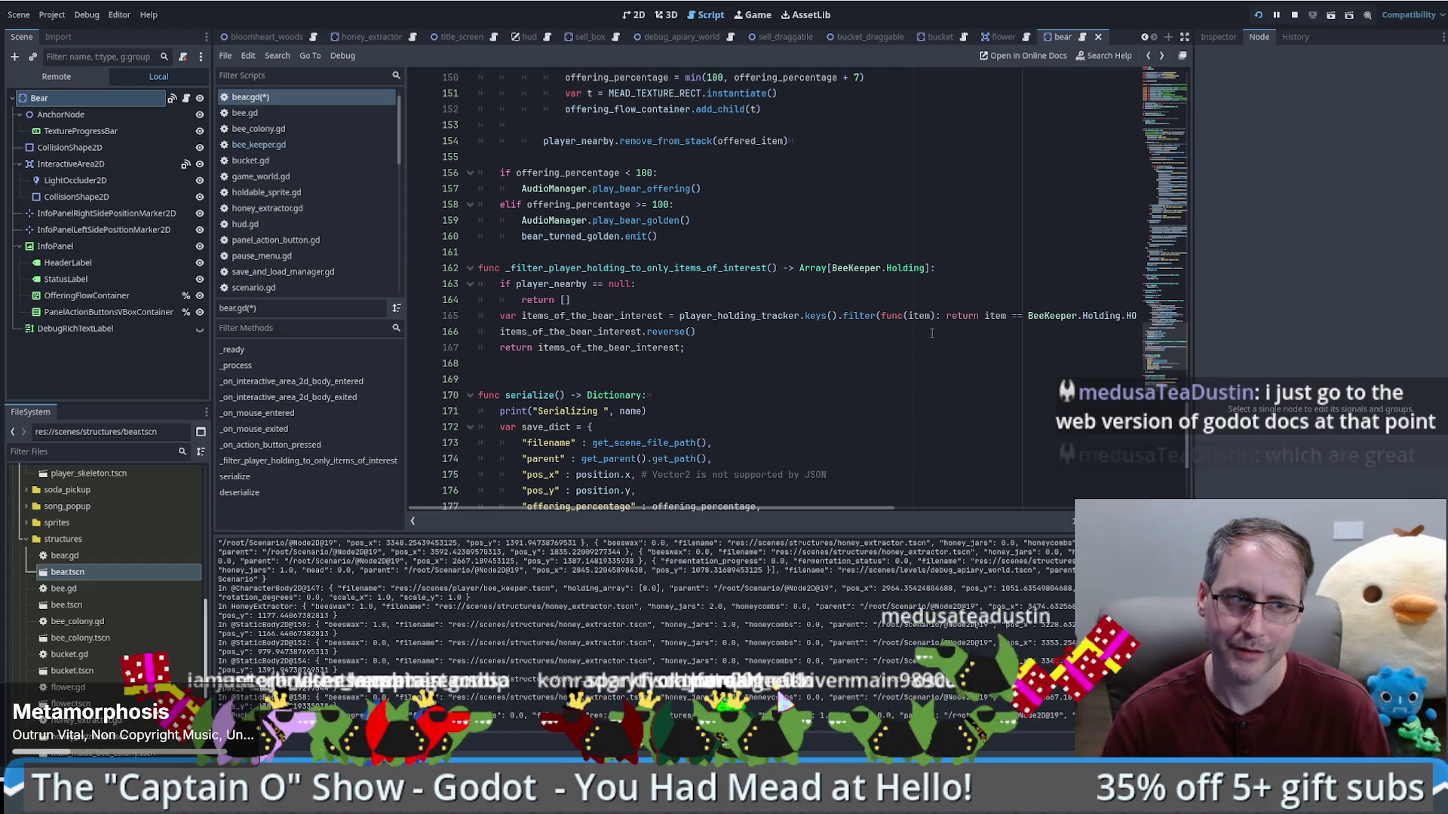
pyautogui.scroll(-5, 932, 333)
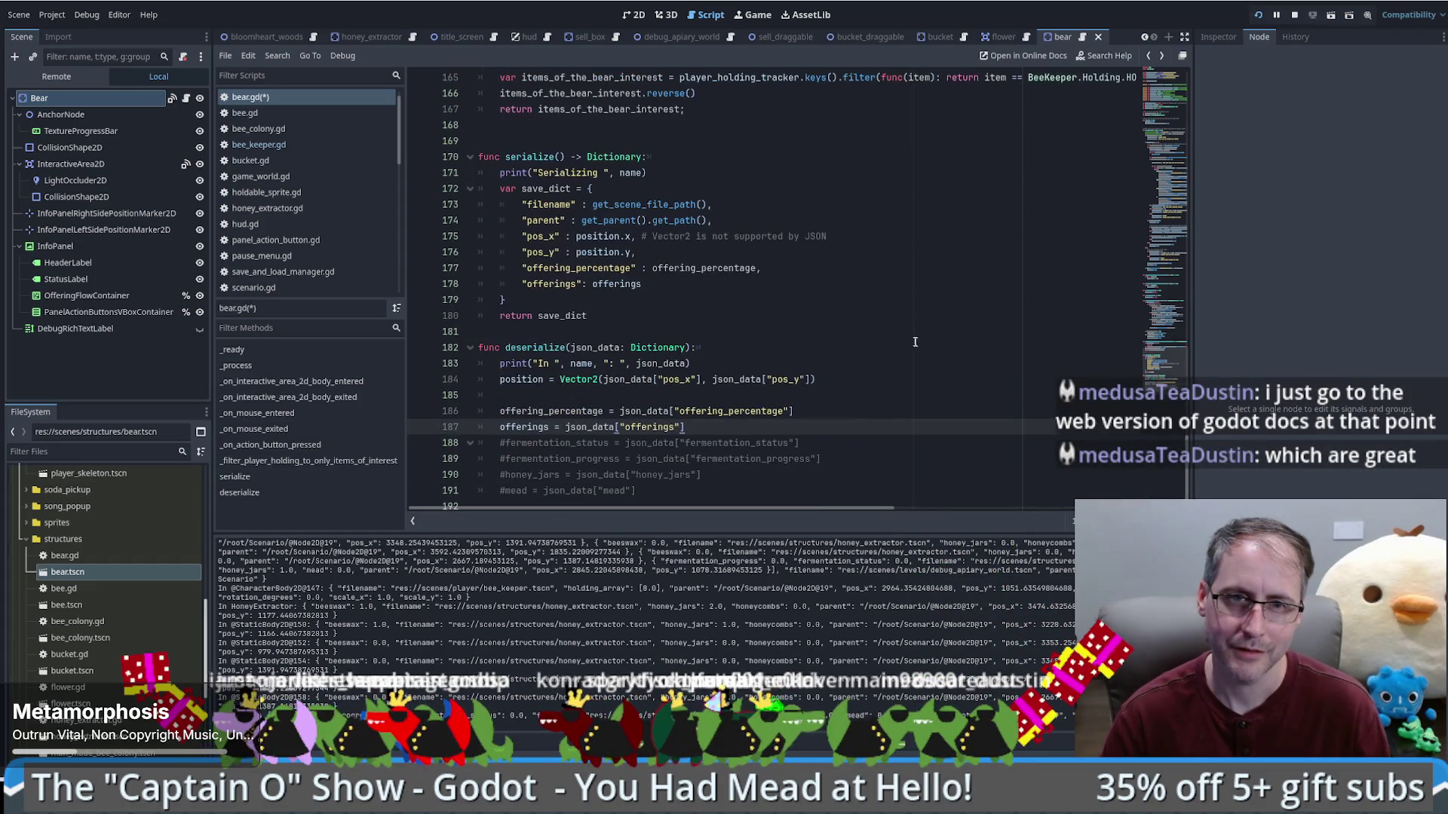
pyautogui.click(573, 329)
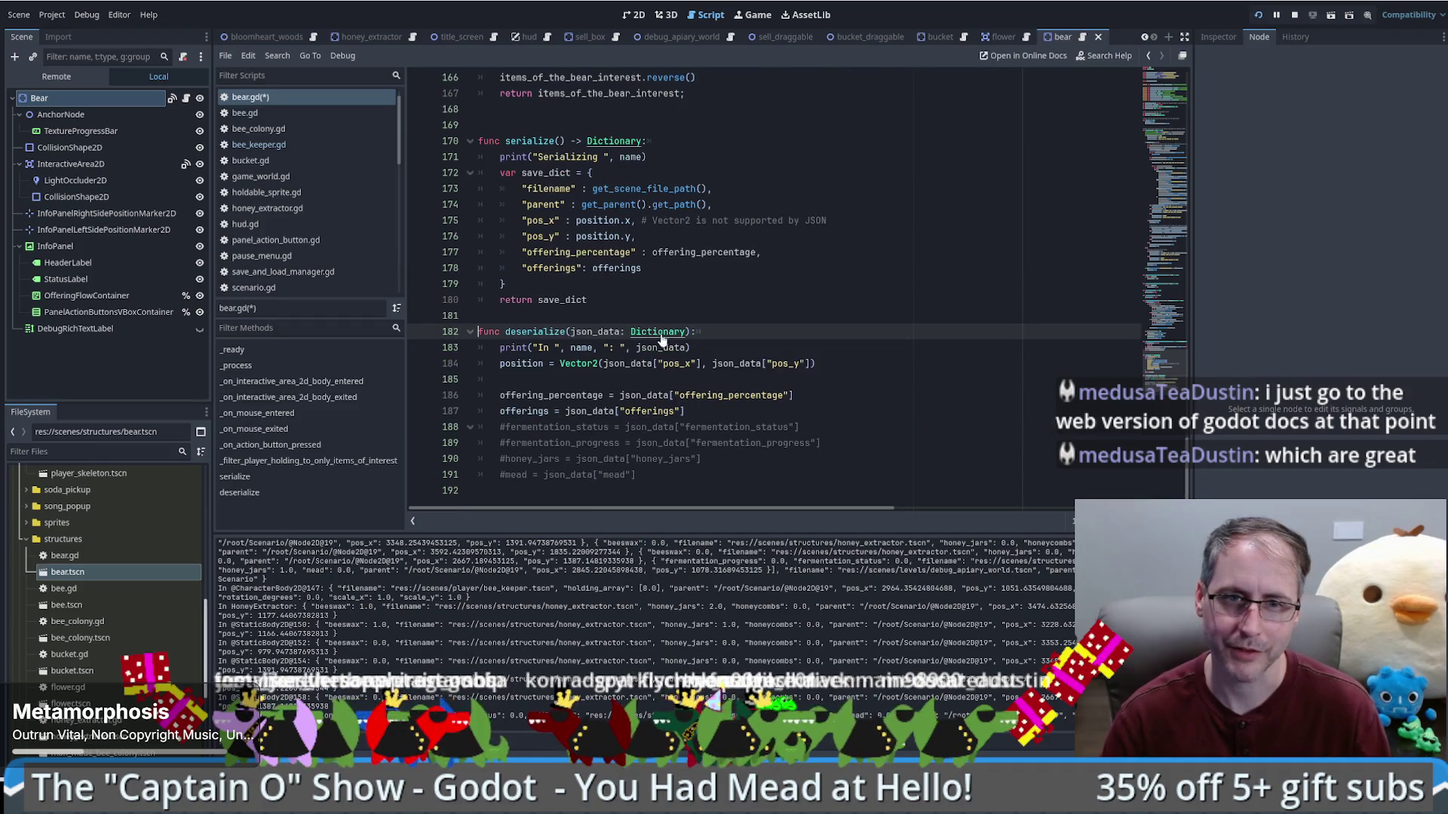
pyautogui.scroll(5, 857, 367)
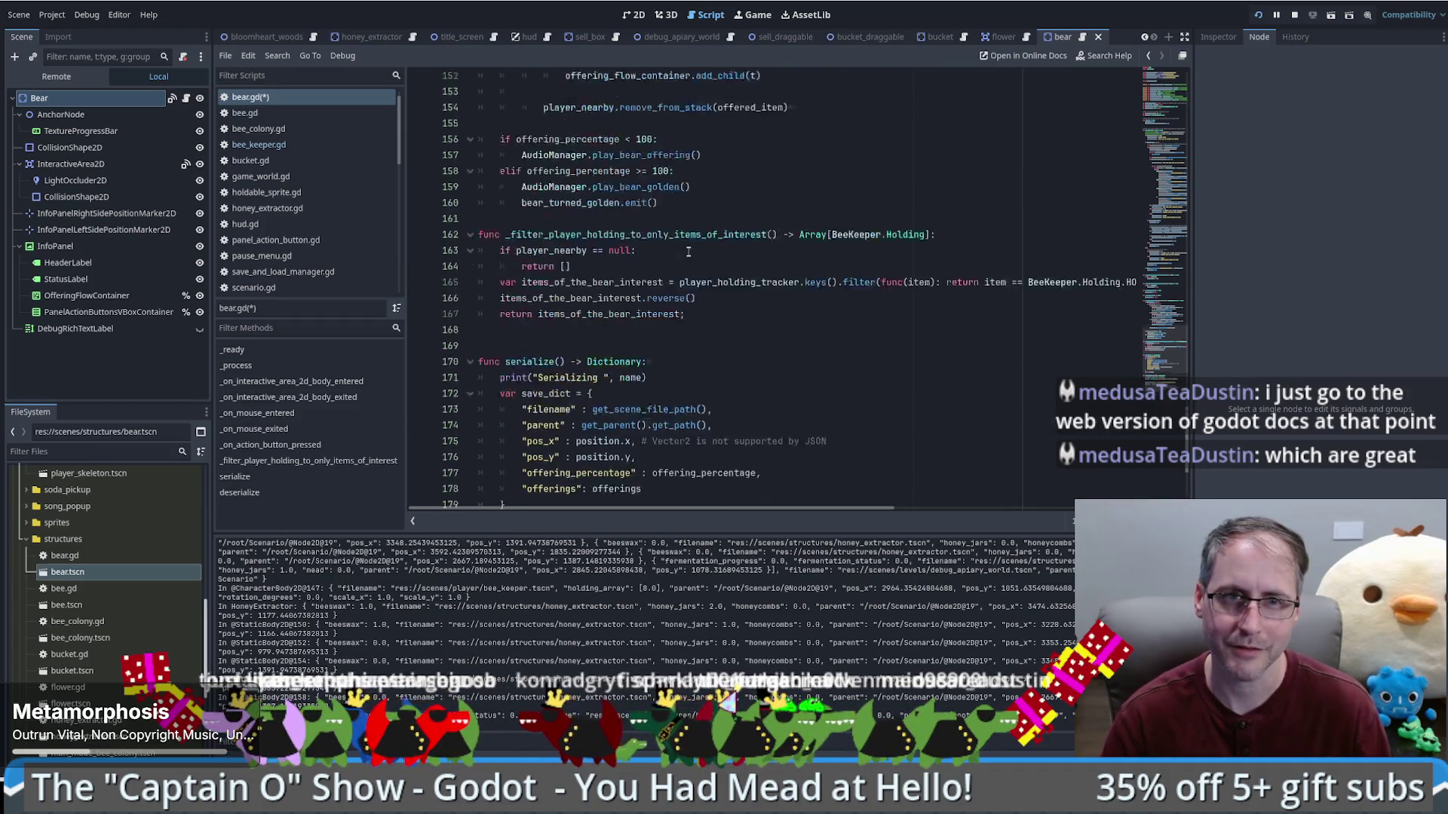
pyautogui.scroll(-5, 857, 367)
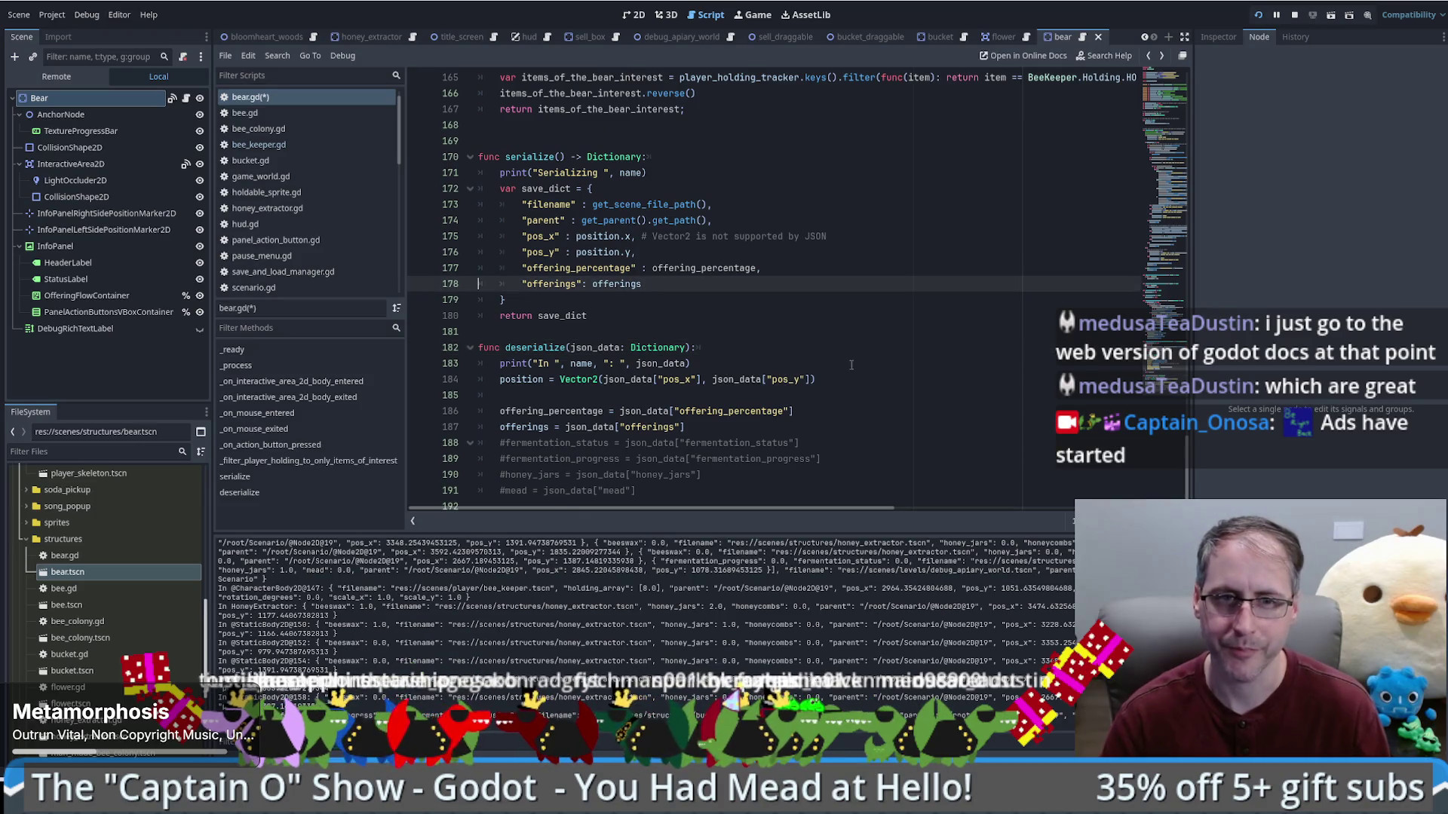
pyautogui.click(781, 411)
pyautogui.press('F5')
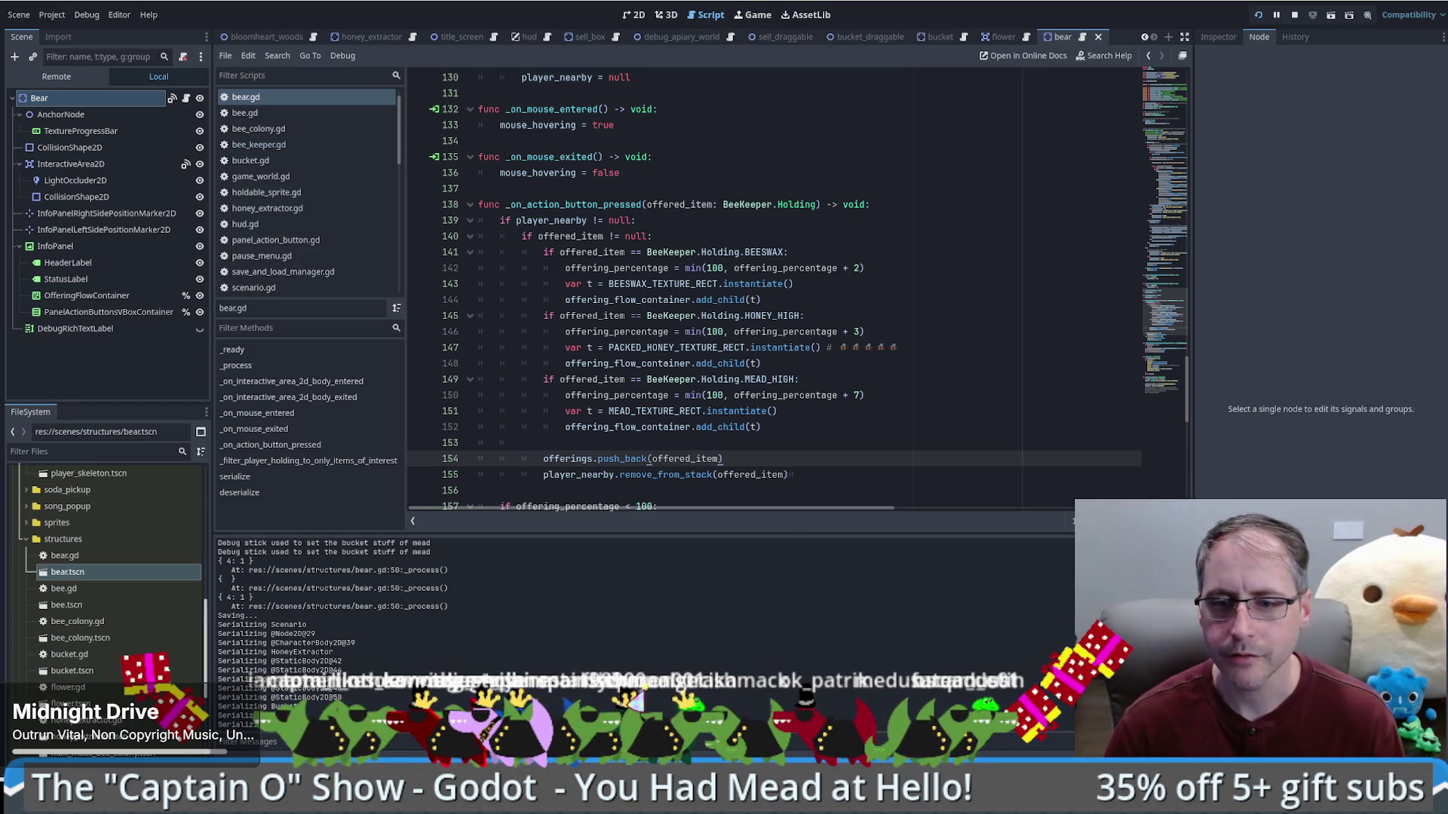
# Step: Bring the running game window to the front, showing the bear's panel
pyautogui.hotkey('alt', 'Tab')
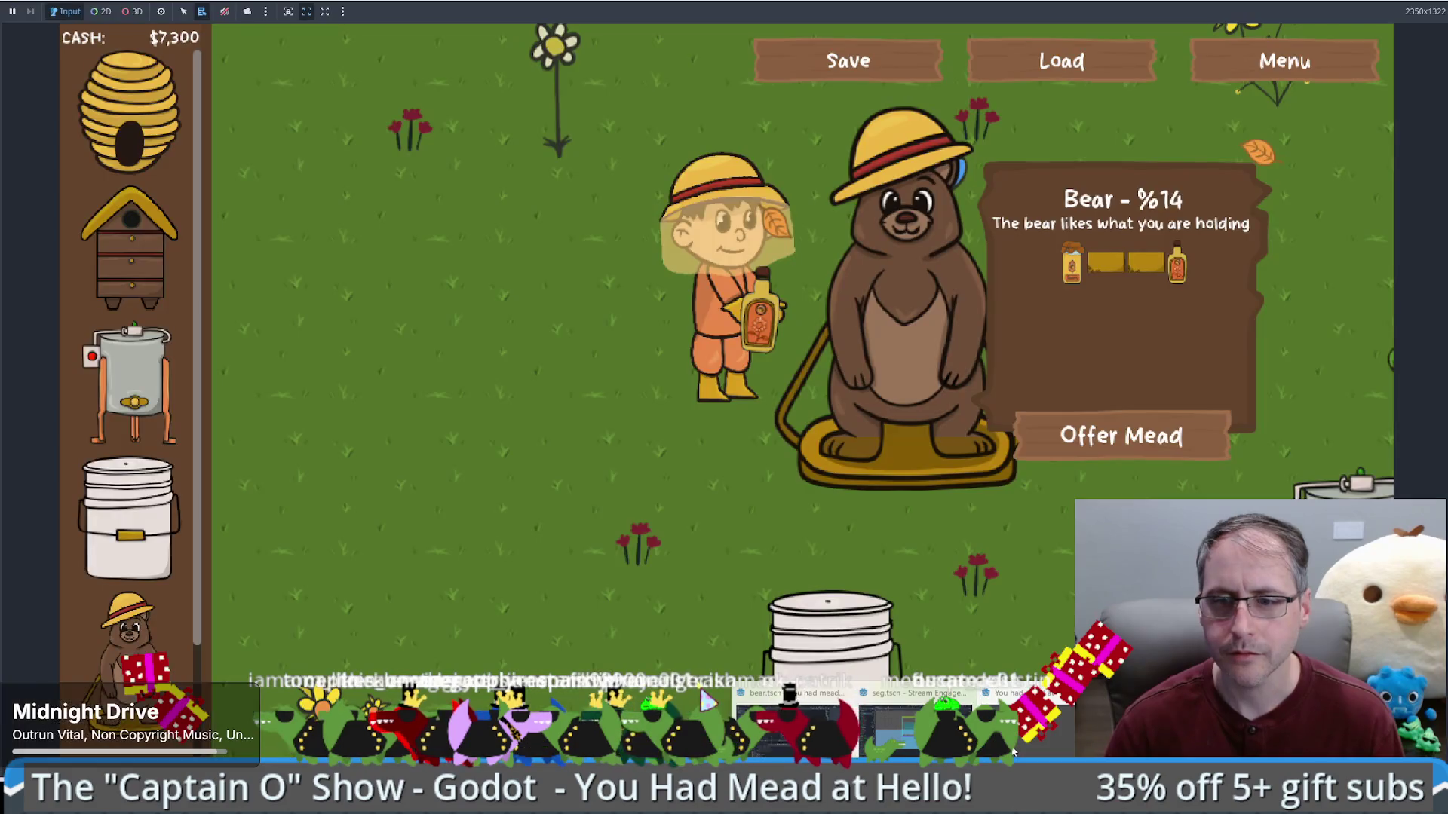
# Step: Walk to the bear, save the game, and check savegame.save in Notepad
pyautogui.click(609, 490)
pyautogui.click(780, 424)
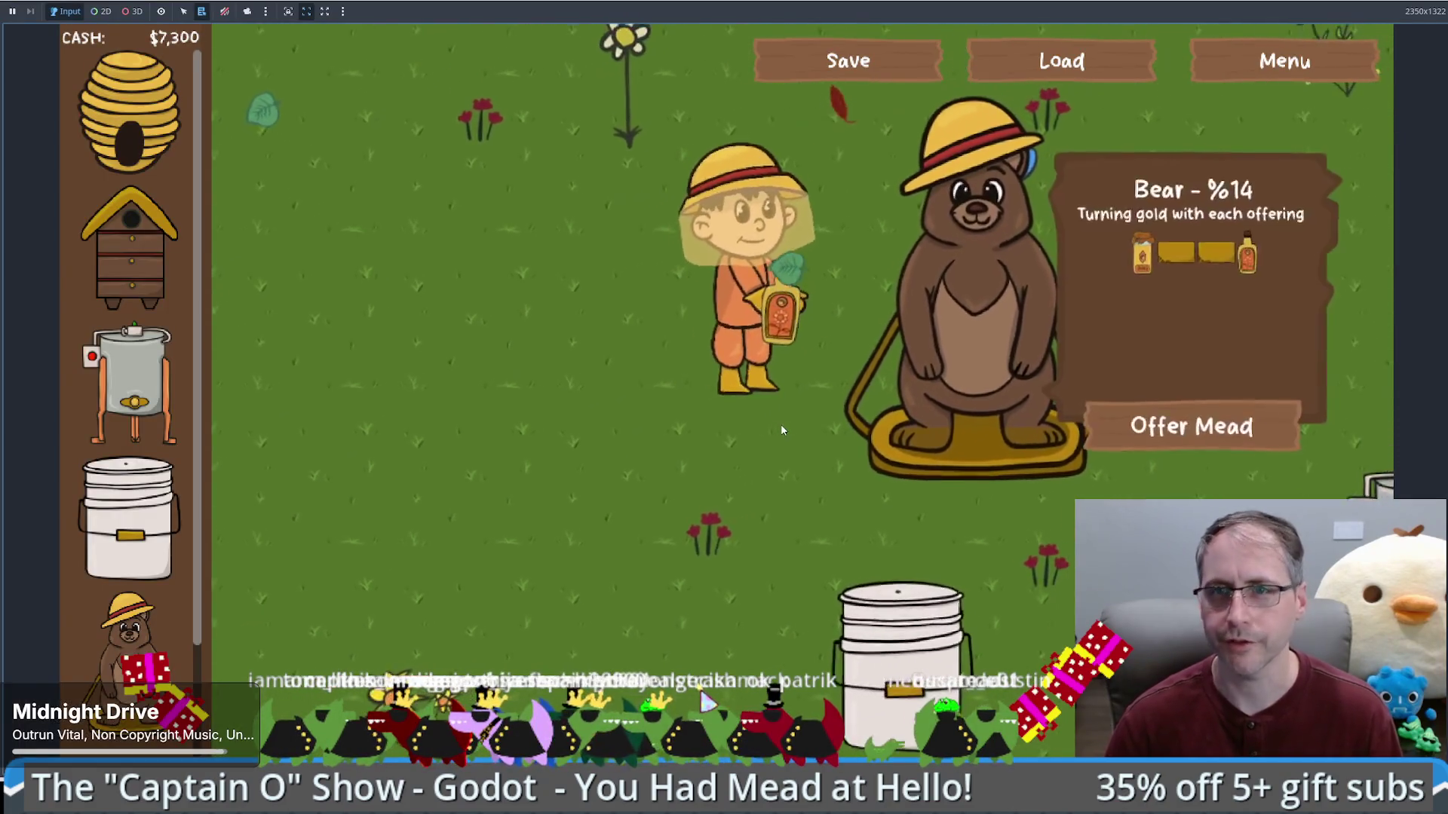
pyautogui.click(854, 91)
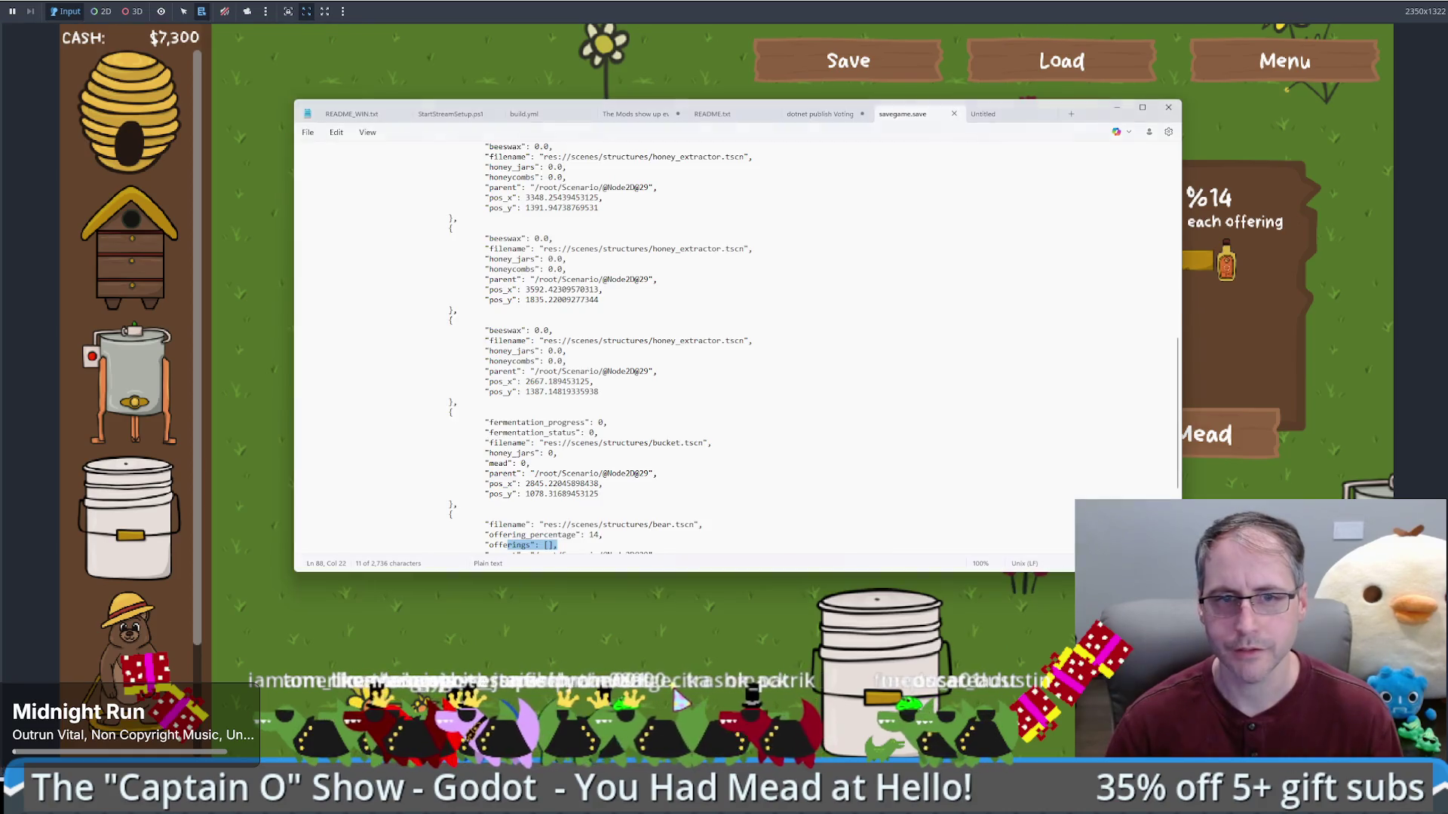
pyautogui.hotkey('alt', 'Tab')
pyautogui.scroll(-1, 678, 339)
pyautogui.click(626, 452)
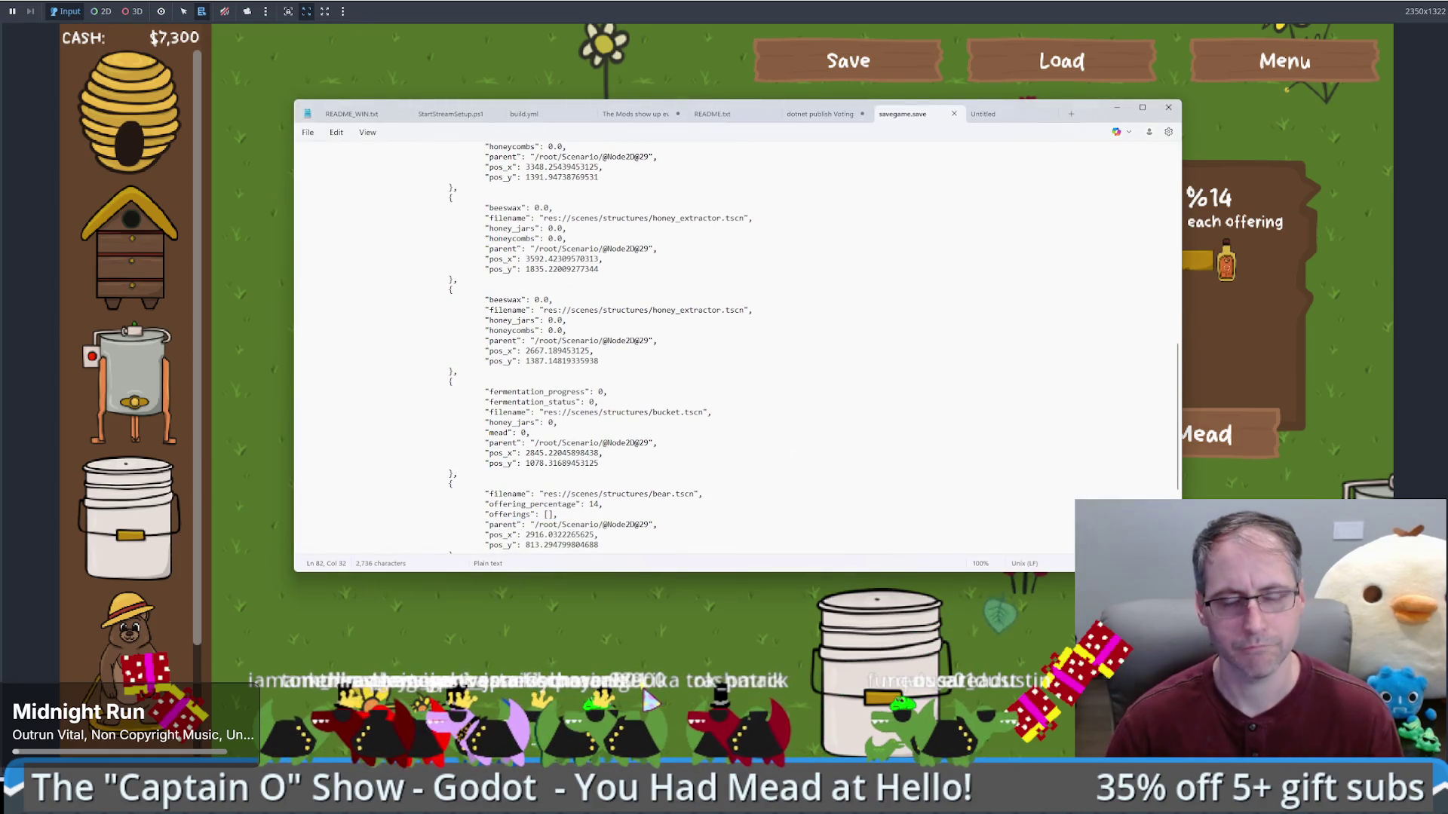
pyautogui.click(698, 652)
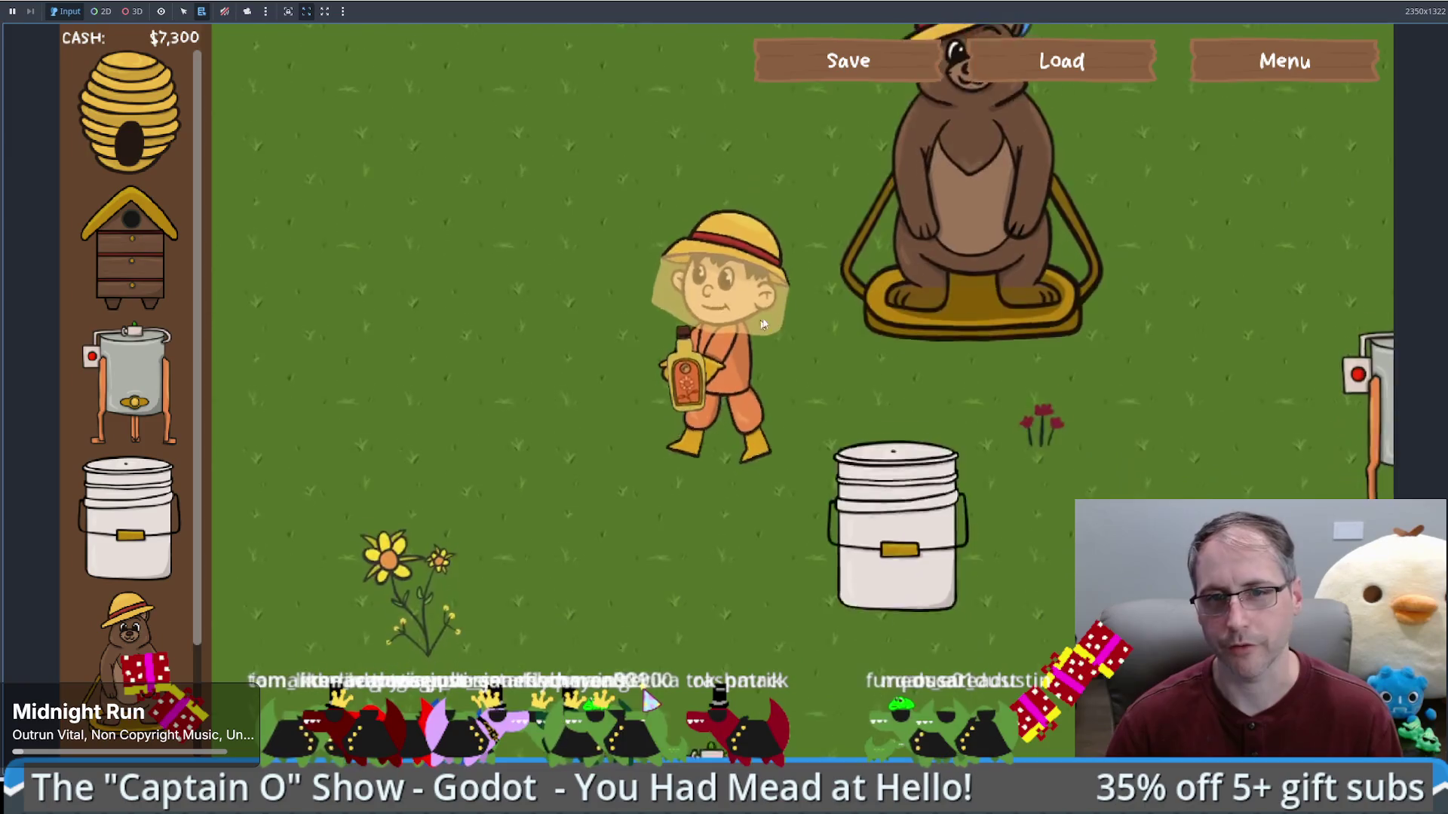
# Step: Offer mead to the bear, save, confirm offerings [4] in the file, then load
pyautogui.click(806, 283)
pyautogui.click(1075, 352)
pyautogui.click(849, 61)
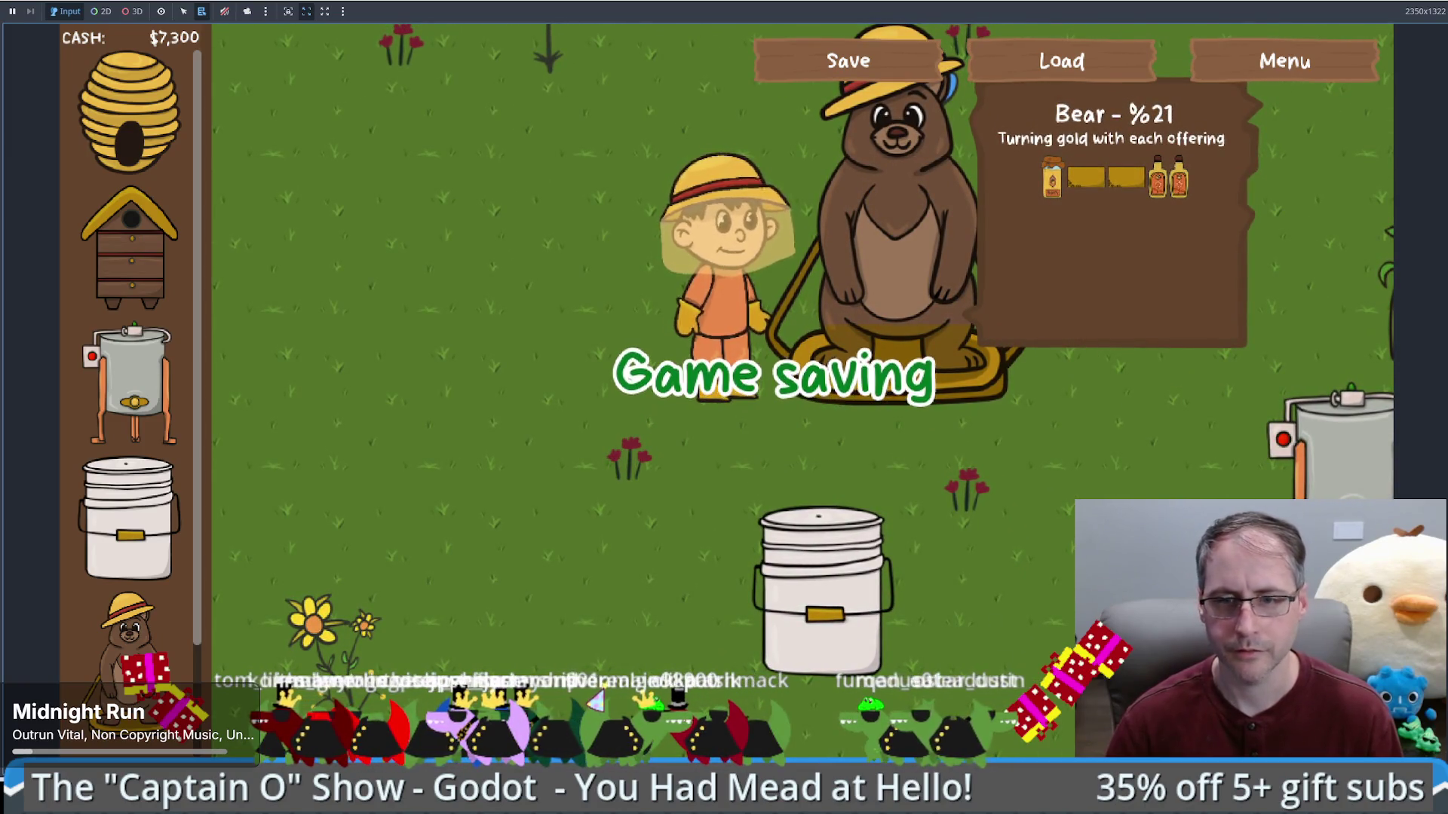
pyautogui.hotkey('alt', 'Tab')
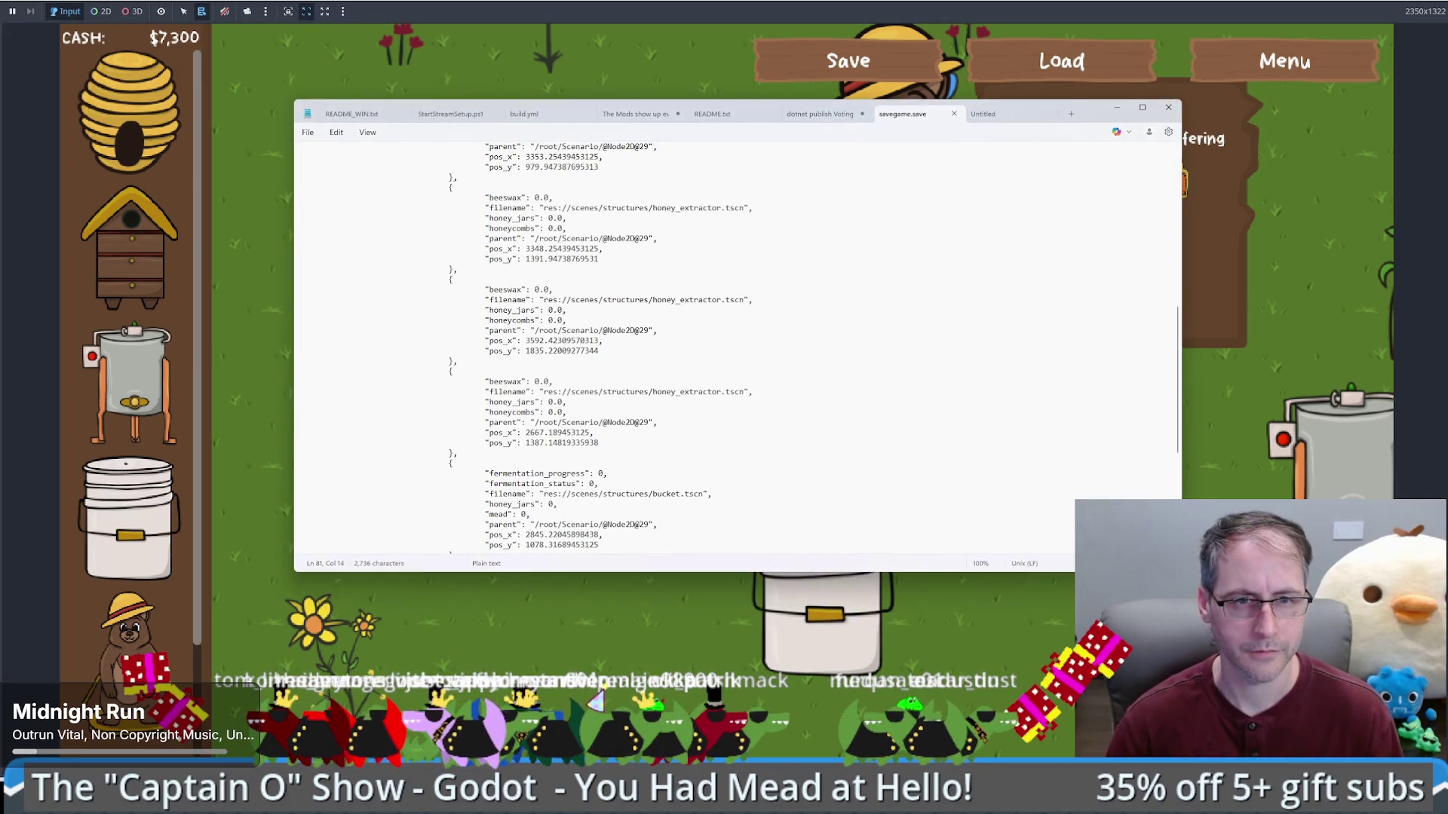
pyautogui.scroll(-5, 678, 346)
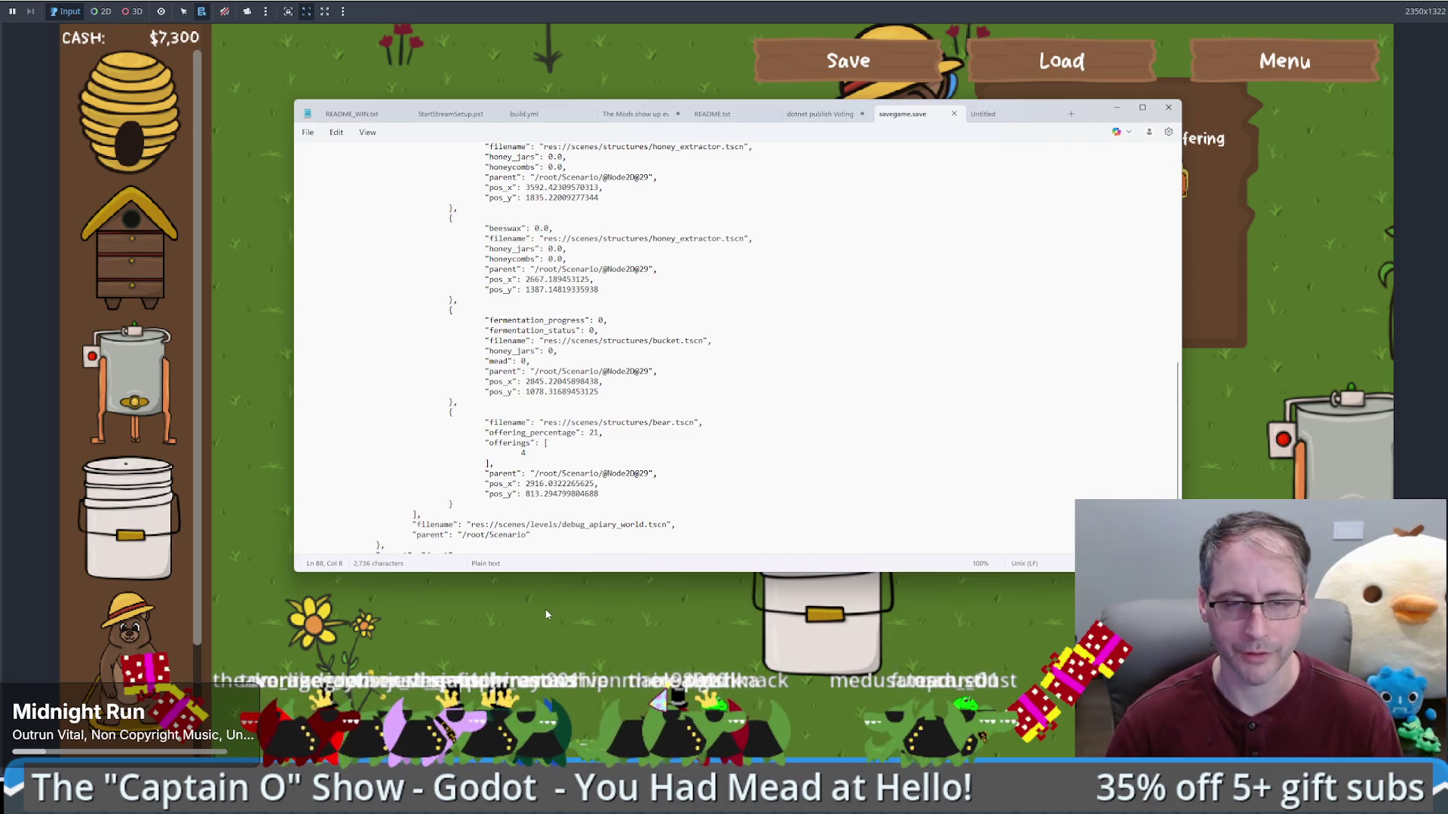
pyautogui.hotkey('alt', 'Tab')
pyautogui.click(1054, 62)
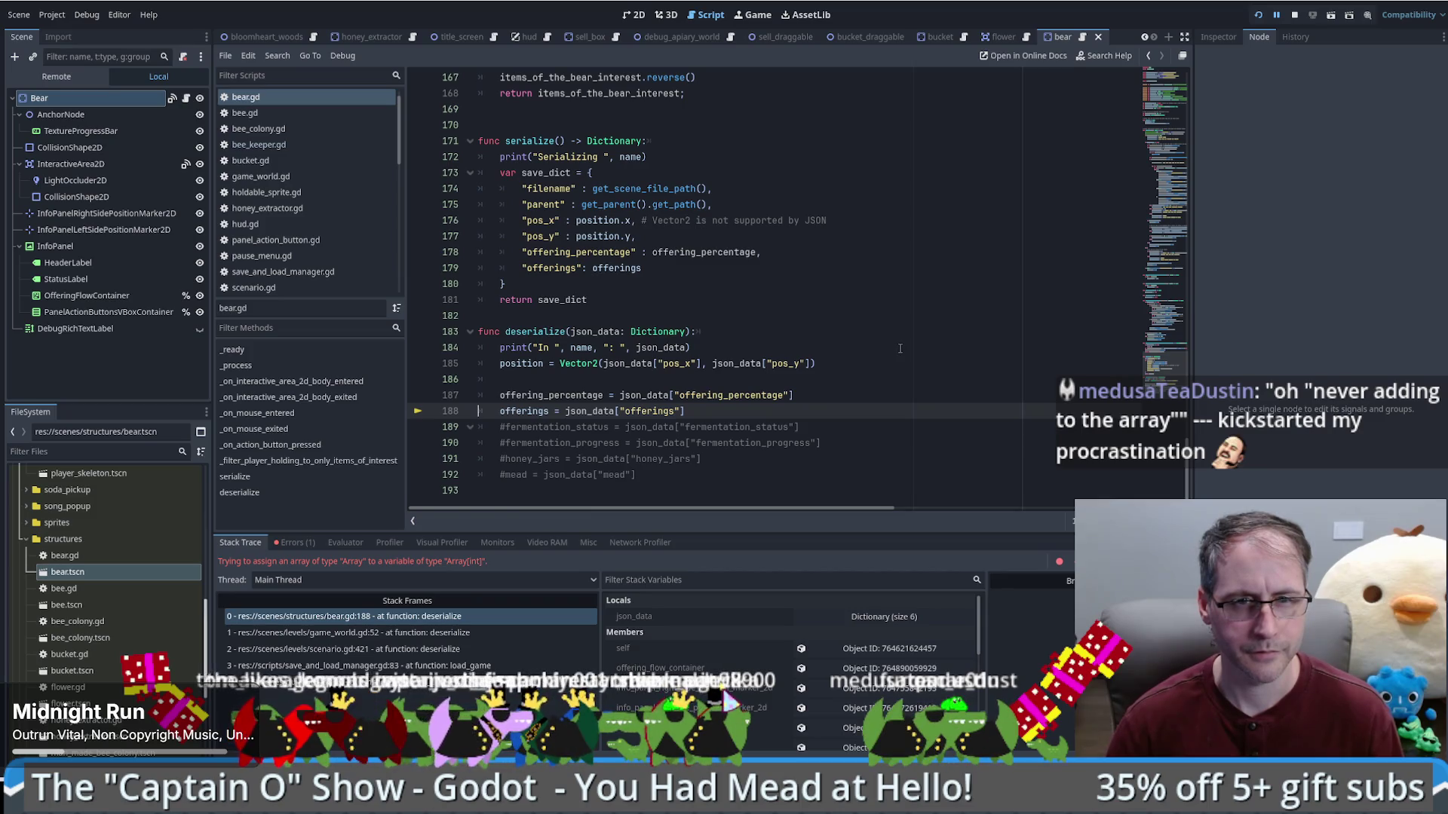
# Step: Stop the crashed debug session and inspect the bear's saved offerings list in savegame.save
pyautogui.click(1294, 14)
pyautogui.hotkey('alt', 'Tab')
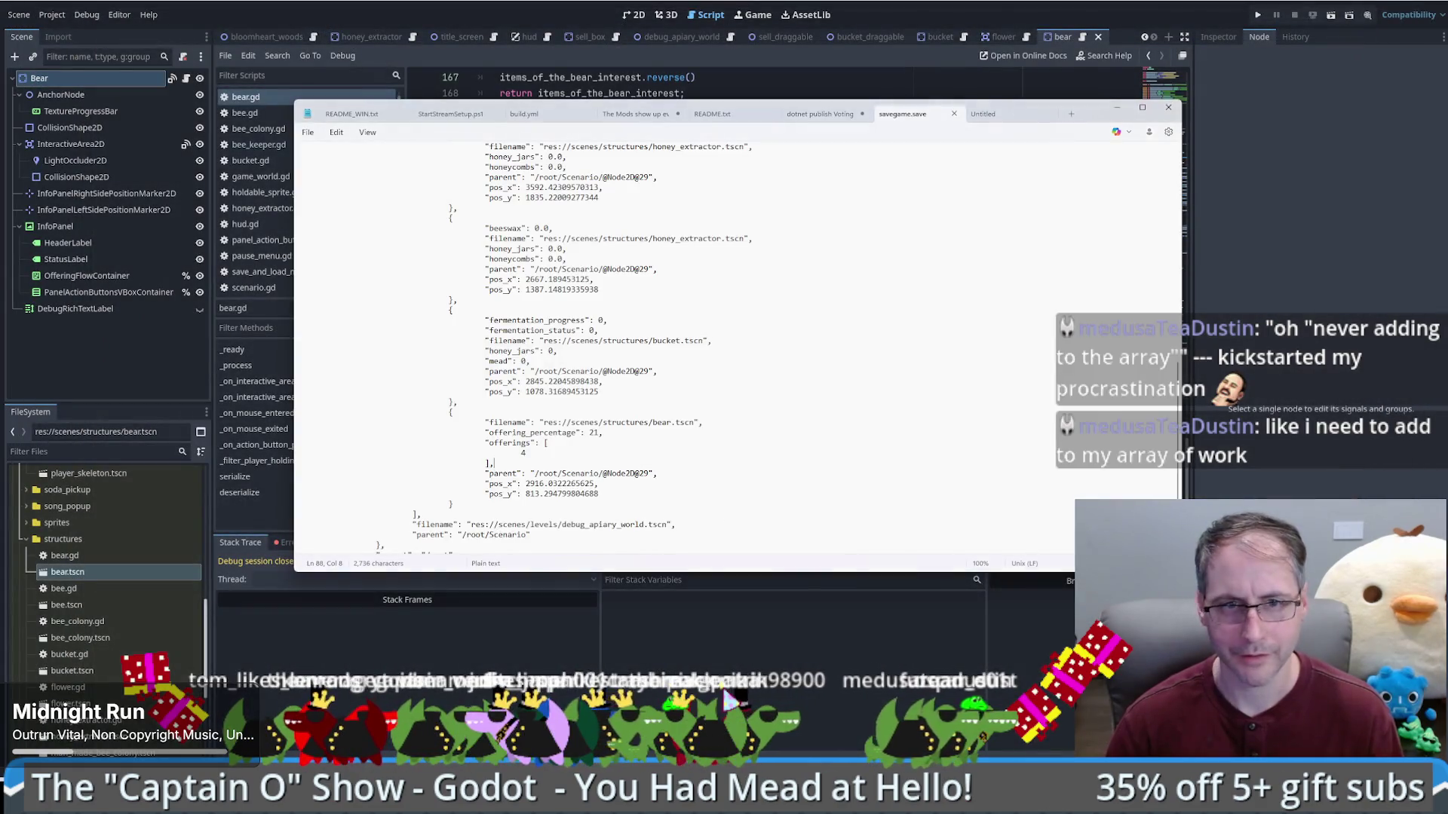
pyautogui.doubleClick(554, 432)
pyautogui.click(513, 442)
pyautogui.hotkey('alt', 'Tab')
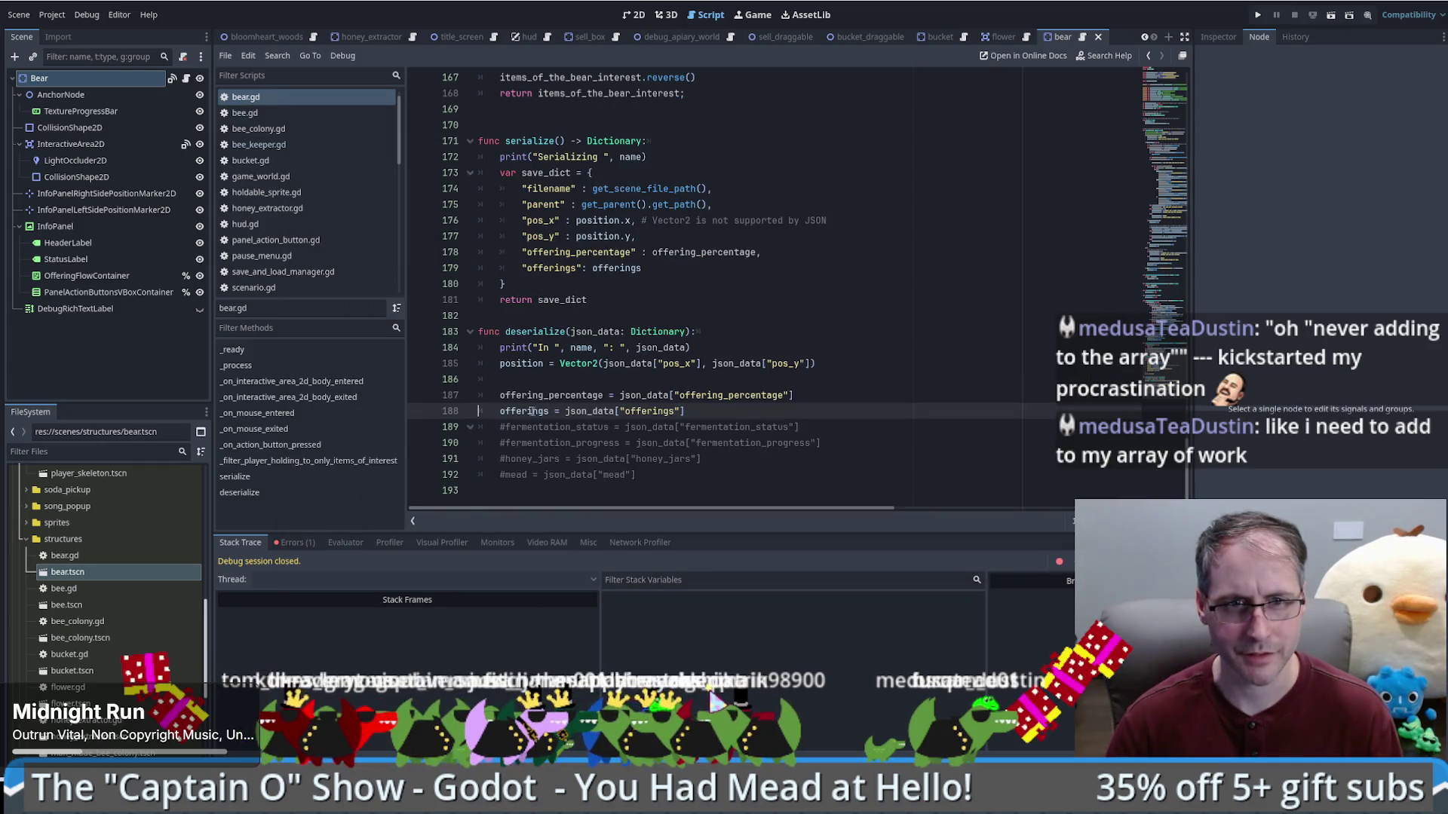
# Step: Return to bear.gd's deserialize code at the end of line 187
pyautogui.click(756, 427)
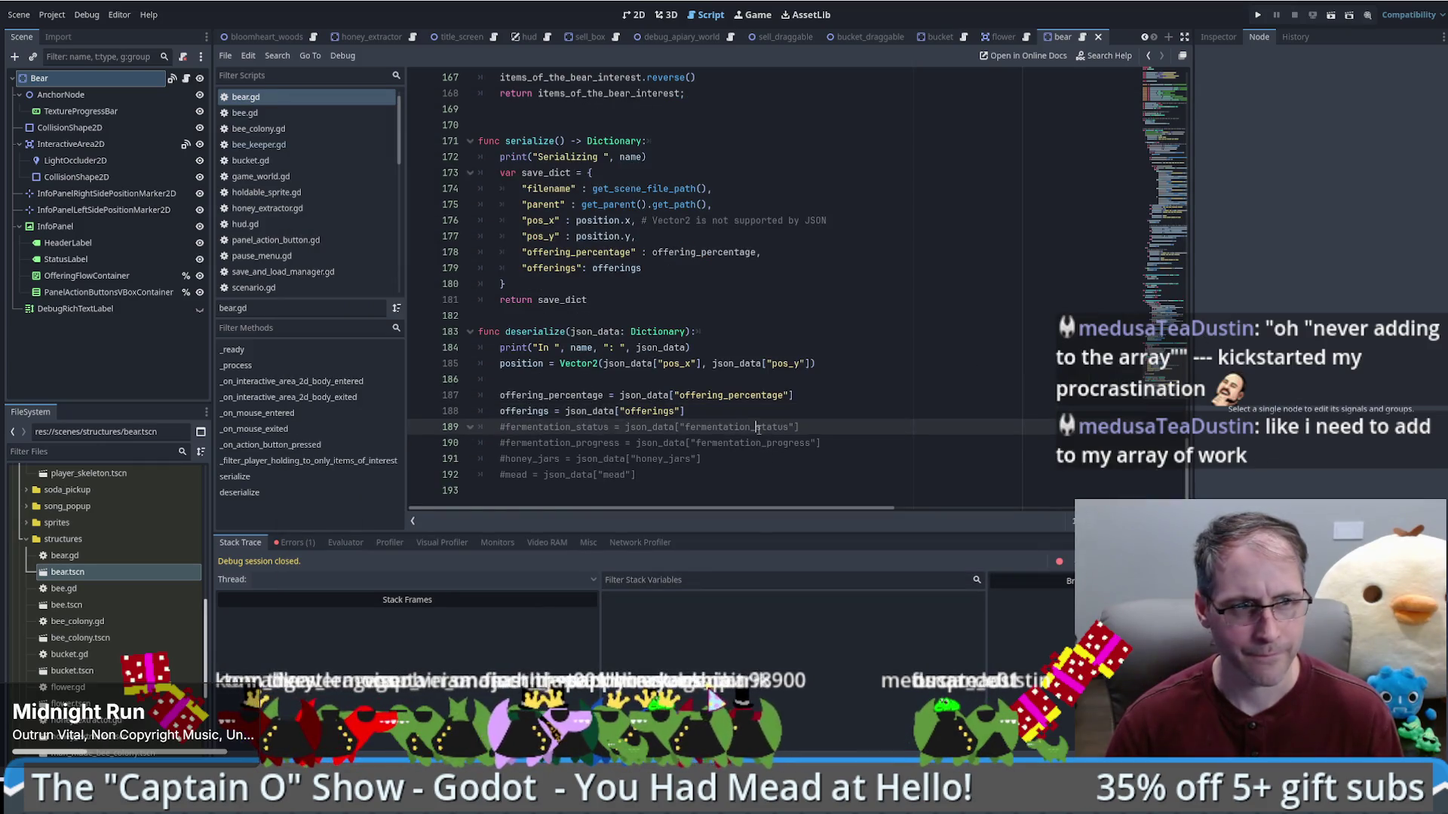
pyautogui.moveTo(740, 363)
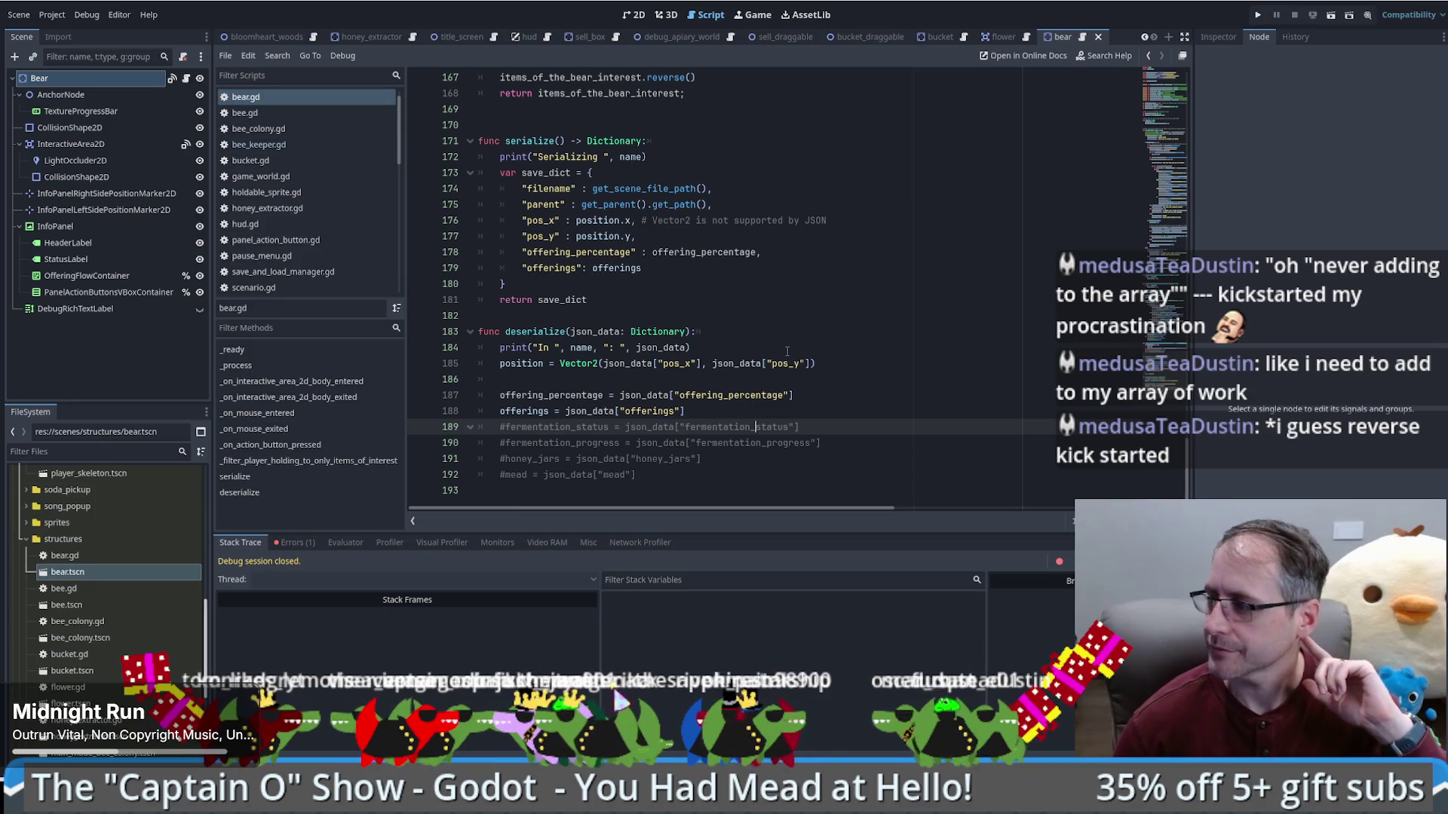
pyautogui.click(768, 363)
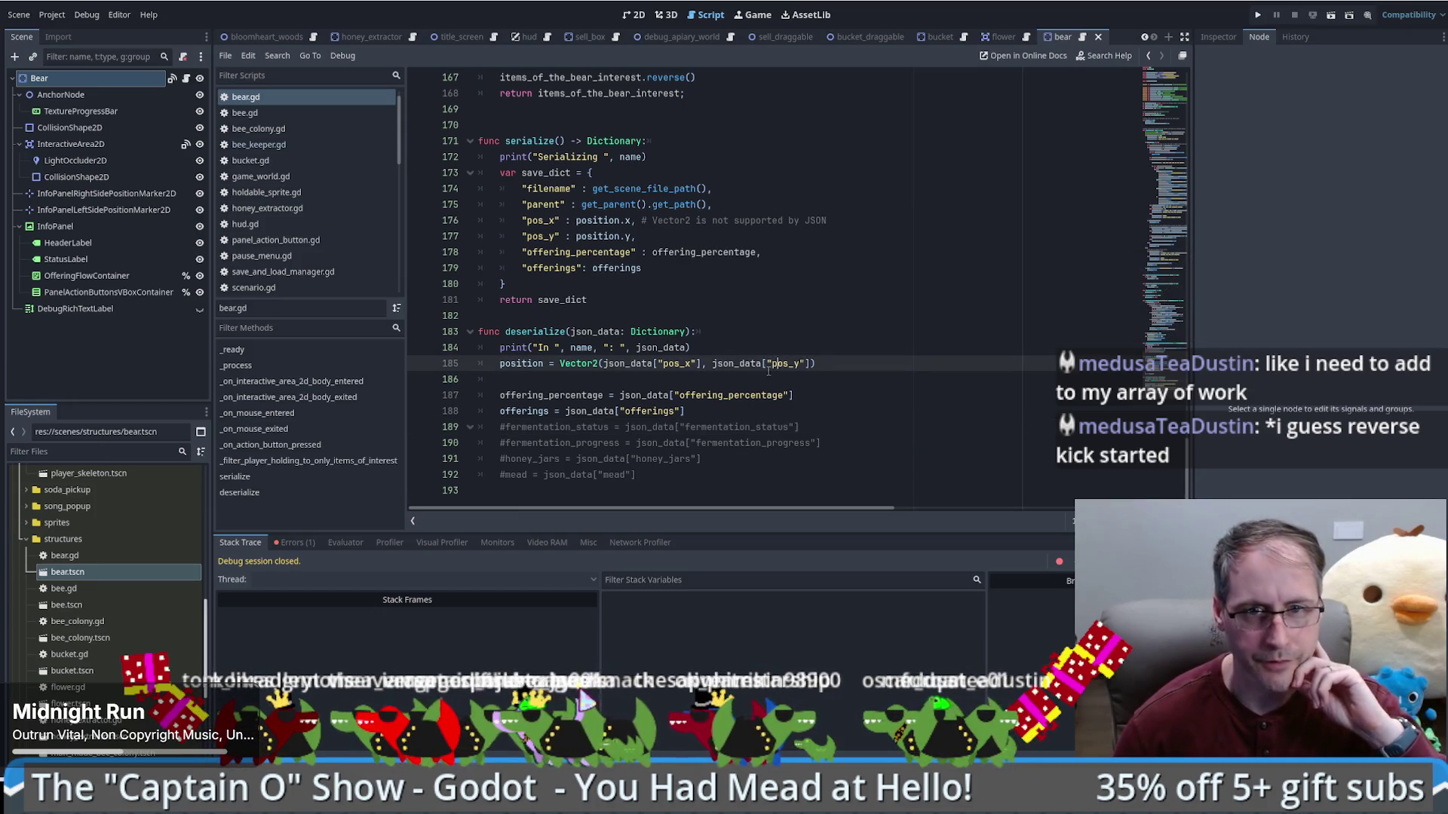
pyautogui.click(829, 401)
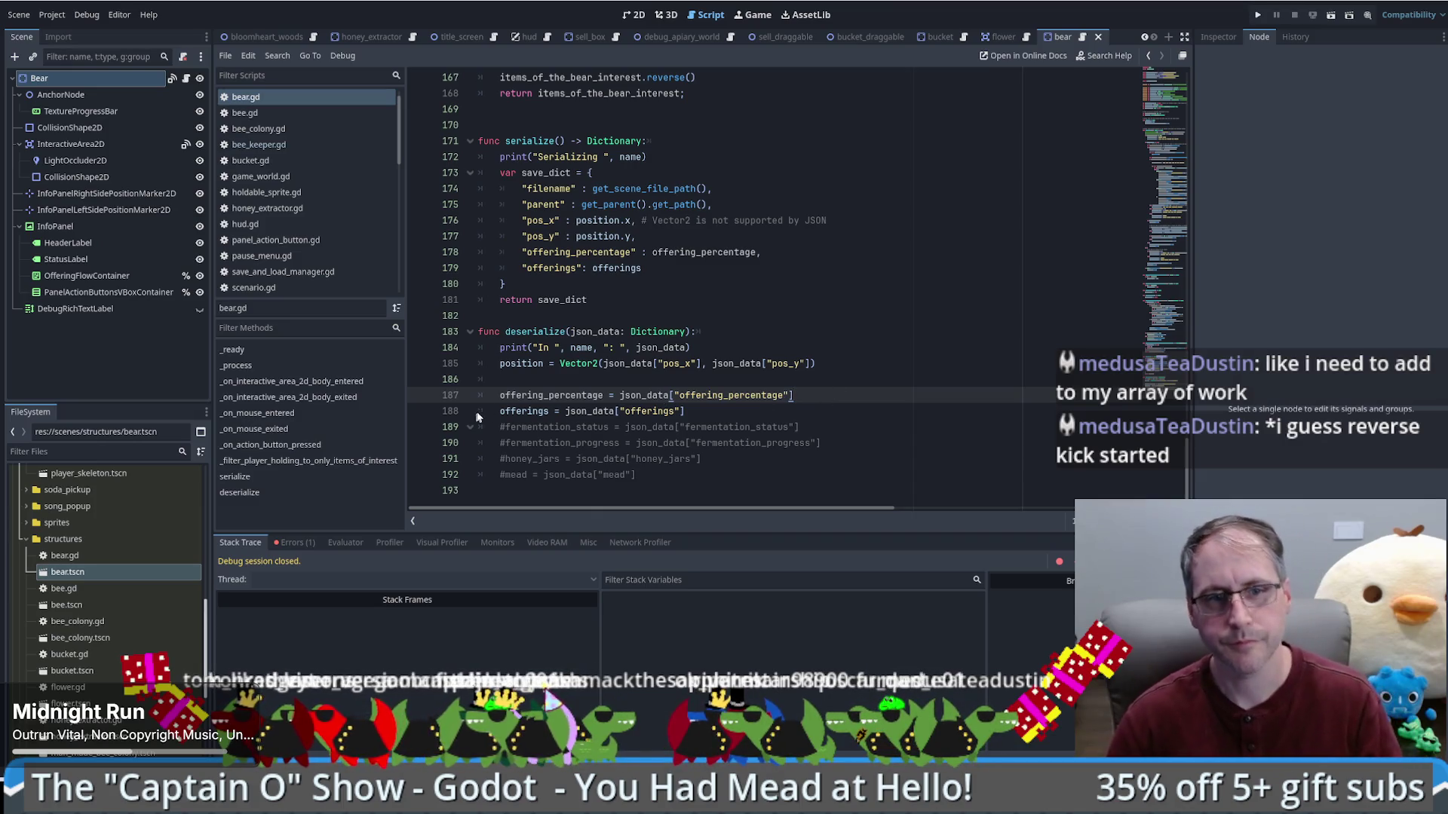
# Step: Rewrite line 188 as var offerings_data = json_data["offerings"] and fix its indentation
pyautogui.click(500, 410)
pyautogui.write('var')
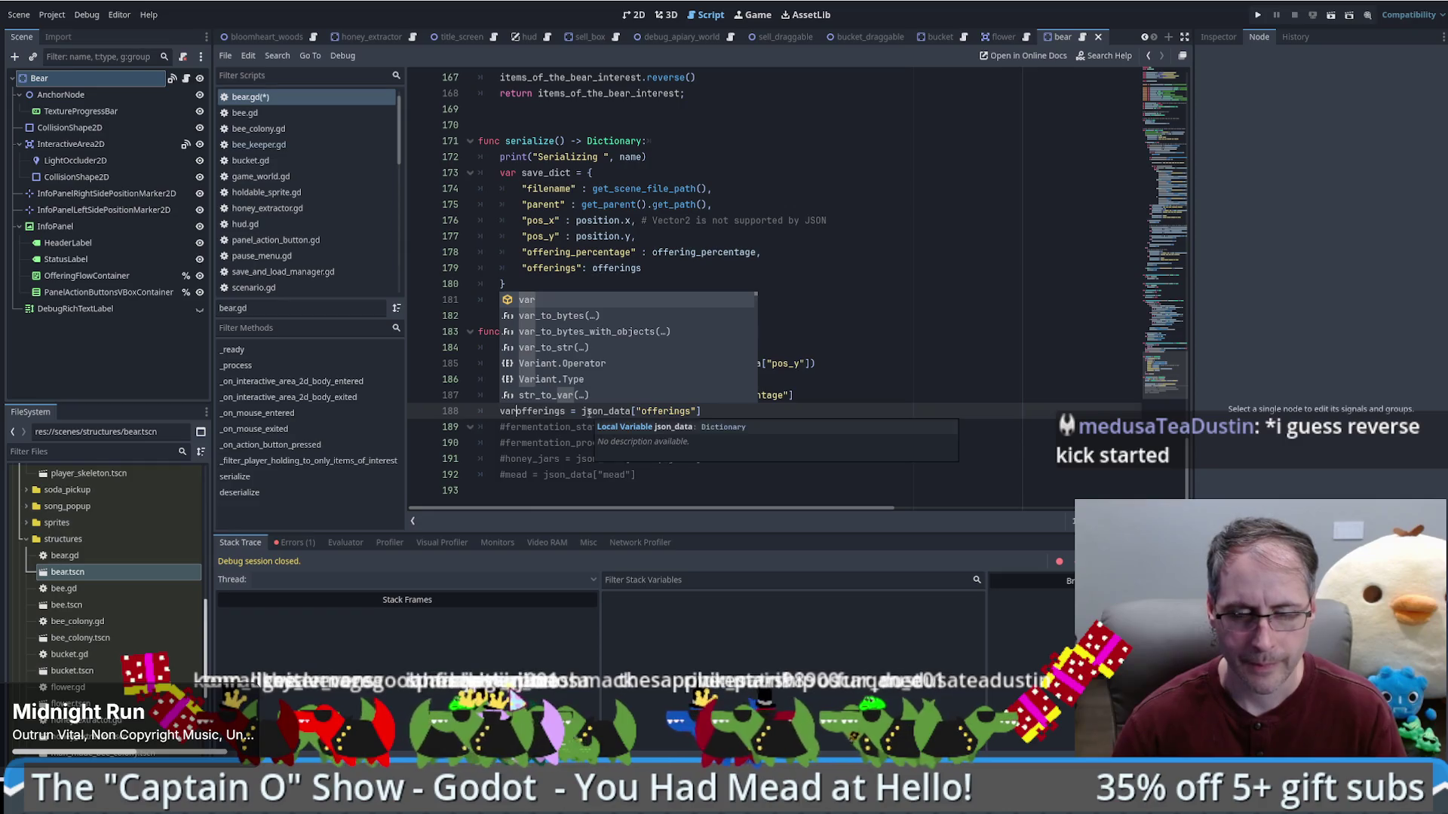
pyautogui.click(571, 411)
pyautogui.write('_data')
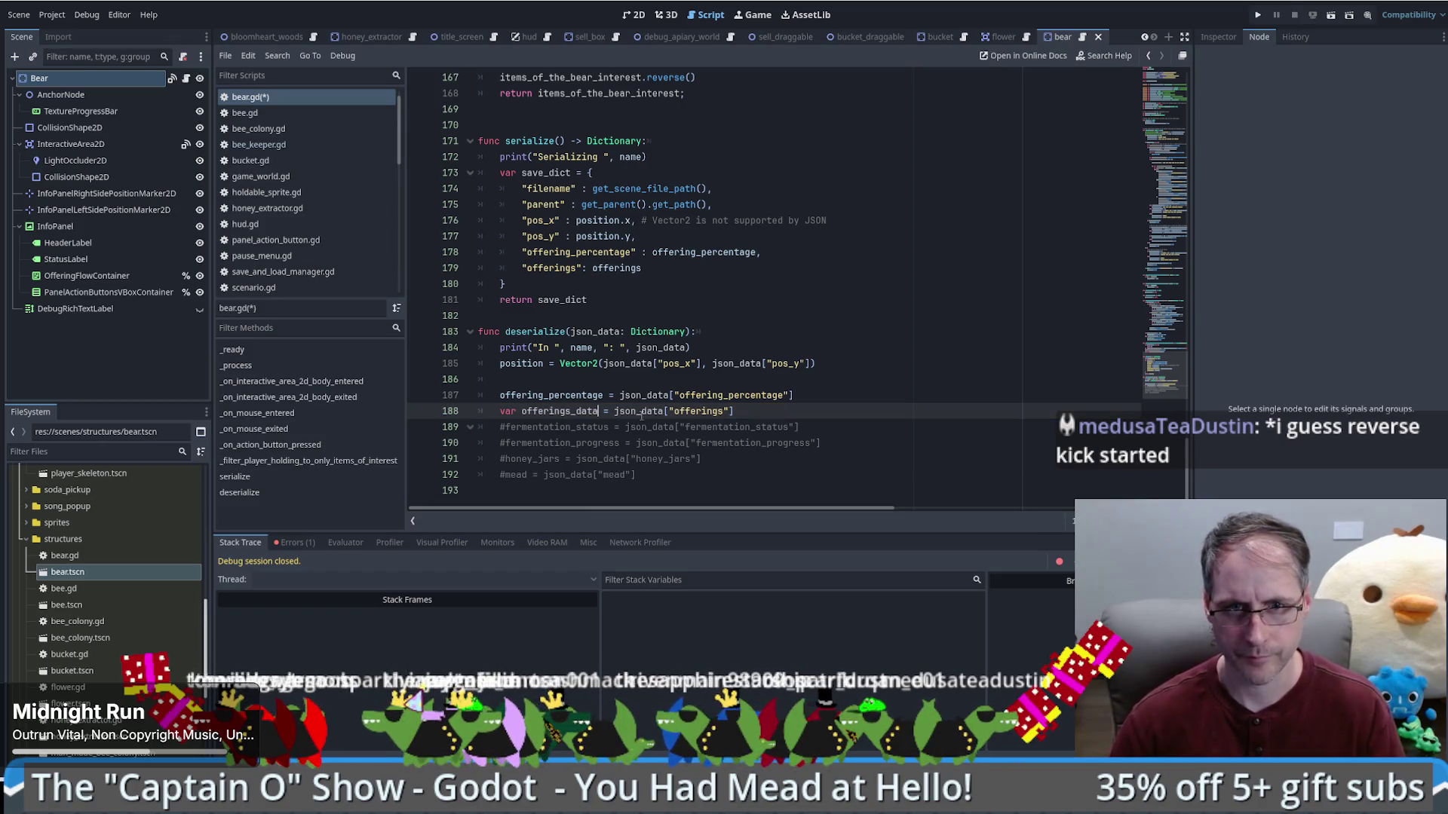
pyautogui.press('Up')
pyautogui.press('Up')
pyautogui.press('Up')
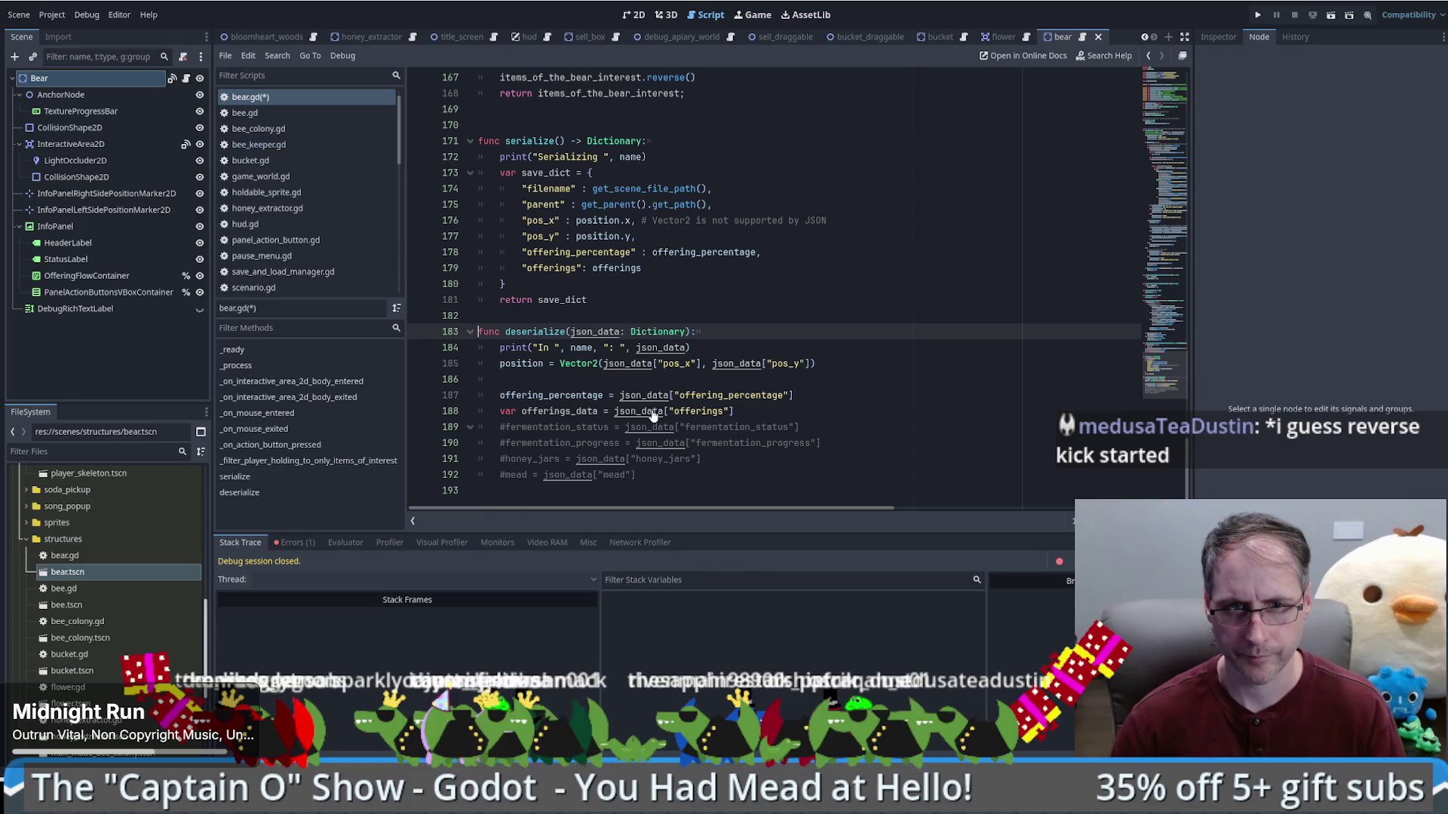
pyautogui.click(761, 411)
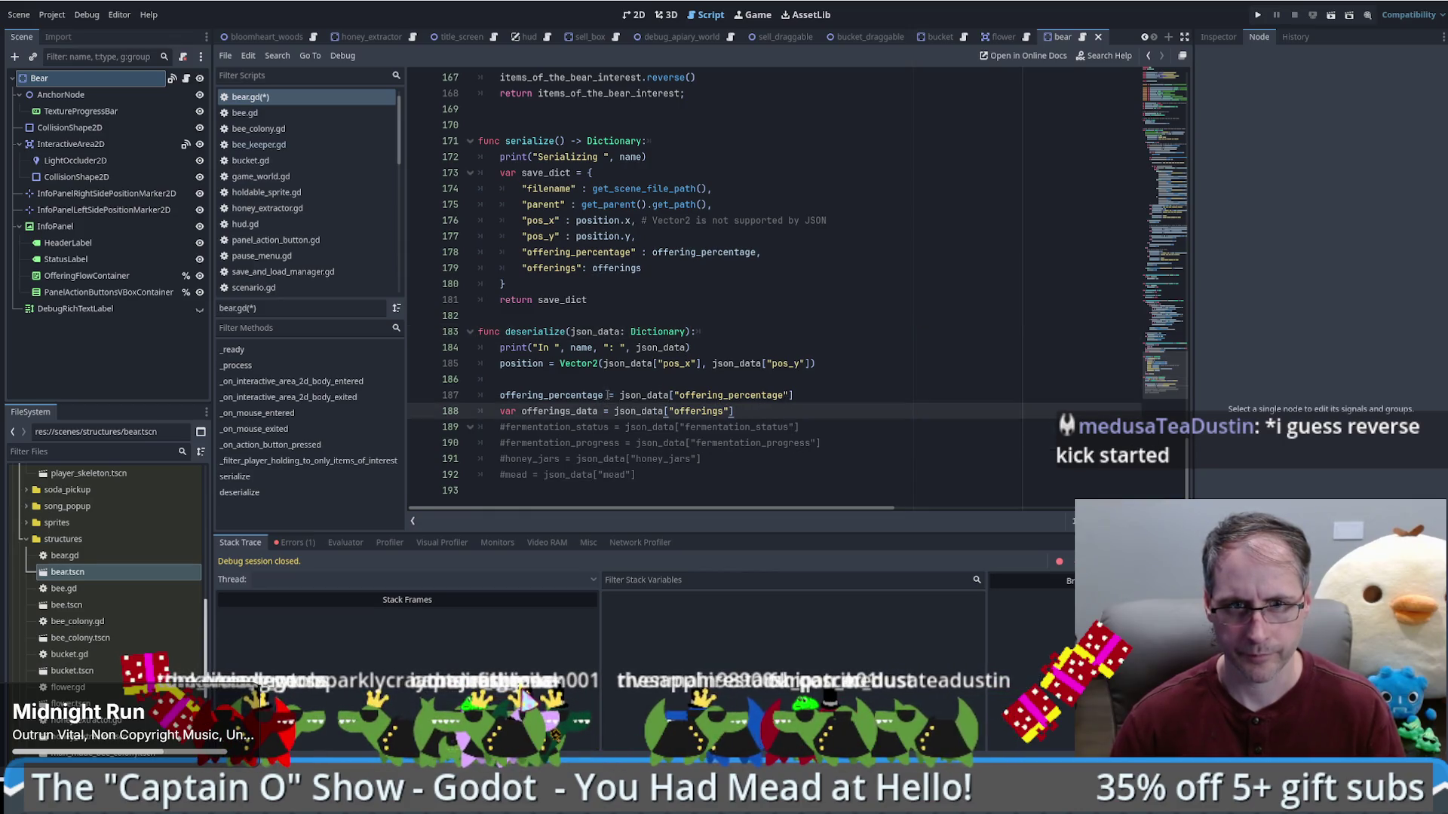
pyautogui.click(965, 713)
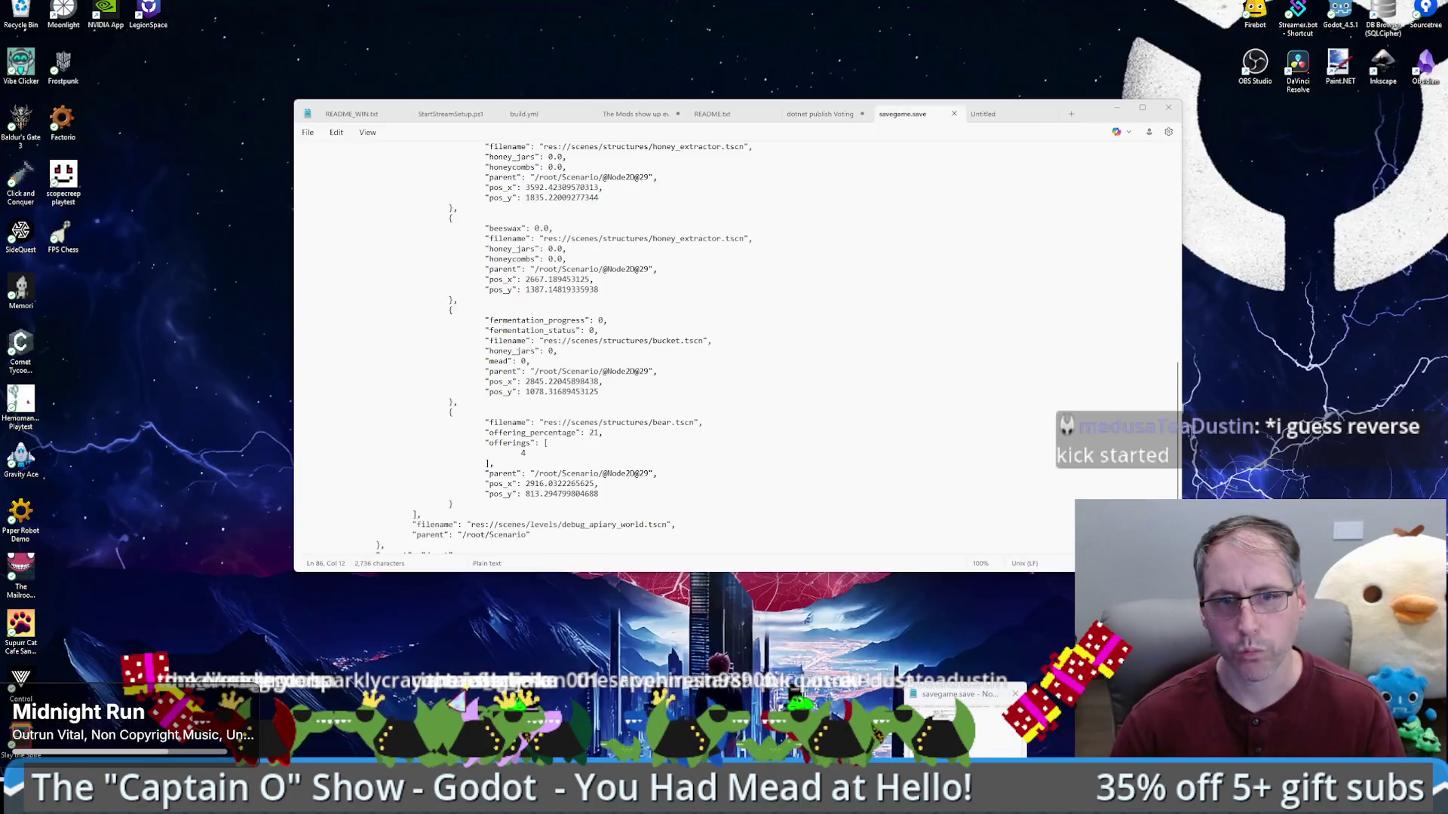
pyautogui.hotkey('alt', 'Tab')
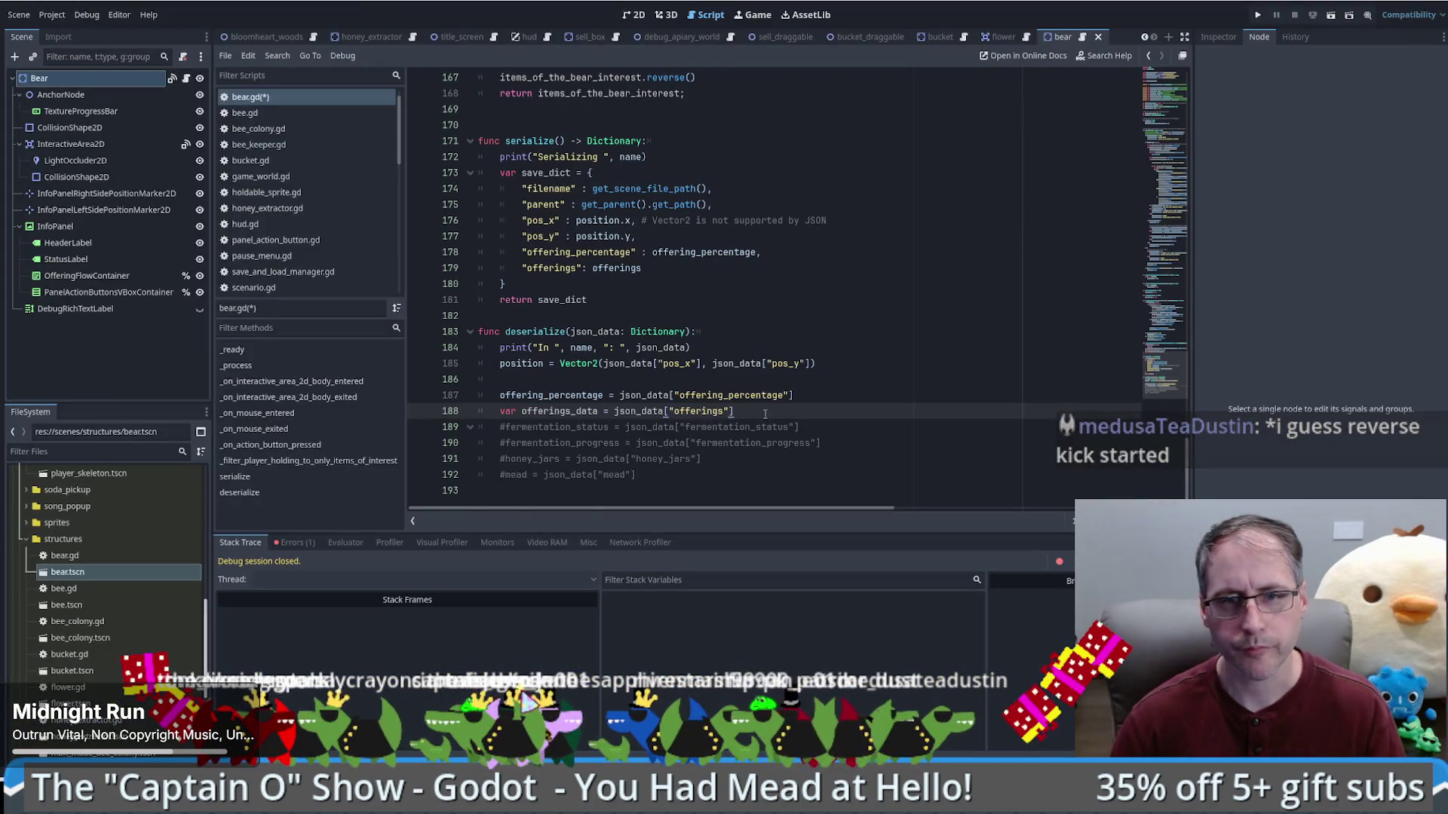
pyautogui.moveTo(1170, 381); pyautogui.dragTo(1153, 76)
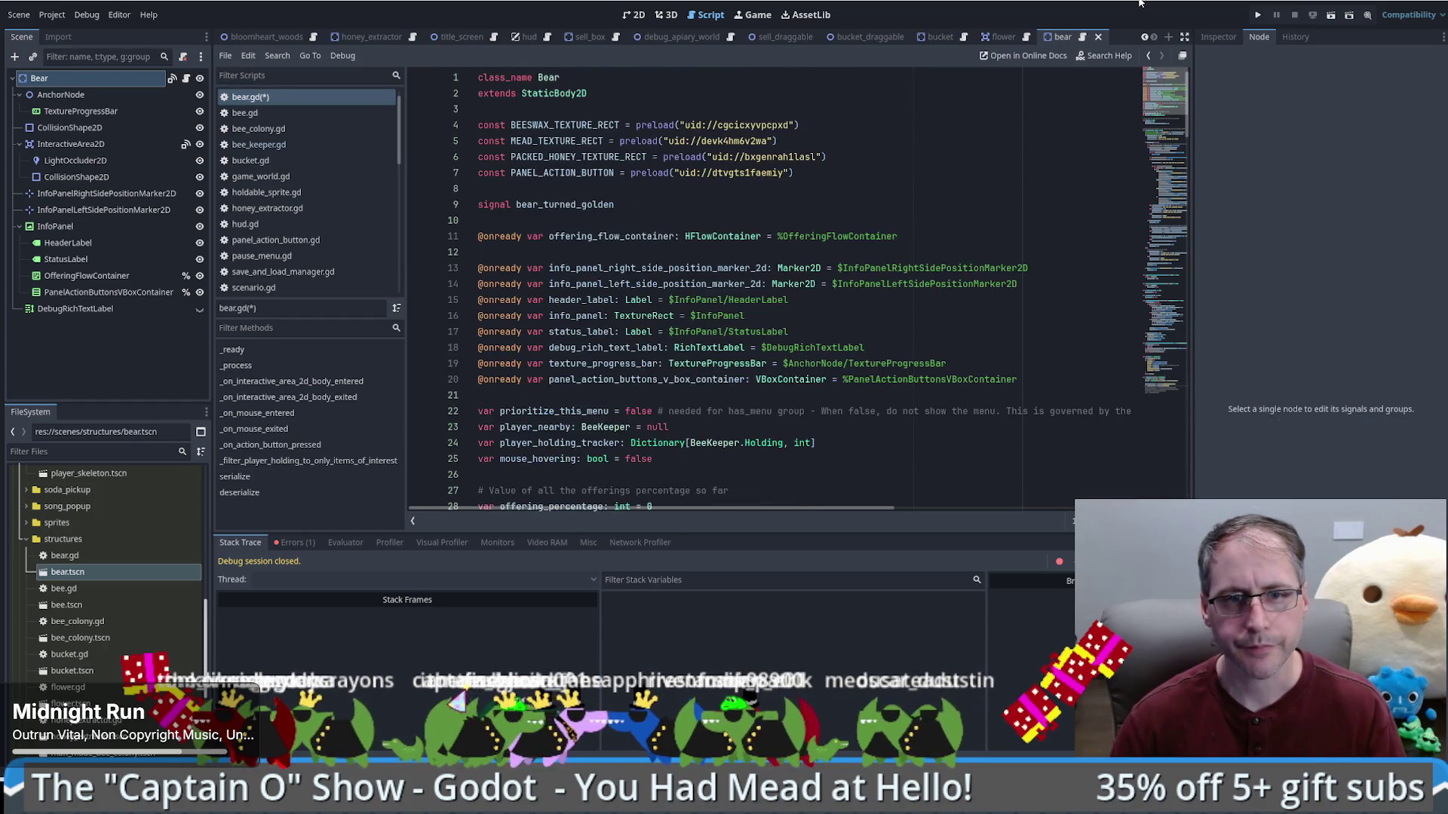
pyautogui.click(1161, 381)
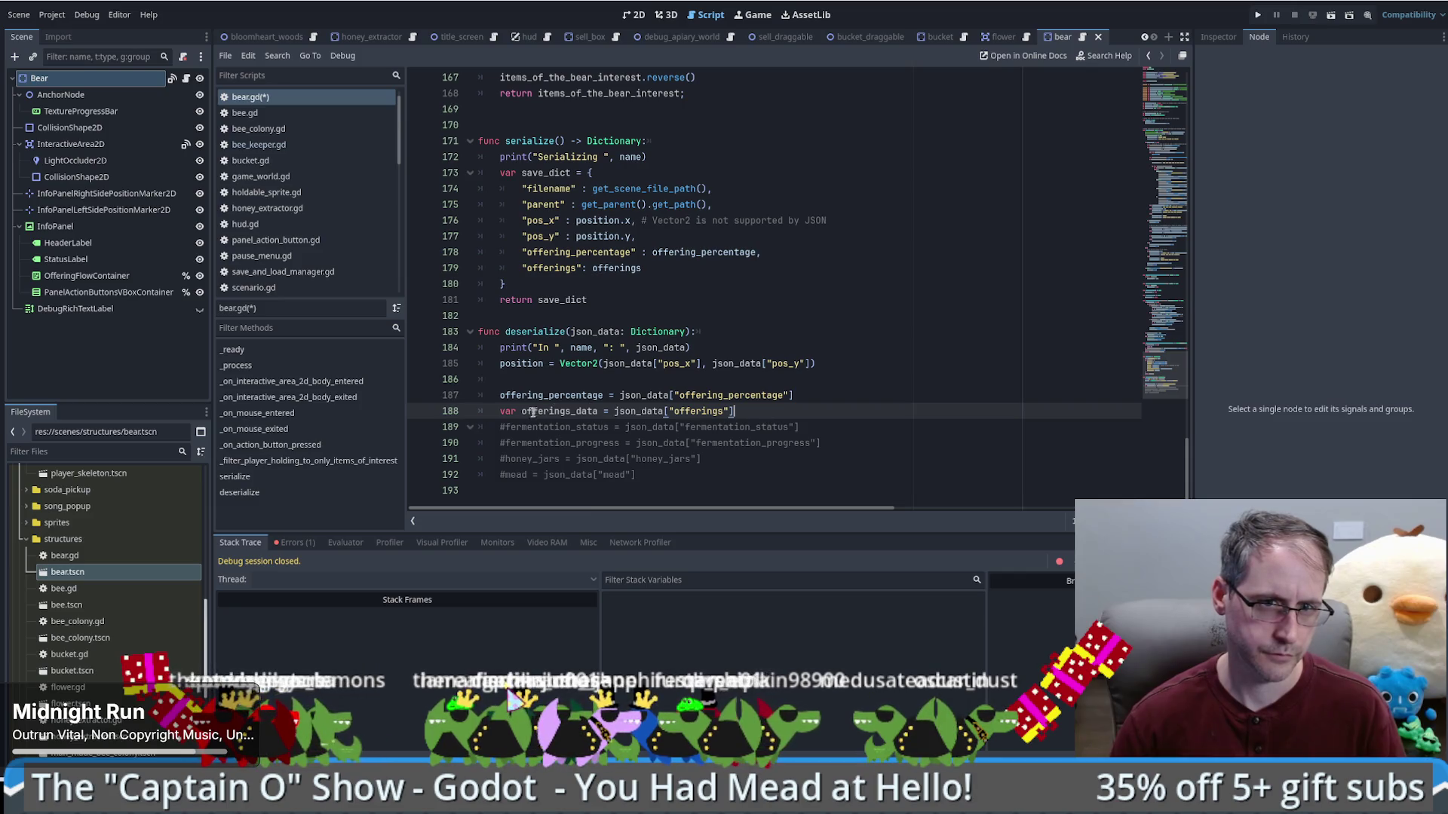
pyautogui.press('Delete')
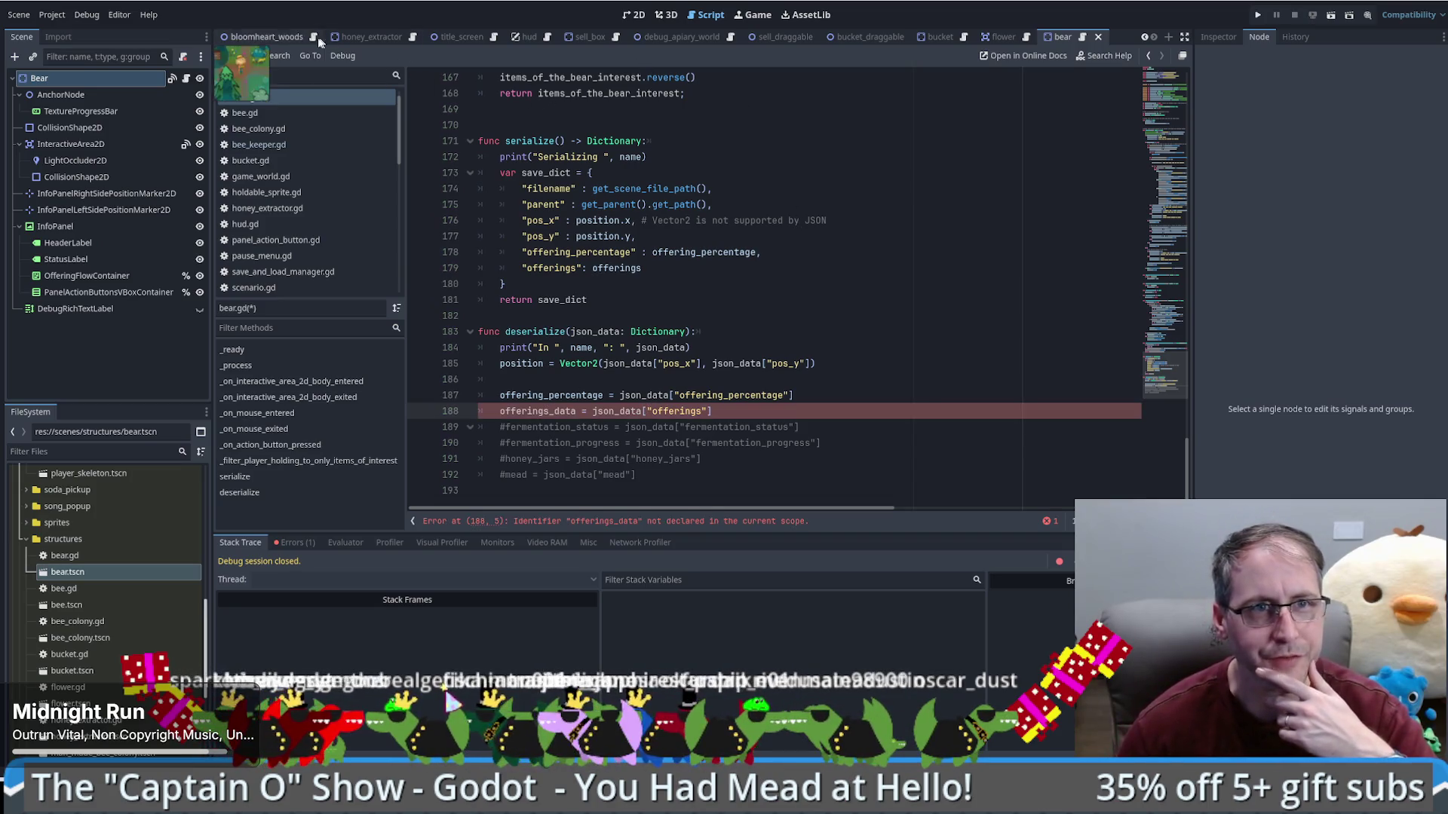
pyautogui.click(279, 147)
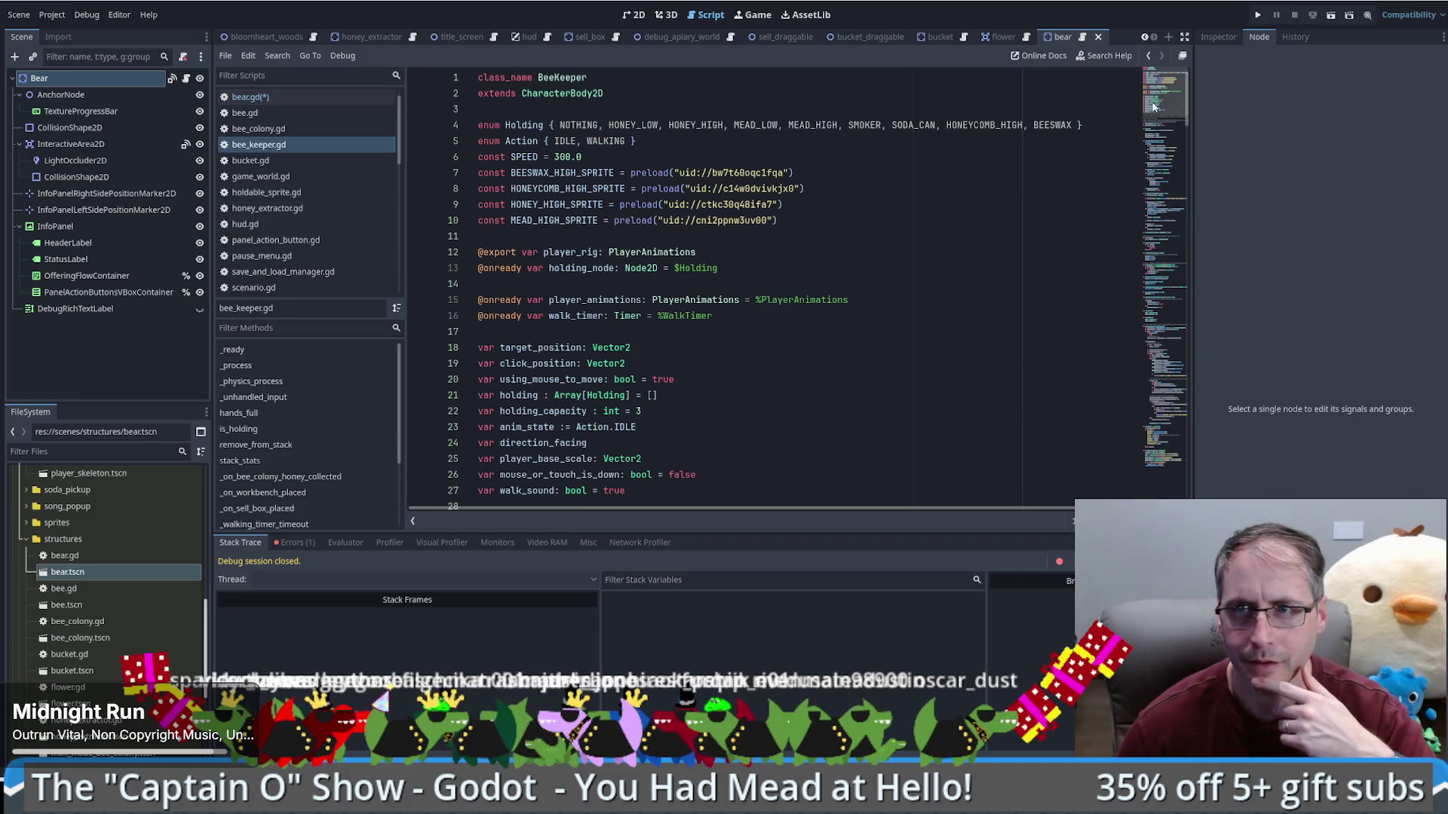
# Step: Copy the holding_array restore loop and refresh call (lines 237–239) from bee_keeper.gd's deserialize
pyautogui.click(1159, 482)
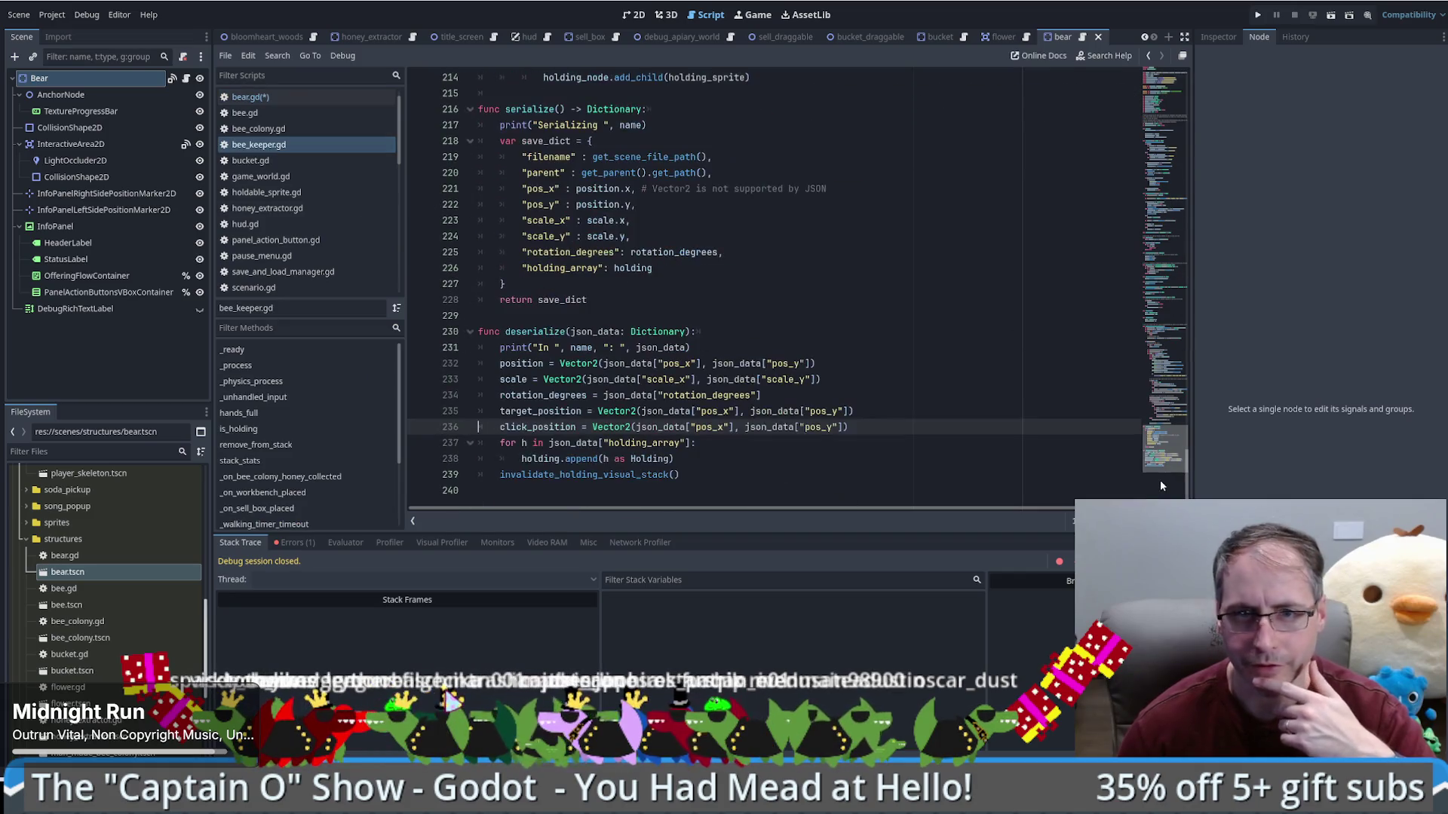
pyautogui.click(649, 452)
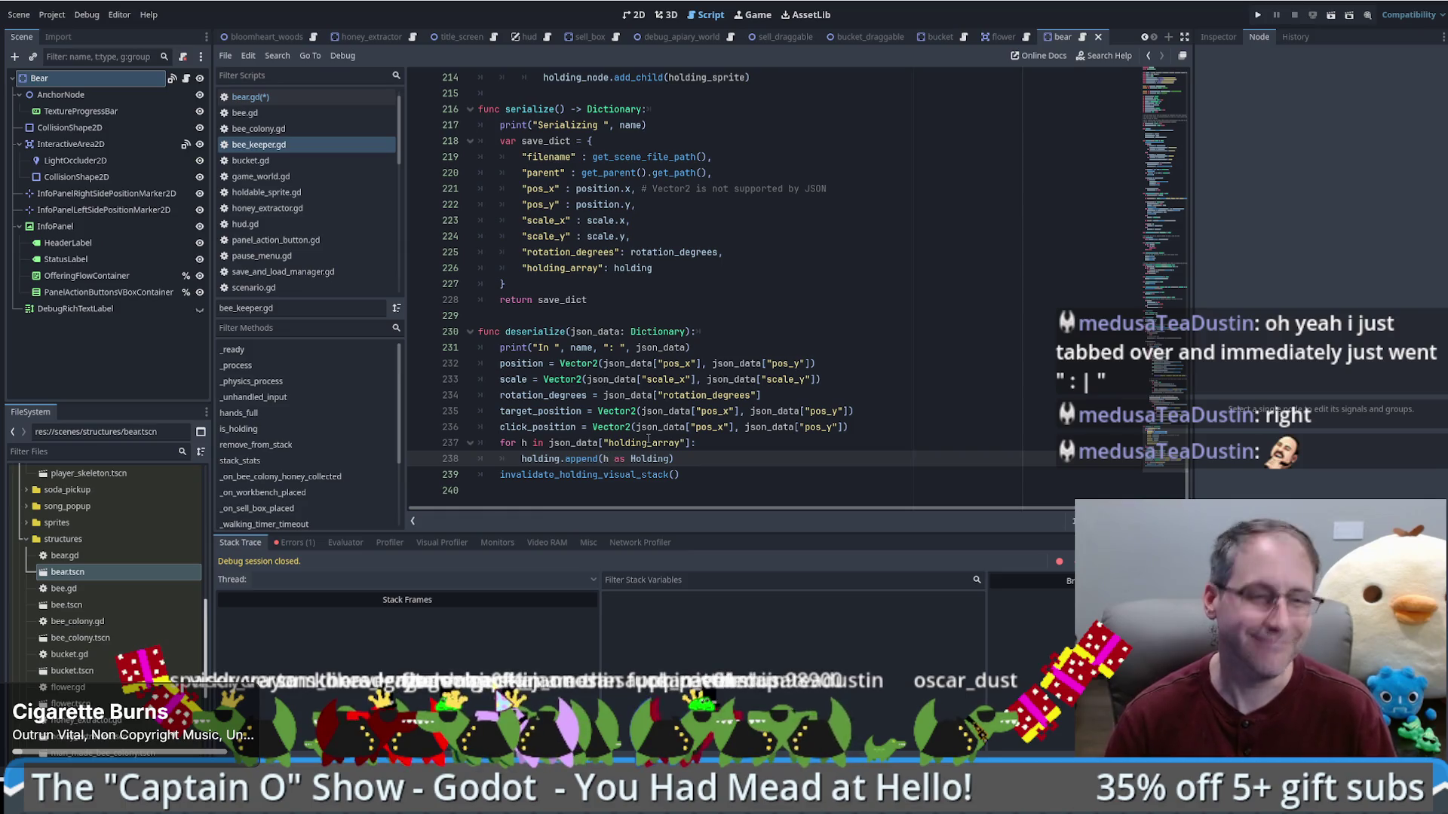
pyautogui.moveTo(501, 443); pyautogui.dragTo(732, 457)
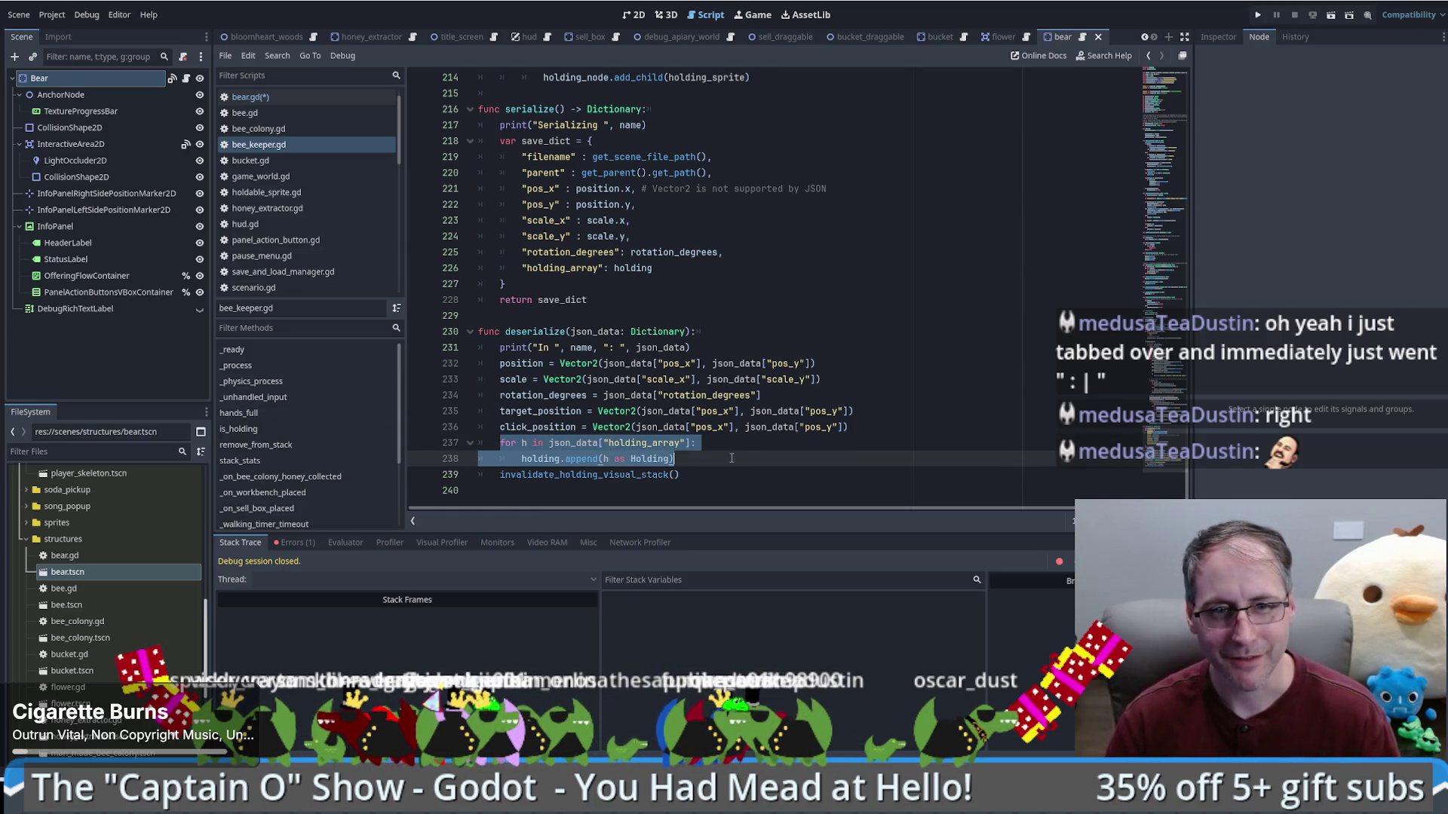
pyautogui.click(626, 442)
pyautogui.moveTo(496, 443); pyautogui.dragTo(709, 460)
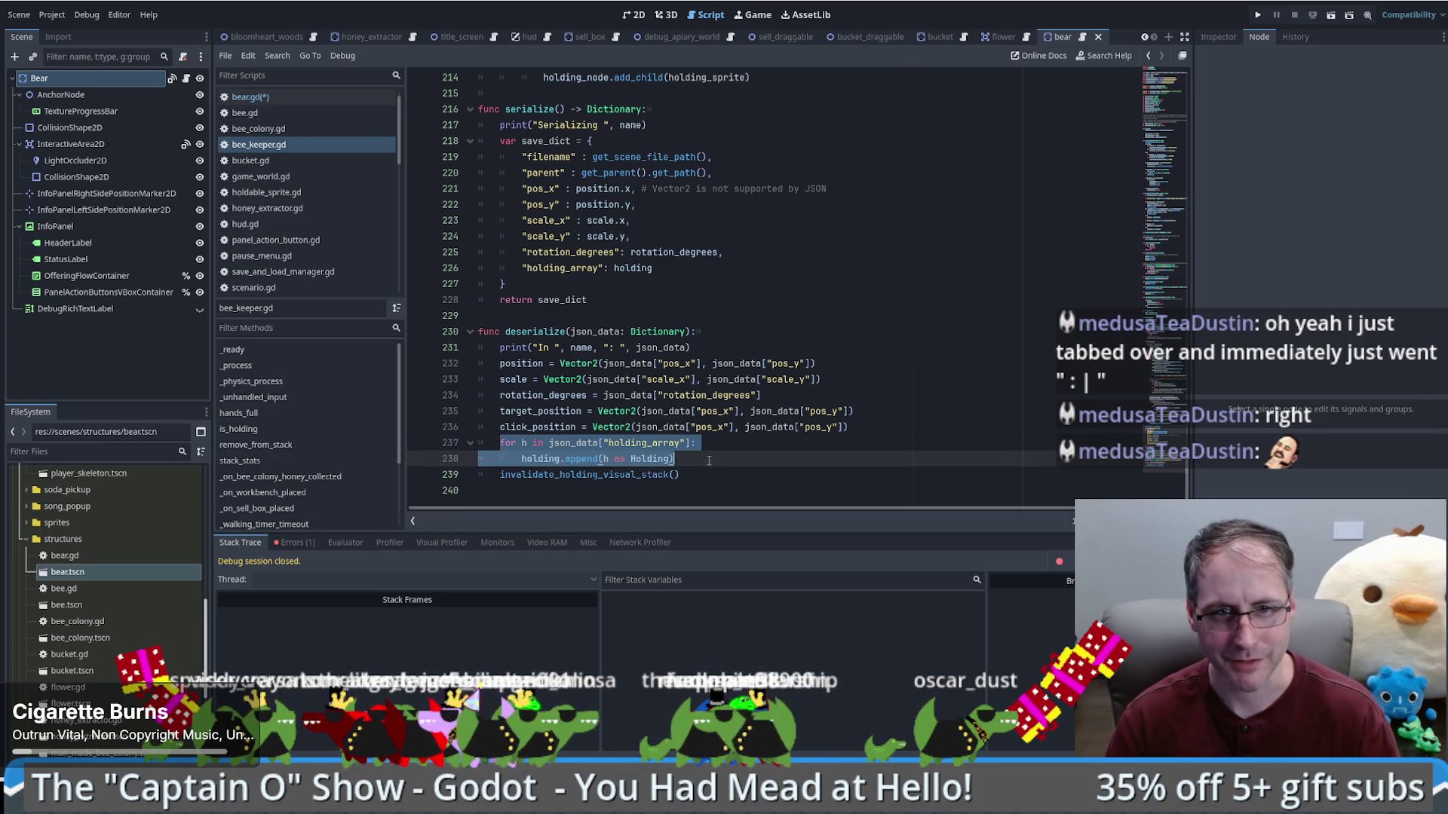
pyautogui.tripleClick(775, 442)
pyautogui.hotkey('ctrl', 'c')
pyautogui.moveTo(774, 443); pyautogui.dragTo(830, 483)
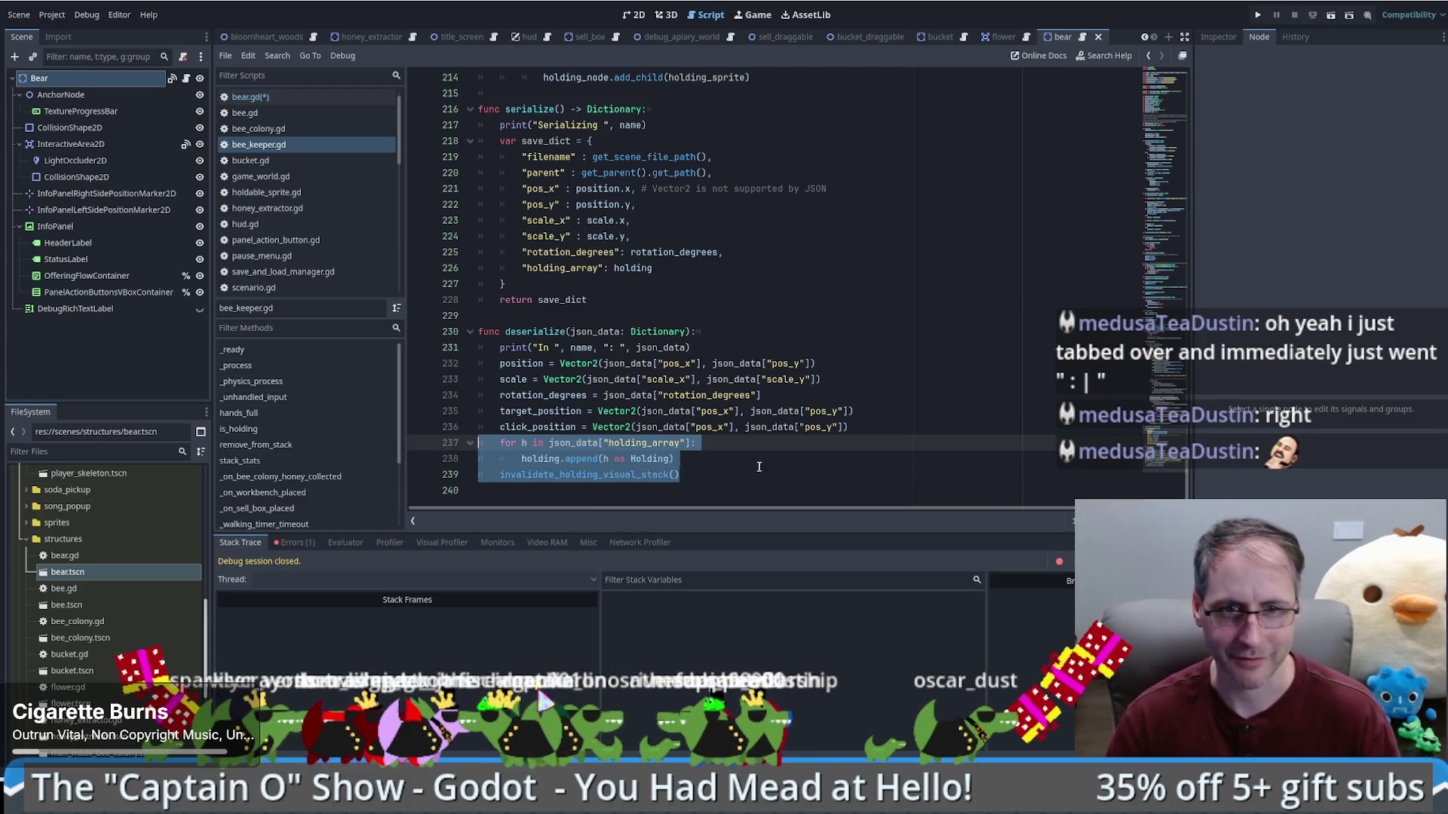
pyautogui.hotkey('alt', 'Left')
# Step: Paste the loop into bear.gd's deserialize, appending to offerings, and delete the offerings_data line
pyautogui.click(499, 411)
pyautogui.hotkey('ctrl', 'v')
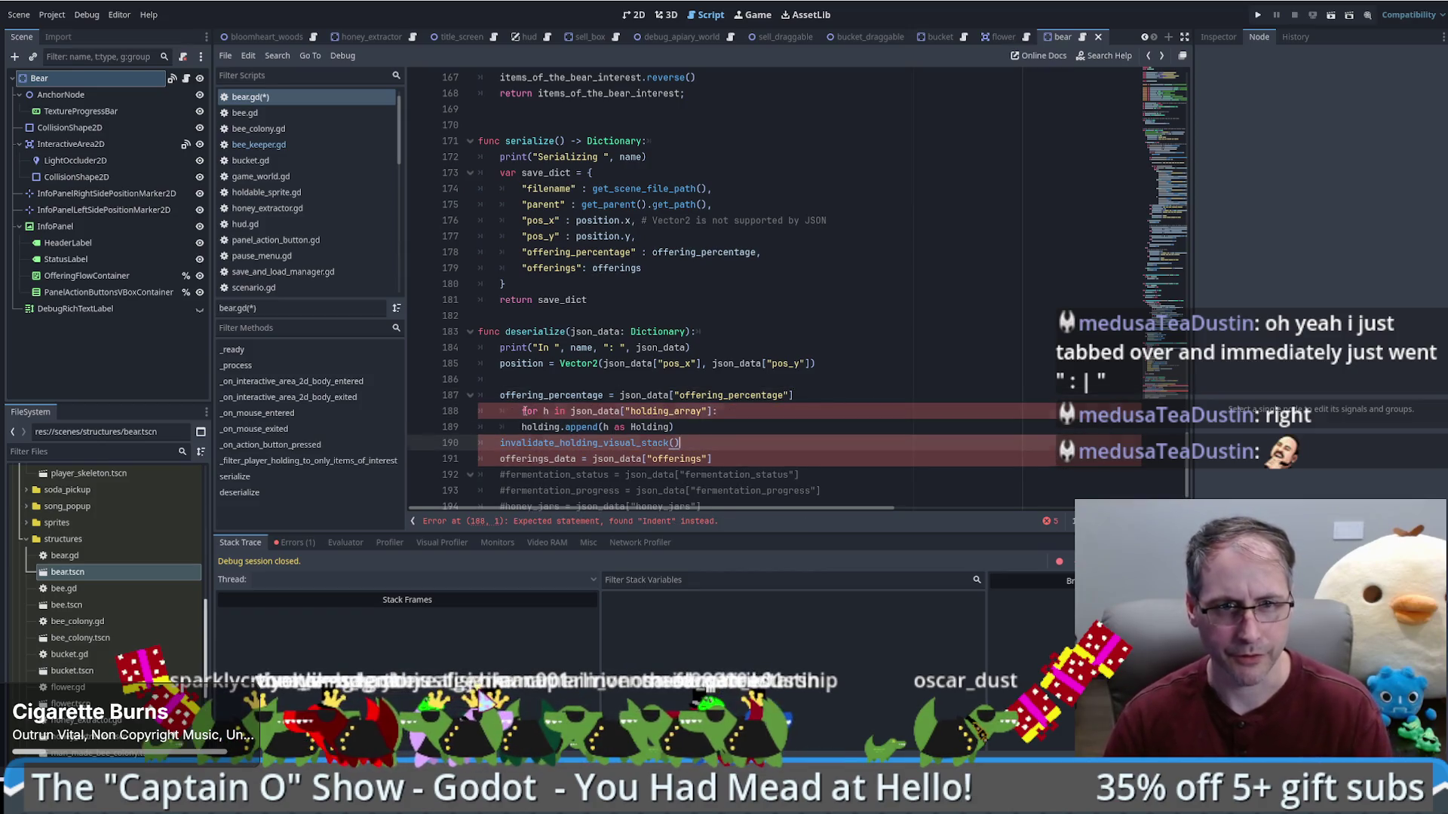
pyautogui.click(522, 411)
pyautogui.press('BackSpace')
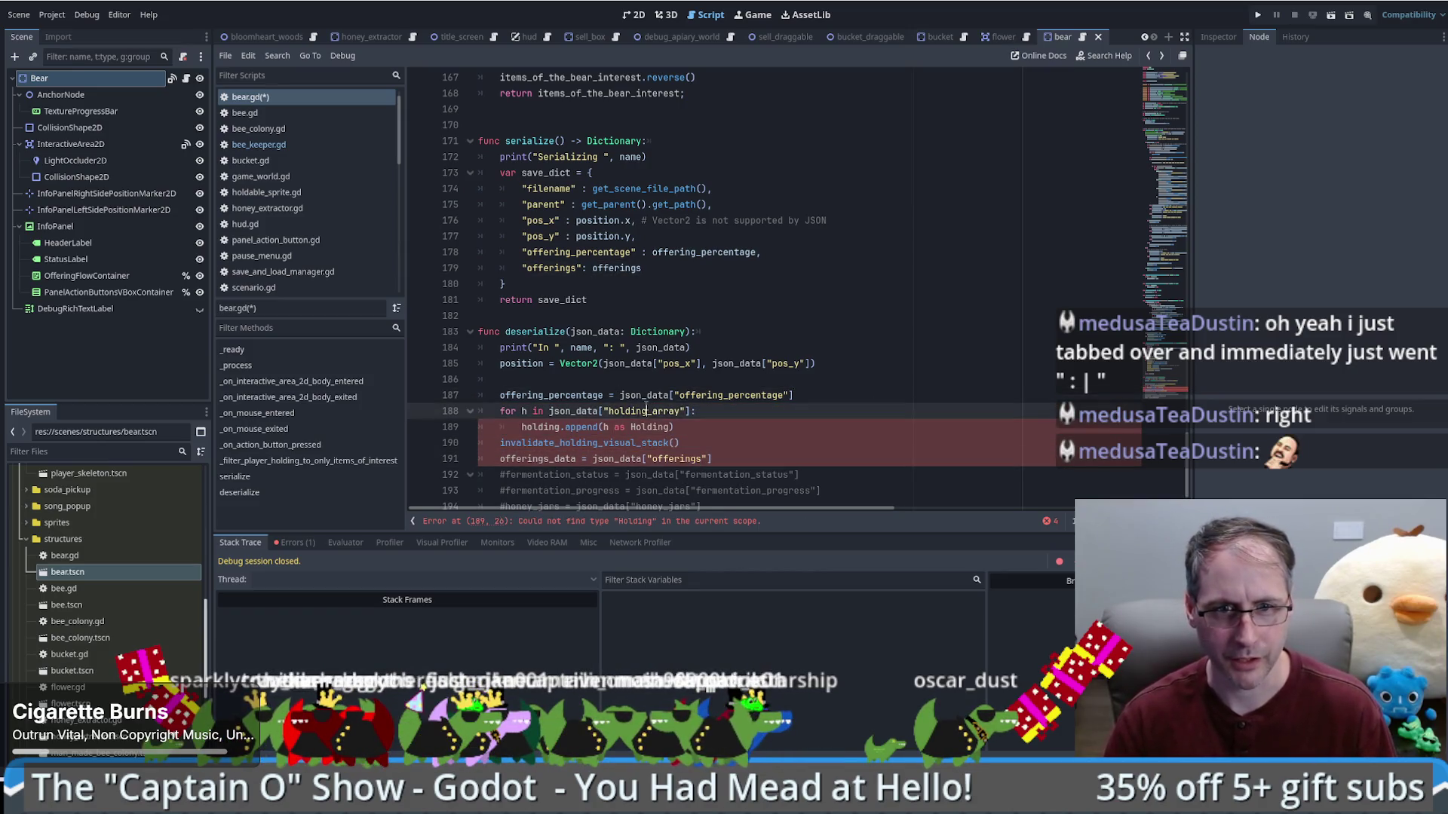
pyautogui.doubleClick(556, 459)
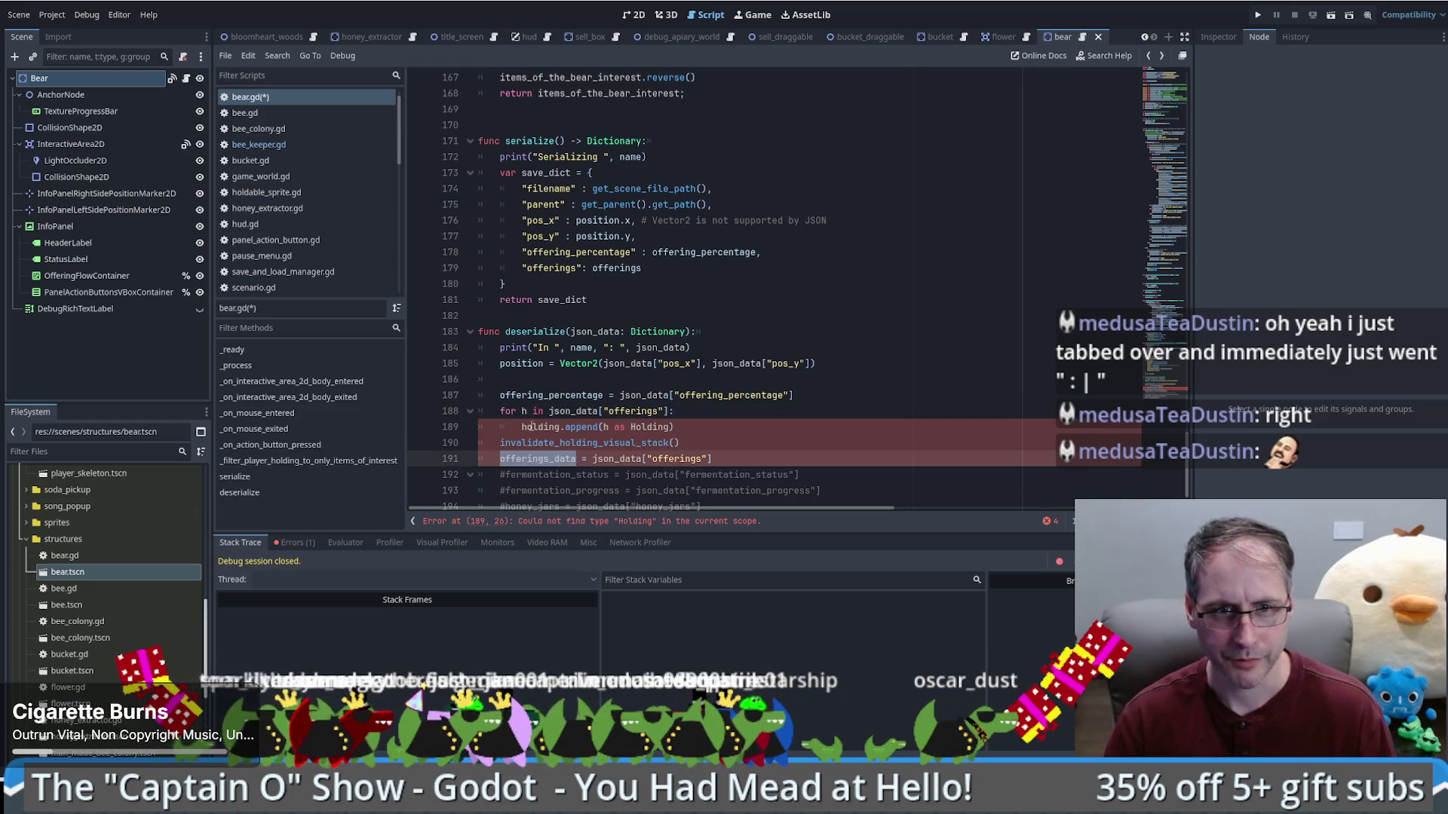
pyautogui.doubleClick(531, 427)
pyautogui.write('of')
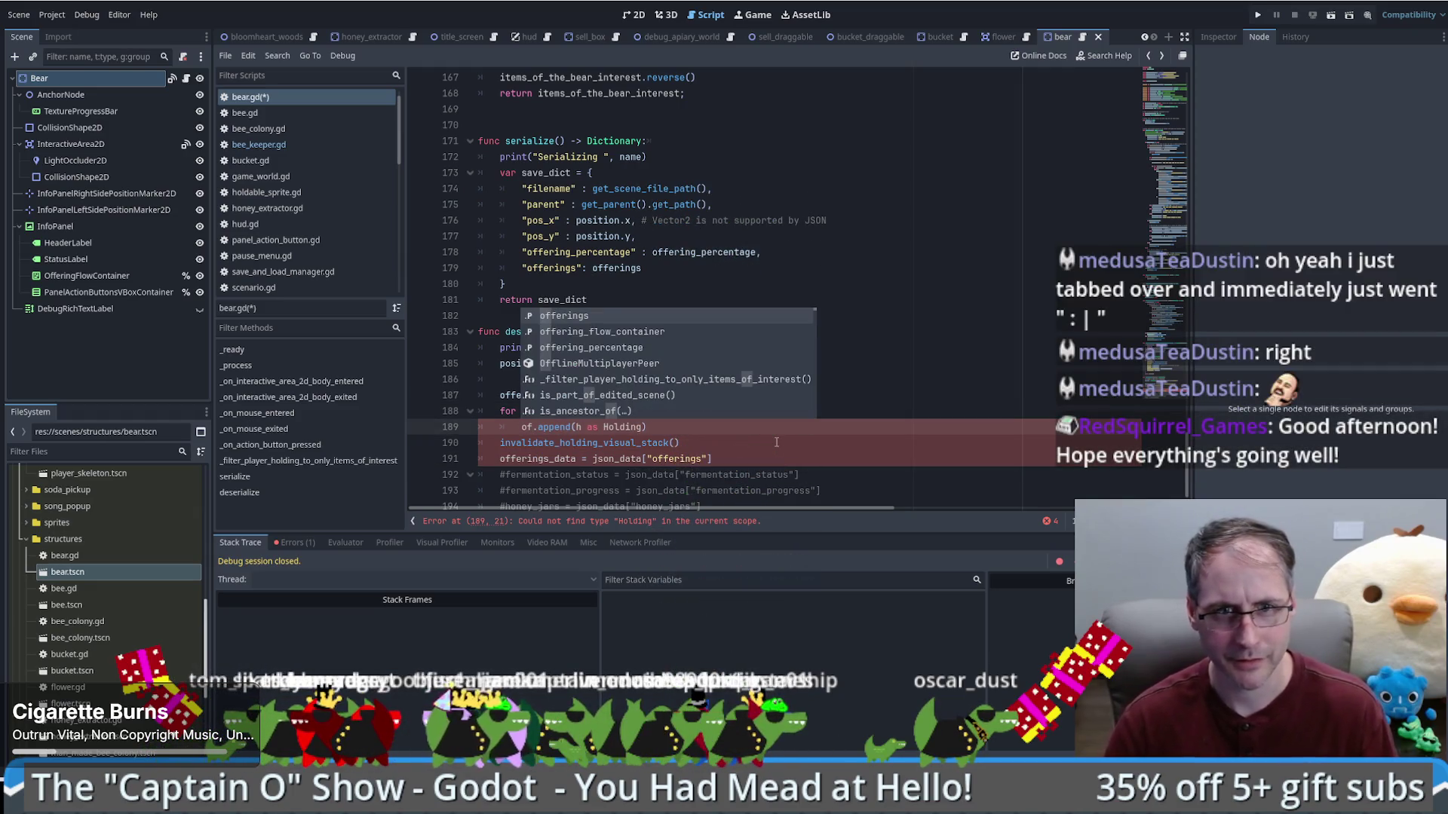
pyautogui.press('Return')
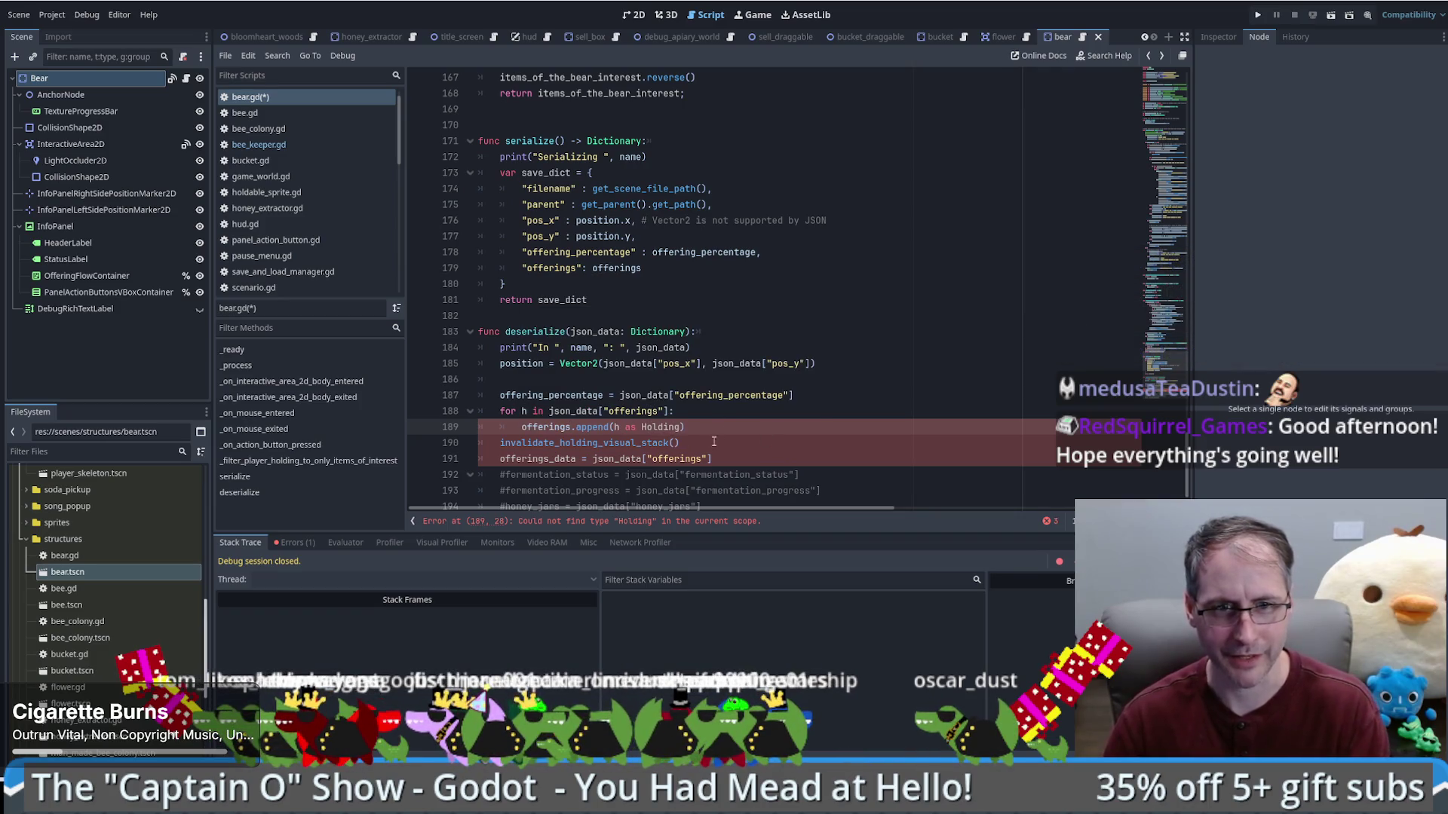
pyautogui.tripleClick(603, 458)
pyautogui.press('BackSpace')
# Step: Cast appended items as BeeKeeper.Holding, remove the leftover refresh call, and run the game
pyautogui.doubleClick(661, 427)
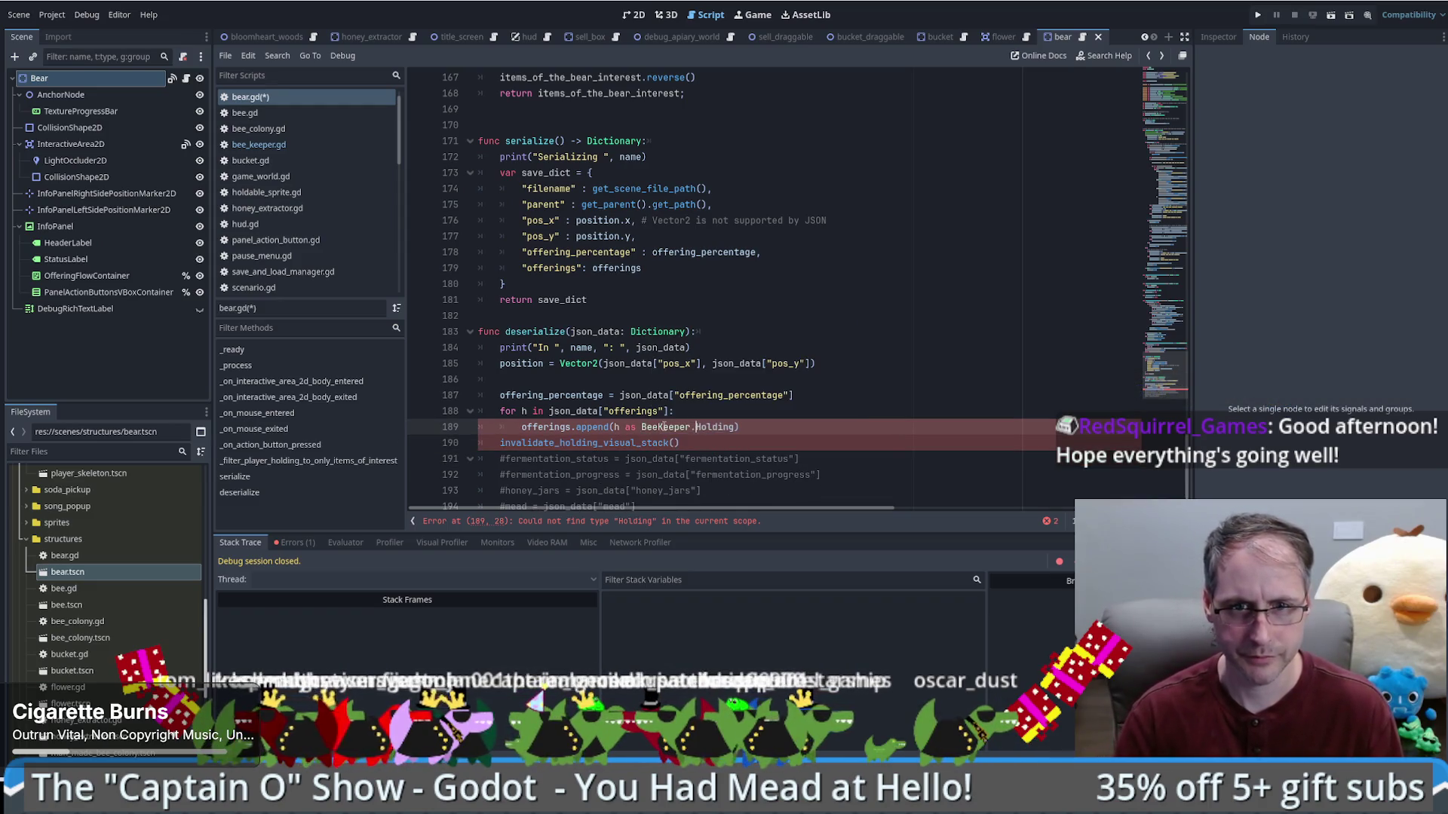
pyautogui.hotkey('ctrl', 'space')
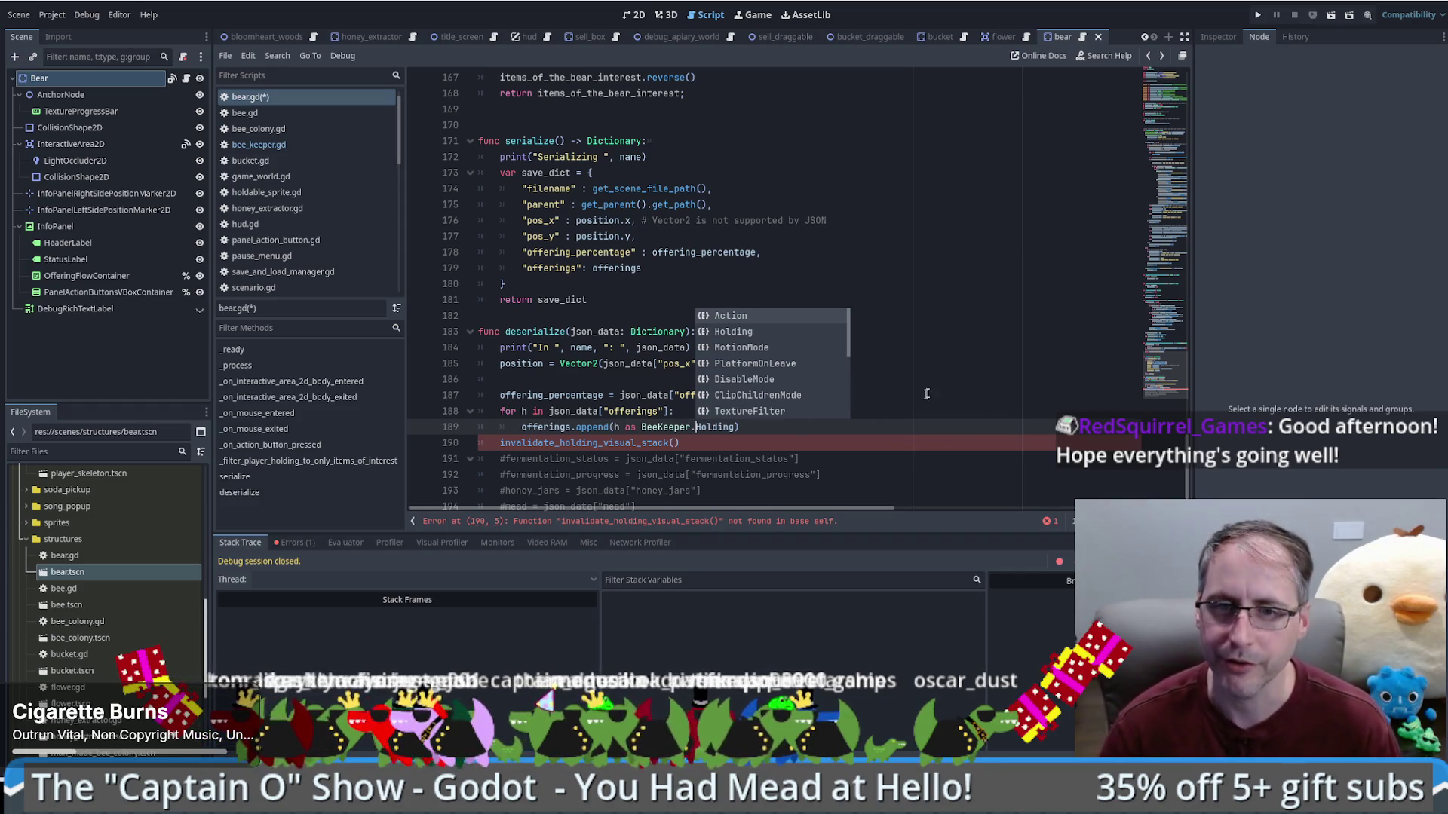
pyautogui.press('Escape')
pyautogui.press('Up')
pyautogui.press('Up')
pyautogui.press('Up')
pyautogui.click(729, 443)
pyautogui.hotkey('shift', 'Home')
pyautogui.press('BackSpace')
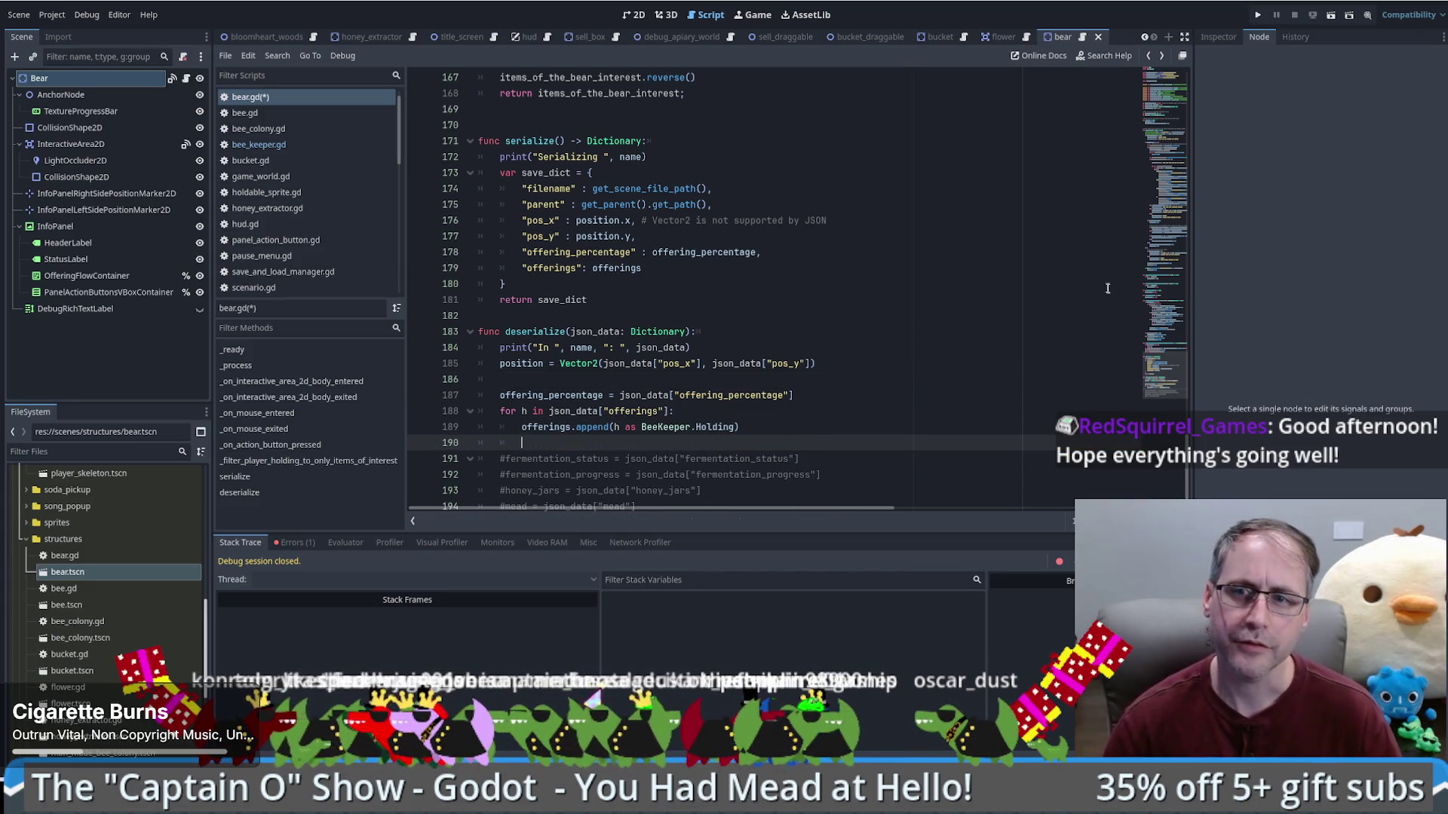
pyautogui.scroll(2, 1165, 369)
pyautogui.moveTo(1165, 370); pyautogui.dragTo(1168, 344)
pyautogui.moveTo(1167, 342)
pyautogui.mouseDown()
pyautogui.moveTo(1177, 301)
pyautogui.moveTo(1176, 324)
pyautogui.mouseUp()
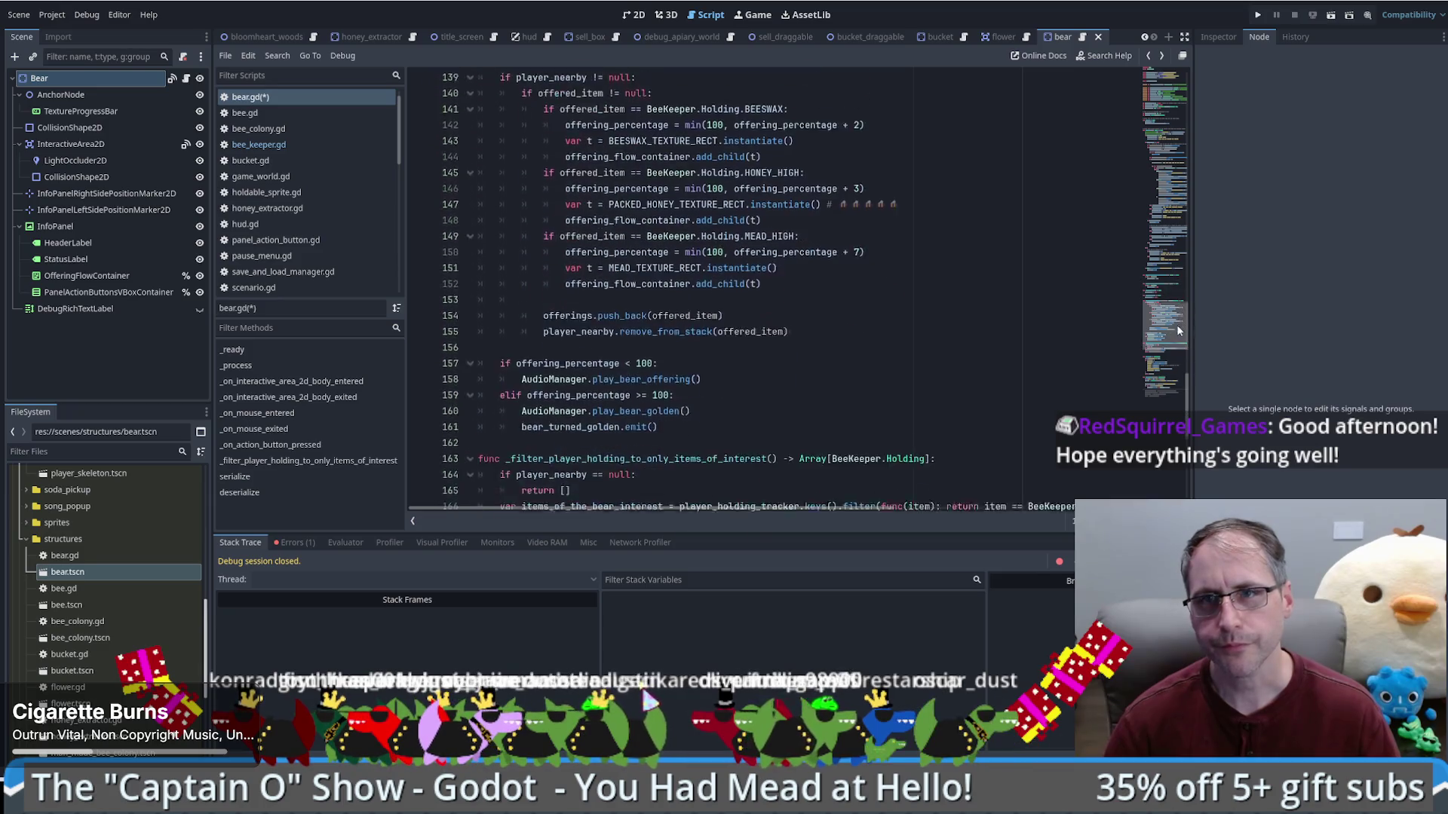
pyautogui.press('F5')
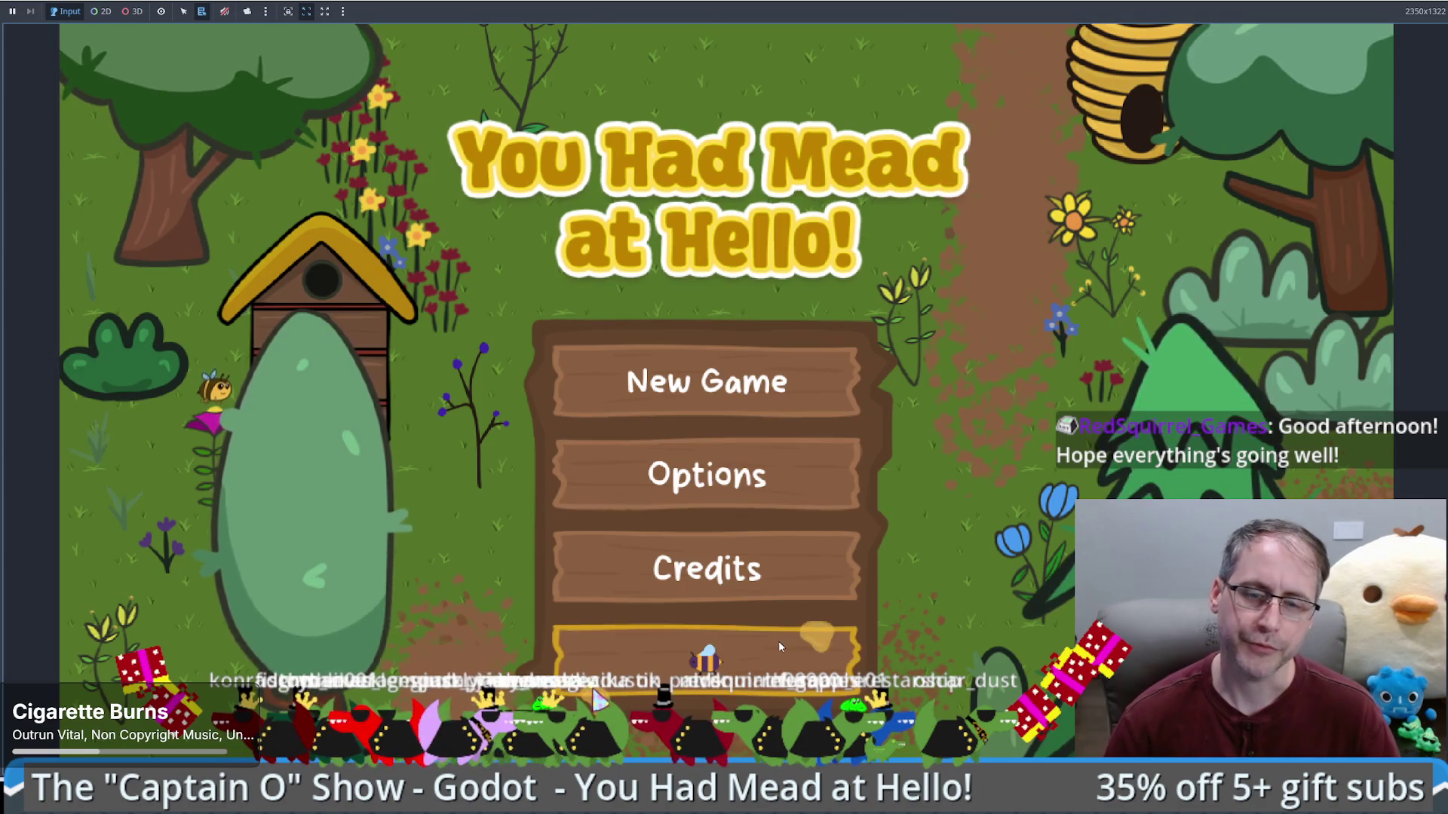
# Step: Load the save, offer the bucket's mead to bring the bear to 35%, then save and reload
pyautogui.click(778, 640)
pyautogui.click(1060, 62)
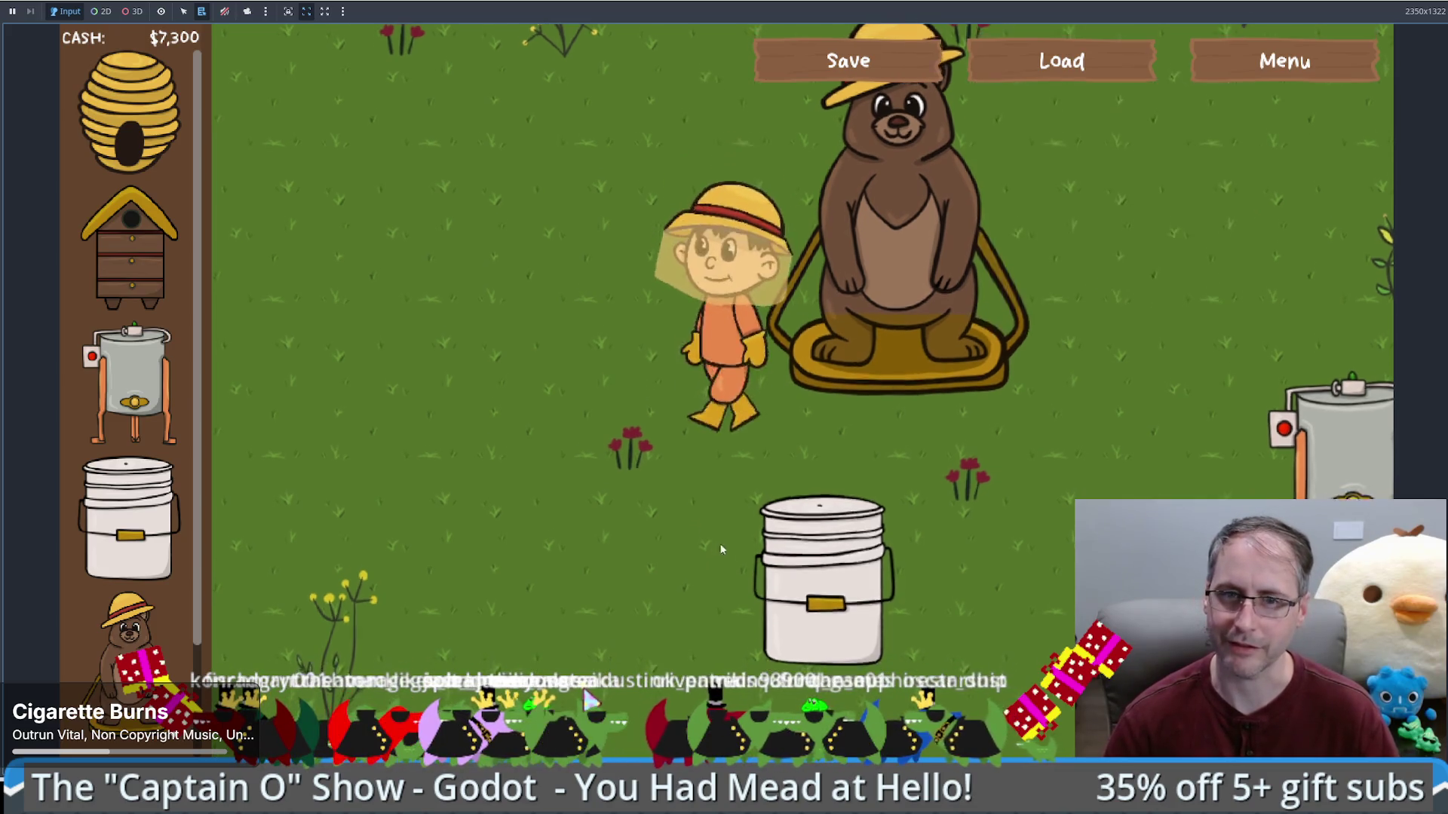
pyautogui.click(867, 517)
pyautogui.click(999, 570)
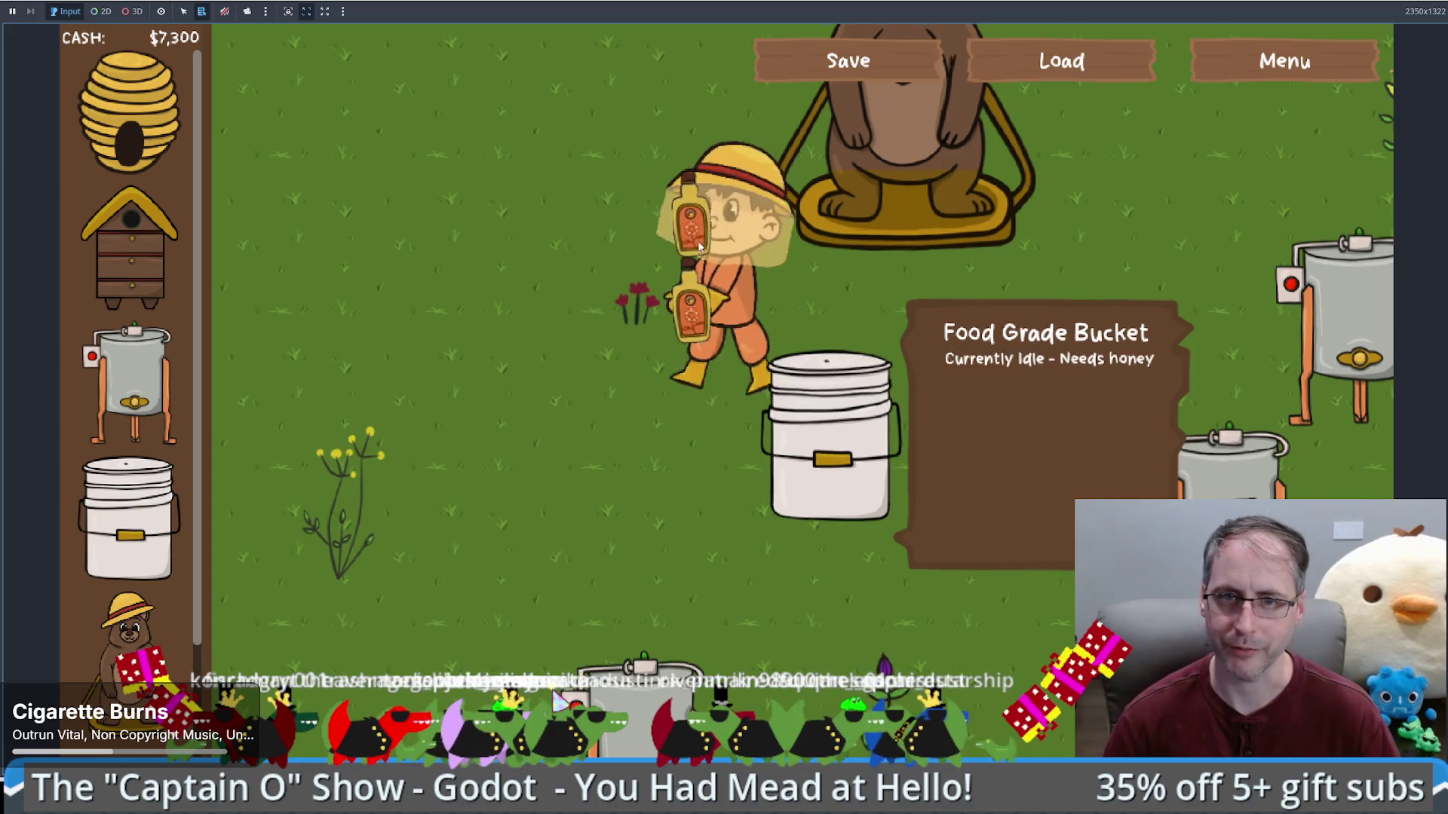
pyautogui.click(991, 411)
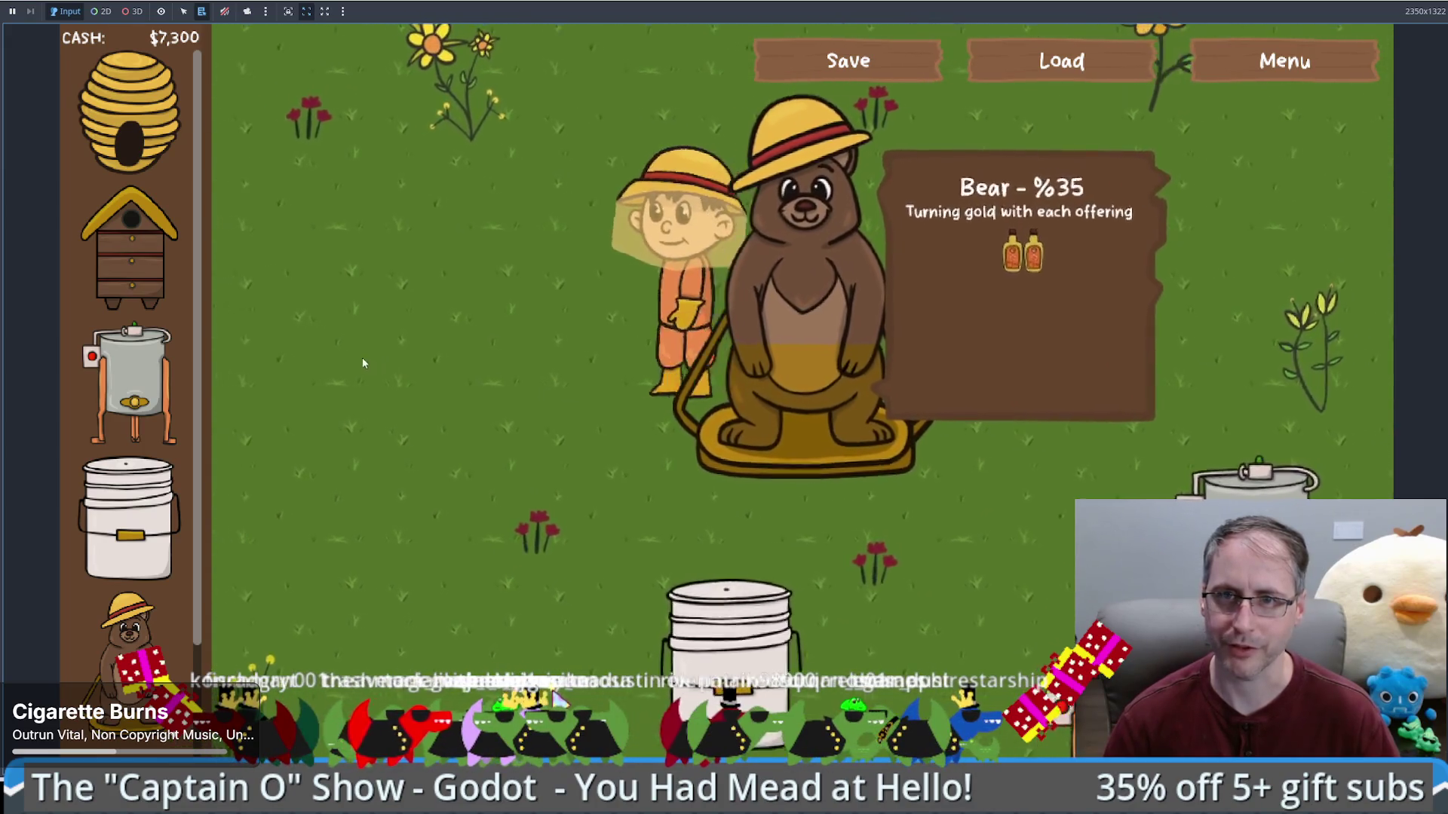
pyautogui.click(849, 61)
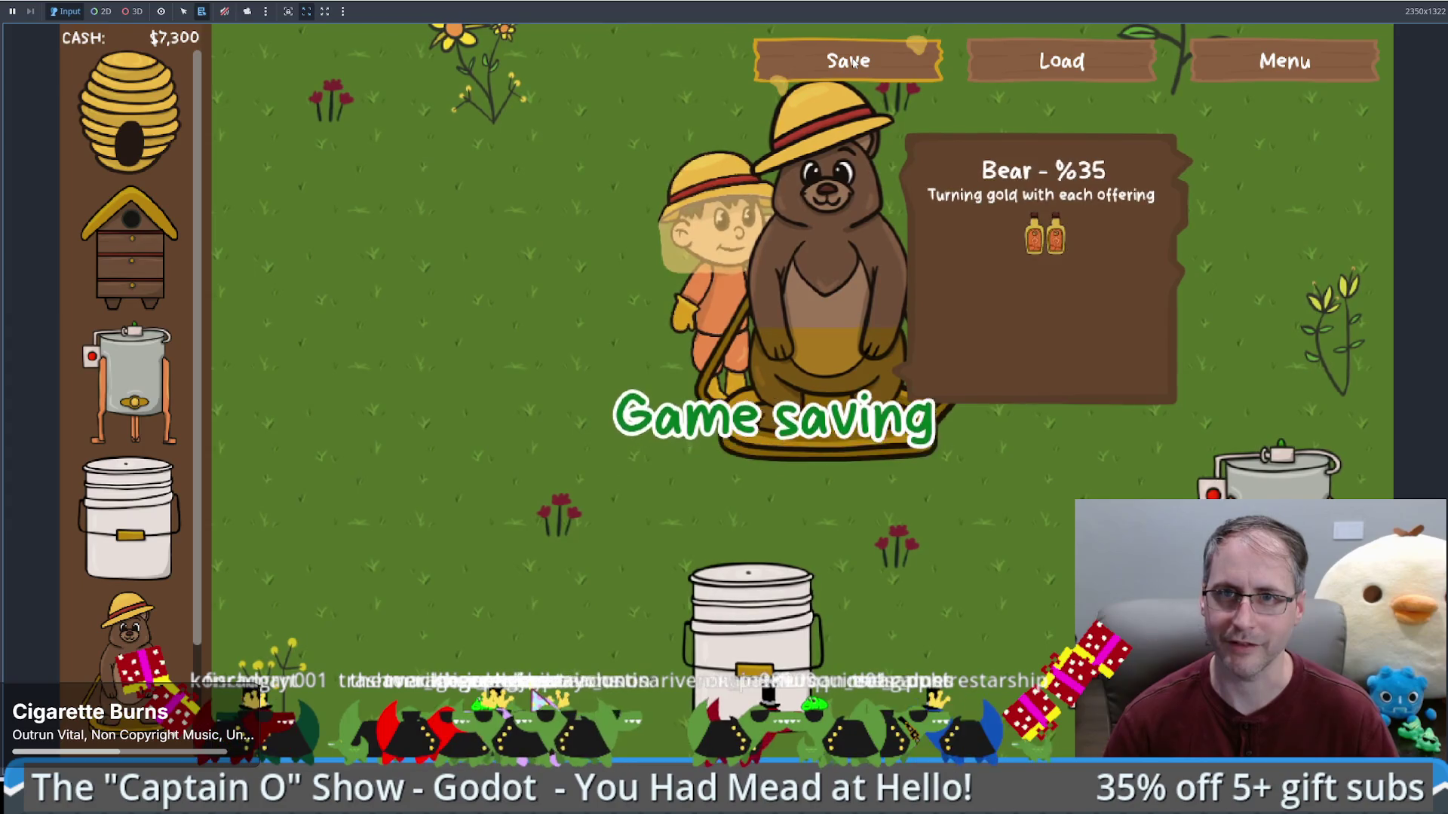
pyautogui.click(1061, 61)
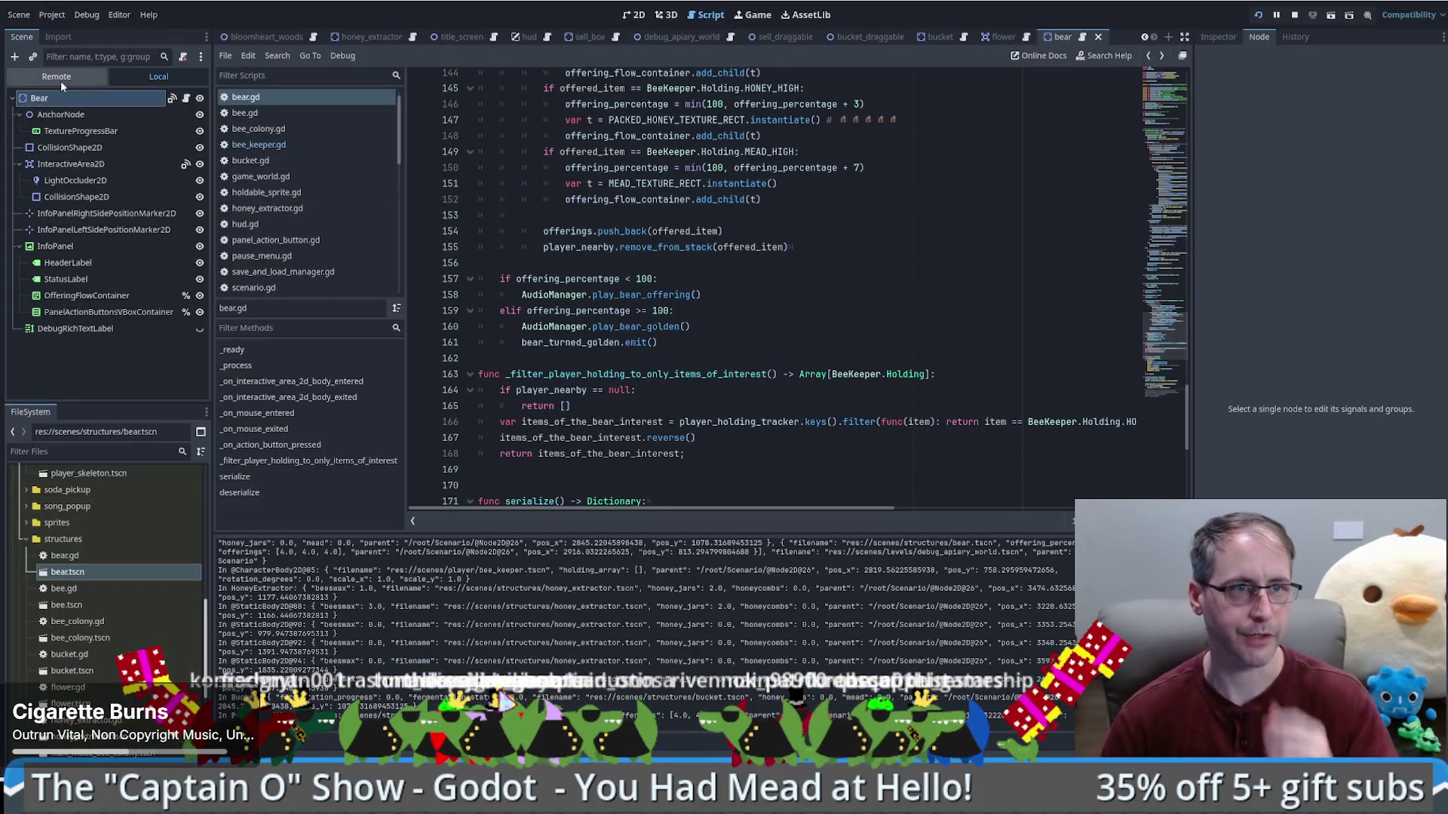
pyautogui.click(61, 80)
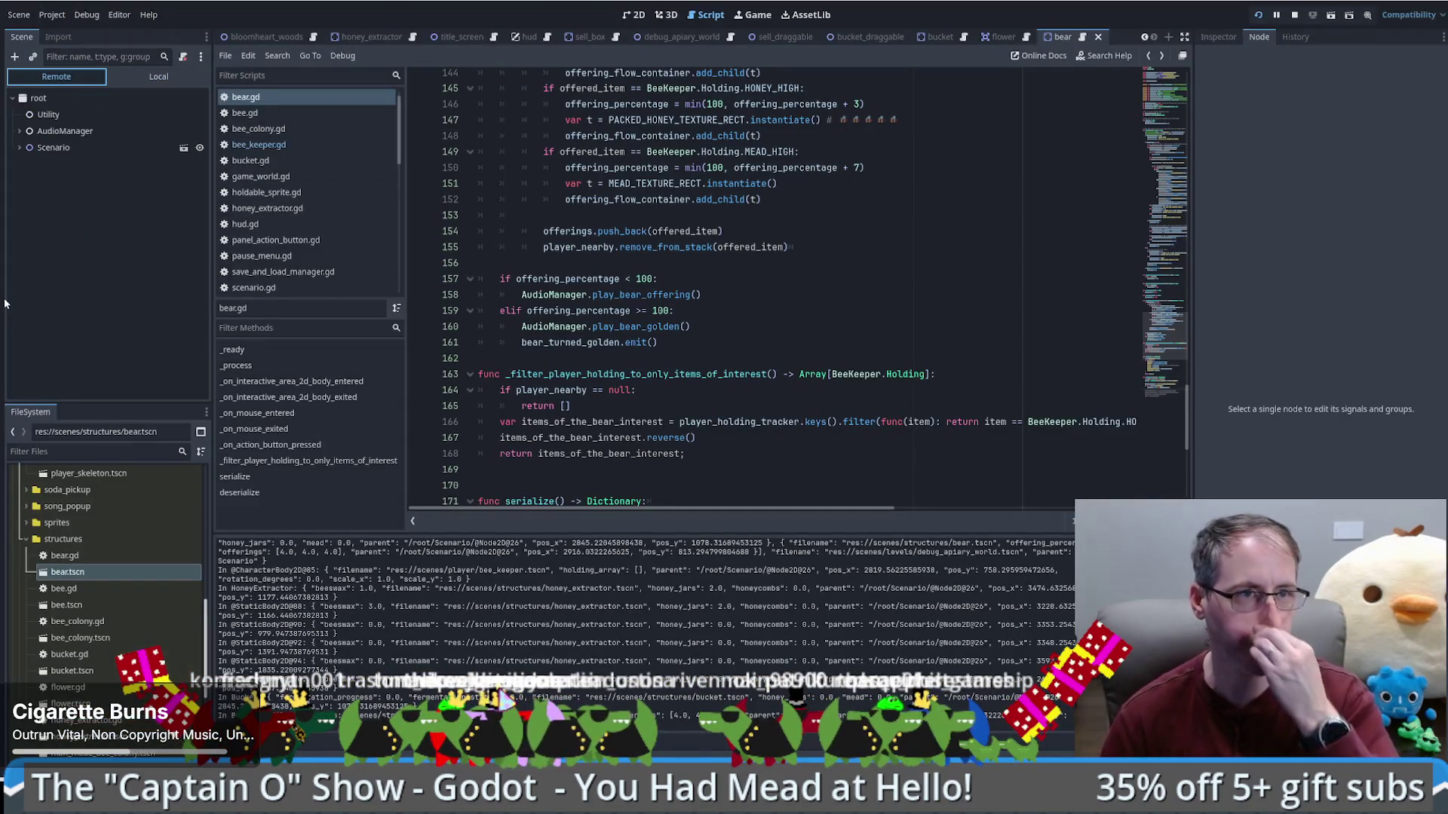
# Step: Inspect the remote Bear node's Offerings array, confirming three entries of 4, then return to the game
pyautogui.click(13, 149)
pyautogui.doubleClick(38, 196)
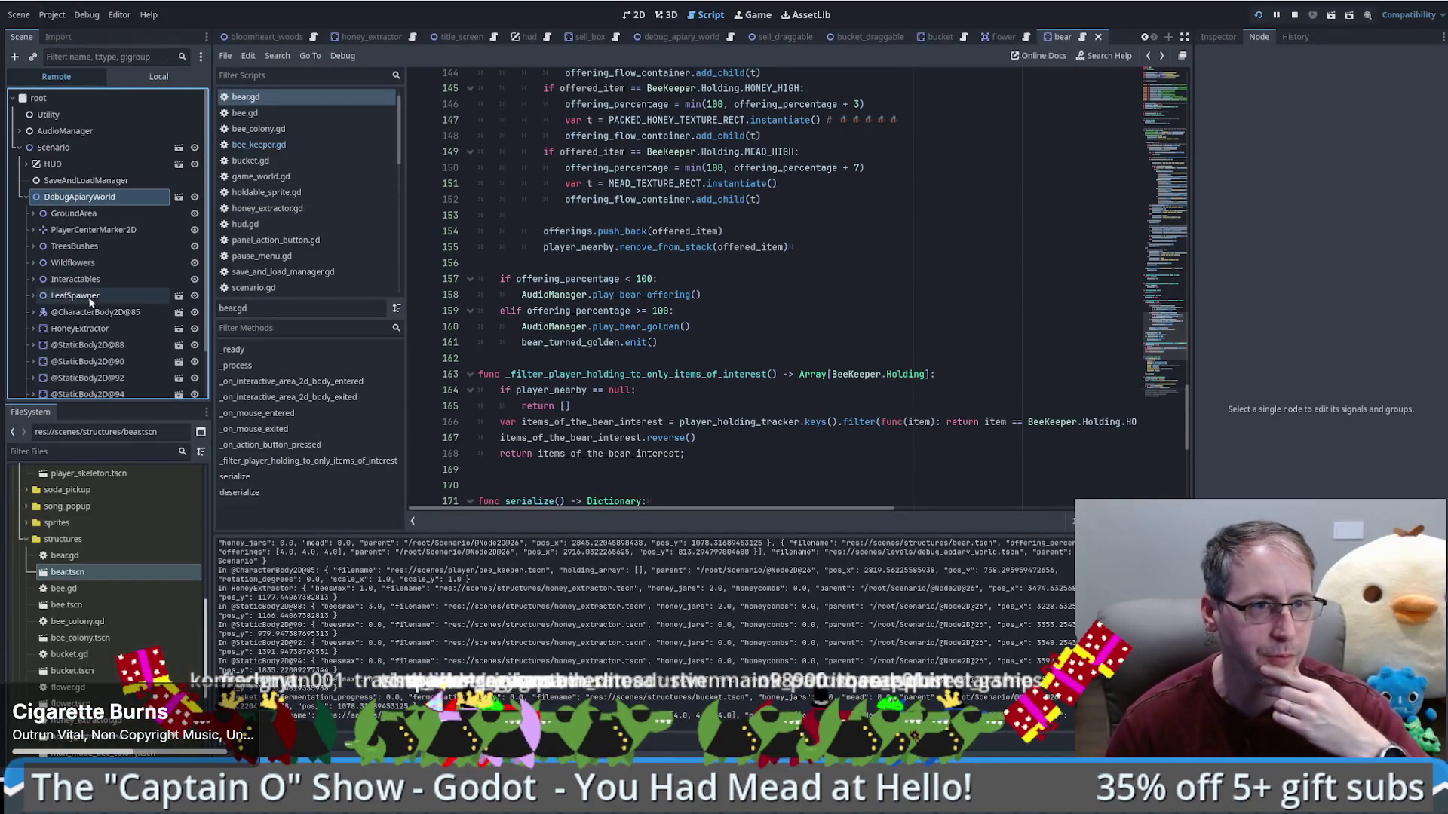
pyautogui.scroll(-2, 75, 302)
pyautogui.click(68, 390)
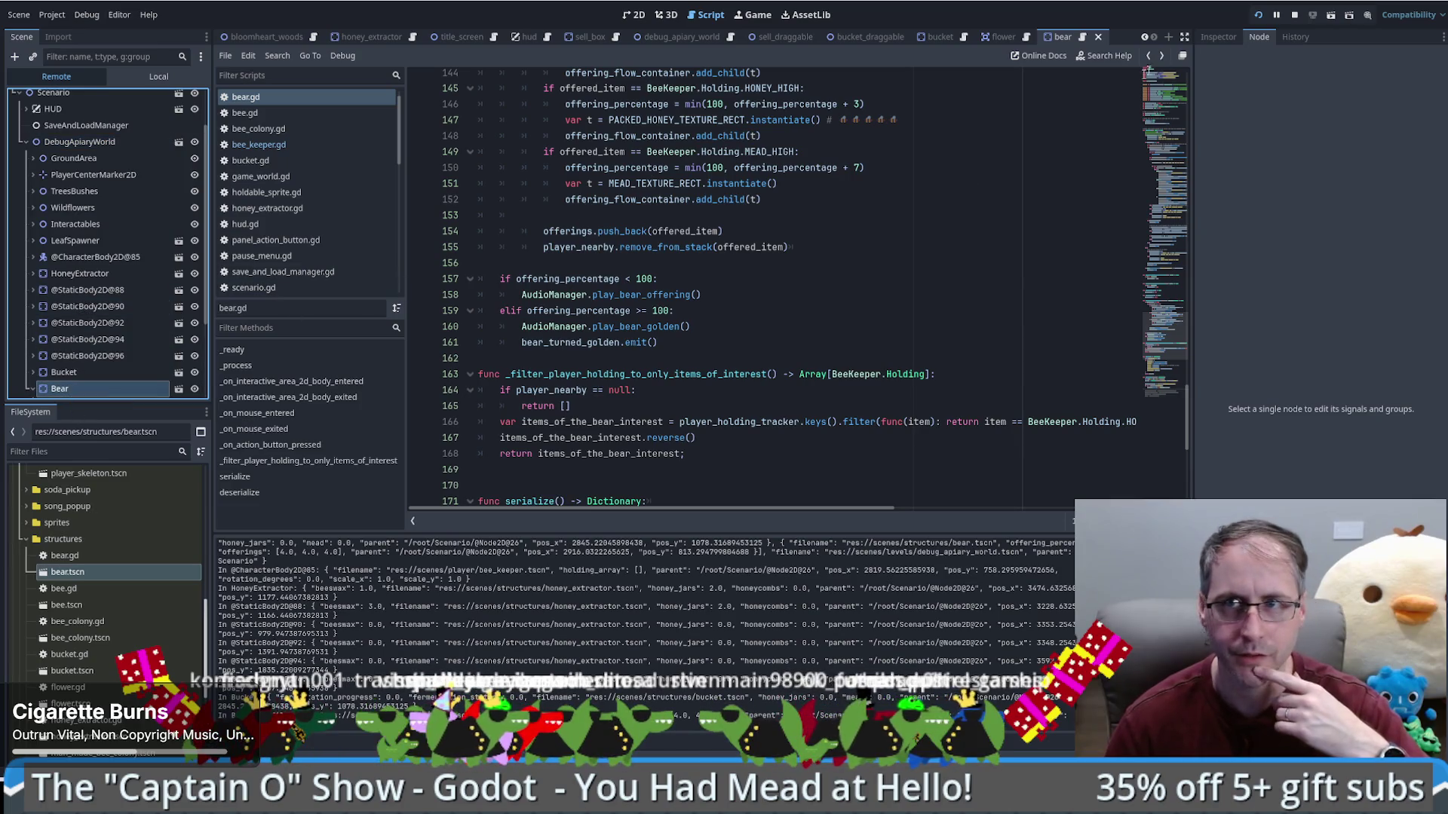
pyautogui.click(1221, 38)
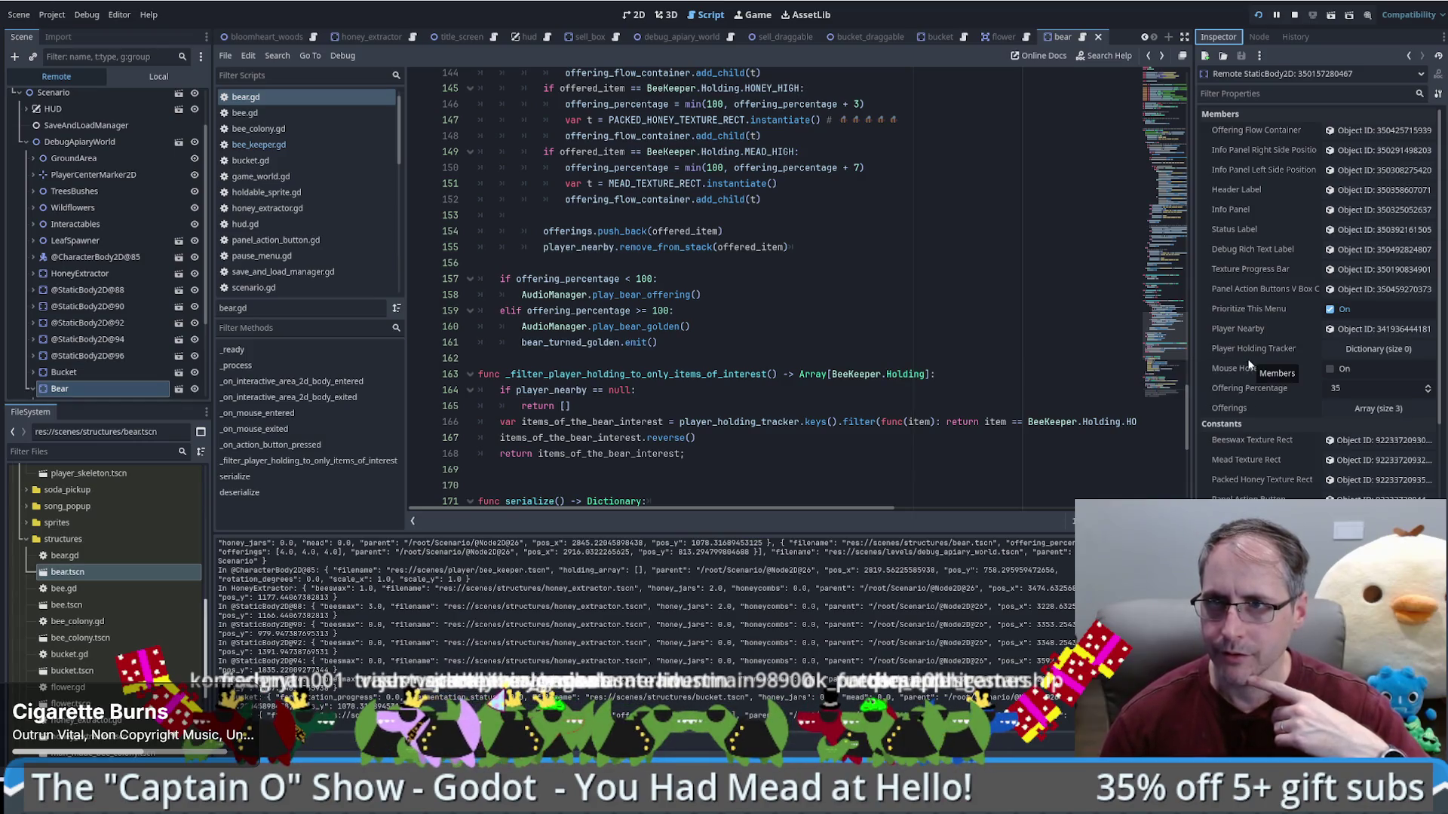
pyautogui.doubleClick(66, 388)
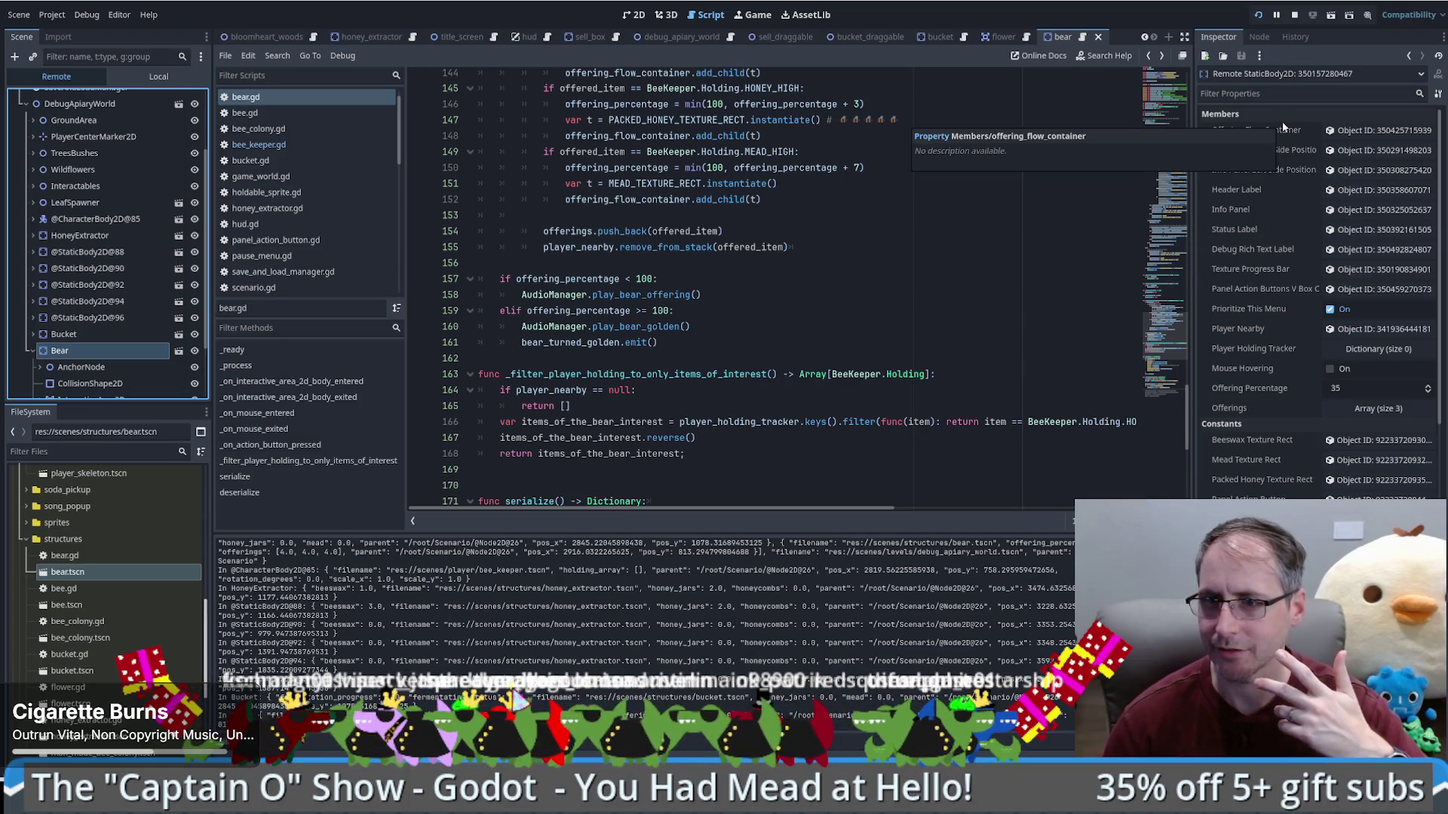
pyautogui.click(1377, 407)
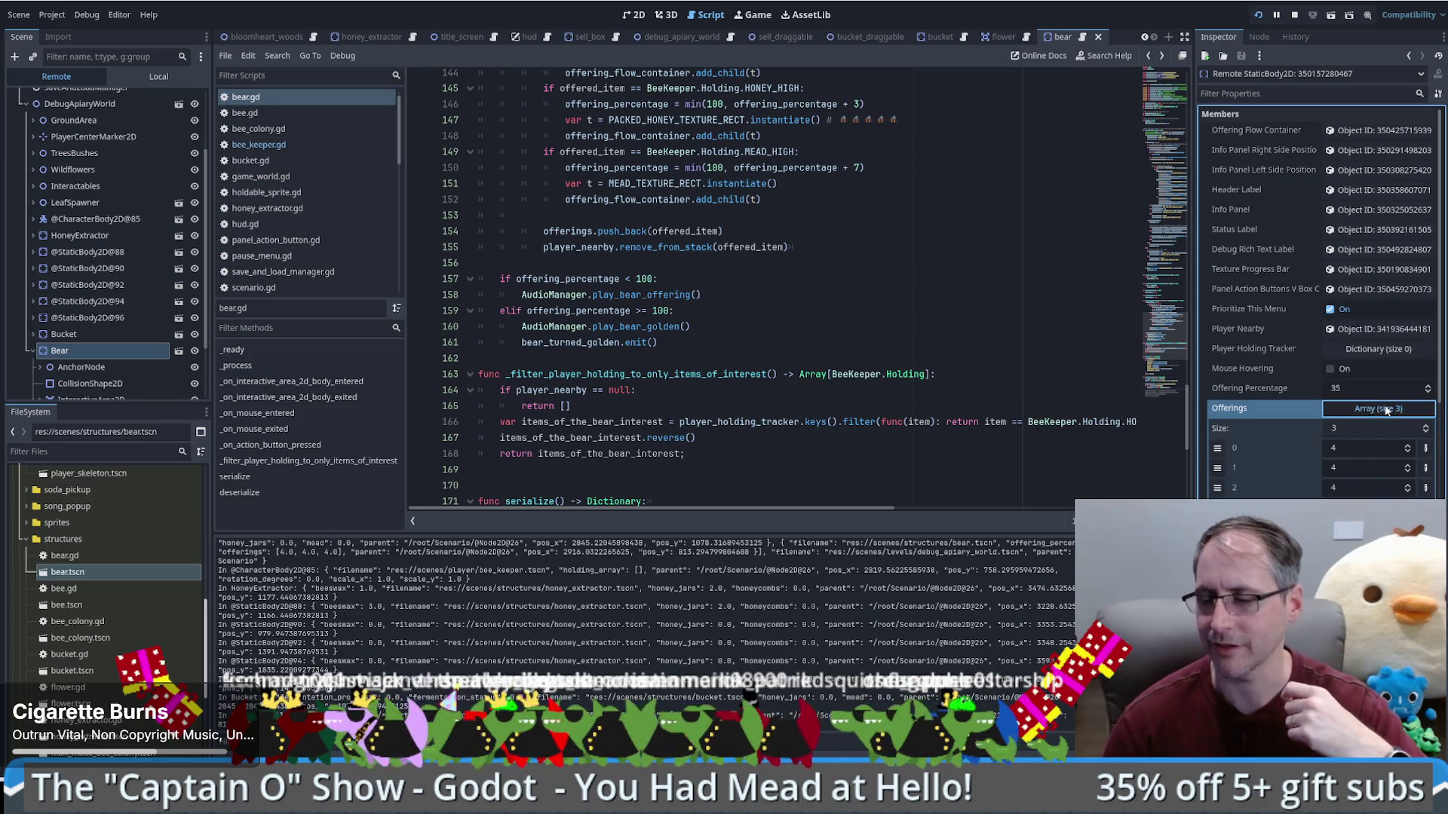
pyautogui.click(752, 15)
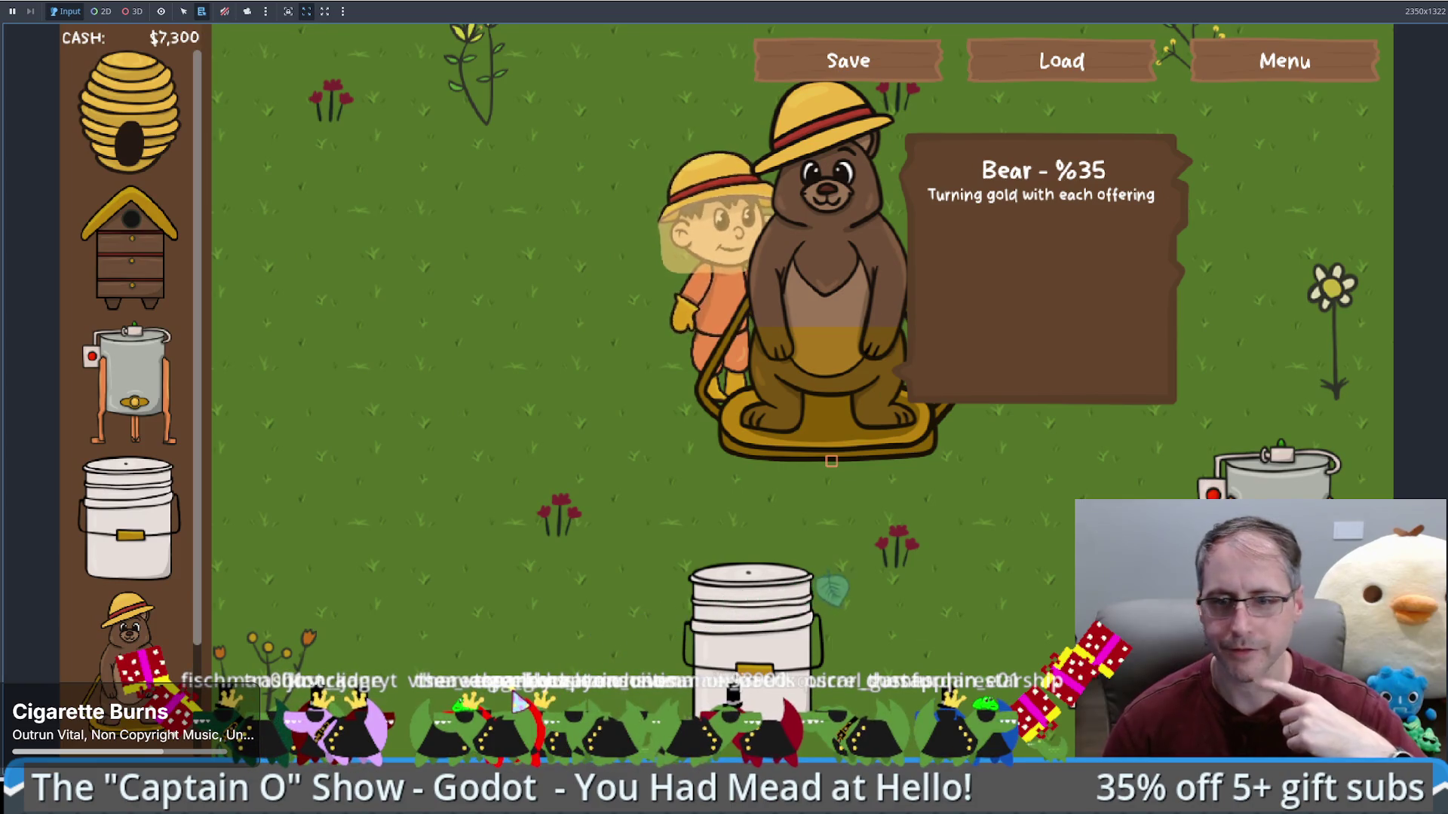
# Step: Look over the save file in Notepad, then reload the saved game with the beekeeper near the bucket
pyautogui.hotkey('alt', 'Tab')
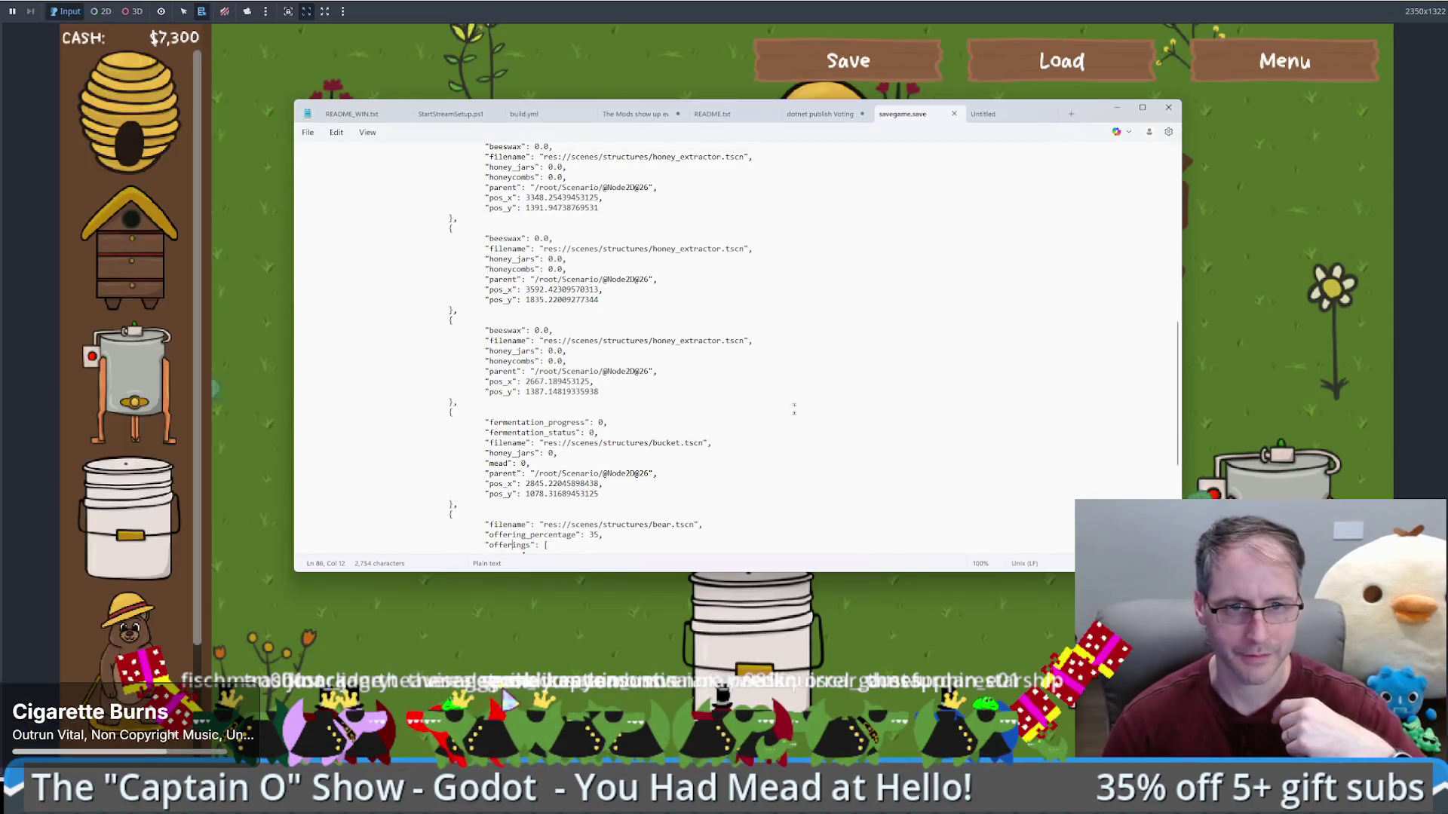
pyautogui.scroll(15, 722, 343)
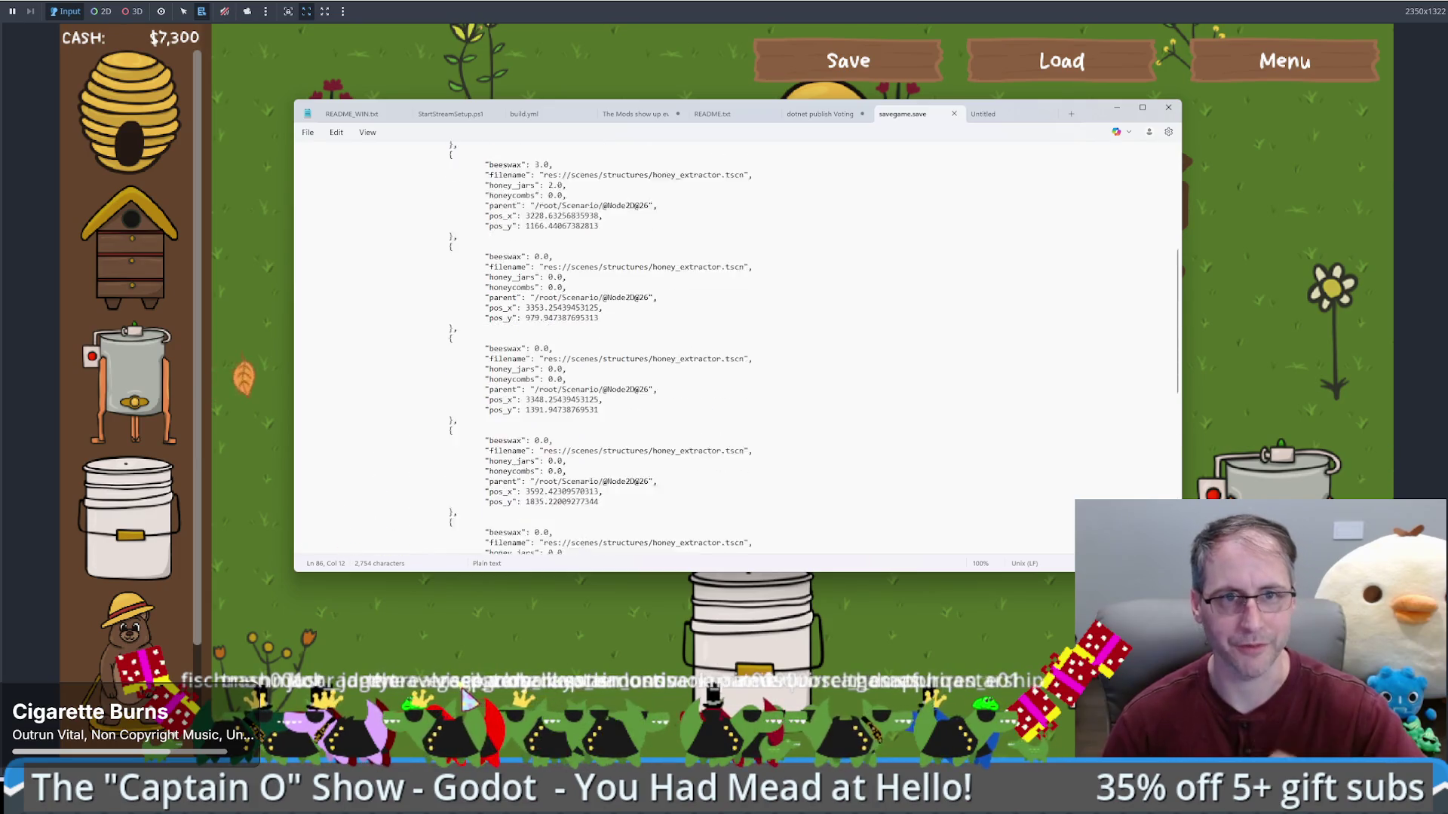
pyautogui.scroll(-10, 722, 343)
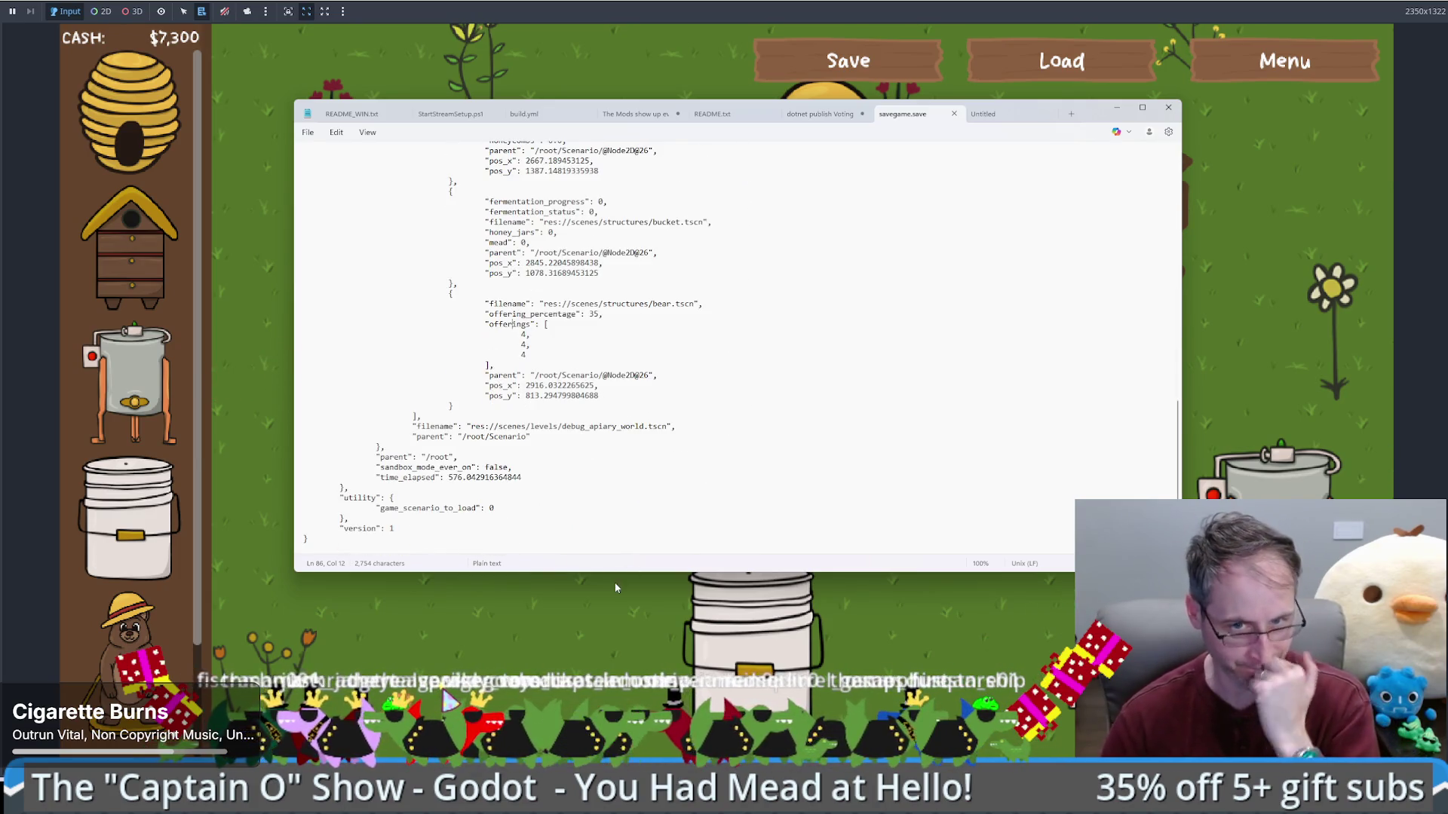
pyautogui.hotkey('alt', 'Tab')
pyautogui.press('s')
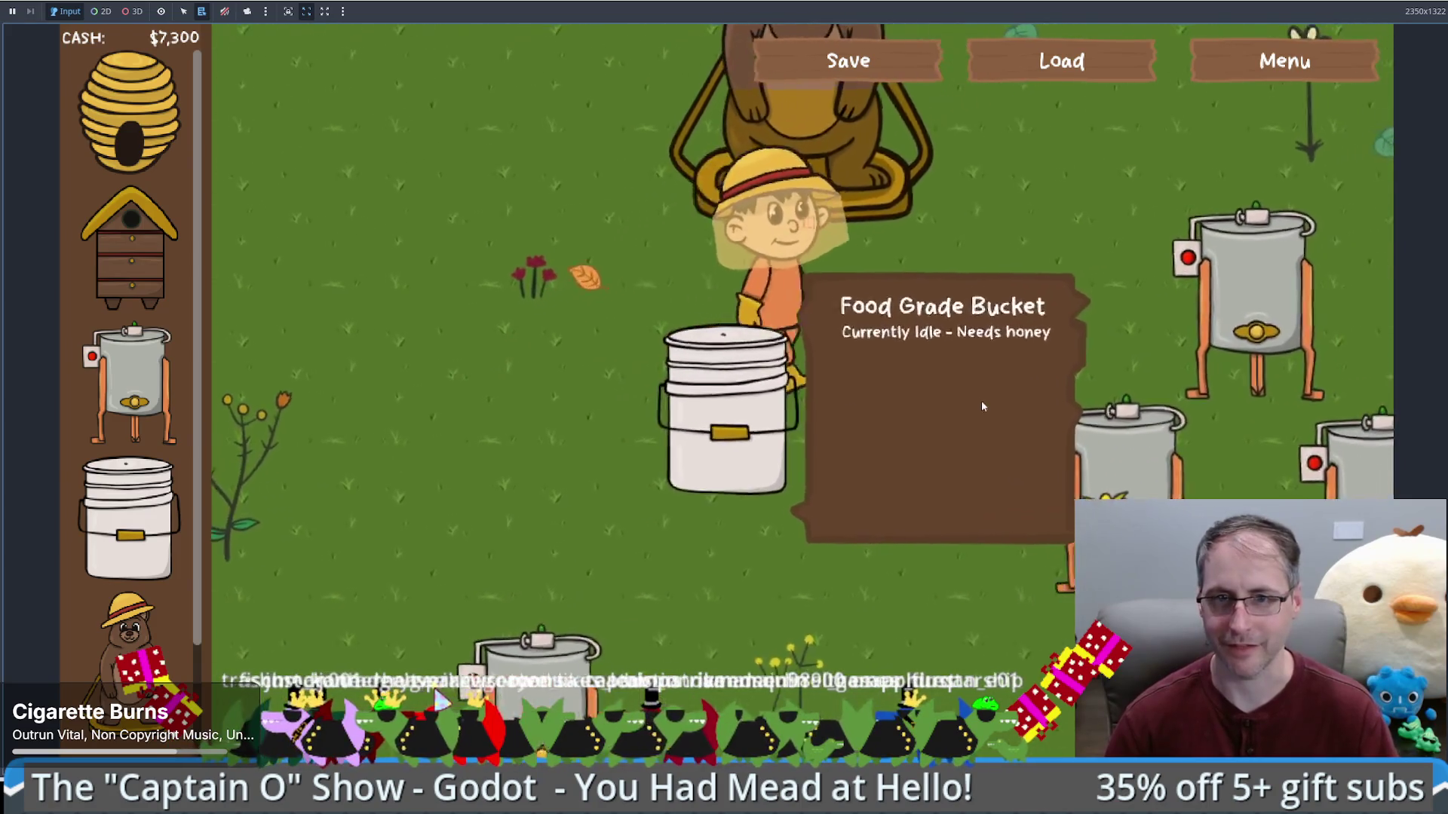
pyautogui.click(1062, 60)
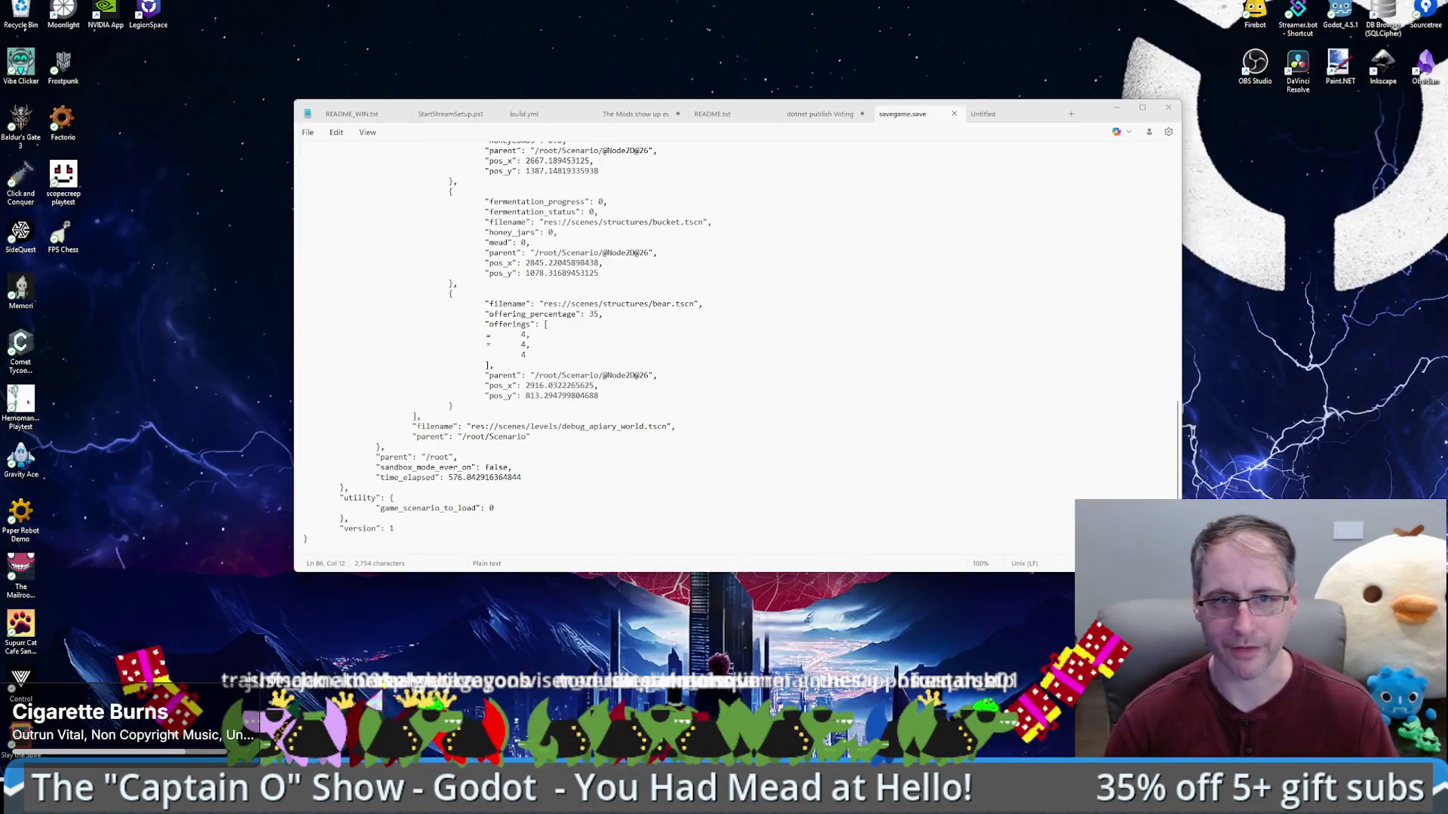
# Step: Delete the bear's offerings entries in the save file, save it, and reload it in the game
pyautogui.click(990, 747)
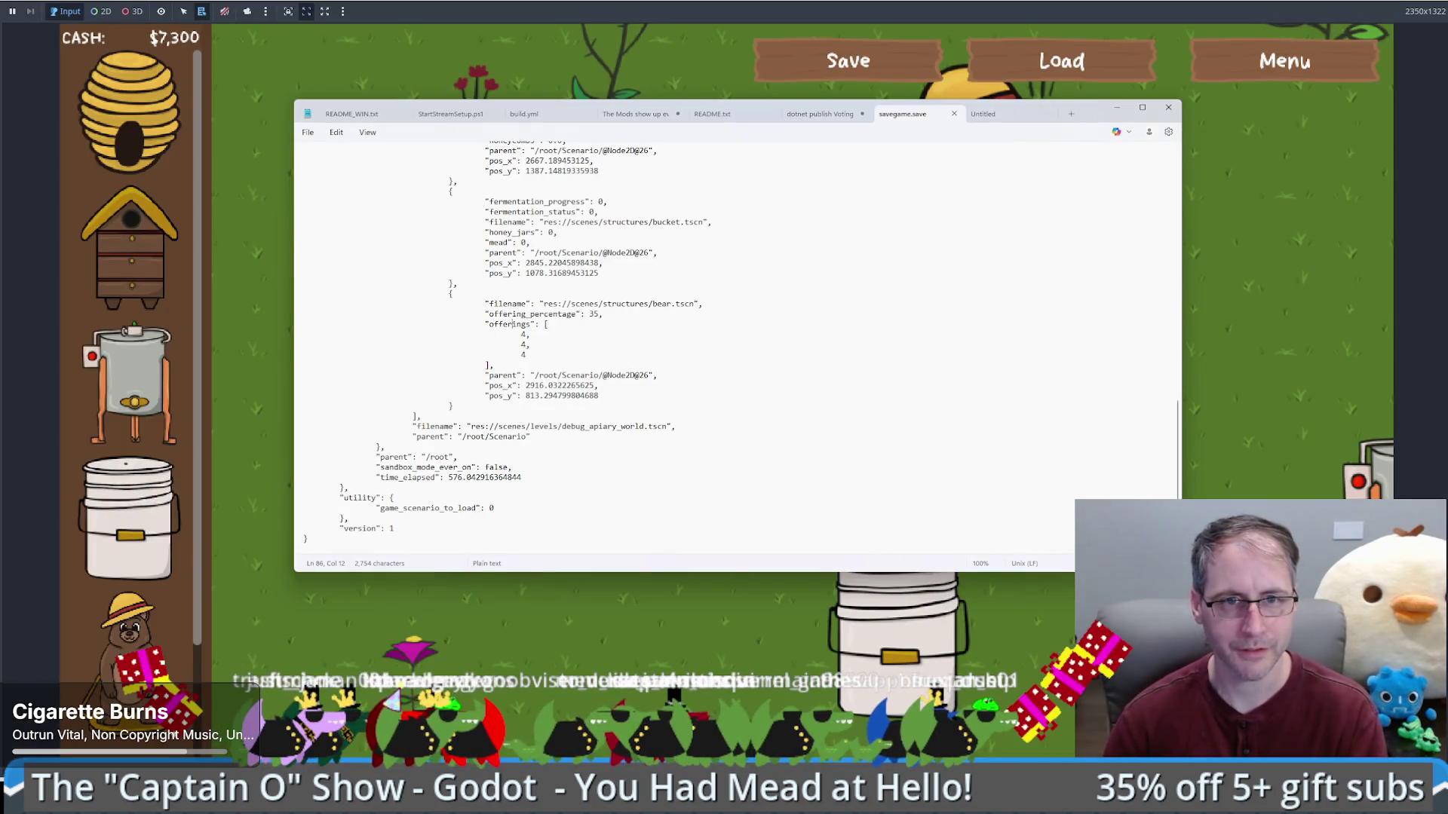
pyautogui.moveTo(551, 325); pyautogui.dragTo(305, 354)
pyautogui.press('BackSpace')
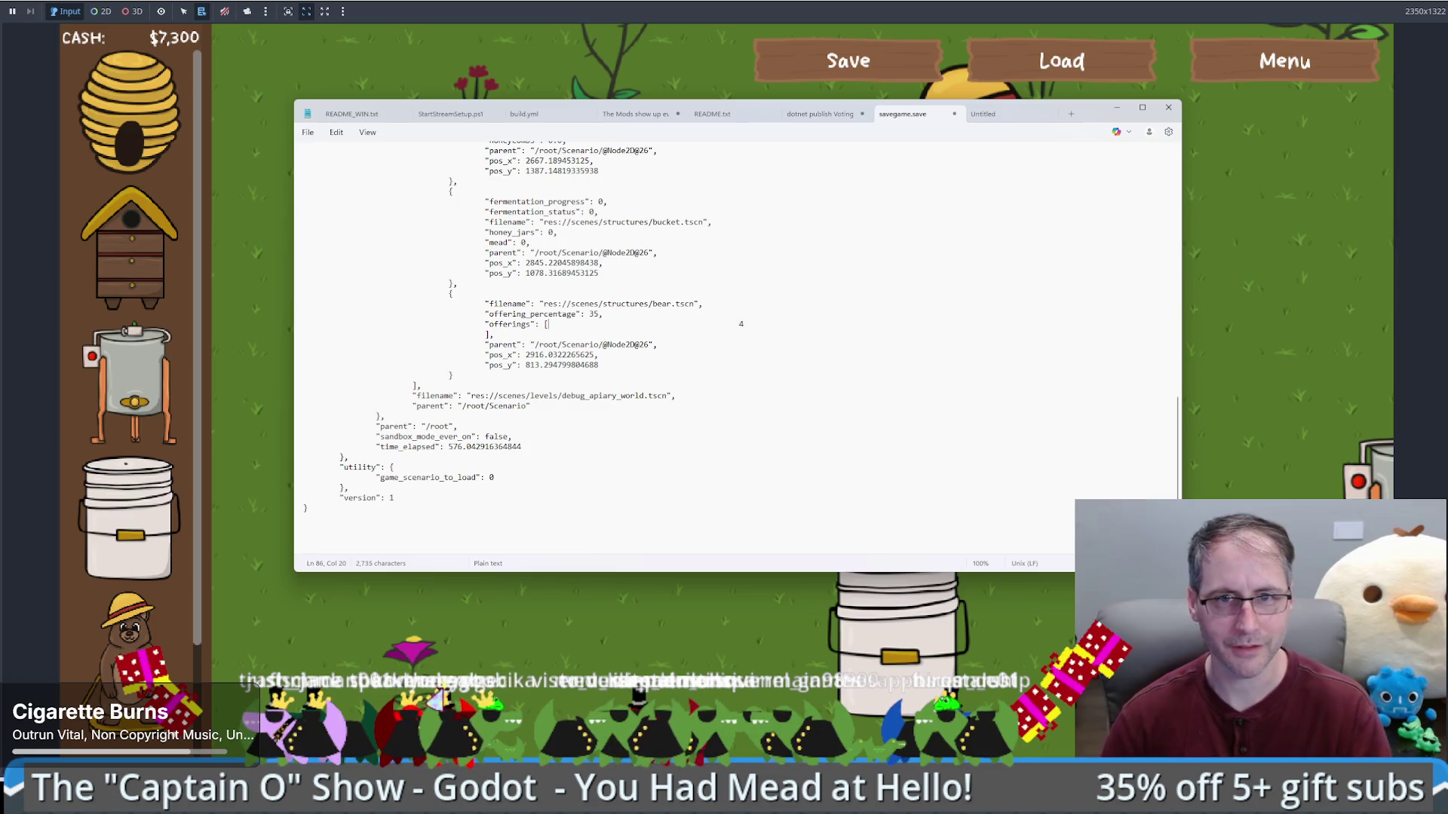
pyautogui.hotkey('shift', 'End')
pyautogui.press('BackSpace')
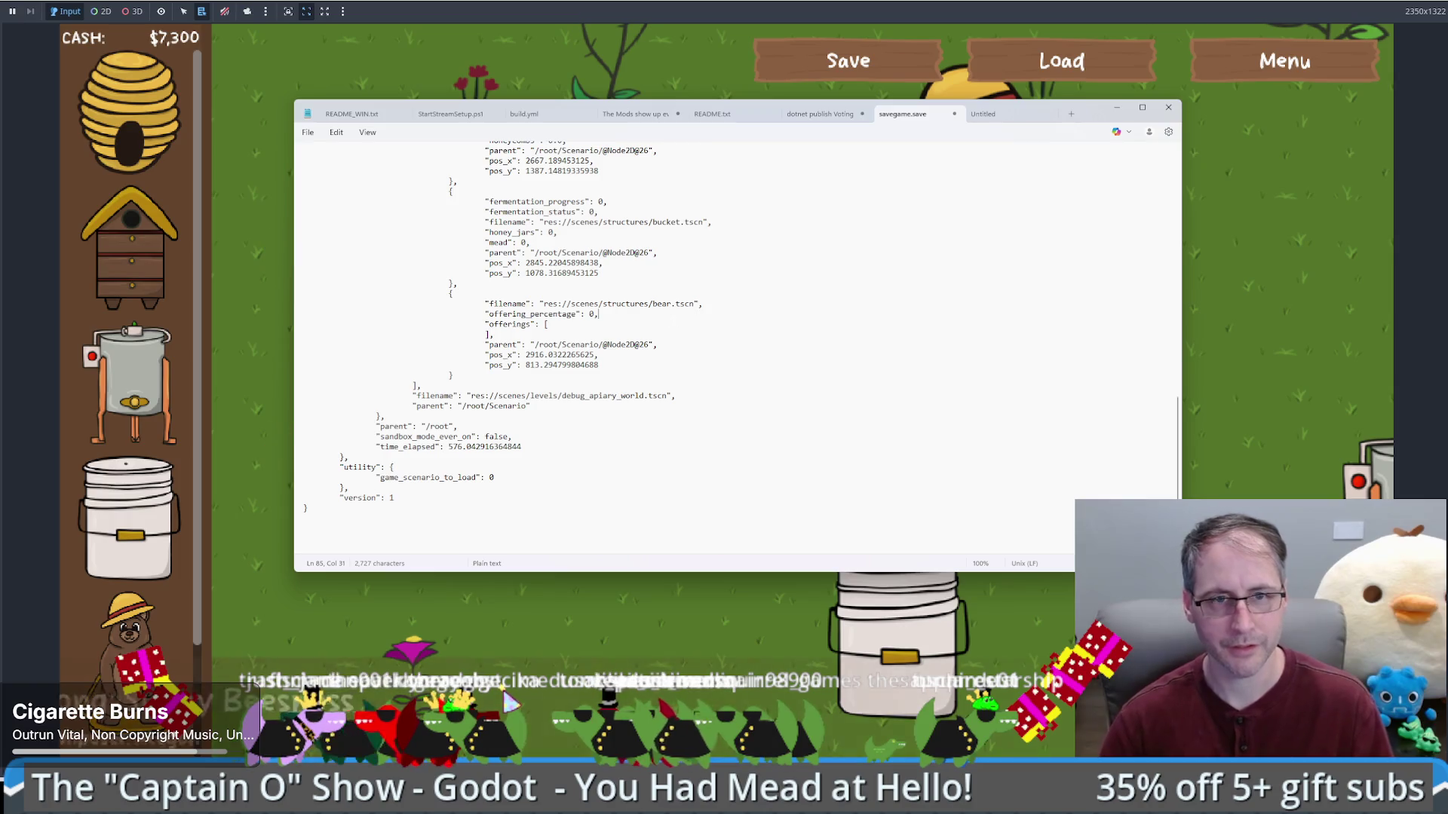
pyautogui.hotkey('ctrl', 's')
pyautogui.click(1061, 60)
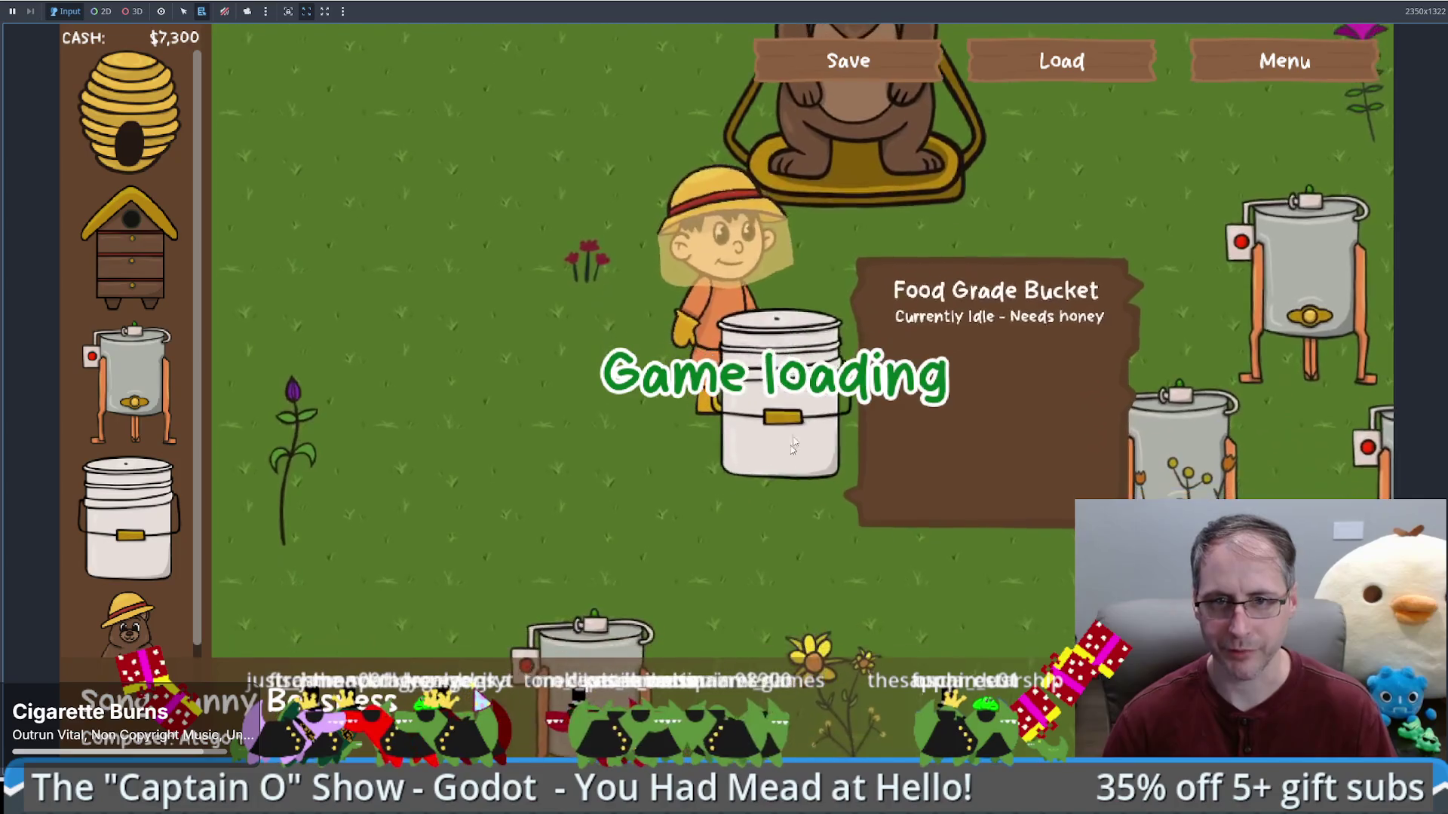
# Step: Collect the mead, a honey jar and beeswax, and walk the beekeeper to the bear
pyautogui.click(941, 513)
pyautogui.press('d')
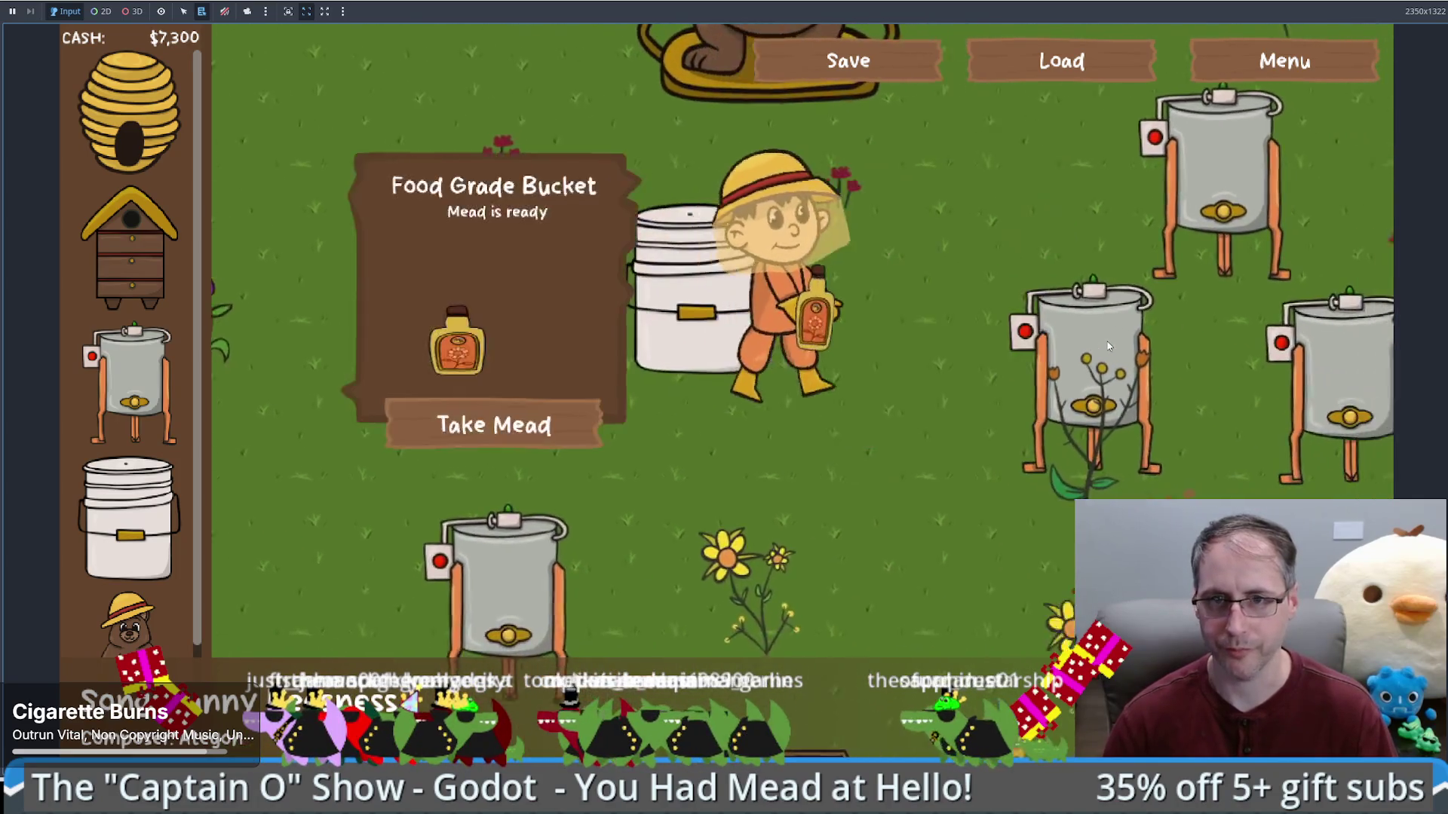
pyautogui.press('s')
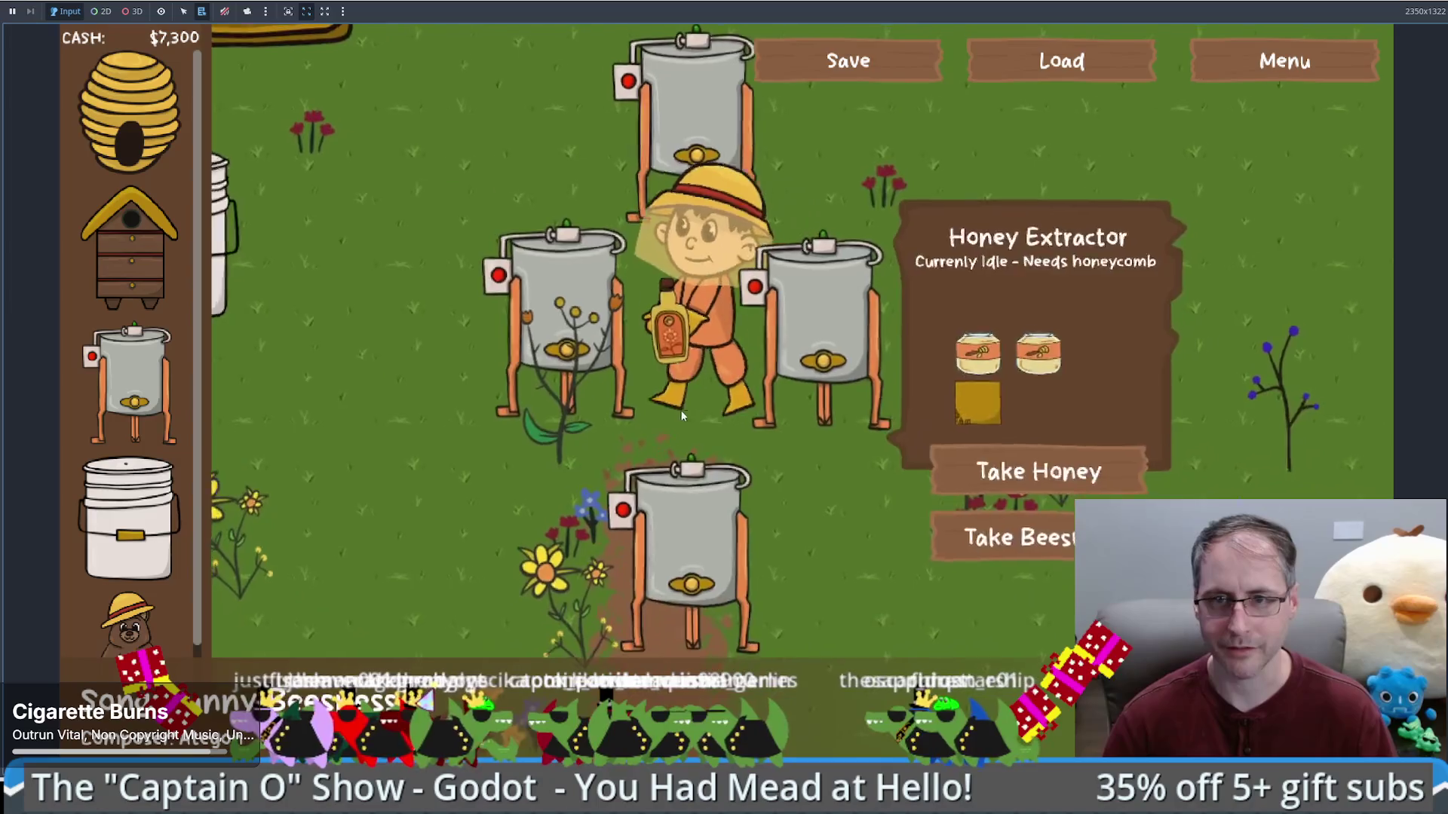
pyautogui.click(497, 452)
pyautogui.click(498, 454)
pyautogui.press('w')
pyautogui.press('a')
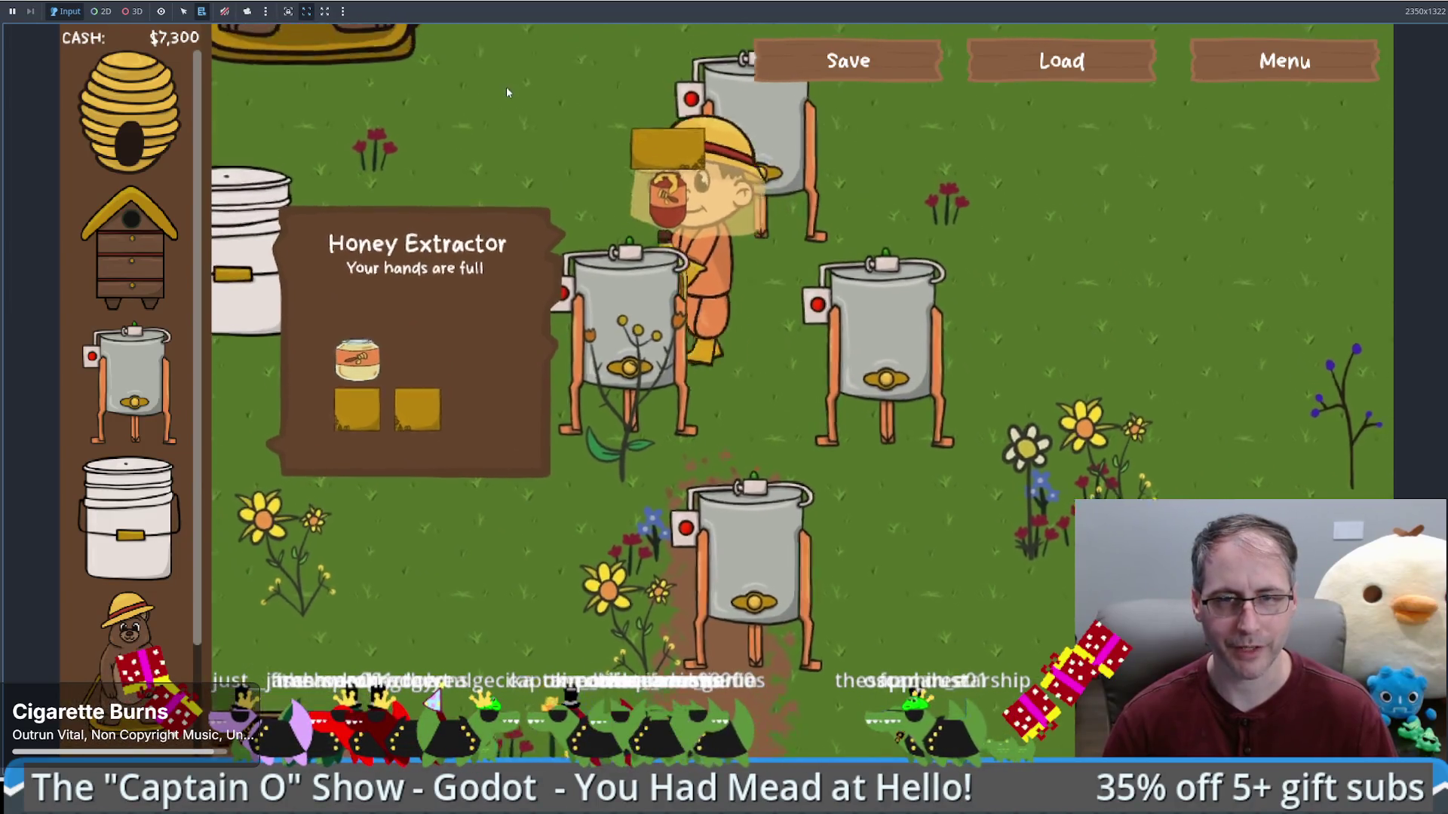
pyautogui.press('a')
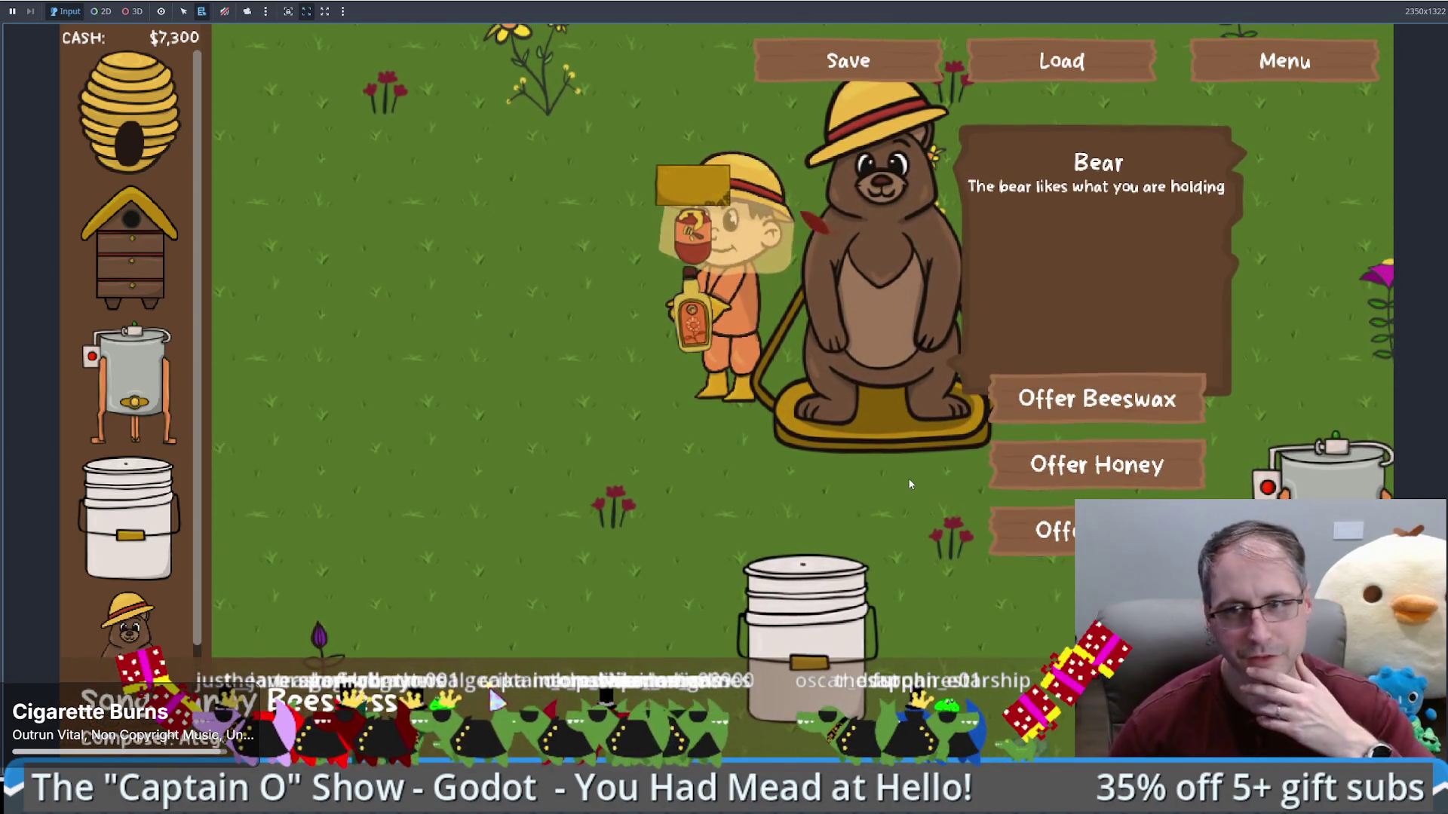
# Step: Offer the bear beeswax, honey and mead to reach 12%, save the game, and view the save file
pyautogui.click(1045, 389)
pyautogui.click(1115, 400)
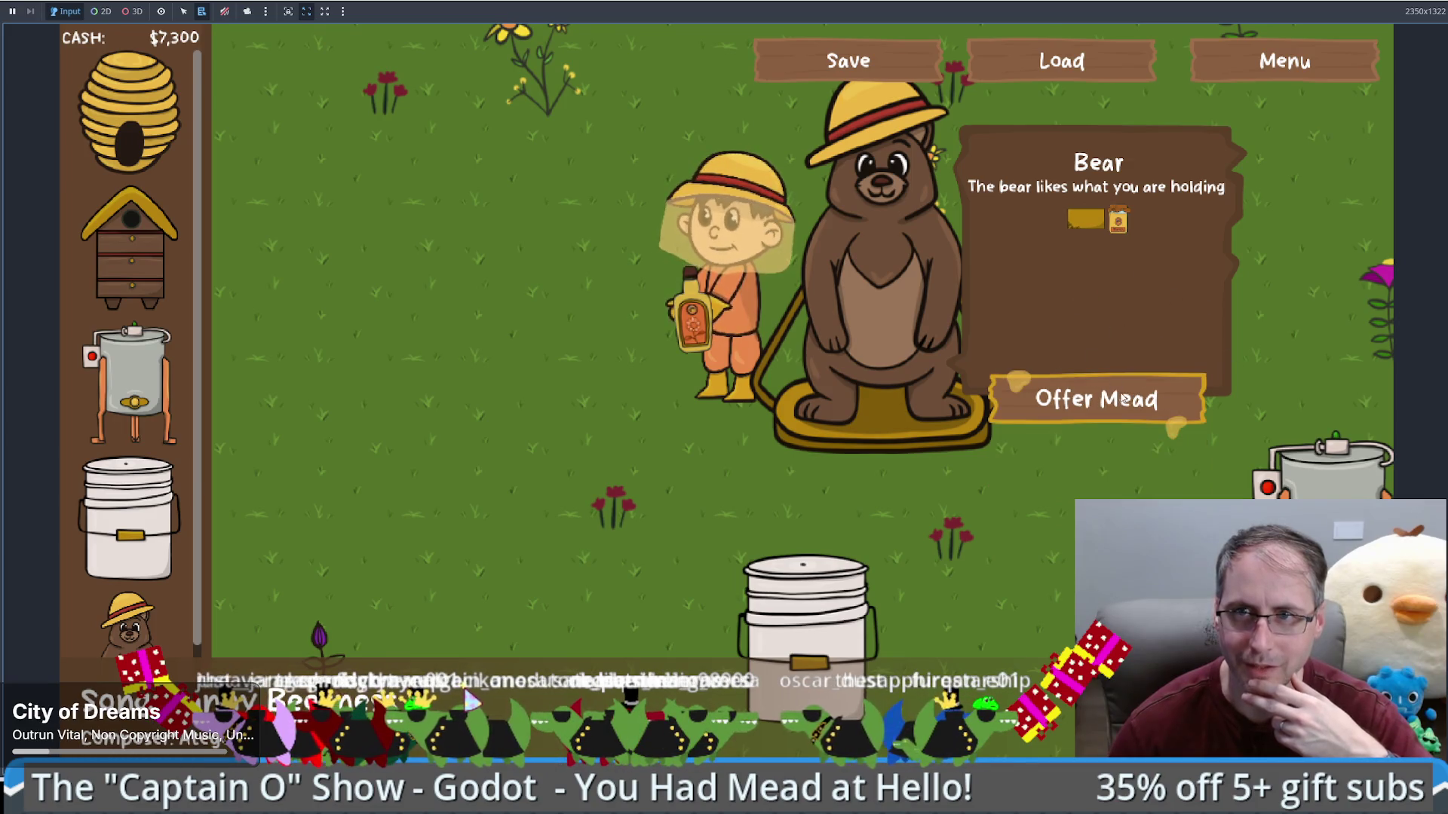
pyautogui.click(1123, 398)
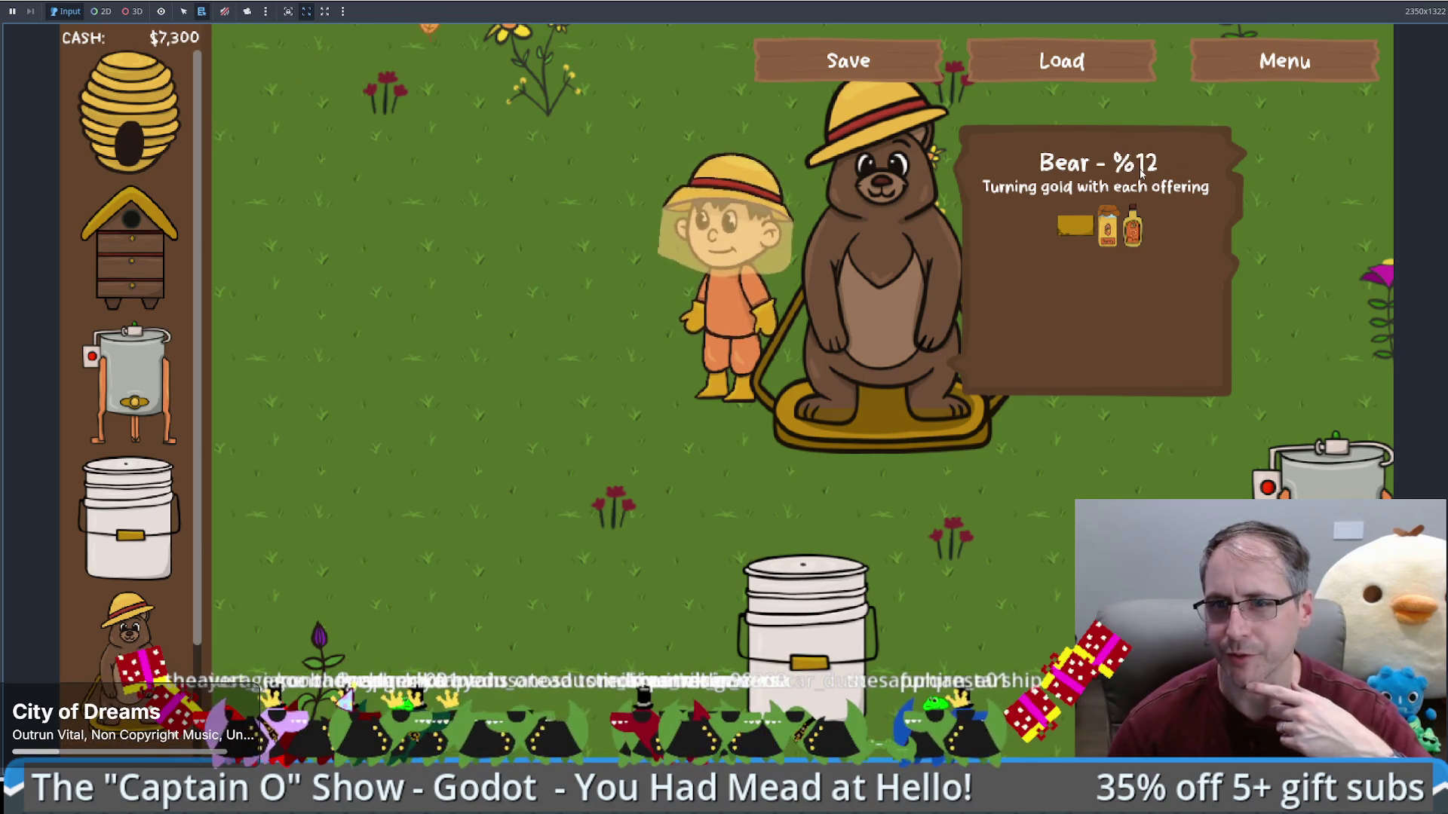
pyautogui.click(847, 58)
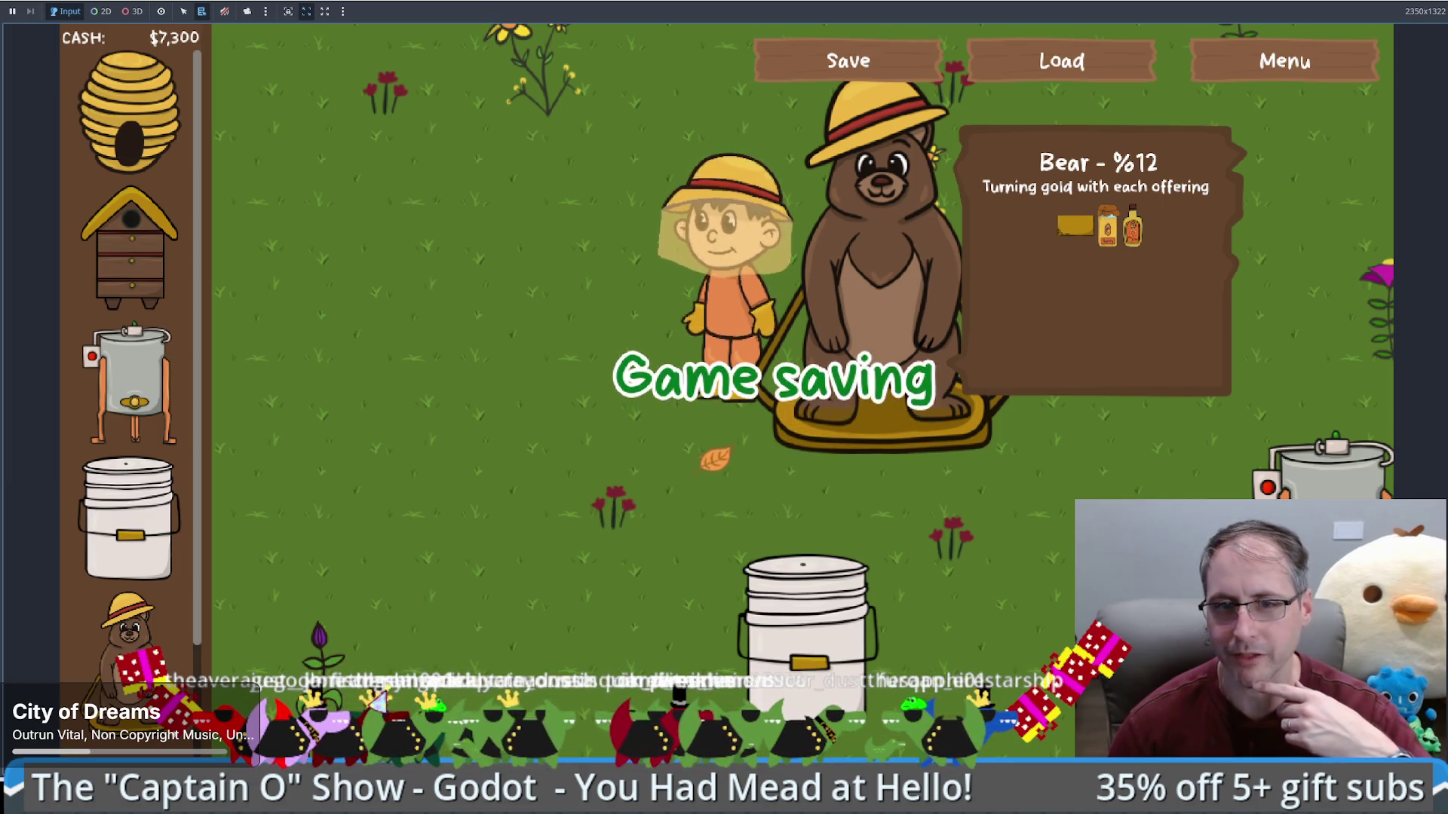
pyautogui.hotkey('alt', 'Tab')
pyautogui.scroll(-7, 562, 320)
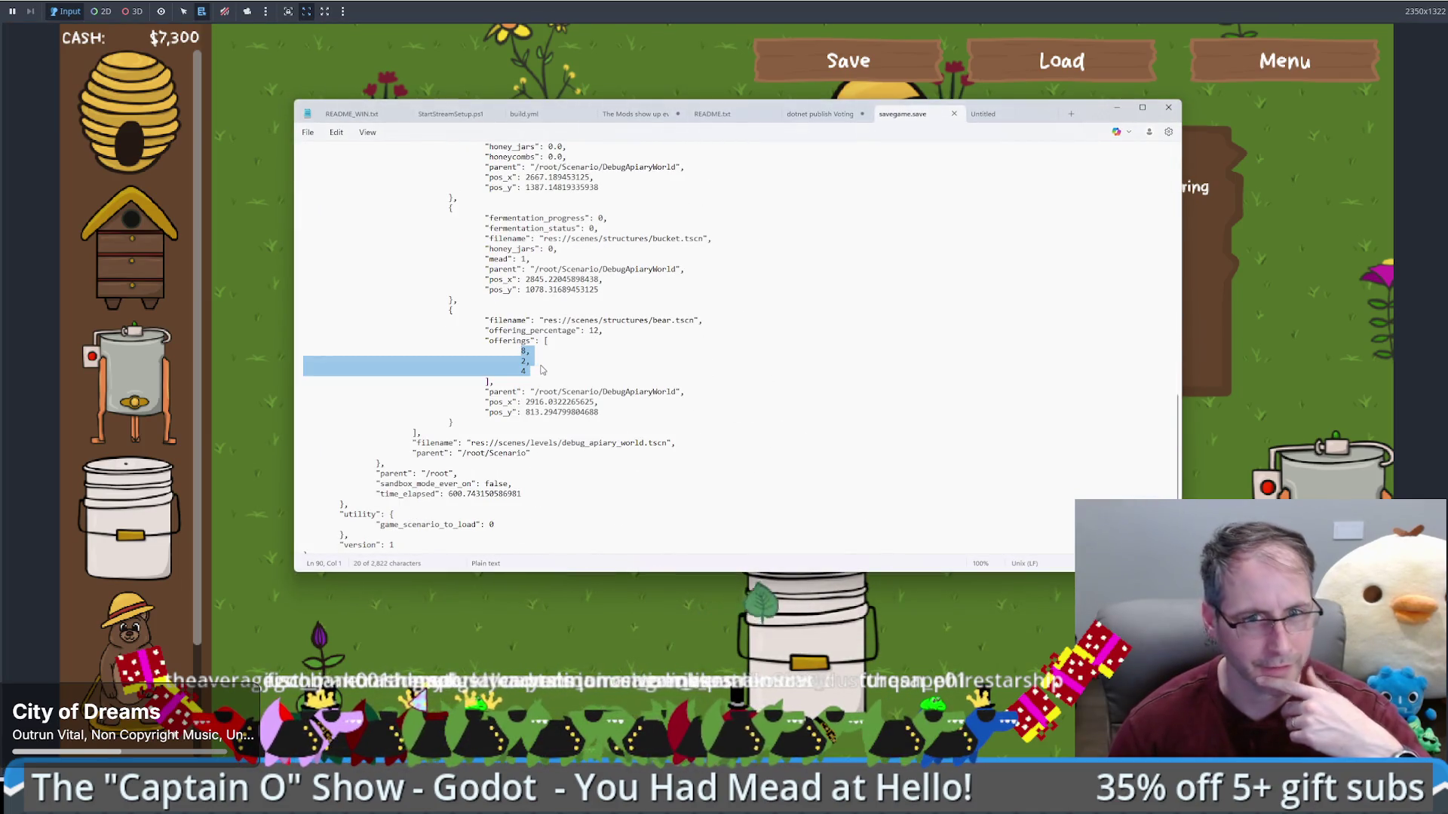
# Step: Close the Untitled tab, confirm savegame.save shows offerings 8, 2, 4 at 12%, then reload and close the game
pyautogui.click(1048, 114)
pyautogui.moveTo(1085, 114)
pyautogui.mouseDown()
pyautogui.moveTo(1011, 193)
pyautogui.moveTo(1105, 208)
pyautogui.moveTo(1083, 138)
pyautogui.moveTo(1088, 80)
pyautogui.mouseUp()
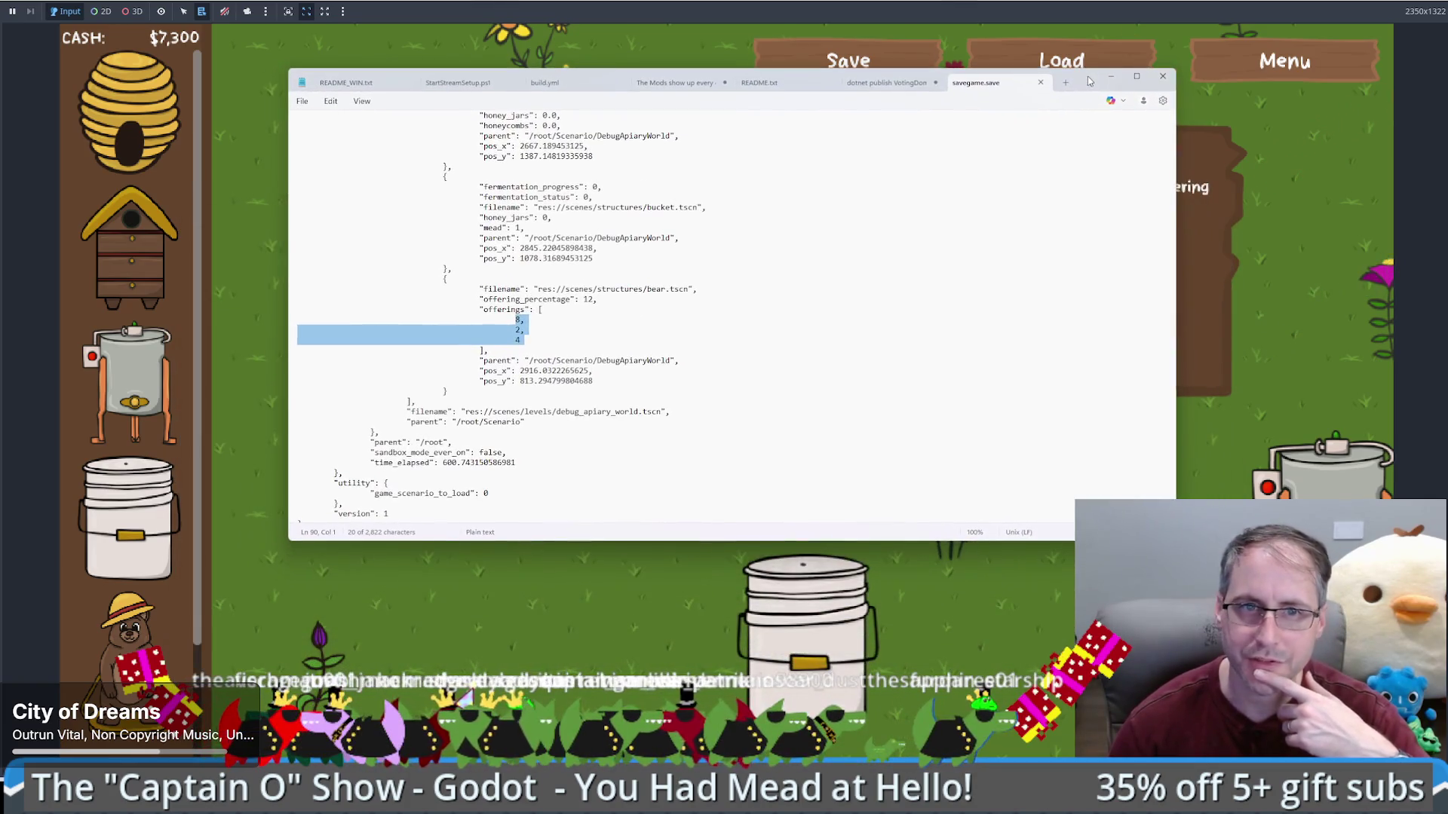
pyautogui.click(523, 320)
pyautogui.scroll(2, 540, 315)
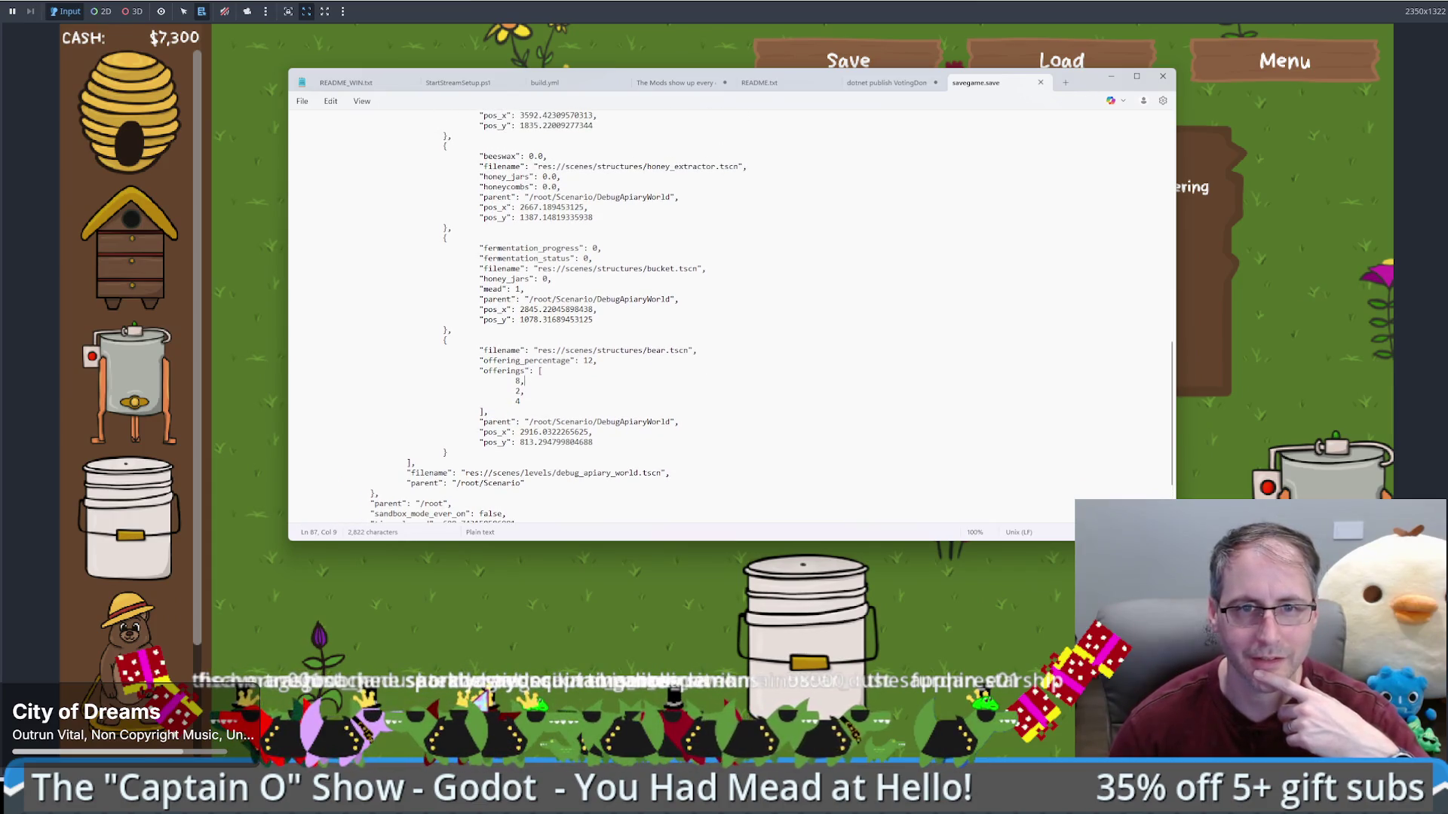
pyautogui.scroll(-1, 717, 402)
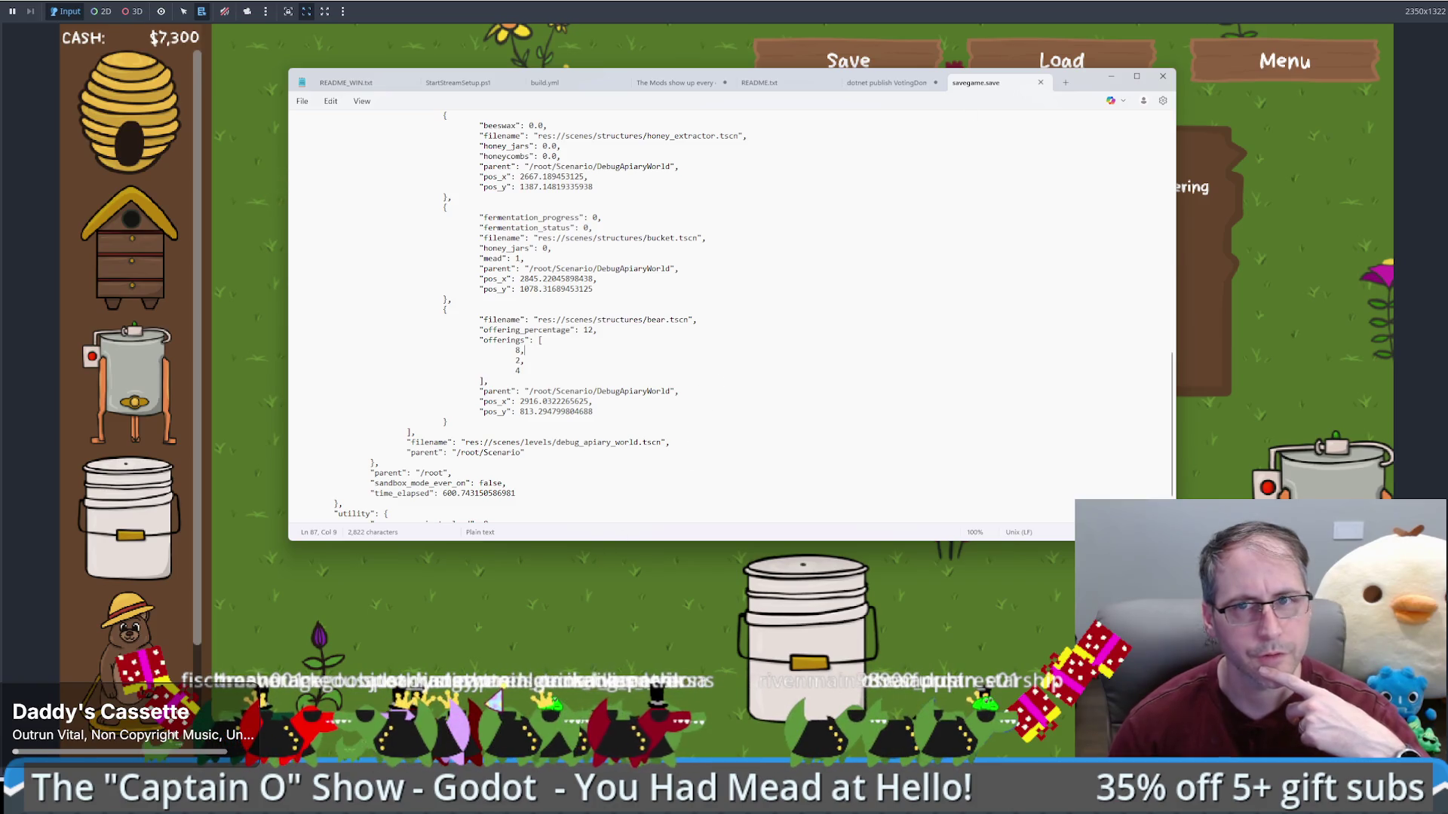
pyautogui.click(1023, 64)
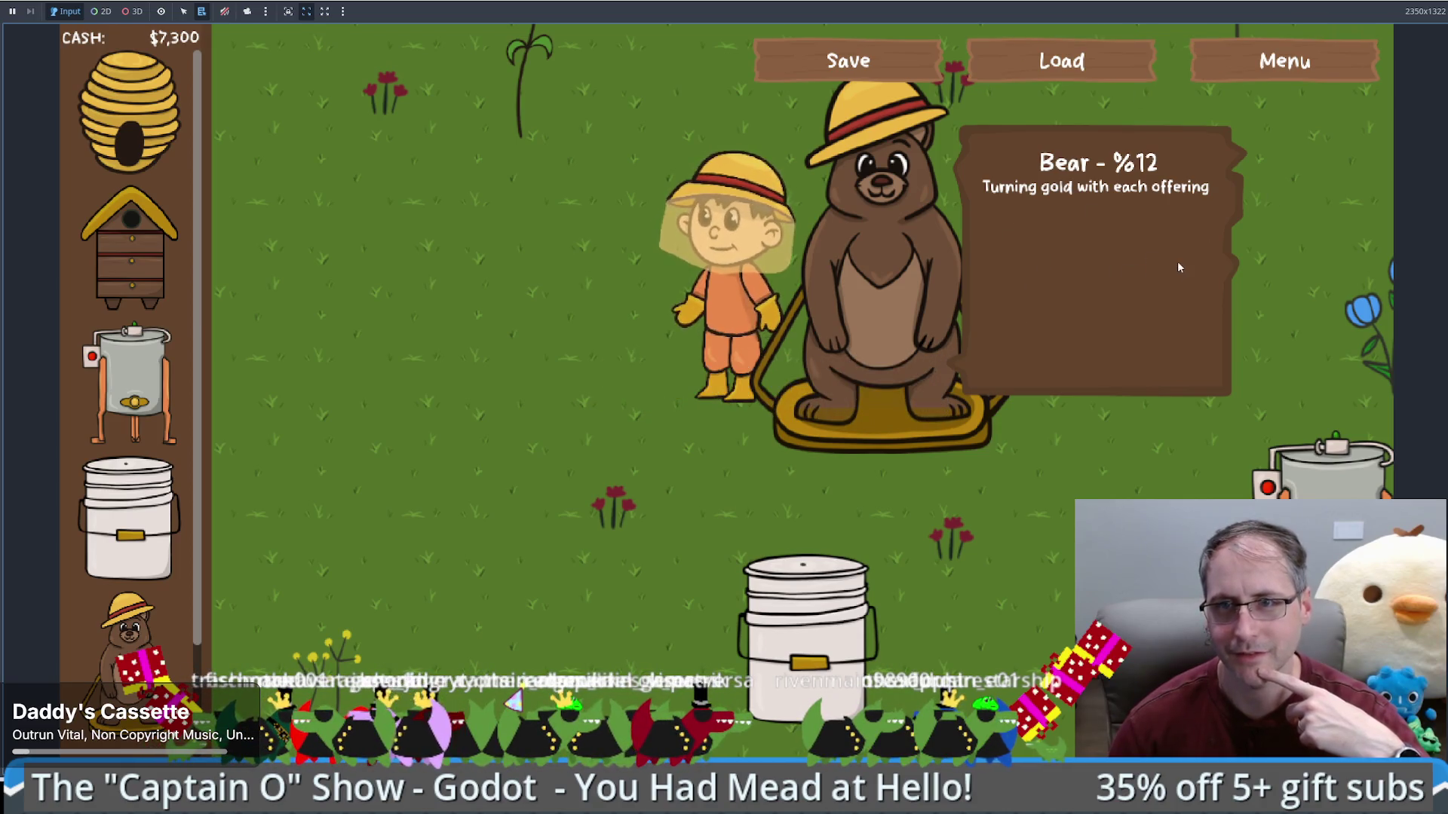
pyautogui.click(1439, 4)
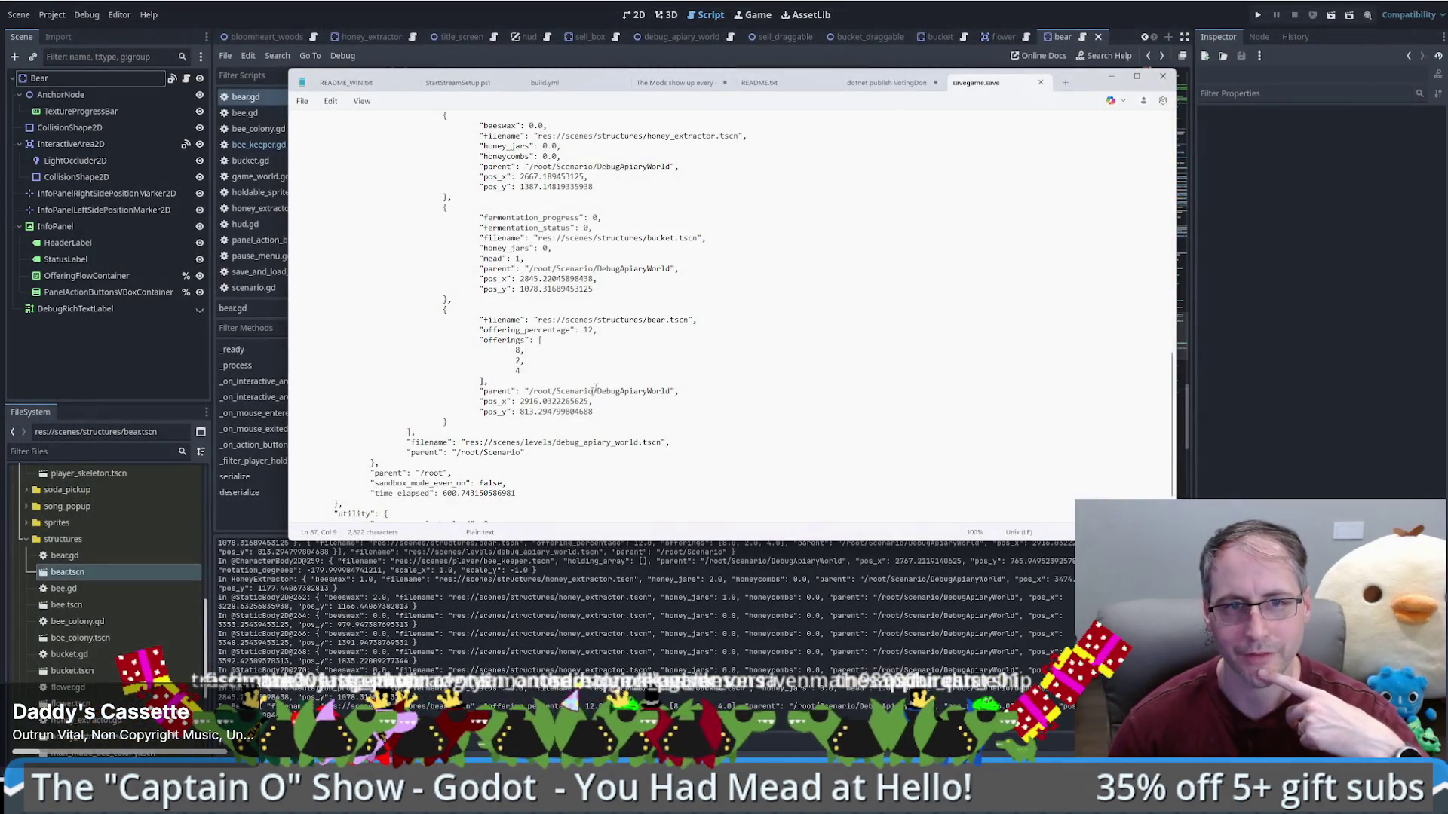
# Step: Review bear.gd's offering code, highlighting the uses of offering_flow_container
pyautogui.hotkey('alt', 'Tab')
pyautogui.moveTo(1177, 351); pyautogui.dragTo(1182, 326)
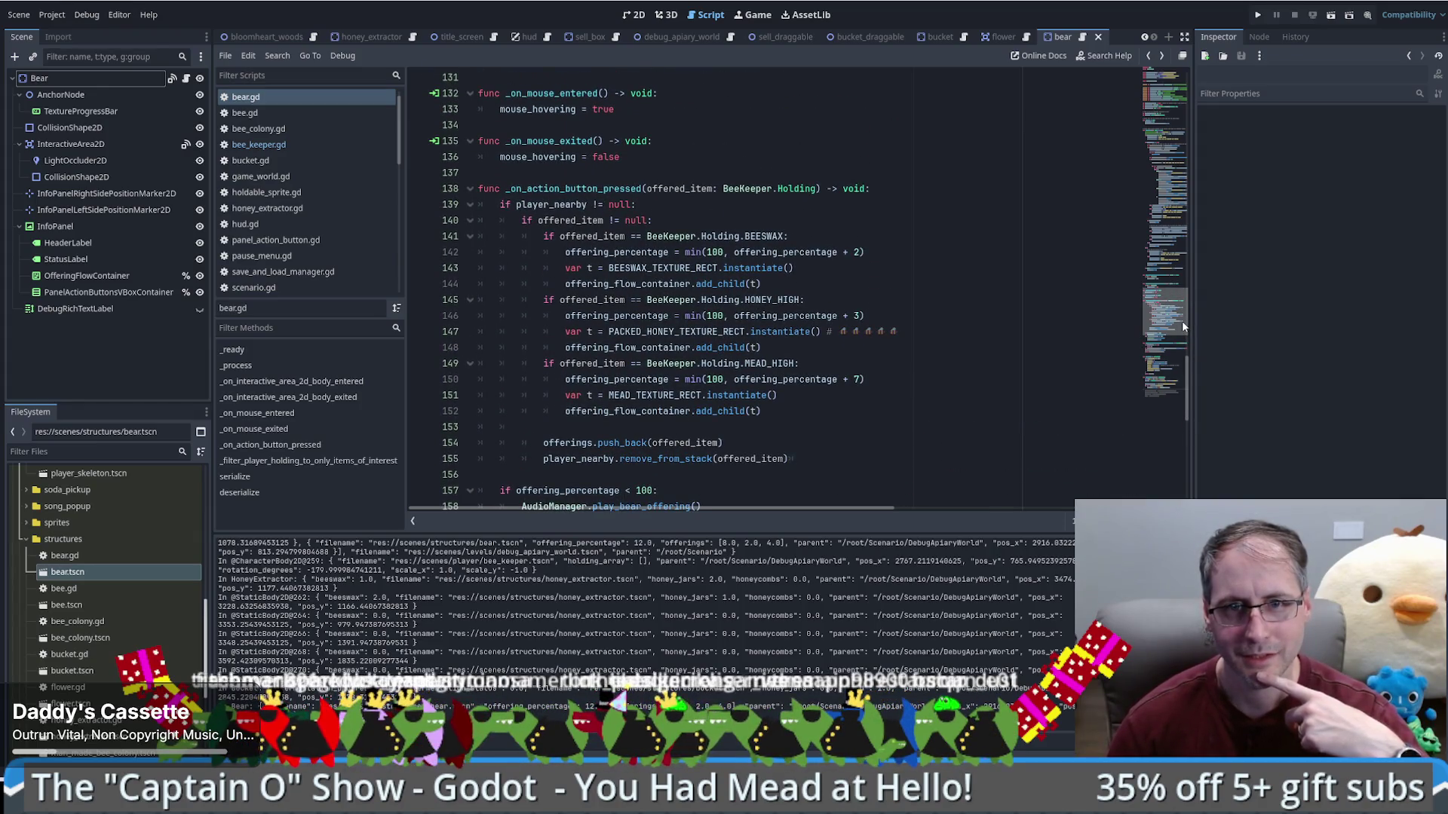
pyautogui.moveTo(1183, 326); pyautogui.dragTo(1176, 337)
pyautogui.doubleClick(642, 190)
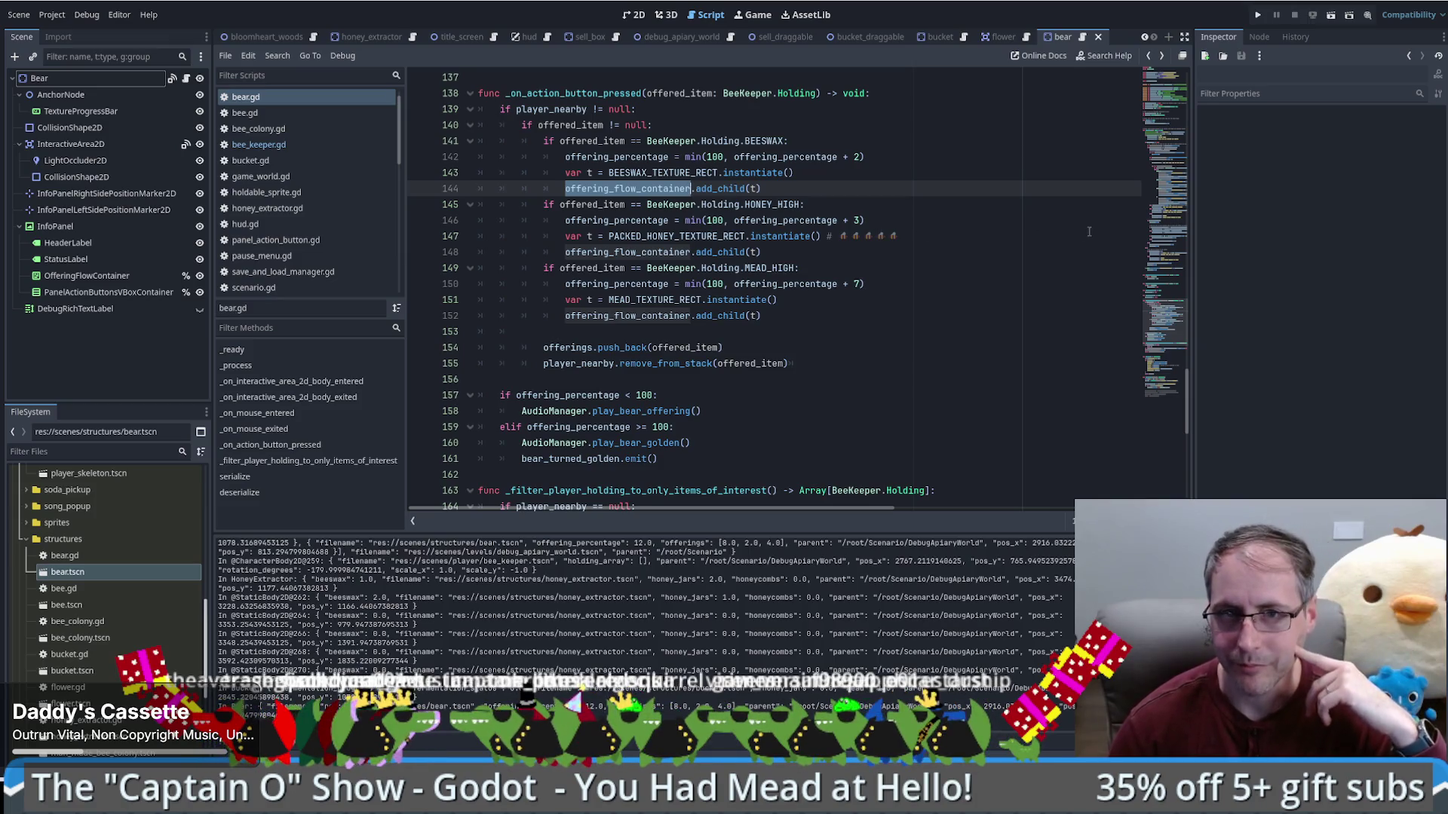
pyautogui.click(942, 313)
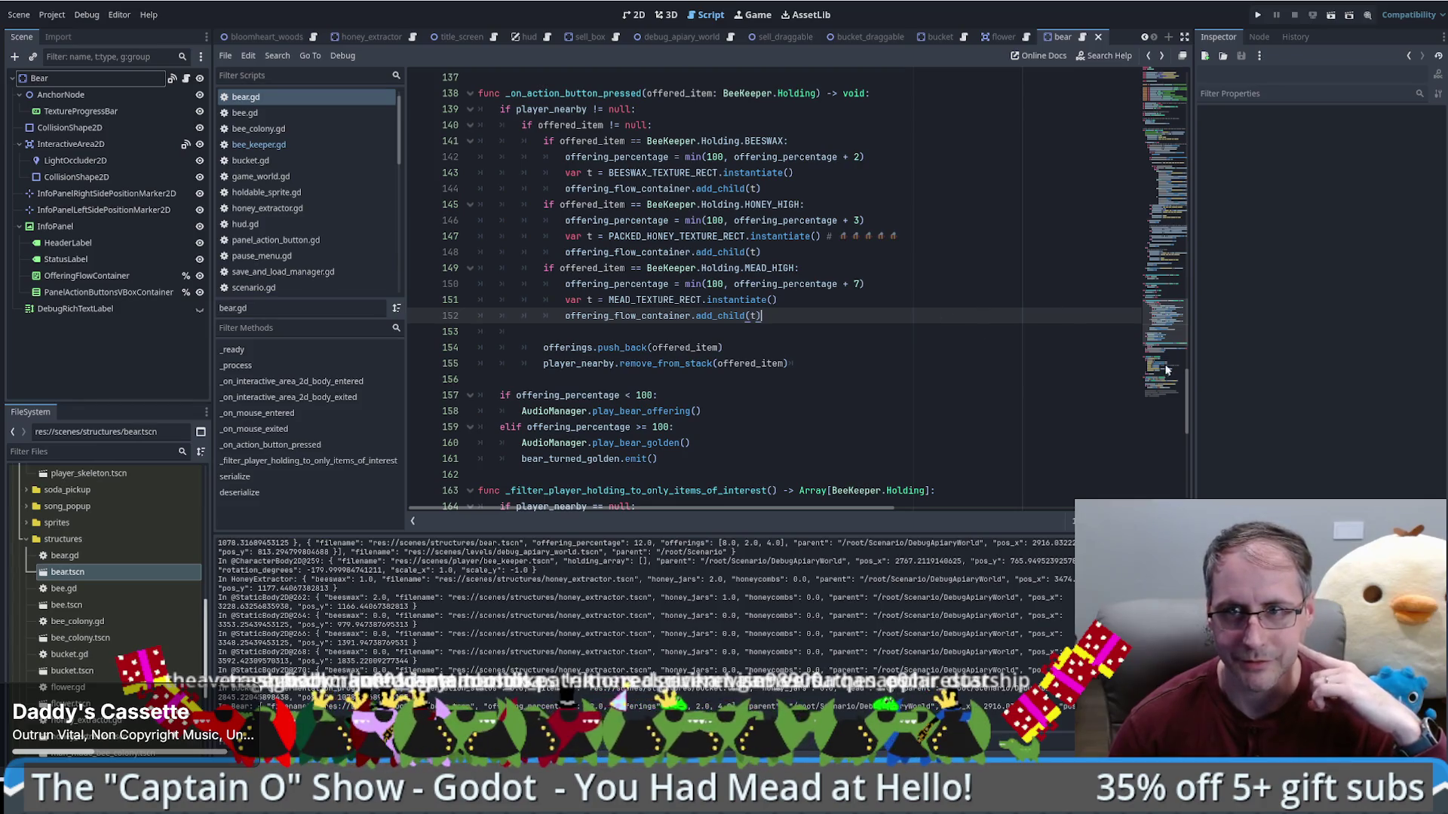
pyautogui.scroll(5, 887, 305)
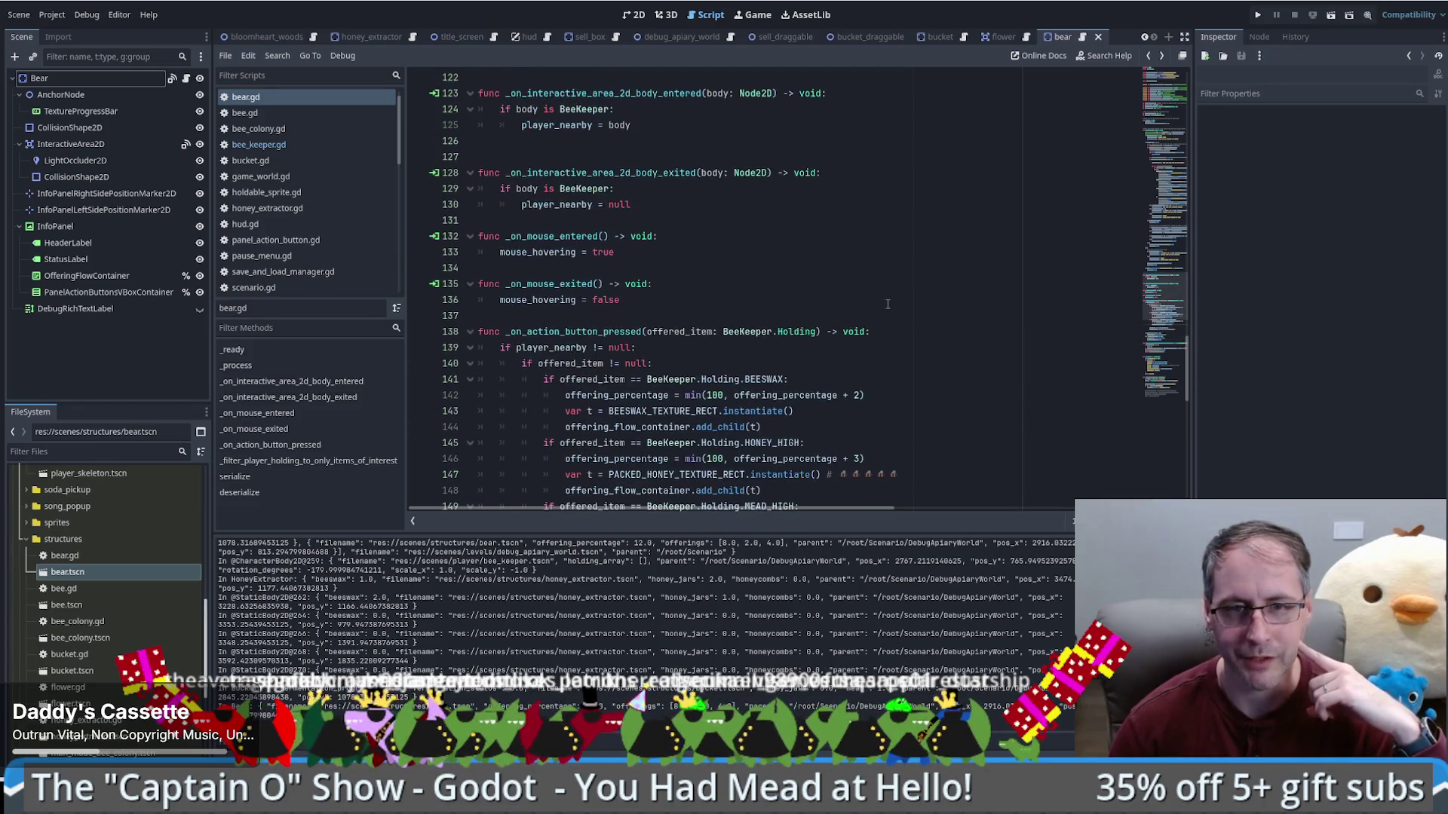
pyautogui.scroll(-5, 882, 320)
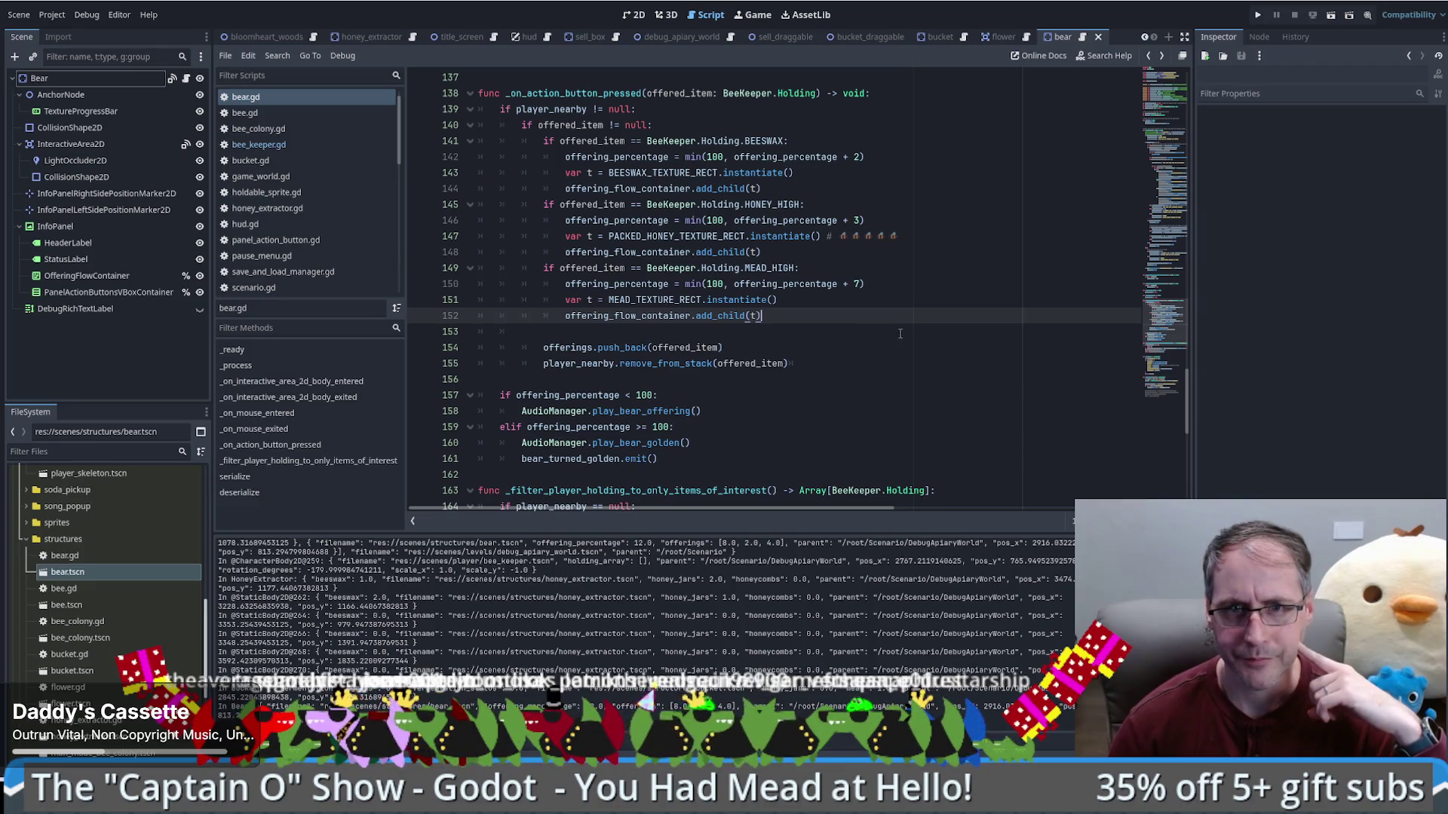
pyautogui.scroll(2, 875, 336)
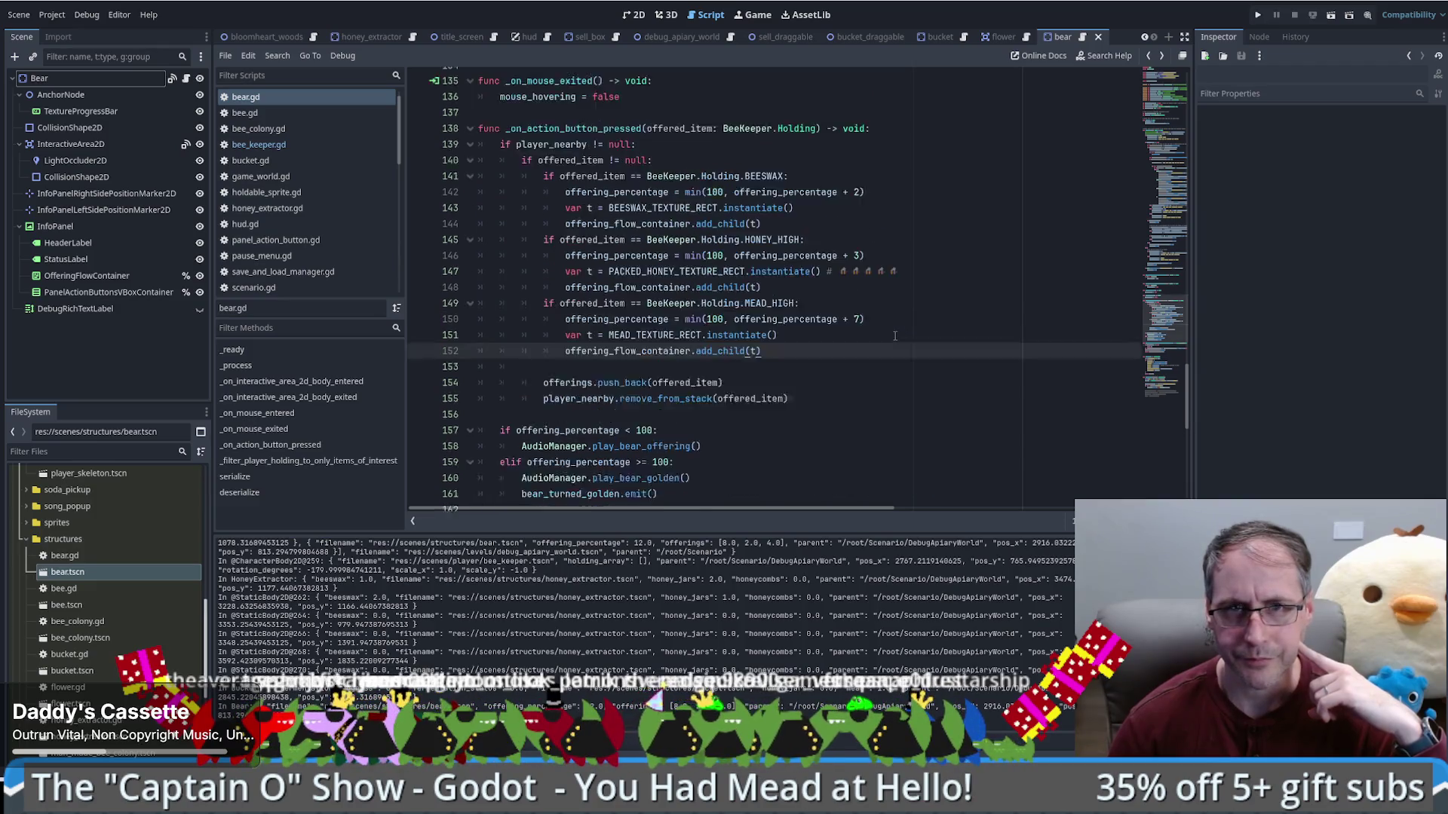
# Step: Run a new game and place a beehive, a bucket and a honey extractor on the map
pyautogui.click(1258, 16)
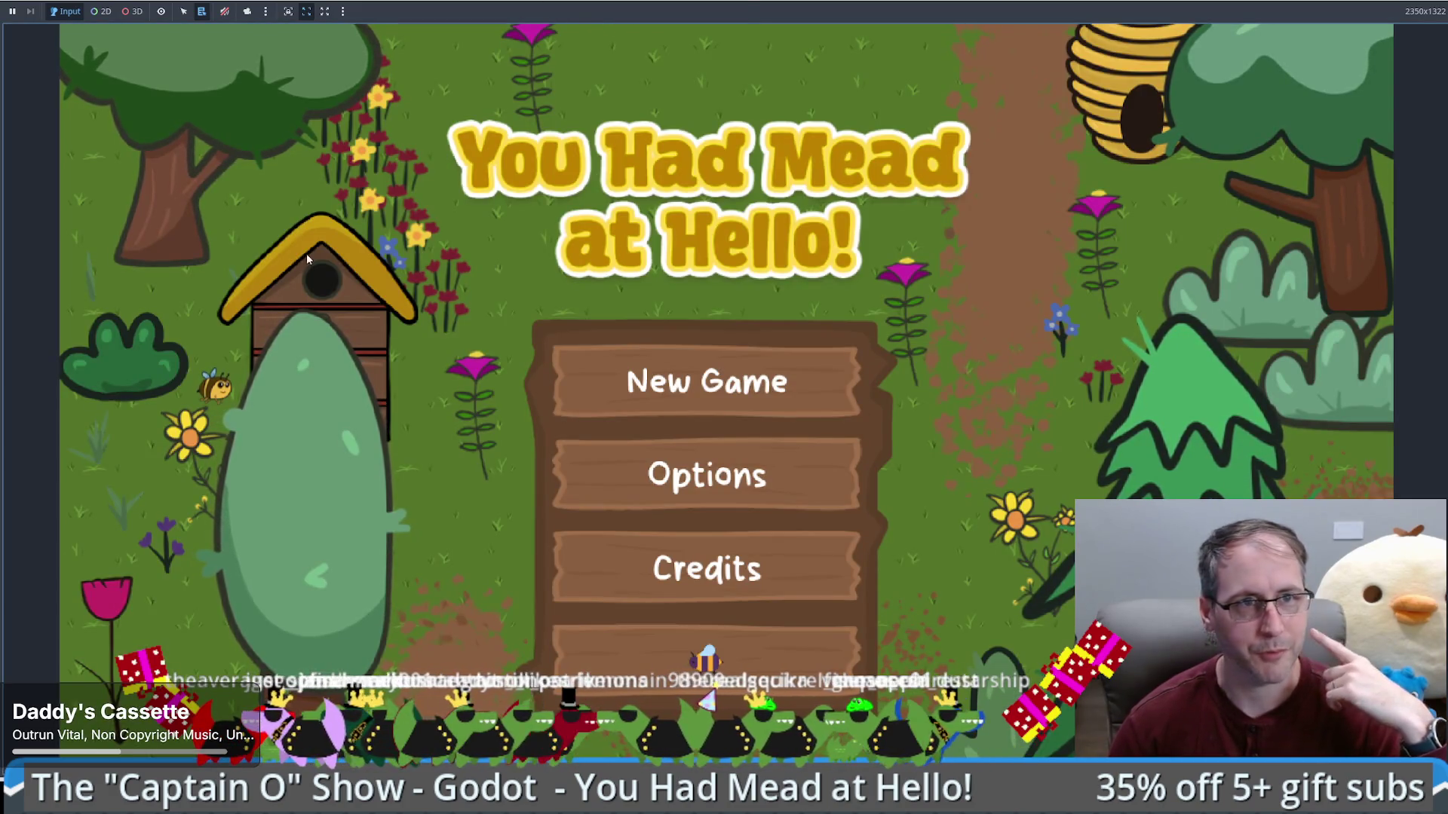
pyautogui.click(860, 384)
pyautogui.moveTo(220, 274); pyautogui.dragTo(973, 442)
pyautogui.moveTo(128, 520)
pyautogui.mouseDown()
pyautogui.moveTo(549, 754)
pyautogui.moveTo(782, 748)
pyautogui.moveTo(788, 658)
pyautogui.mouseUp()
pyautogui.moveTo(94, 392)
pyautogui.mouseDown()
pyautogui.moveTo(313, 533)
pyautogui.moveTo(348, 539)
pyautogui.mouseUp()
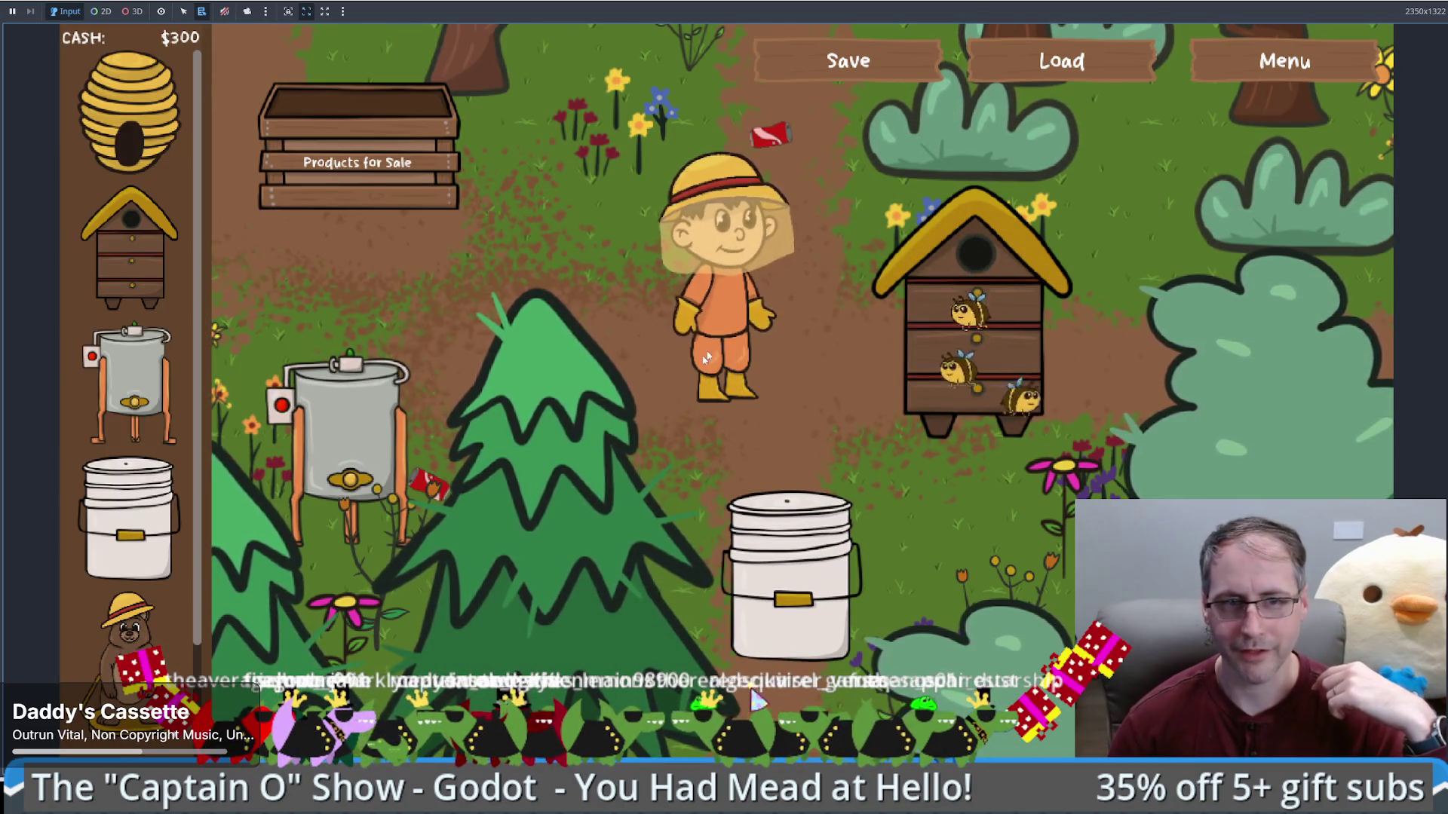
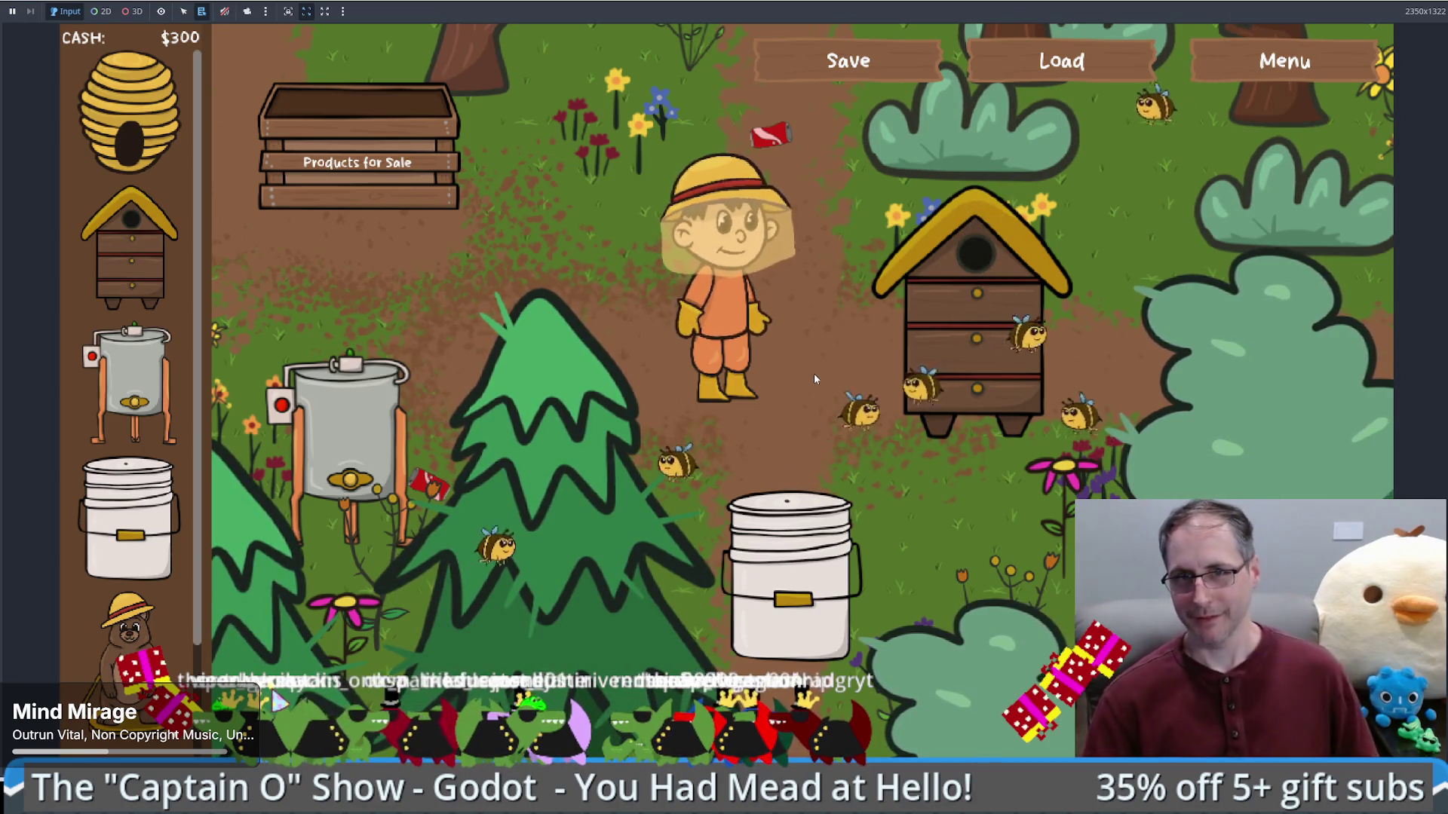
# Step: Stop the beekeeping game playtest with F8 to return to bear.gd in the script editor
pyautogui.moveTo(941, 415)
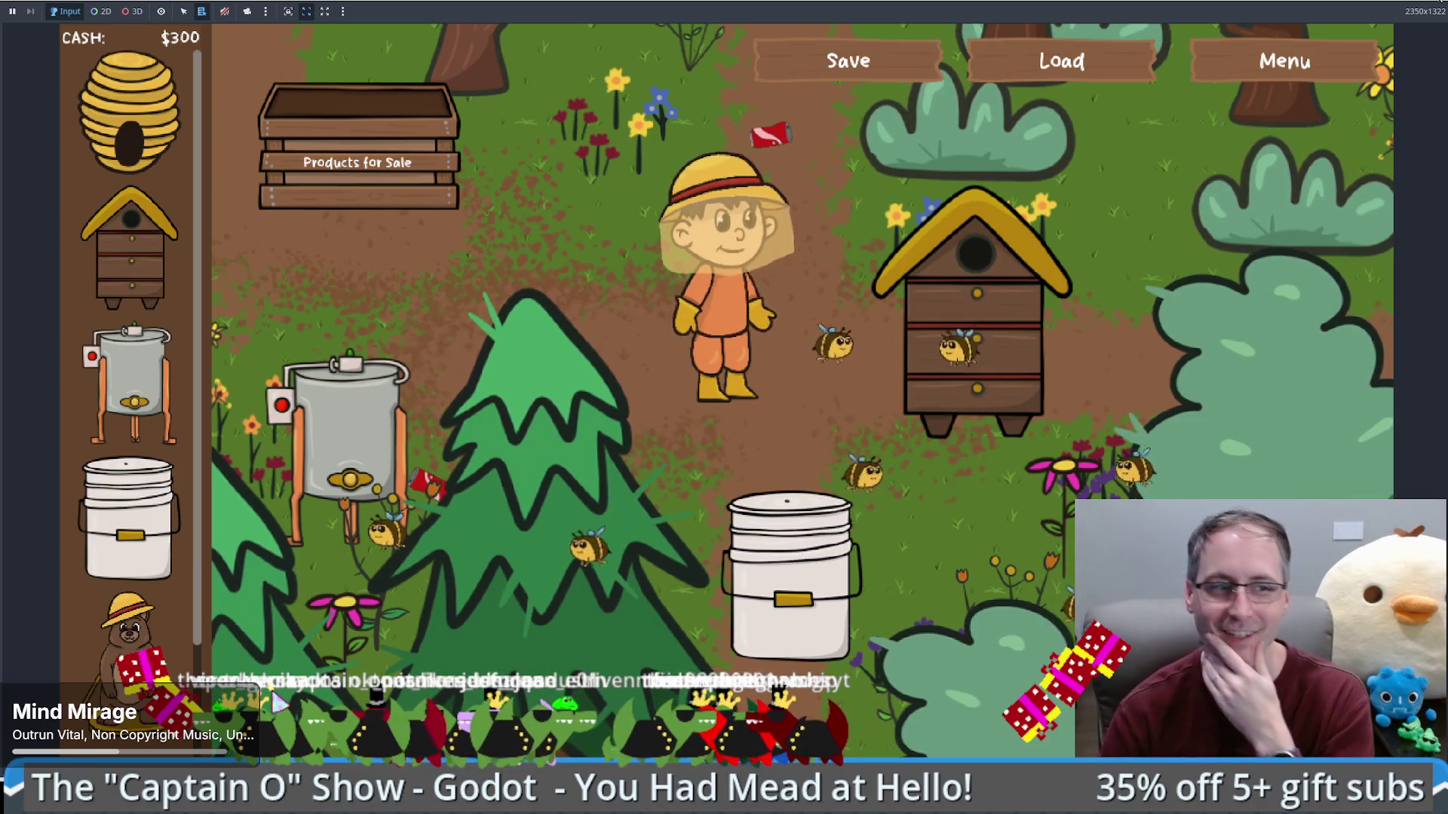
pyautogui.press('F8')
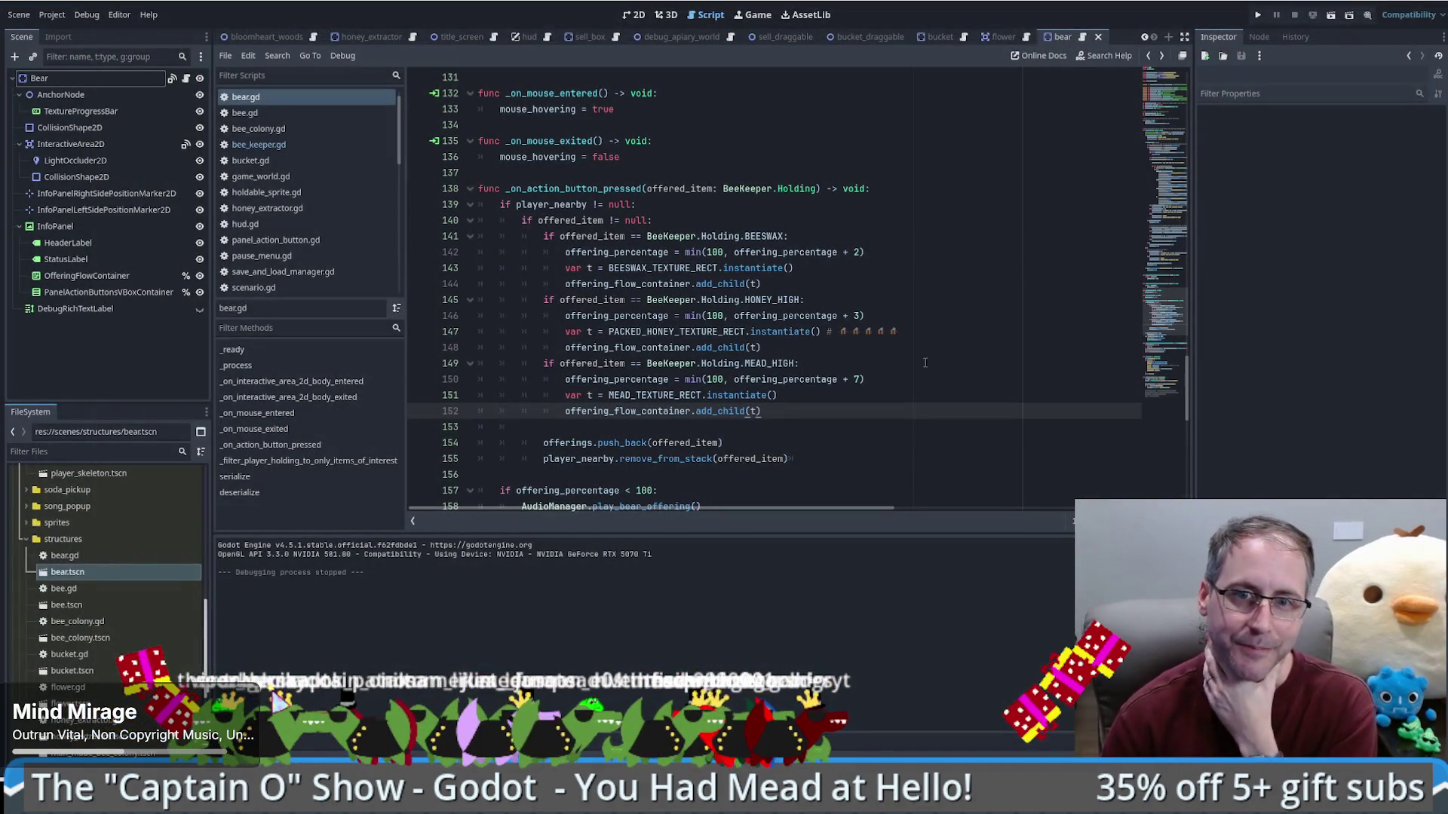